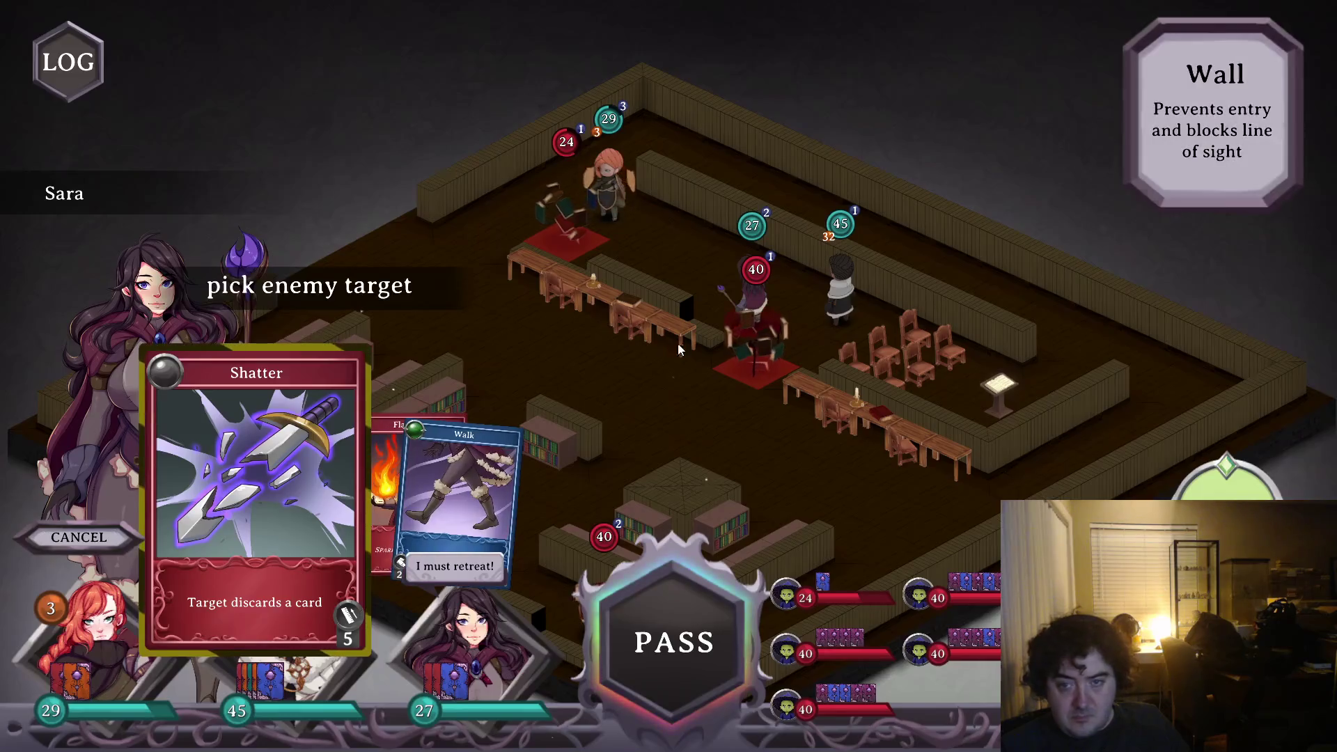
- Hit enemies with Shatter, Sara's Flare IV and Val's Thunder Hammer
click(741, 363)
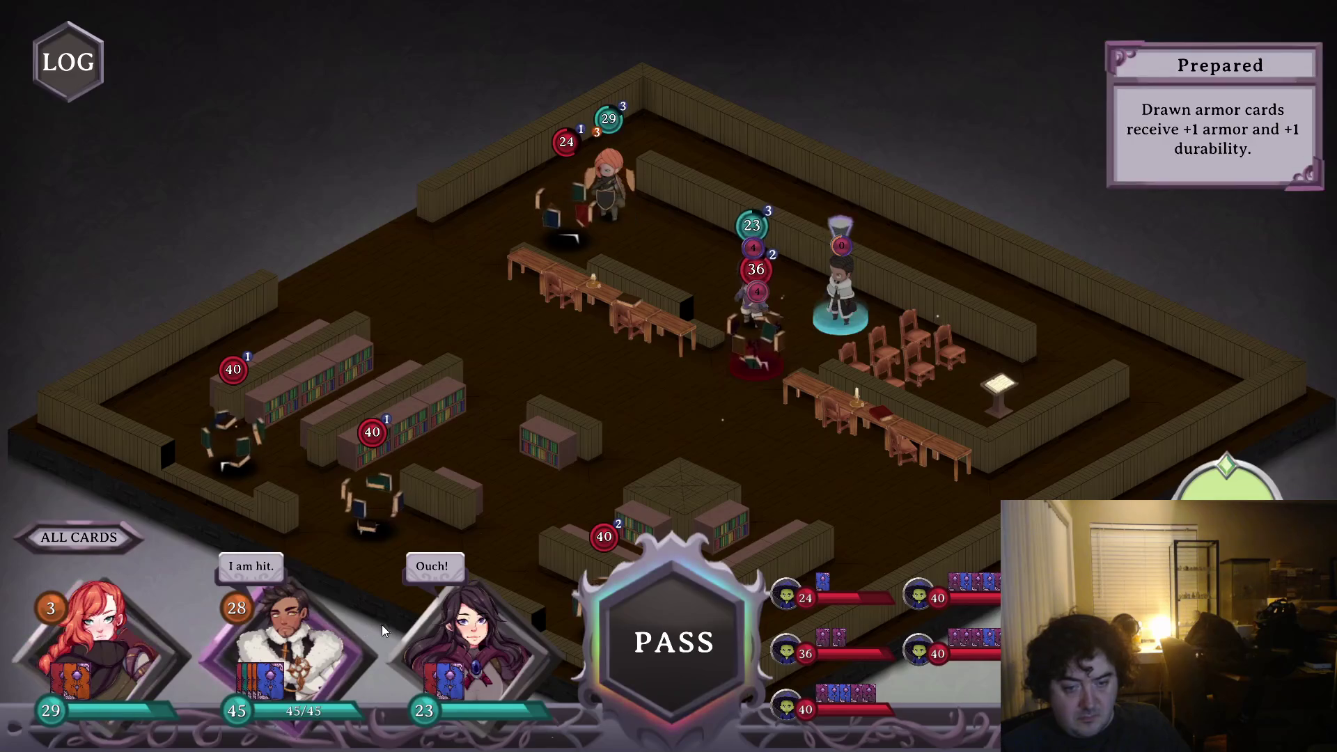
click(390, 627)
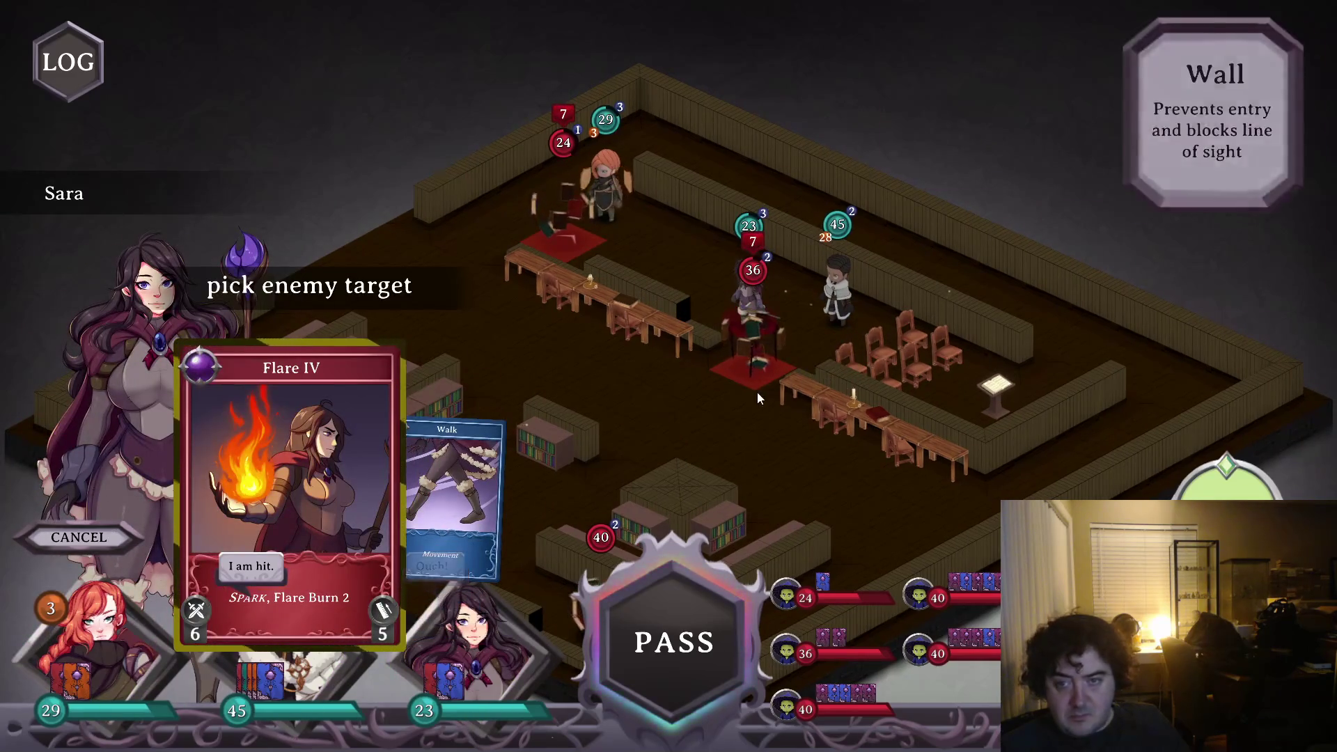
click(765, 374)
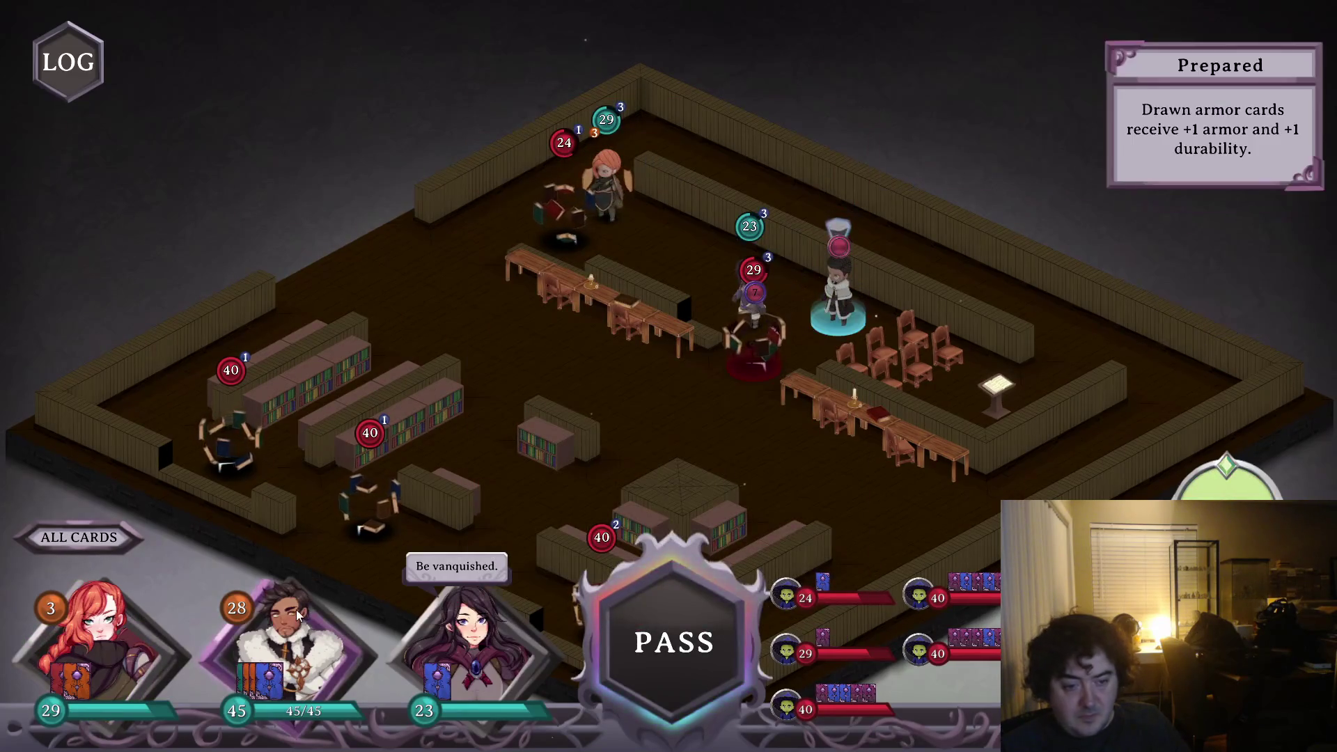
click(294, 624)
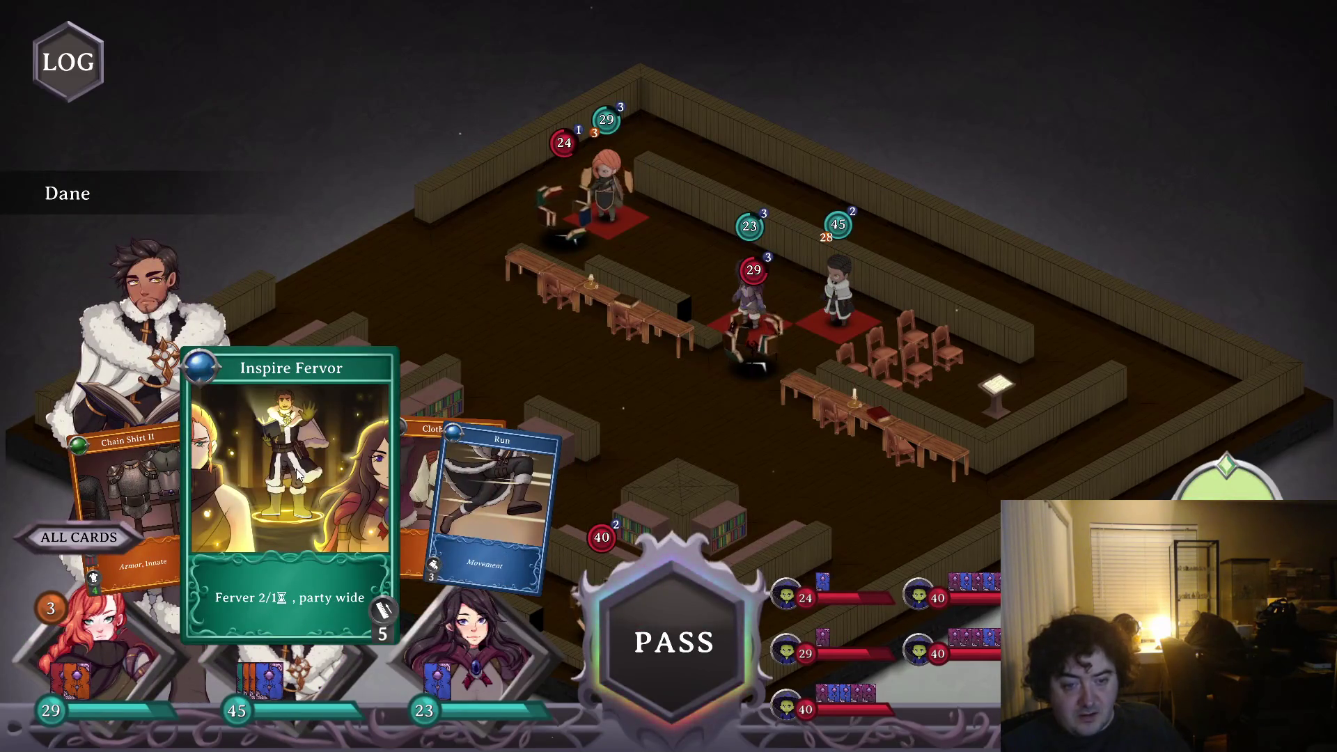
click(105, 648)
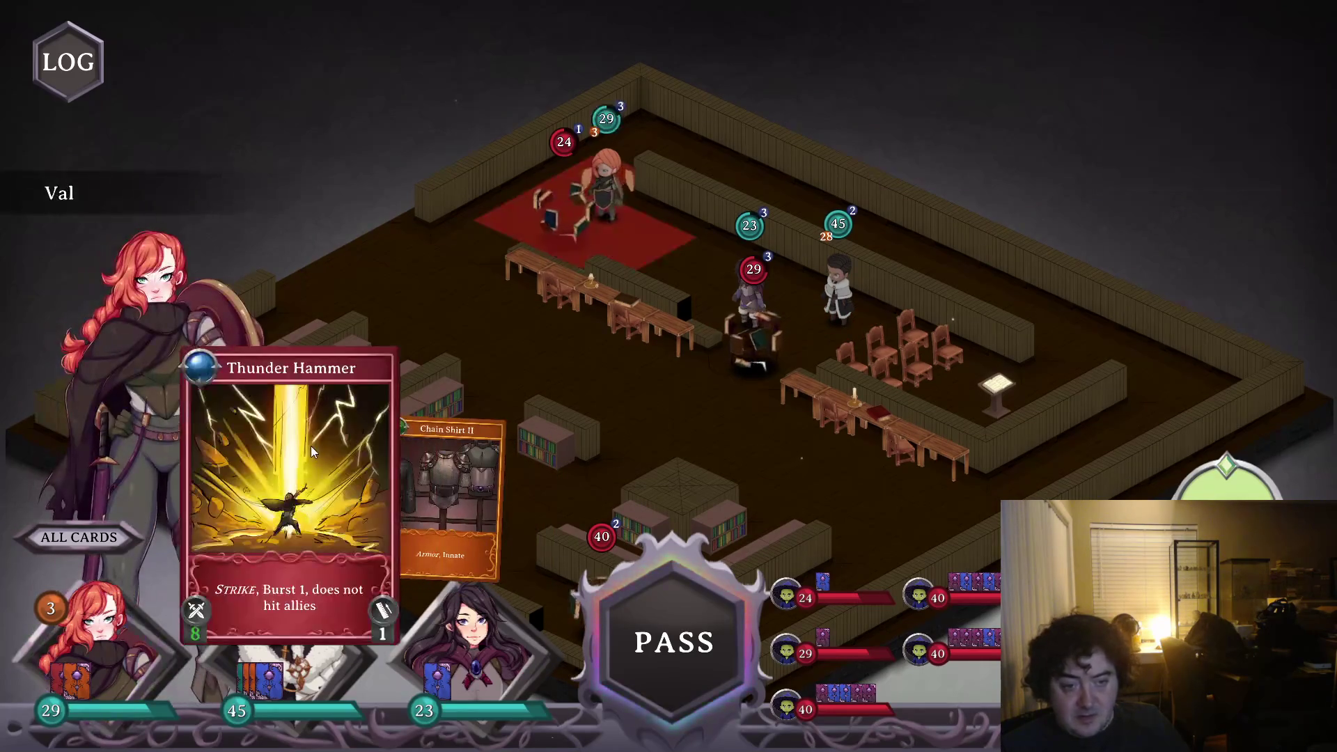
click(310, 446)
click(577, 241)
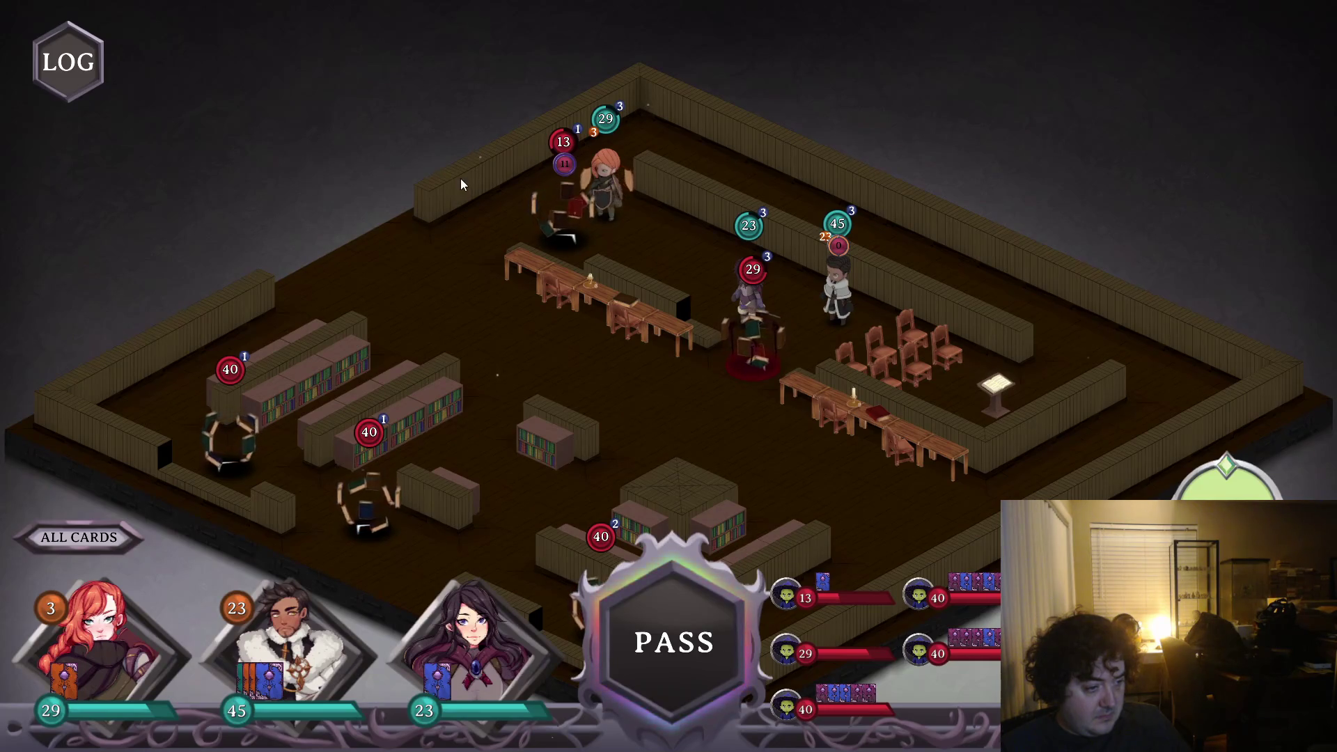
- End the turn, then discard Run and Chain Shirt II from Dane's hand
mouse_move(116, 689)
click(668, 651)
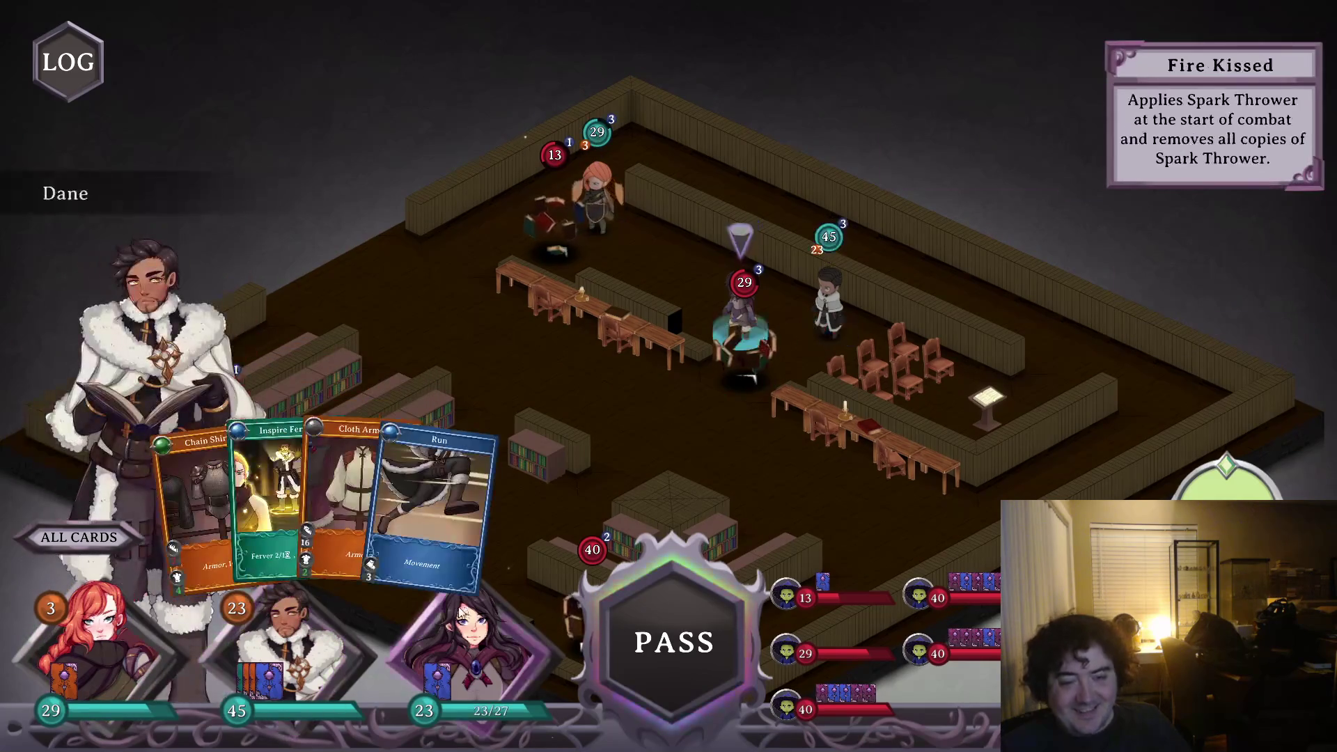
click(668, 652)
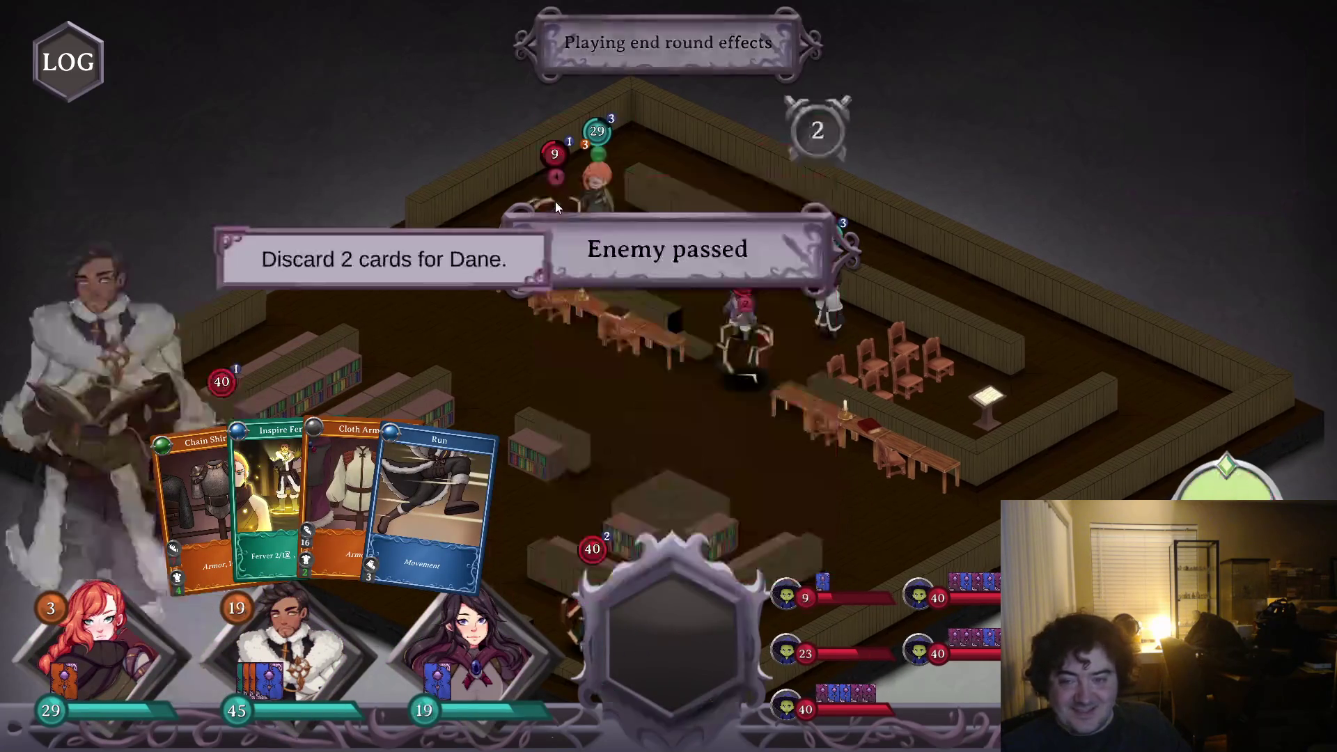
click(458, 495)
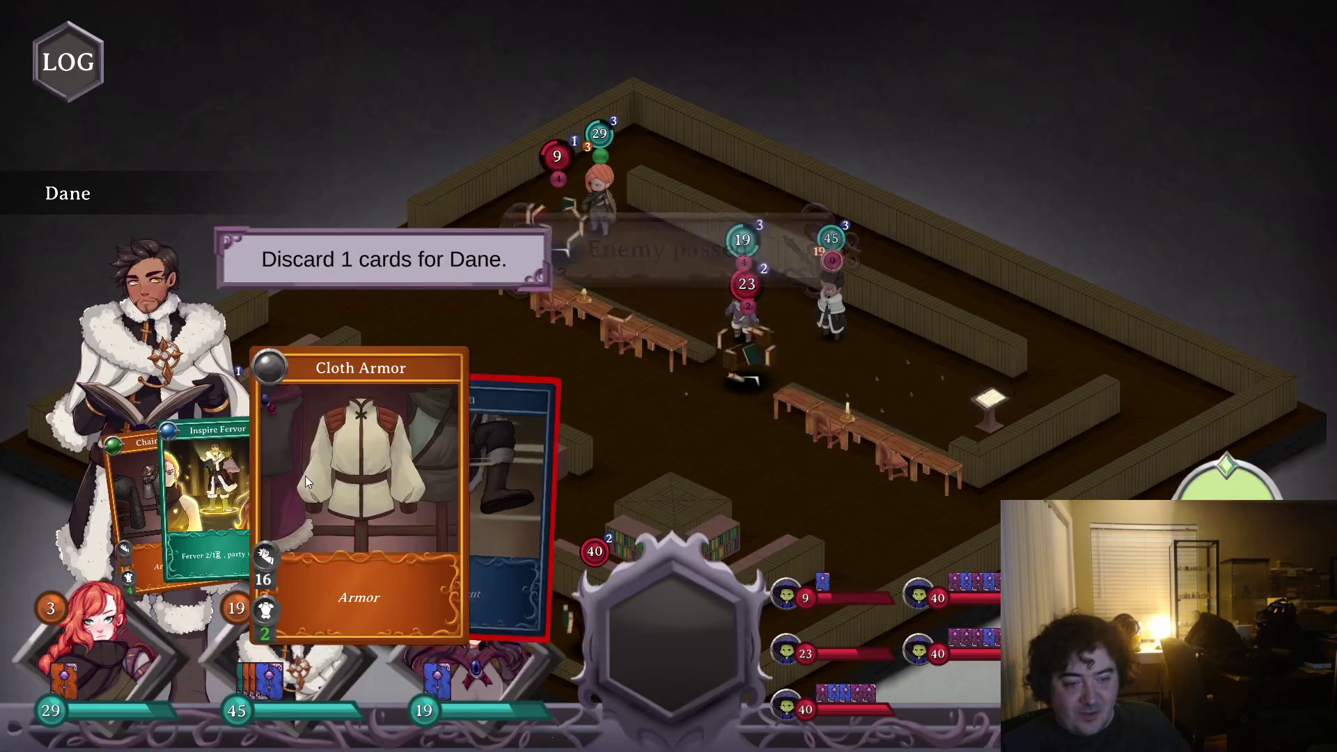
click(349, 472)
click(340, 474)
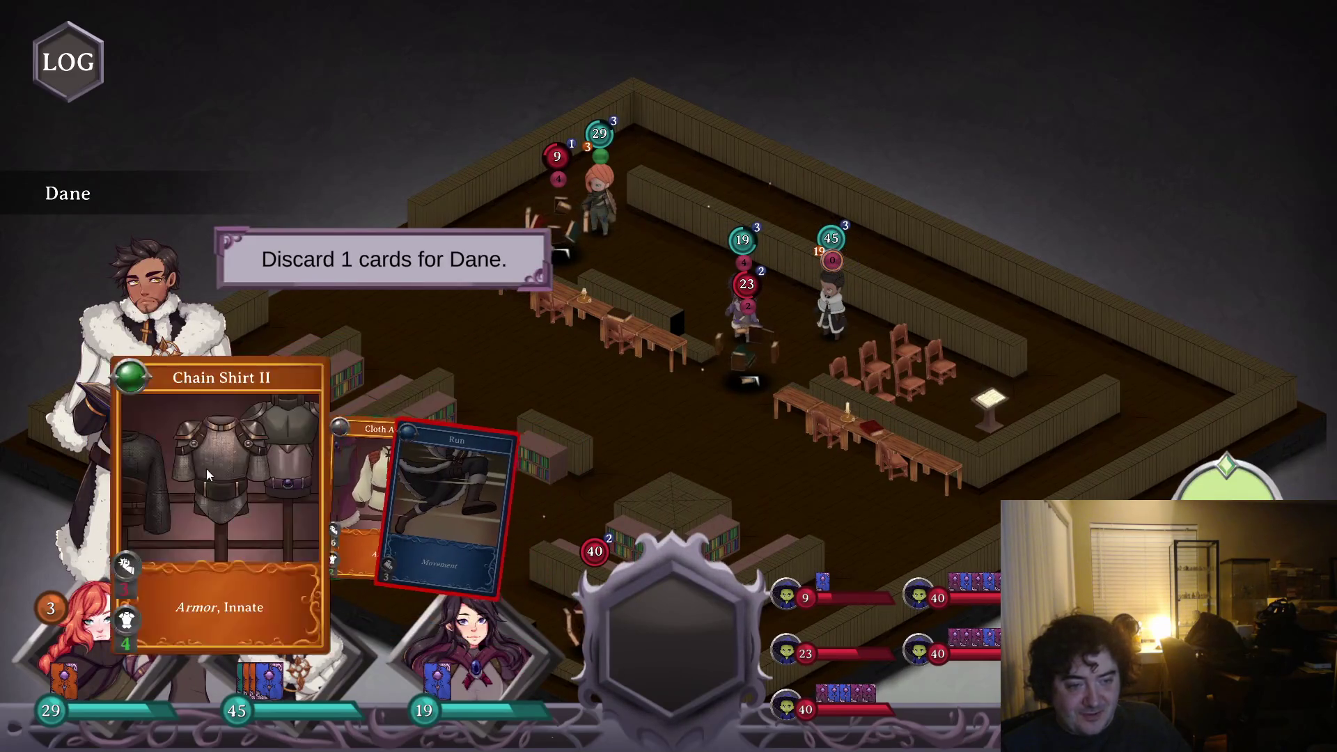
click(206, 469)
click(390, 321)
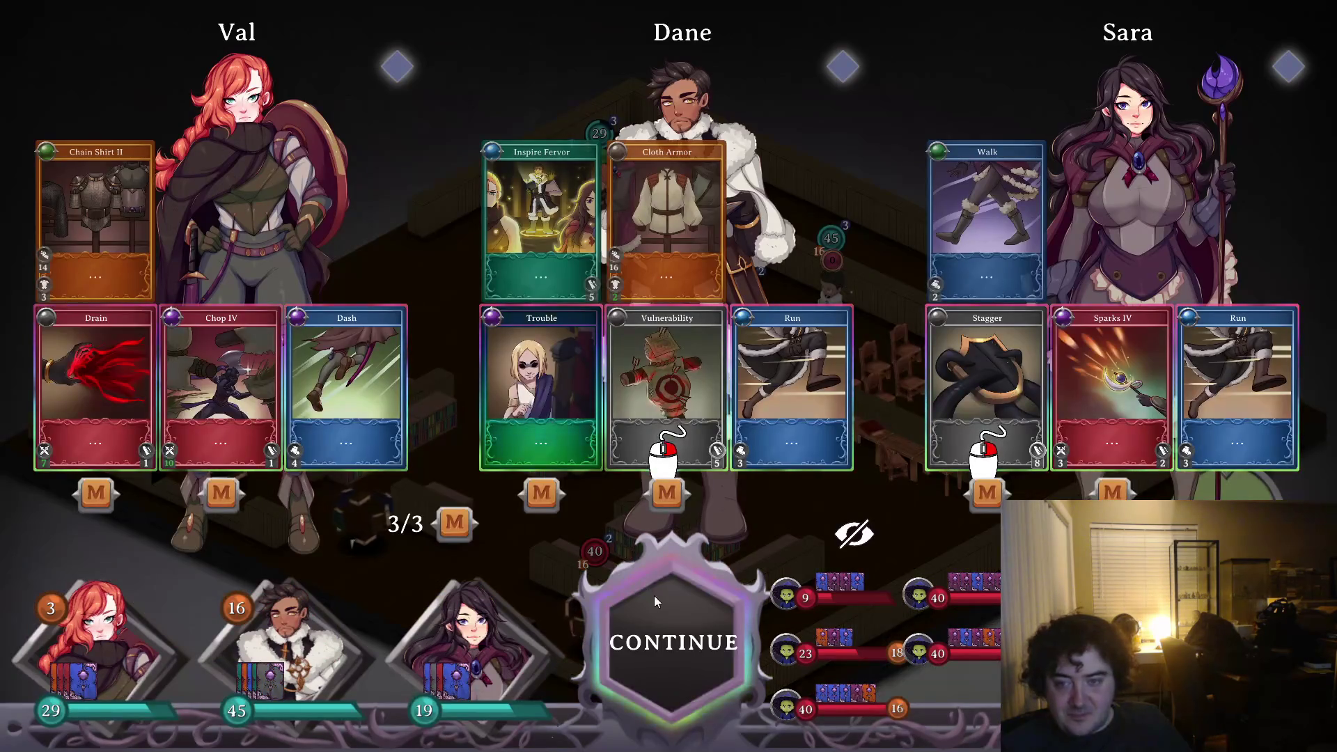
- Redraw Sara's Stagger into Firestorm and resume the battle
click(997, 481)
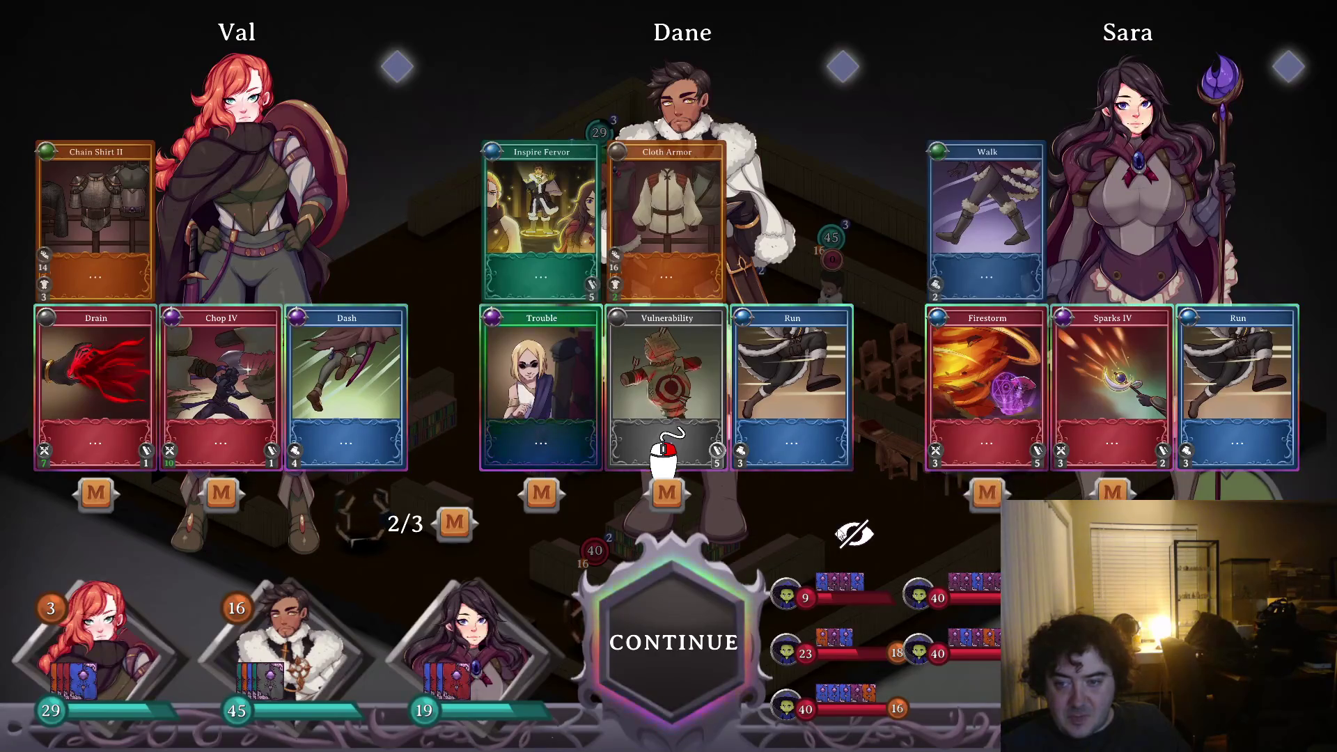
click(624, 624)
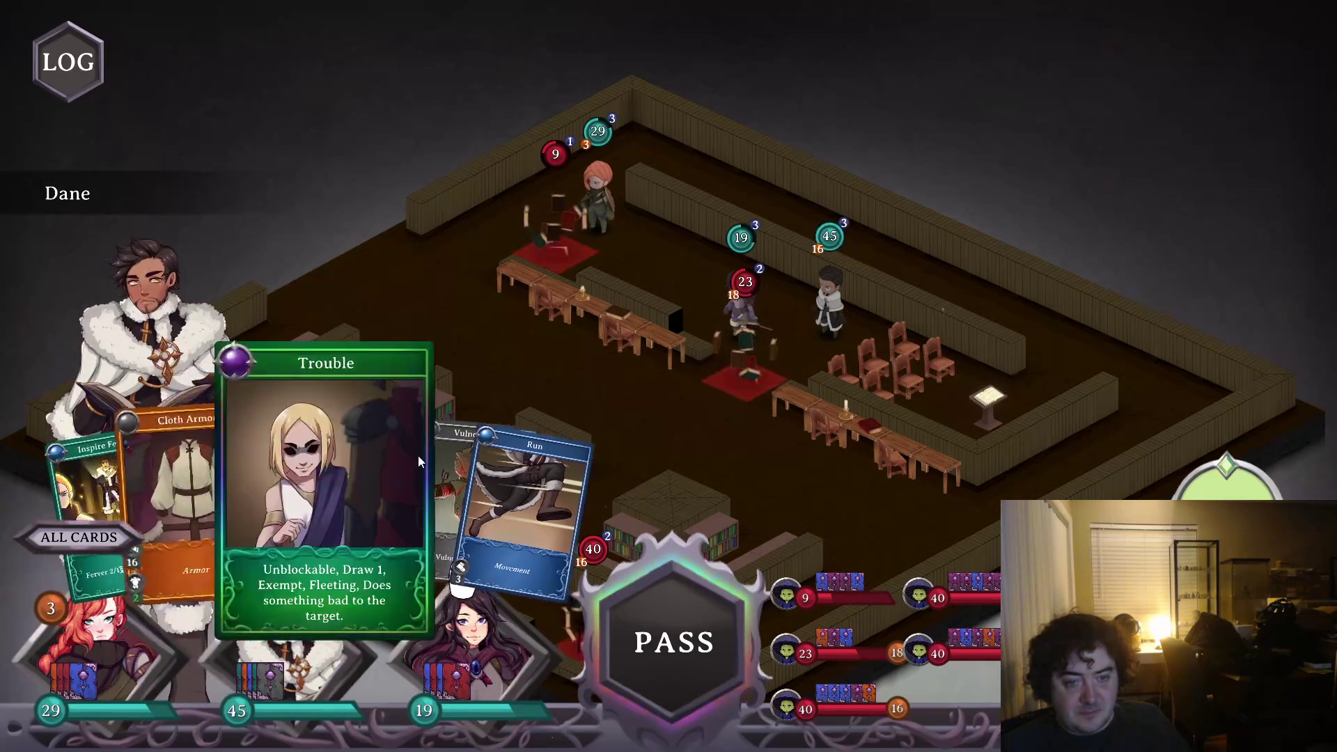
- Play Inspire Fervor for the party and finish off an enemy with Drain
click(174, 488)
click(360, 193)
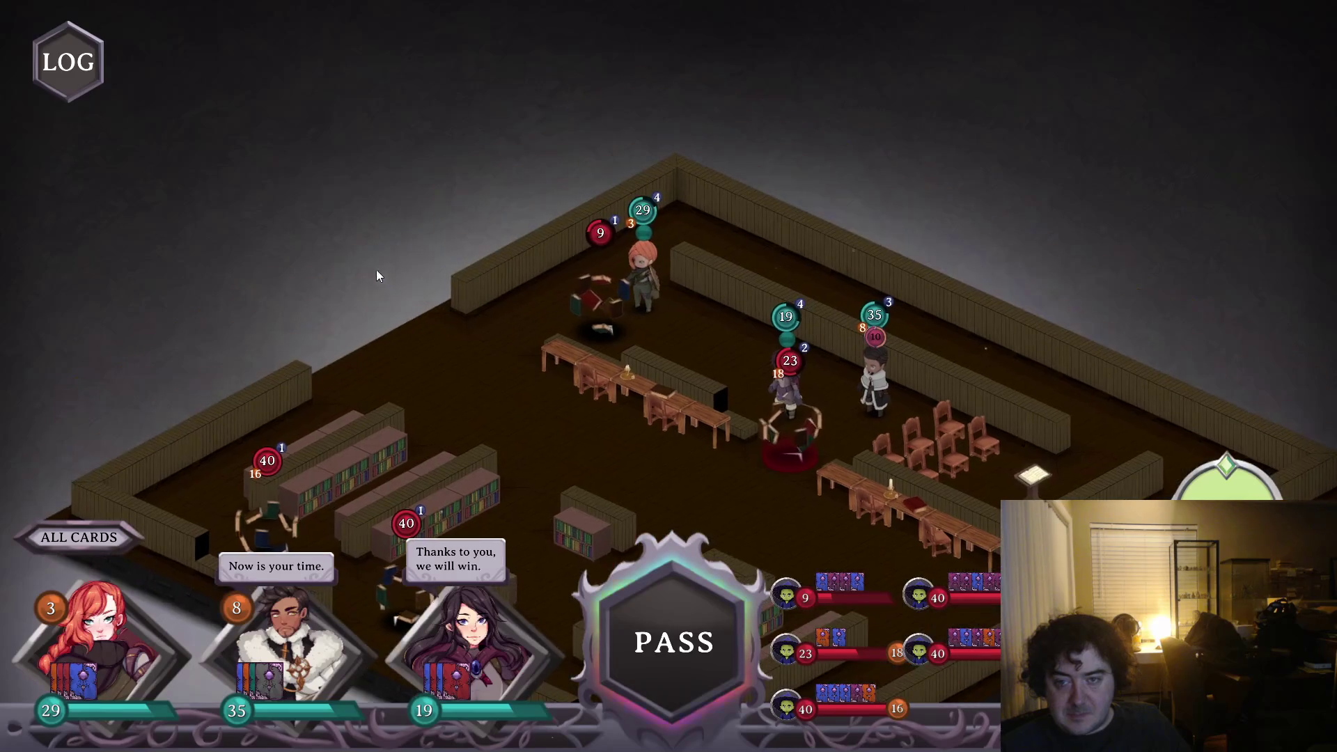
mouse_move(291, 522)
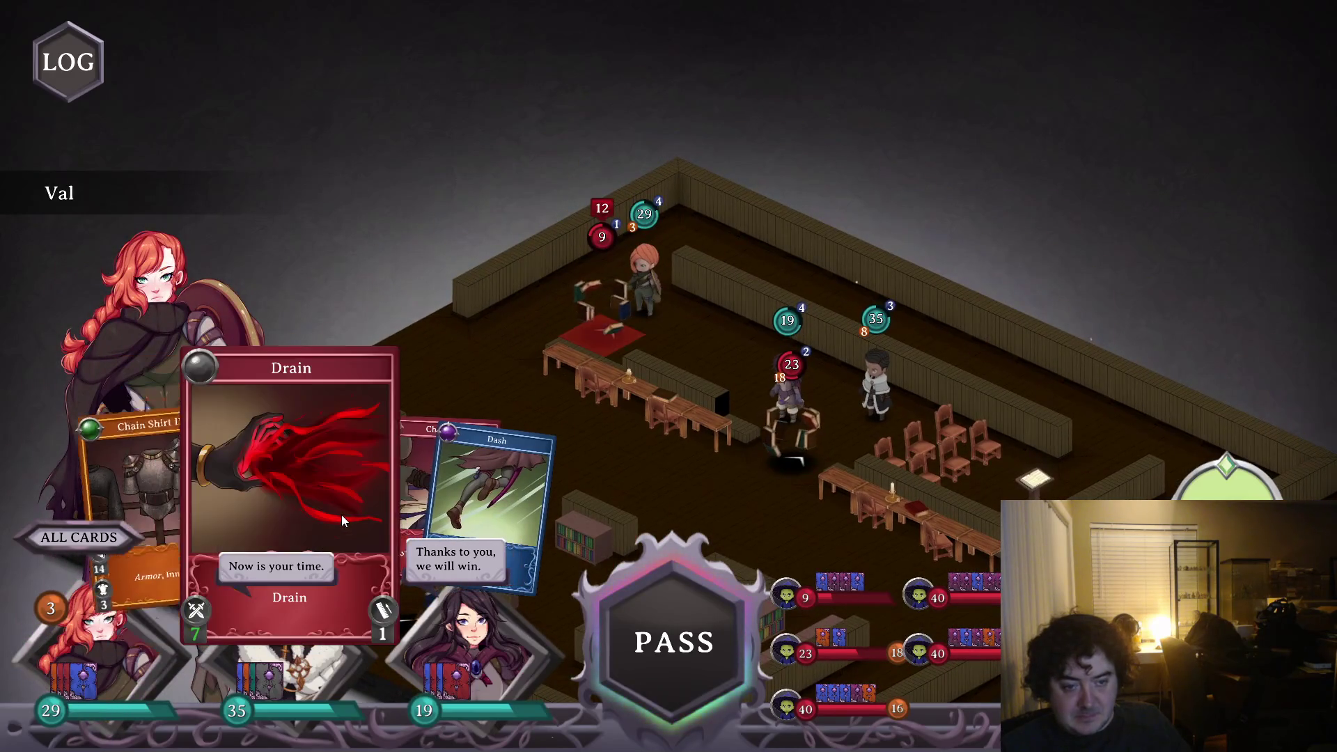
mouse_move(400, 496)
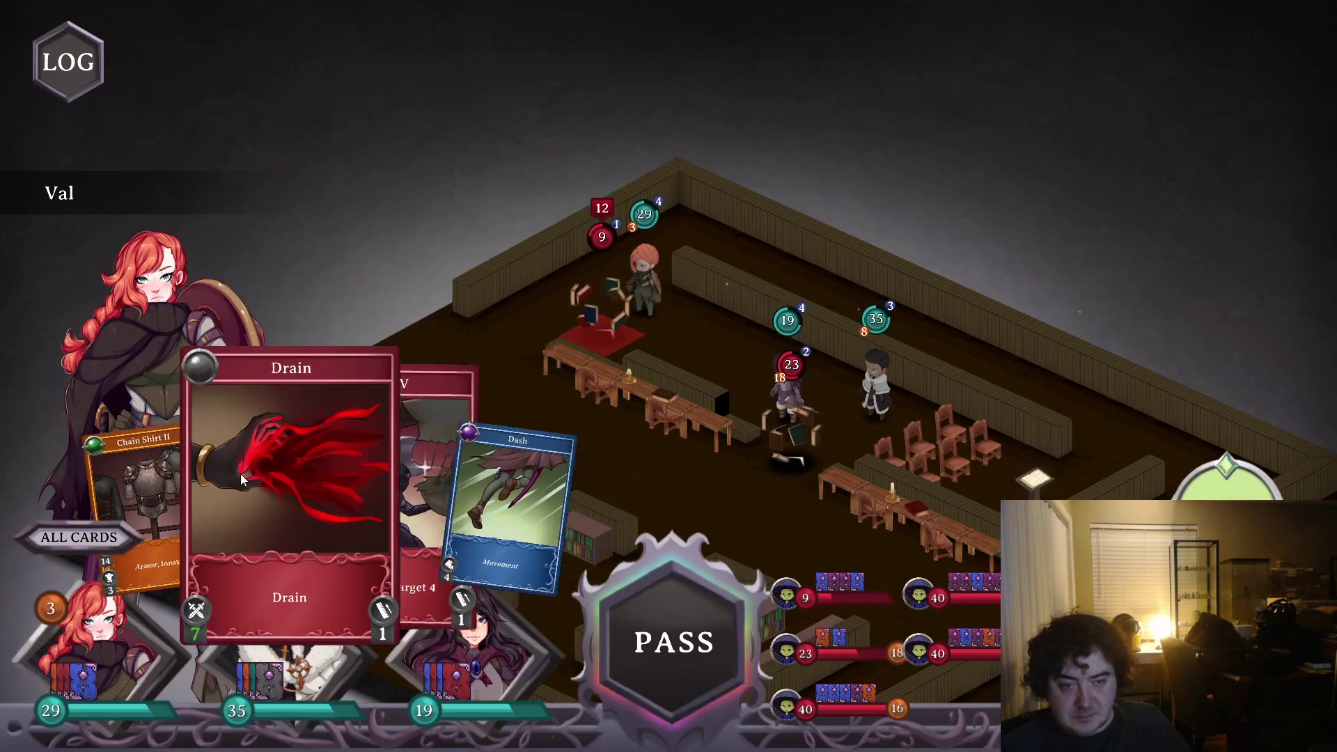
click(259, 475)
click(623, 333)
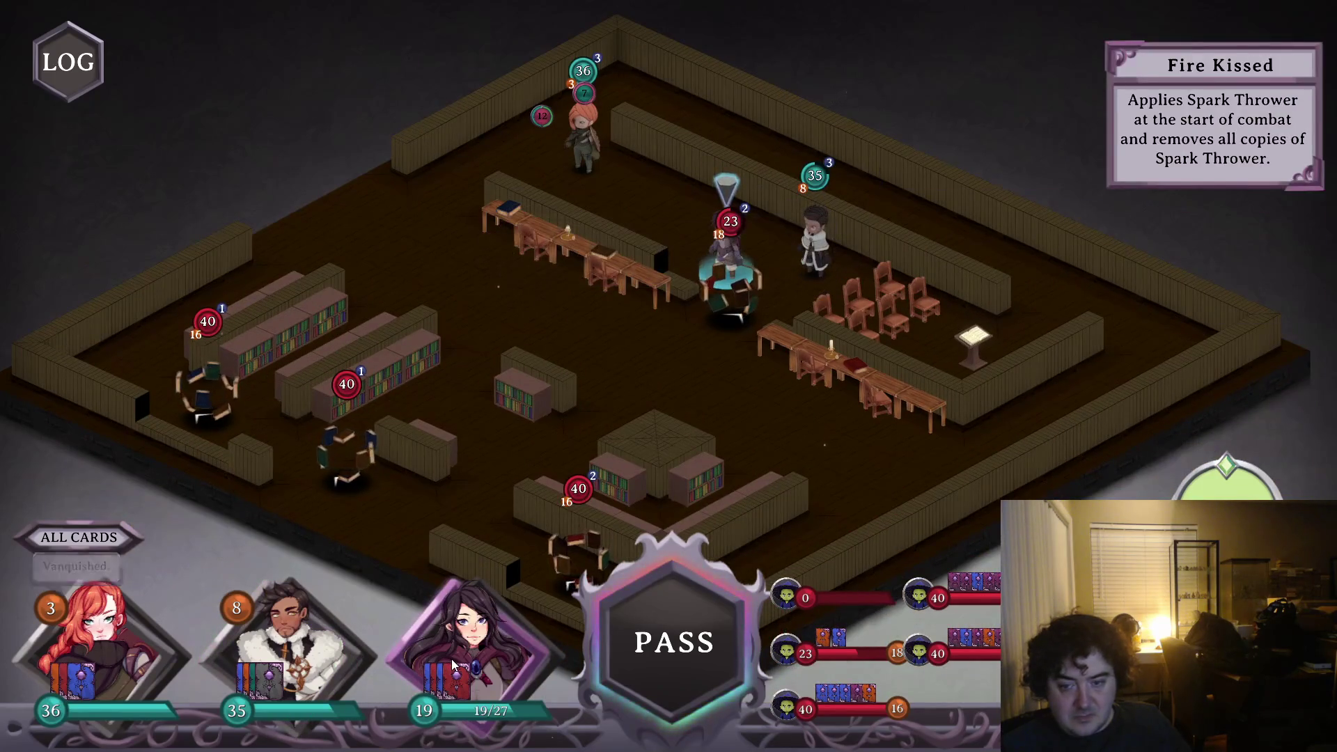
- Have Sara cast Firestorm and Sparks IV, dropping the enemy to 15 HP
click(453, 665)
click(441, 531)
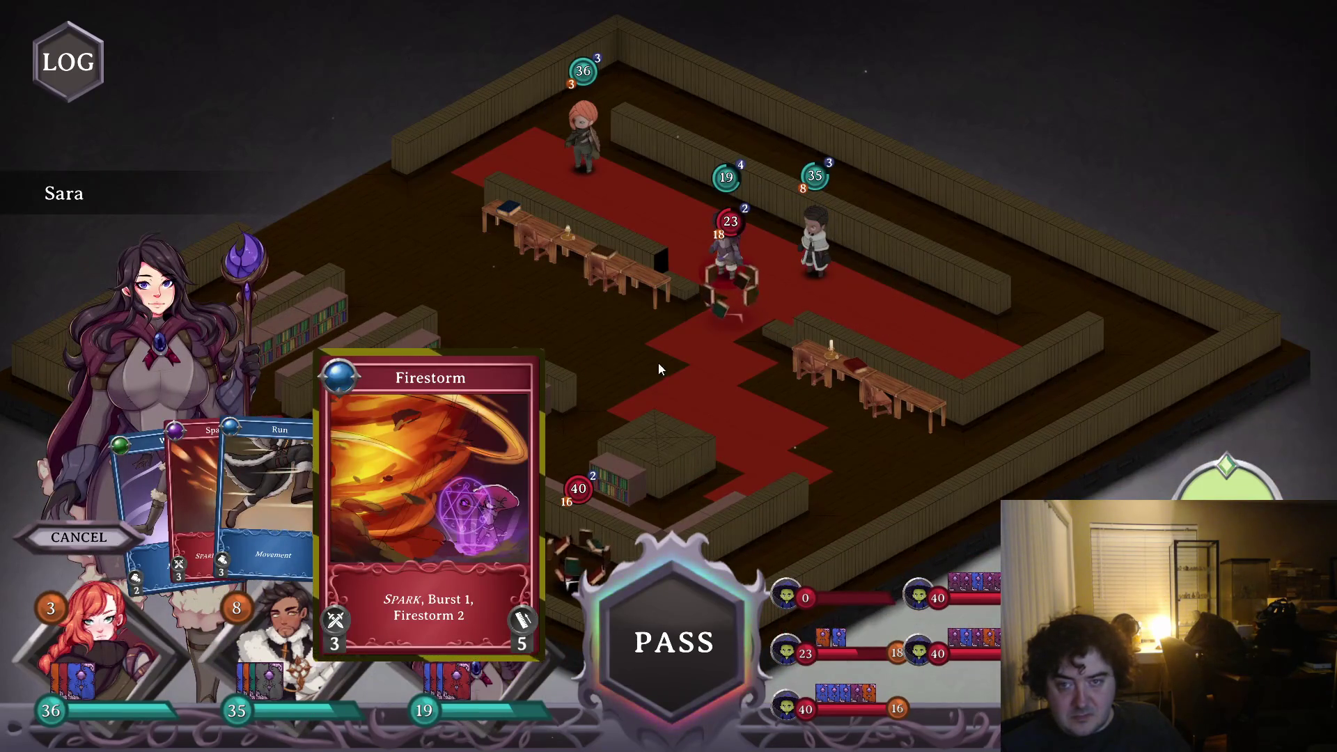
click(680, 349)
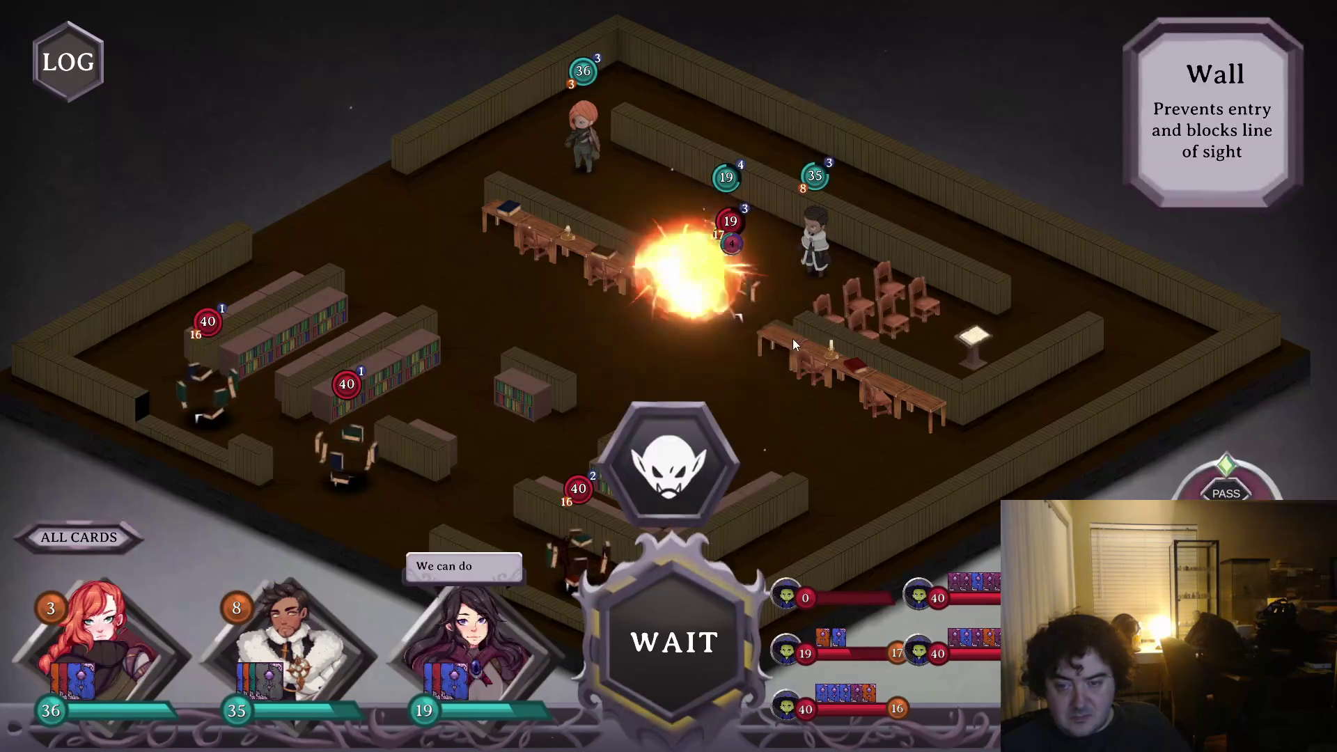
click(453, 666)
click(241, 469)
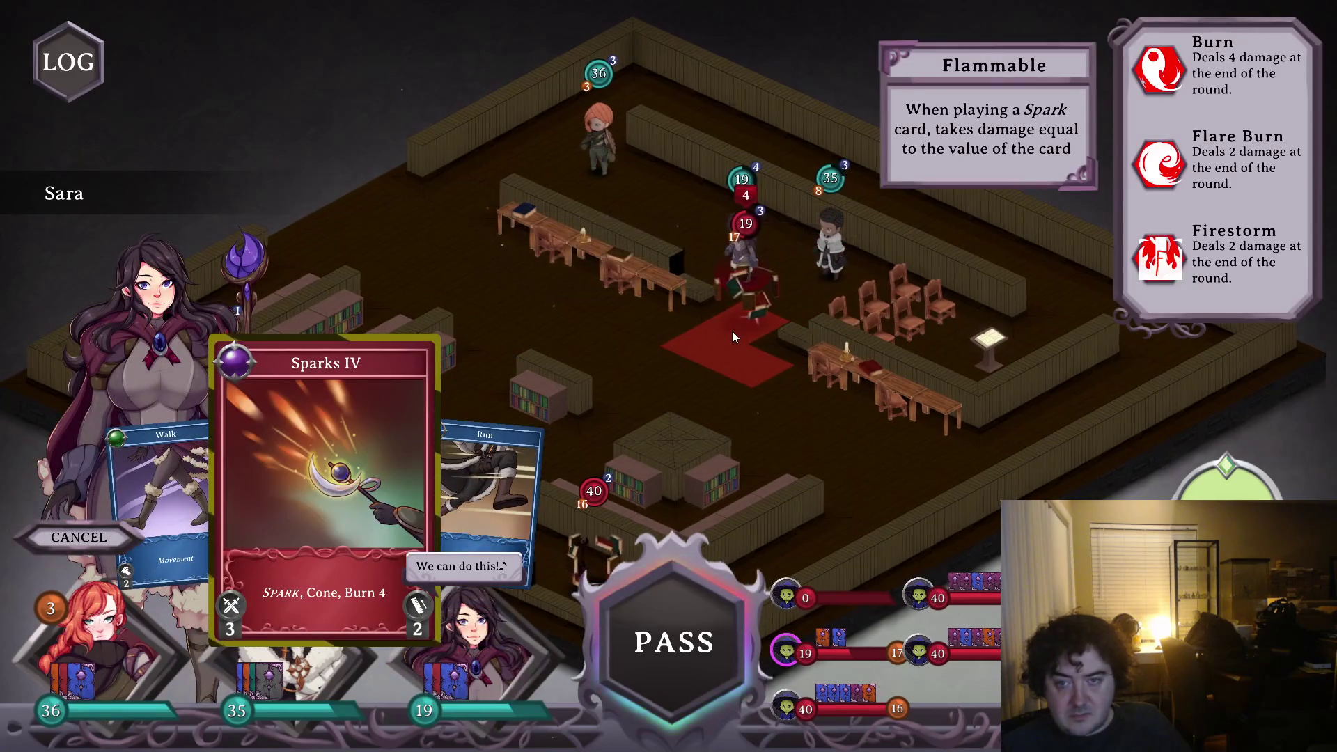
click(733, 332)
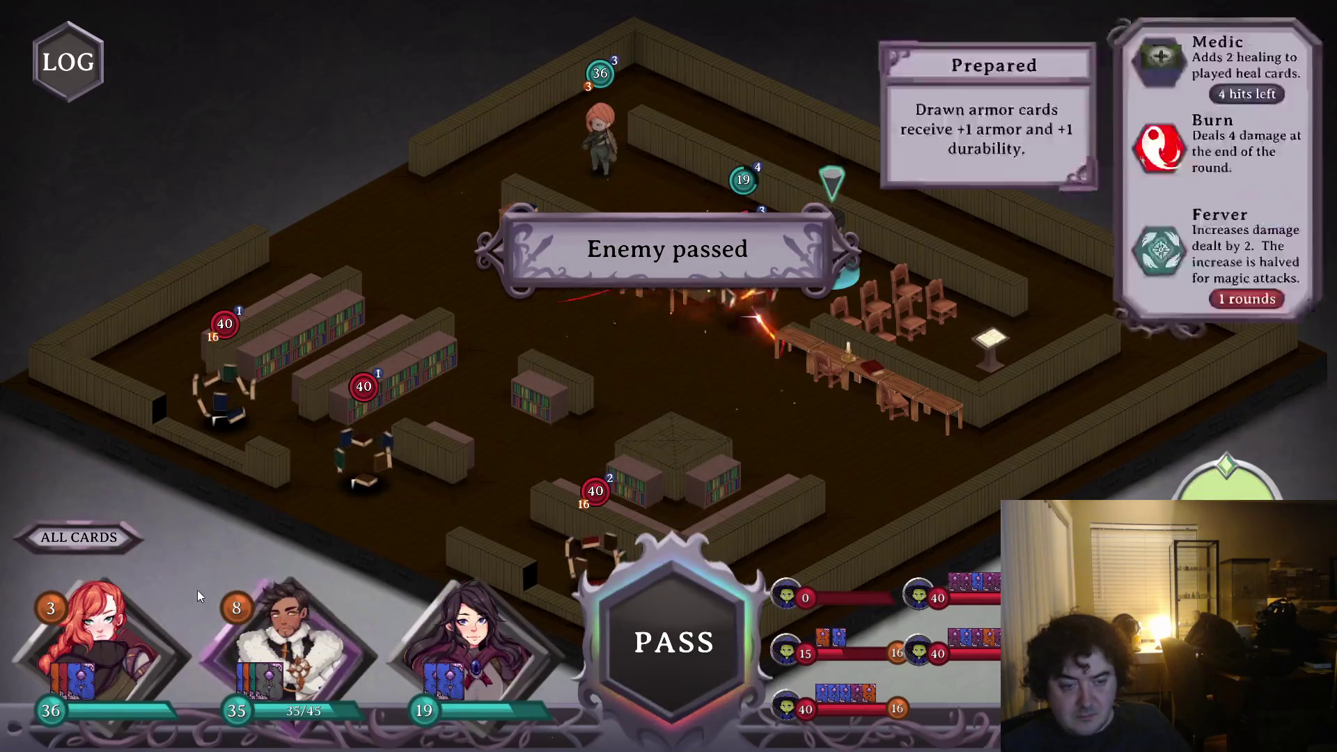
- Dash Val to a new tile and end the turn
click(189, 618)
click(425, 478)
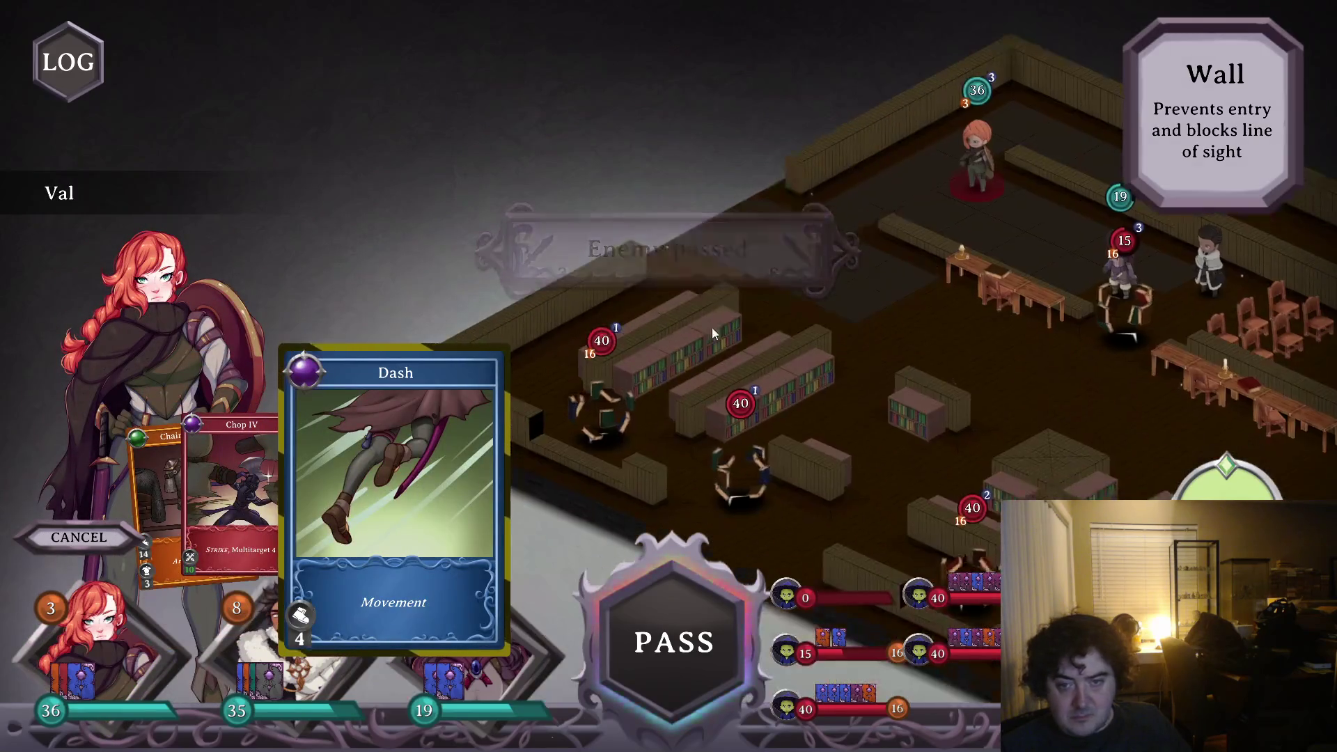
click(803, 293)
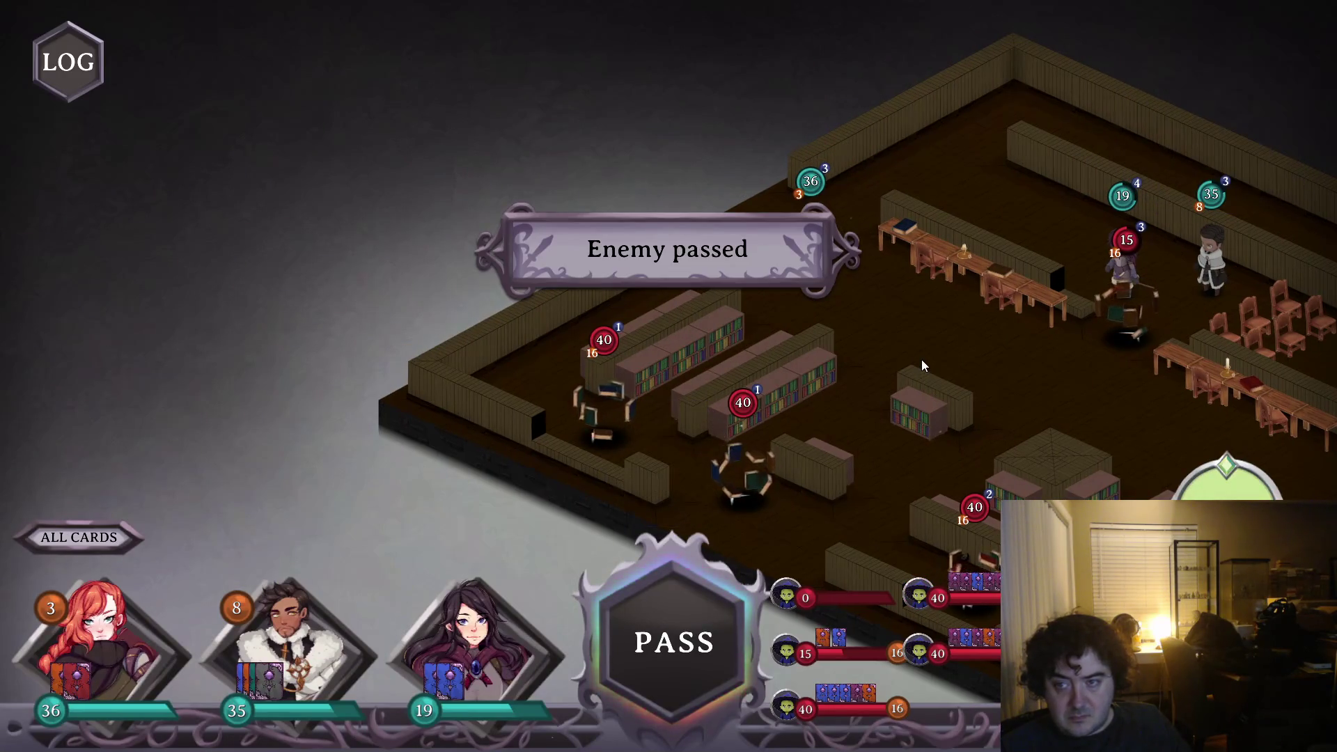
click(697, 648)
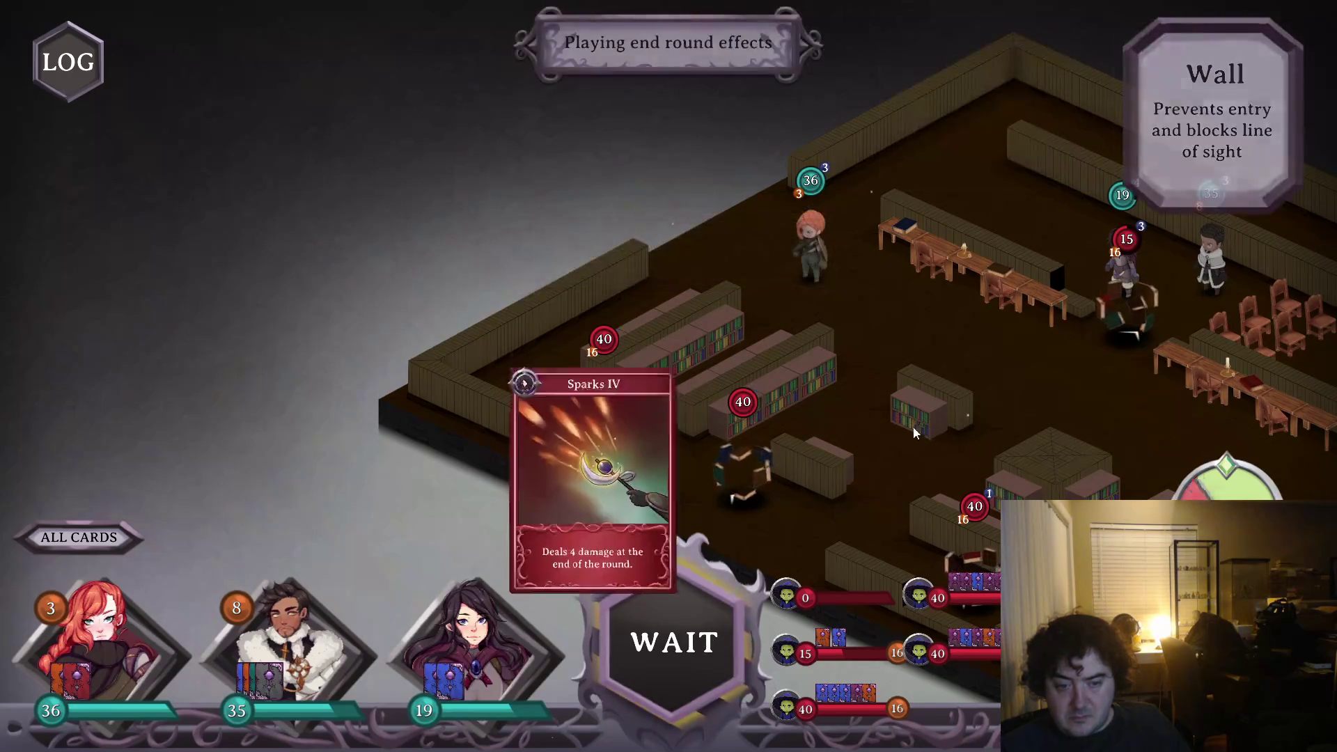
- Discard Dane's Run card and continue past the card reveal into the new round
click(447, 458)
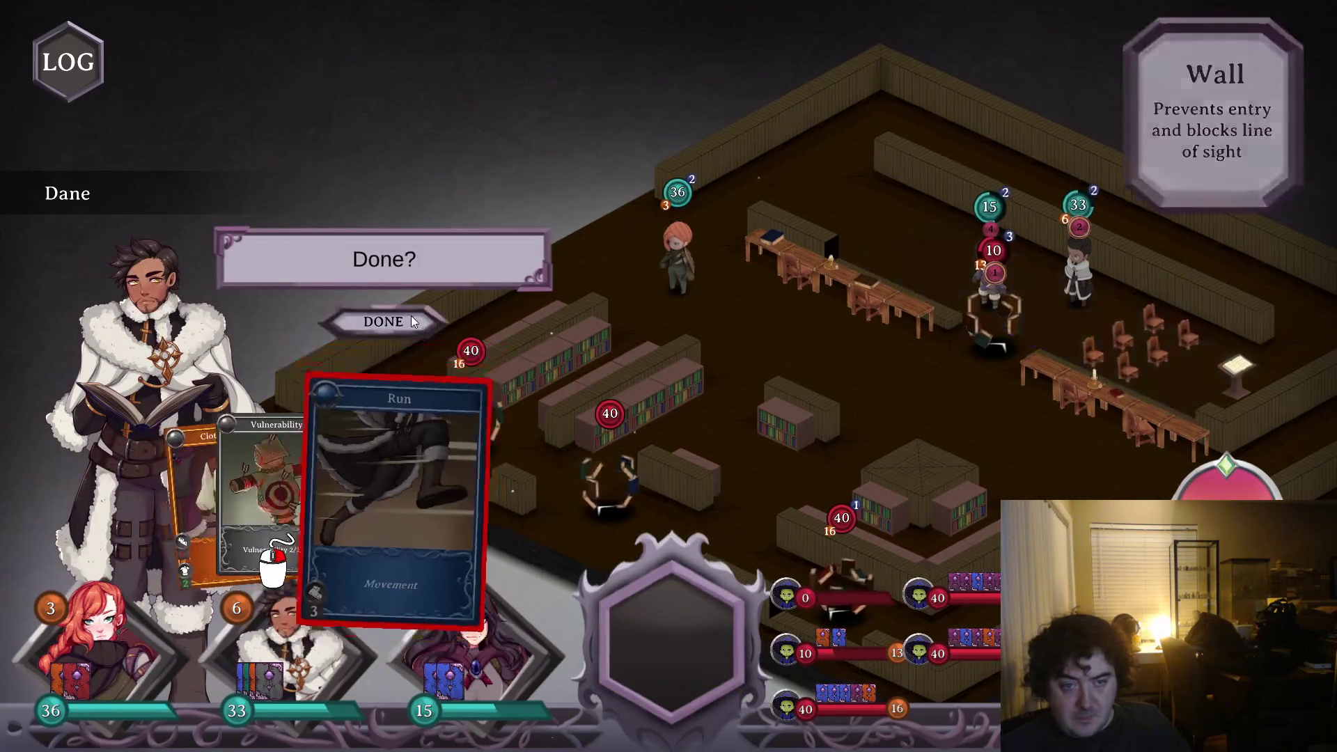
click(407, 316)
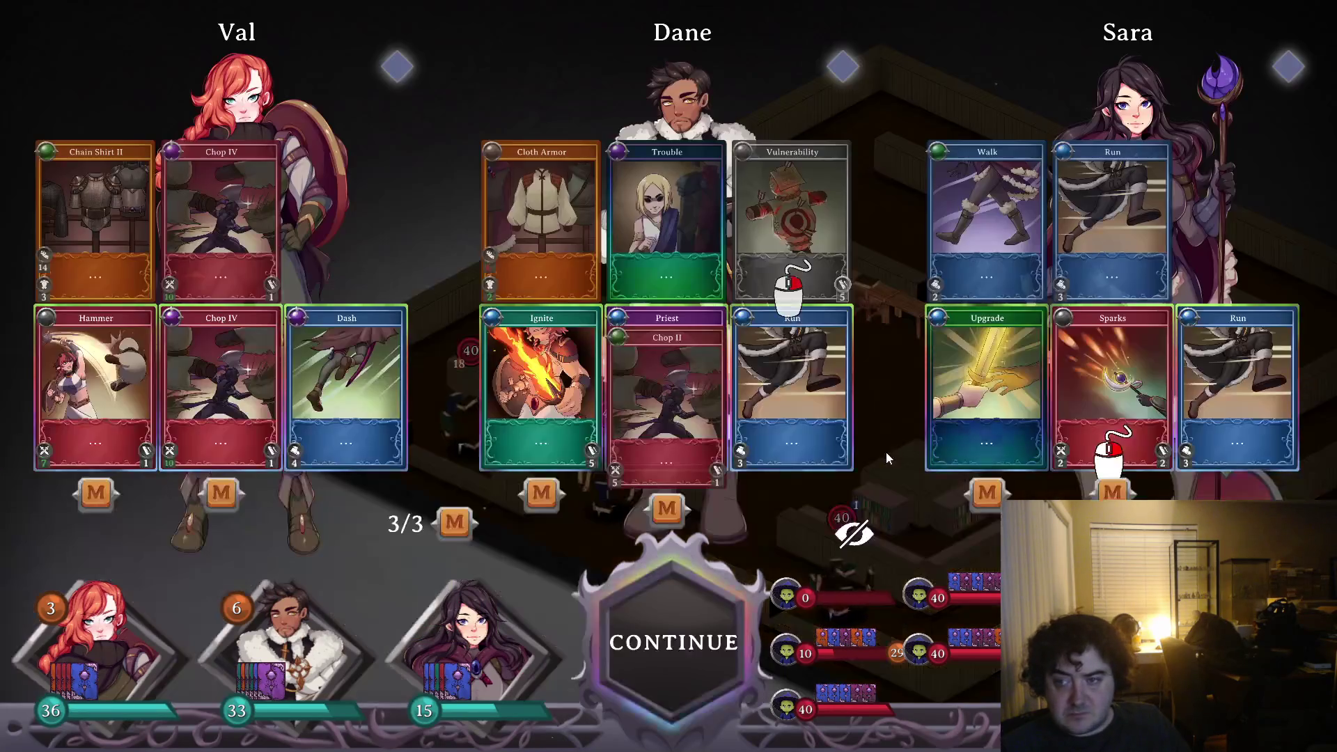
click(690, 645)
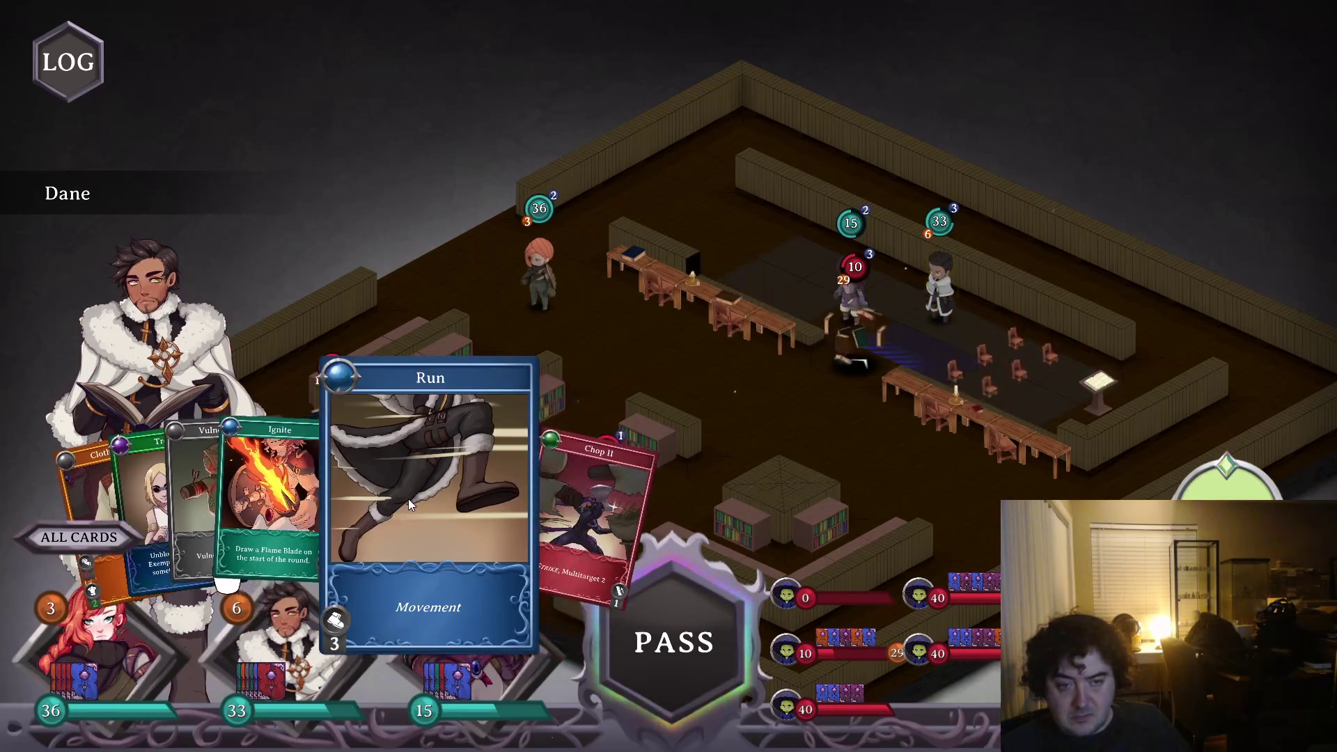
- Run Dane forward and hit two enemies with Chop II
click(409, 499)
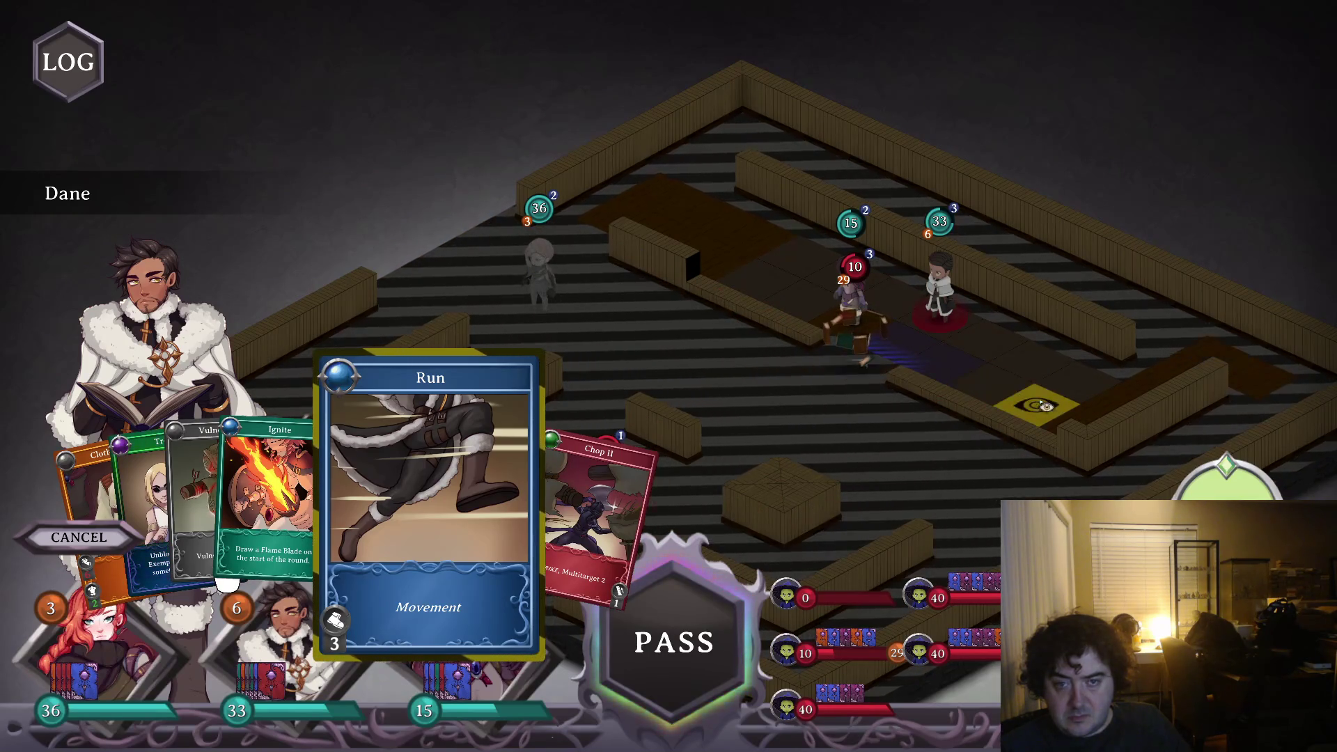
click(930, 363)
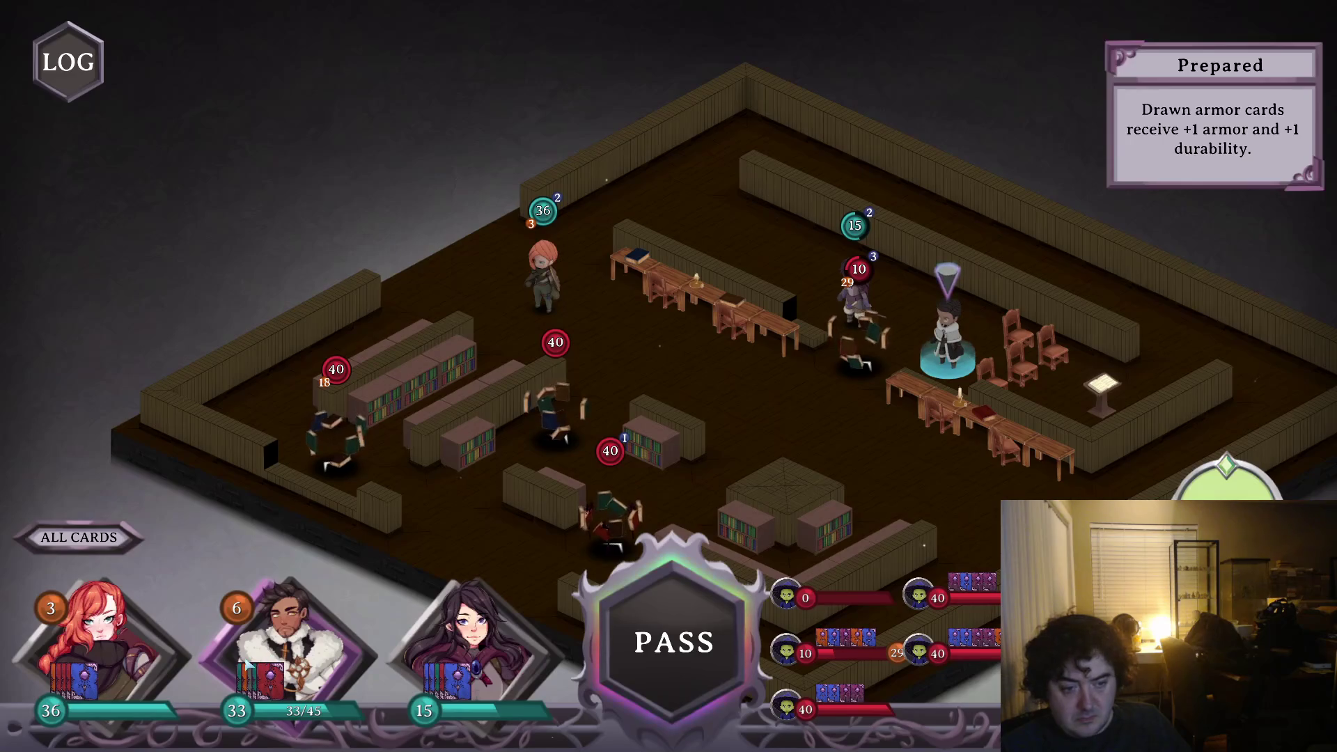
click(463, 502)
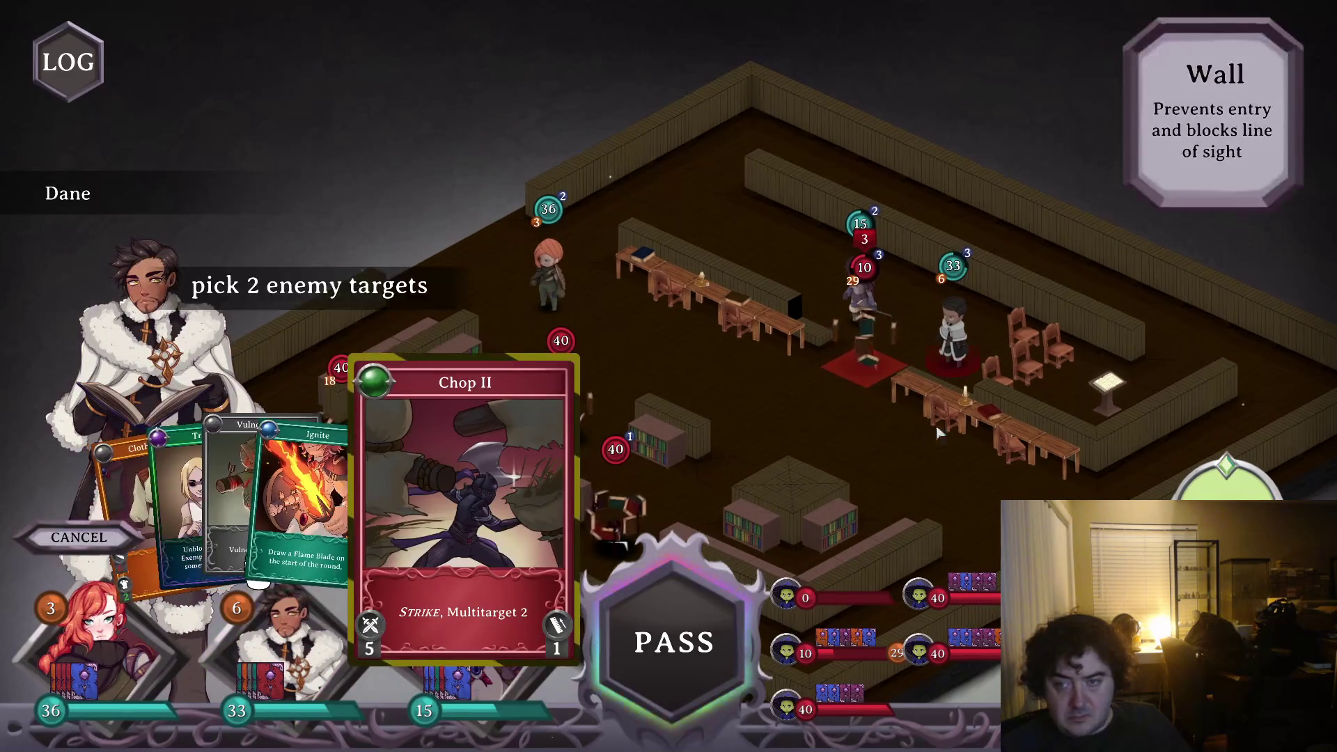
click(879, 375)
click(864, 314)
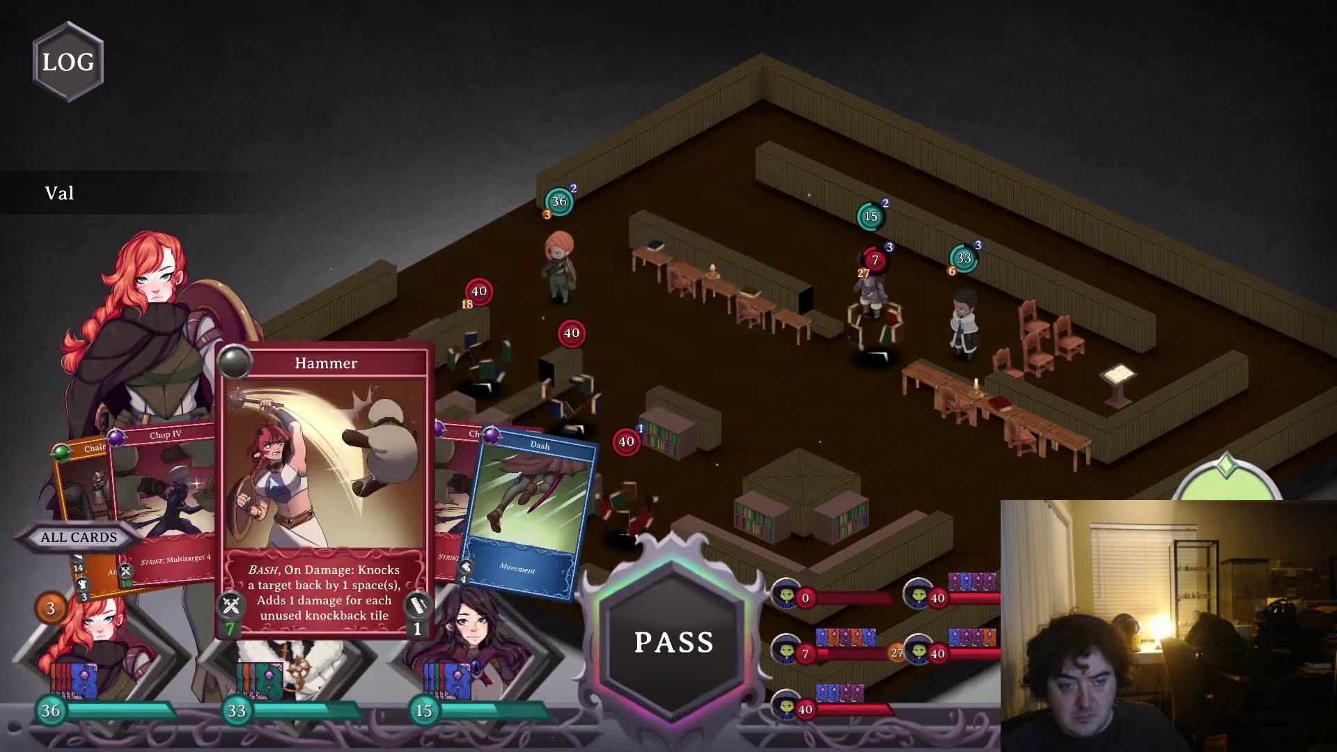
- Dash Val, play Ignite on Val, and have Sara hit an enemy with Sparks
click(464, 502)
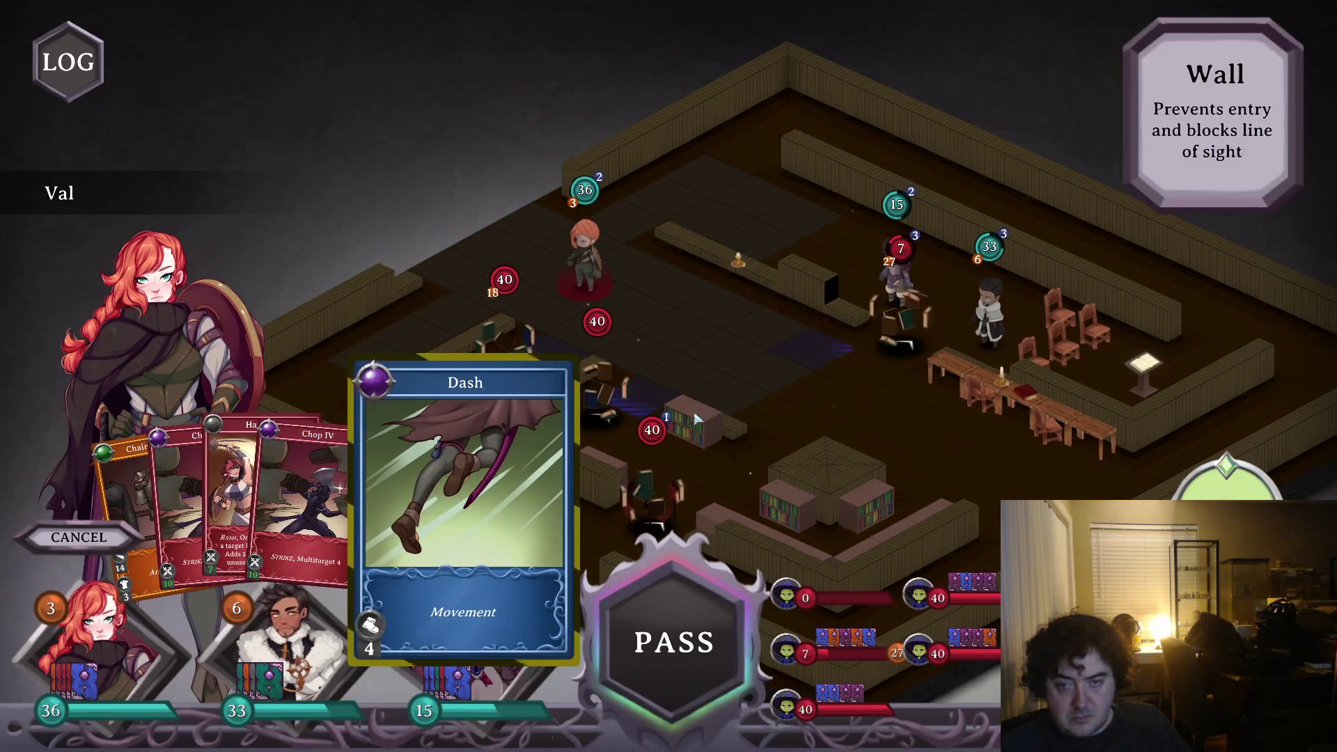
click(647, 395)
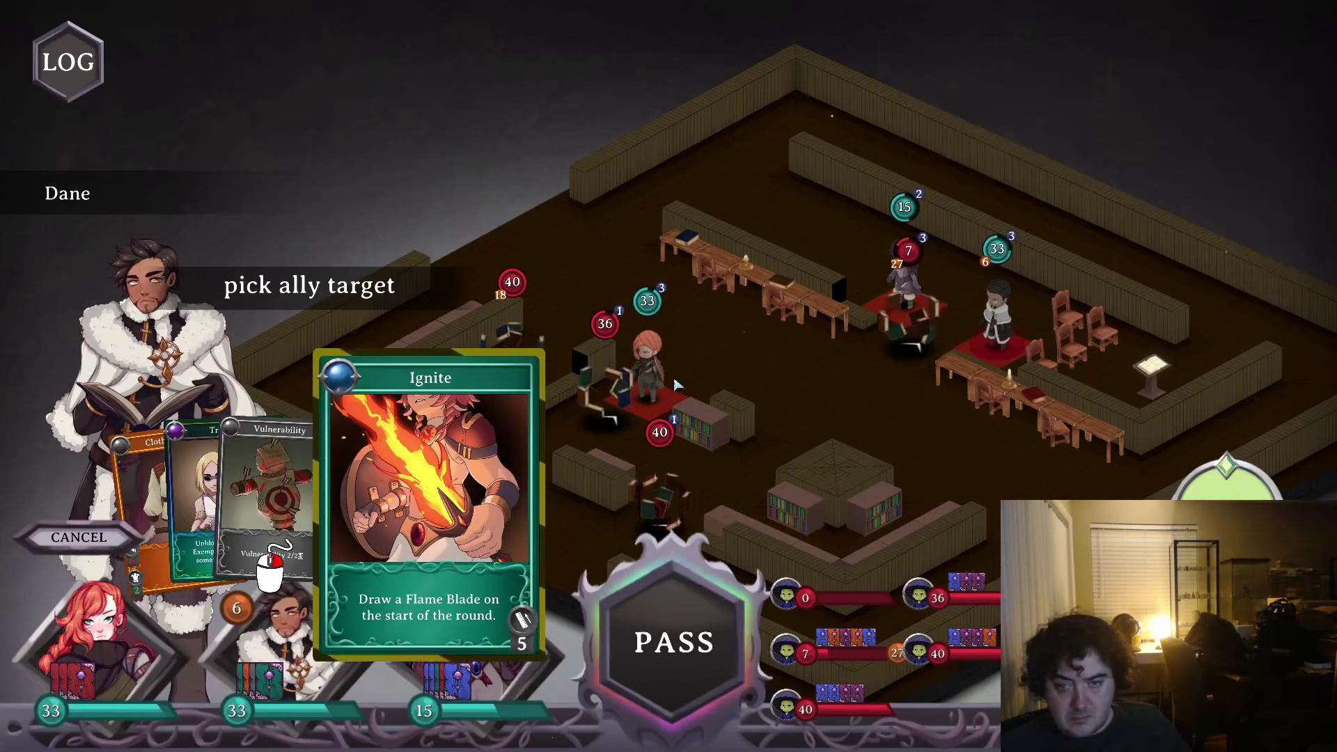
click(648, 334)
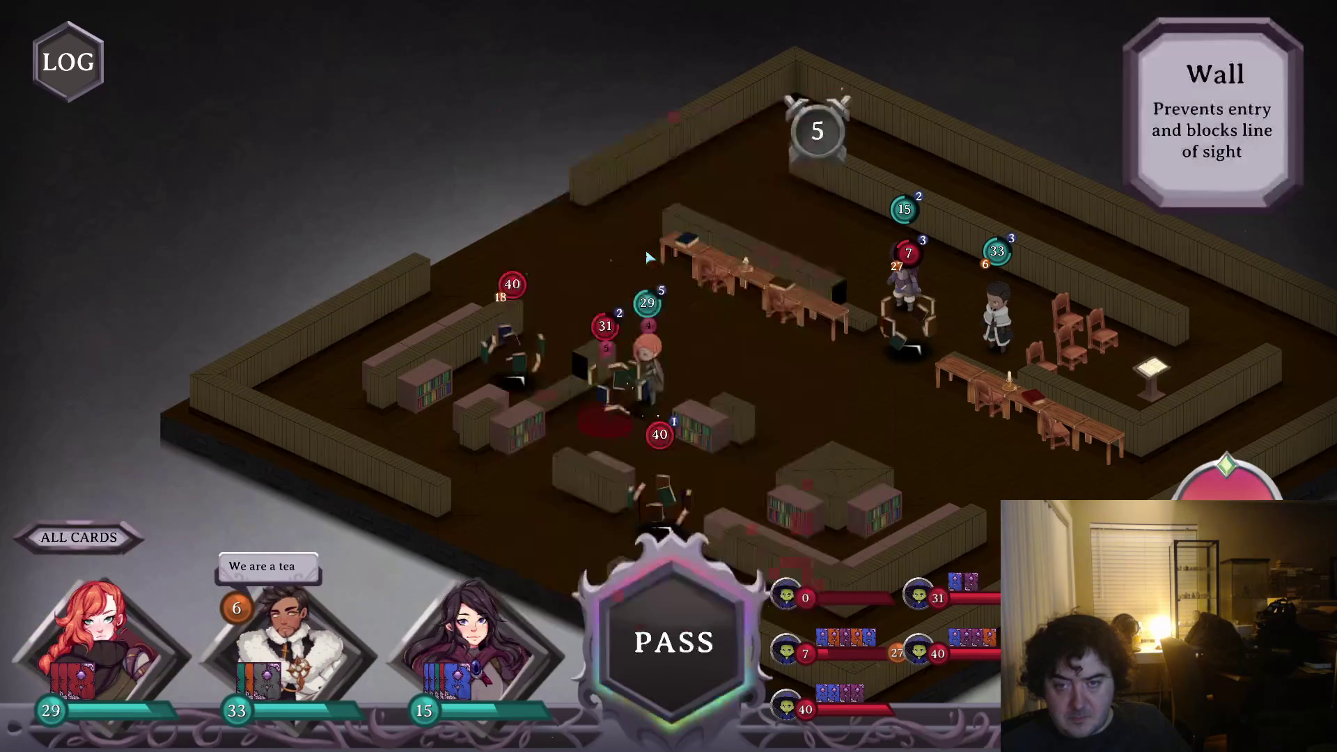
click(288, 651)
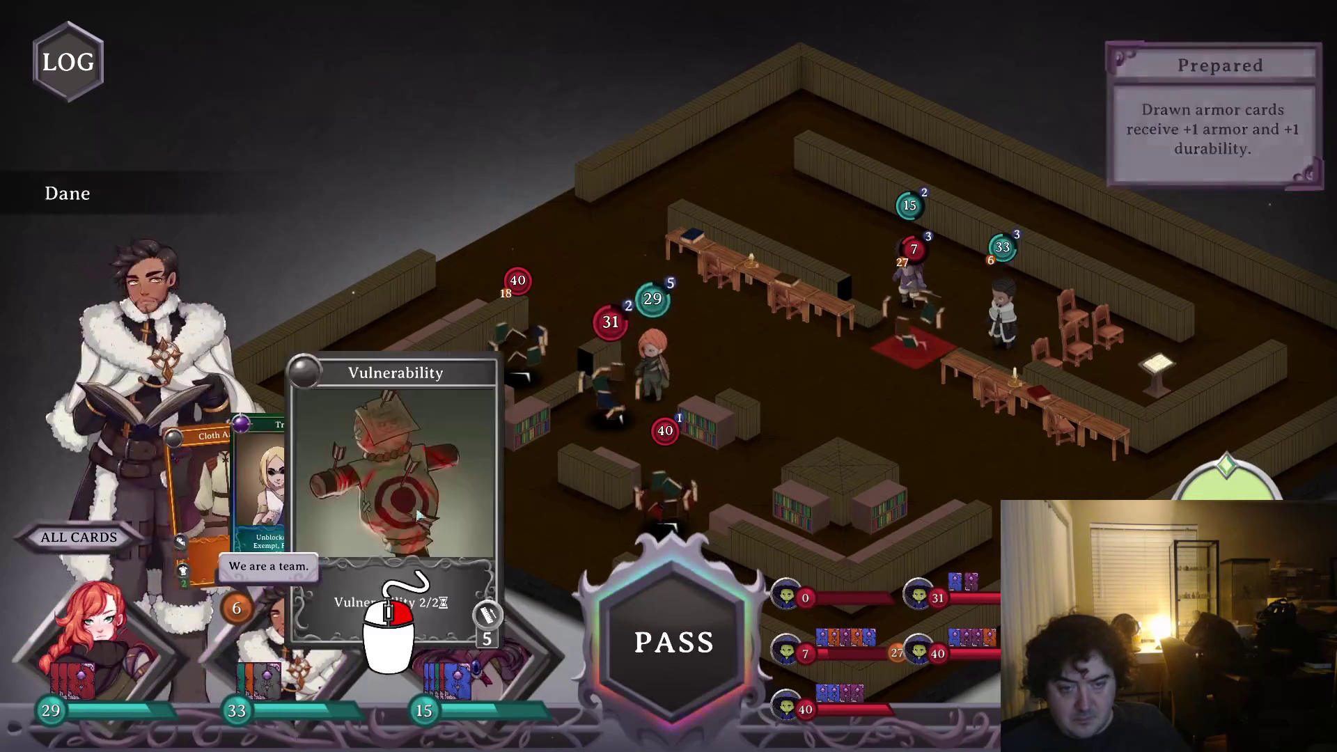
click(460, 659)
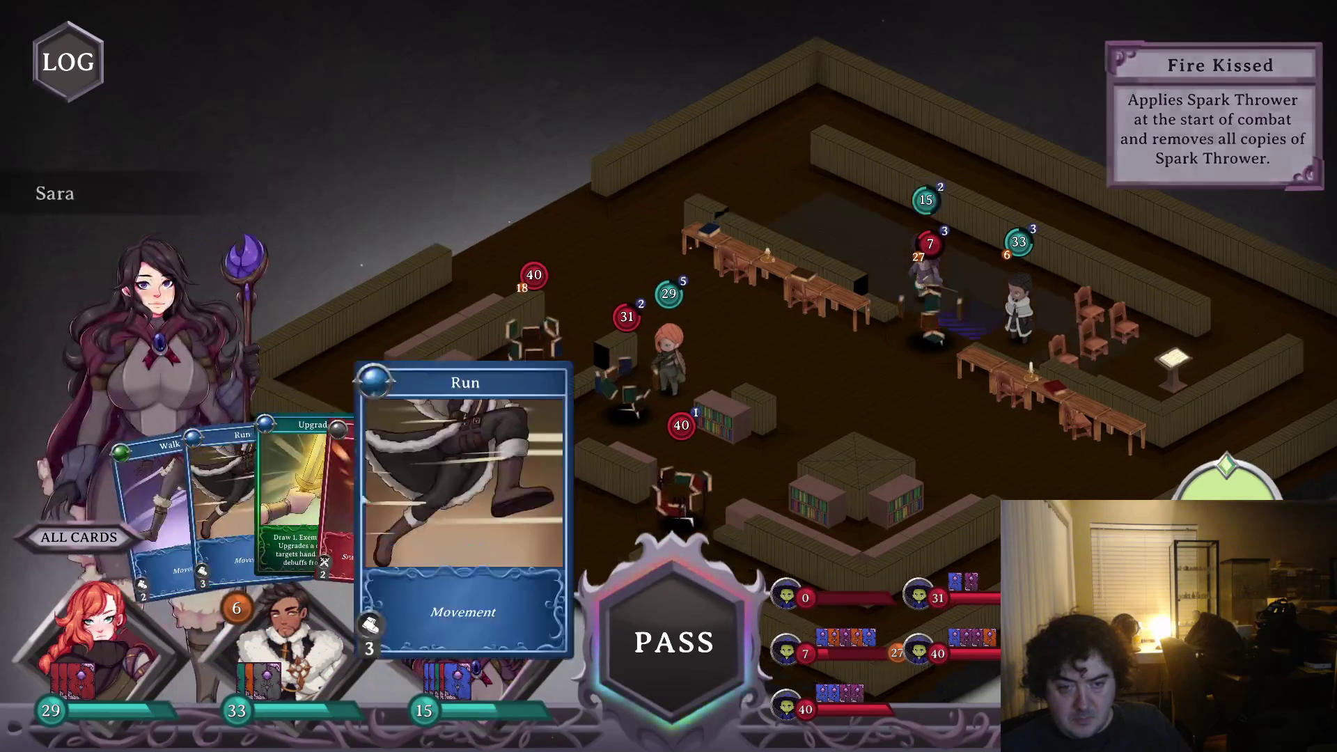
click(894, 359)
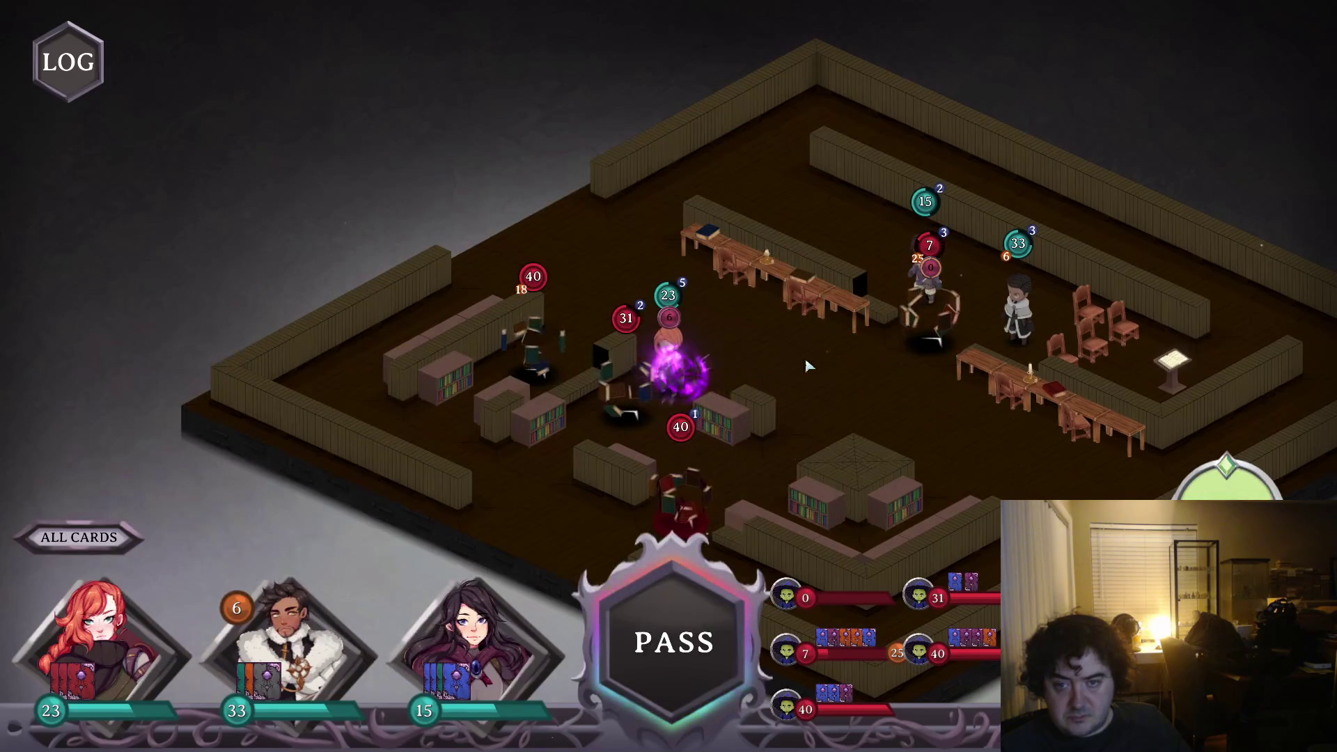
- Strike two enemies twice with Val's Chop III
click(105, 627)
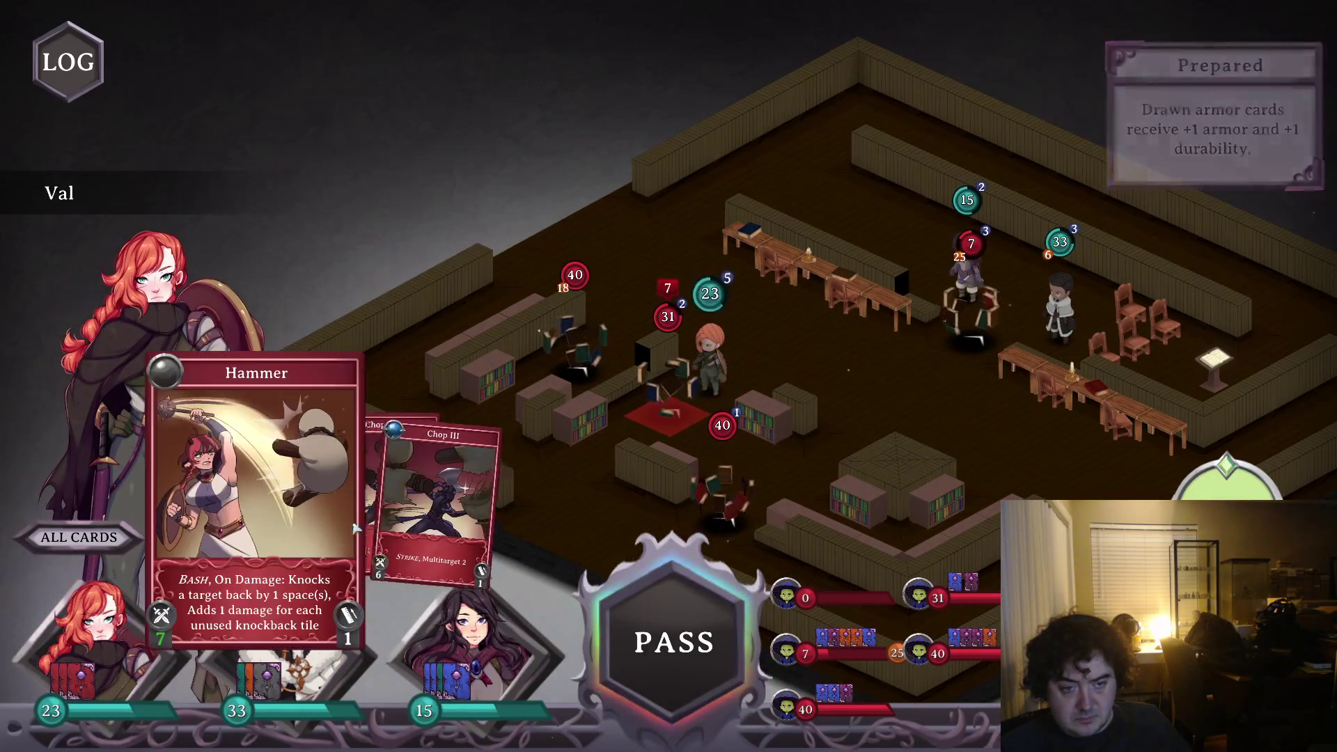
click(390, 487)
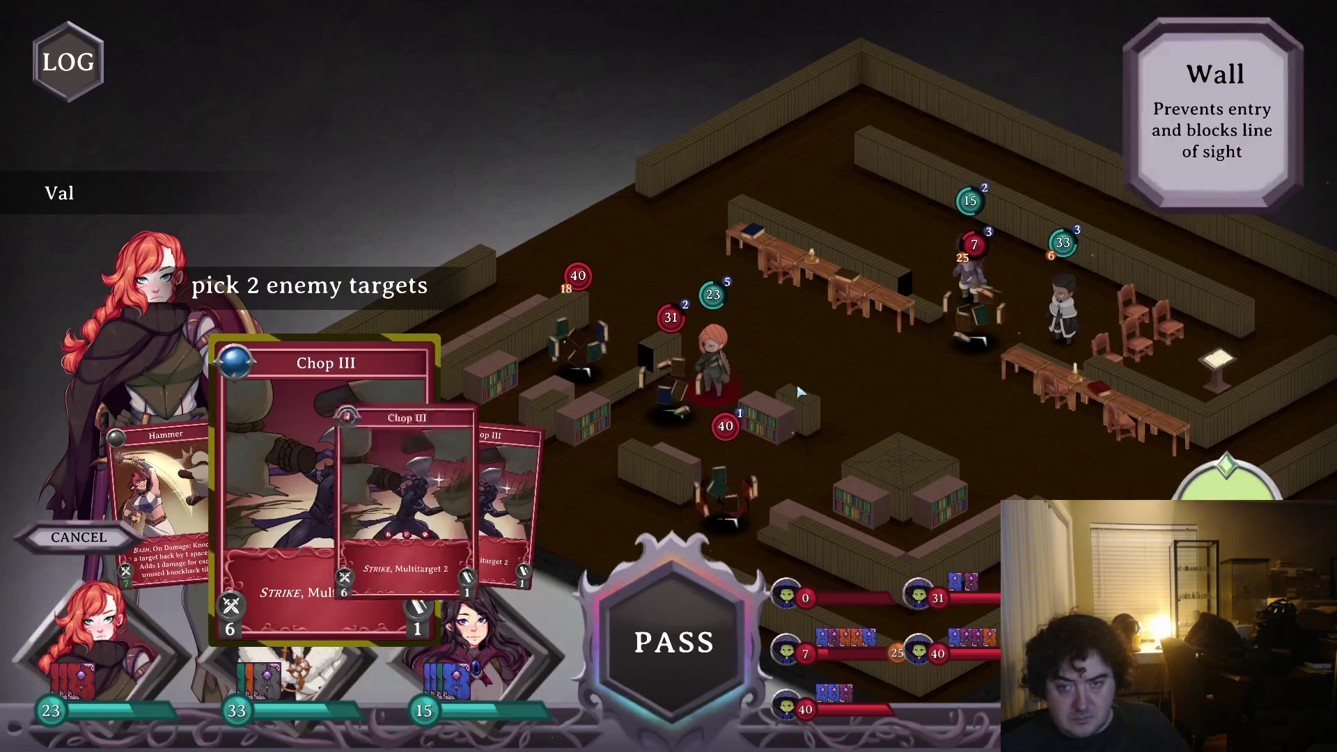
click(799, 392)
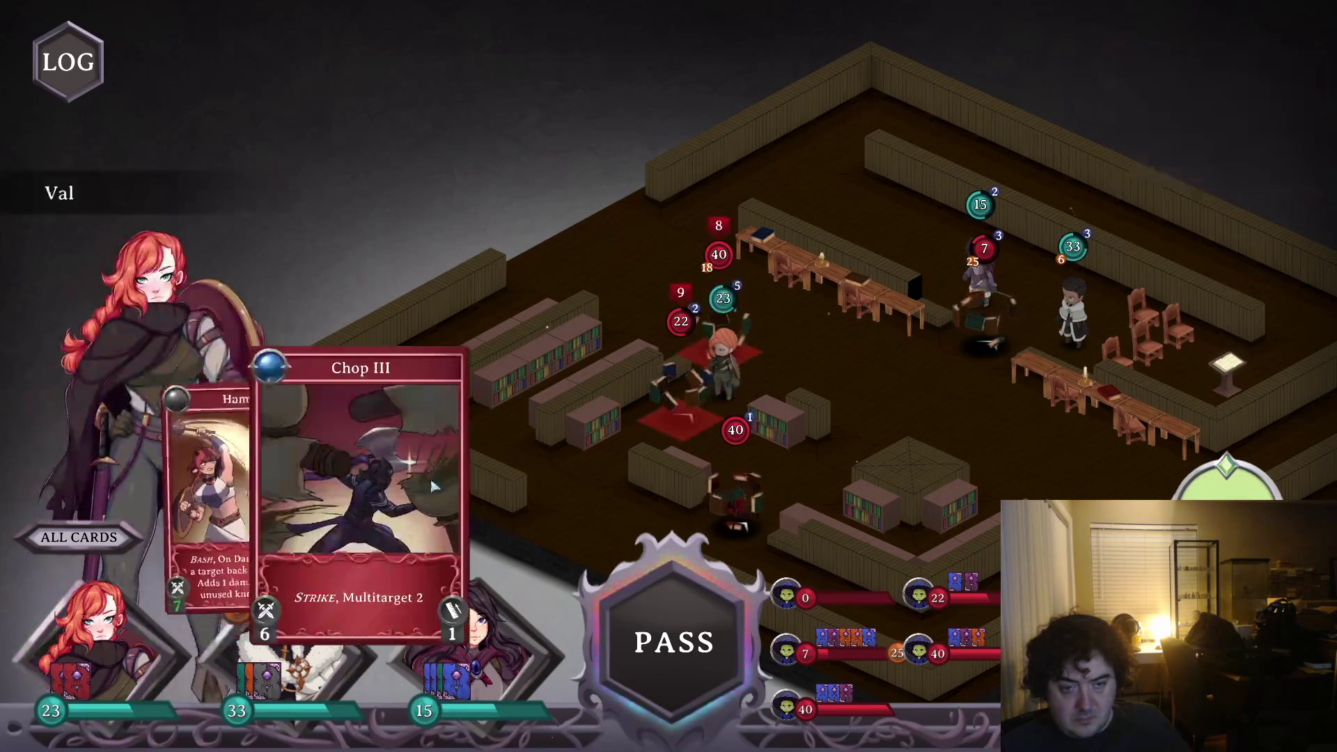
click(425, 484)
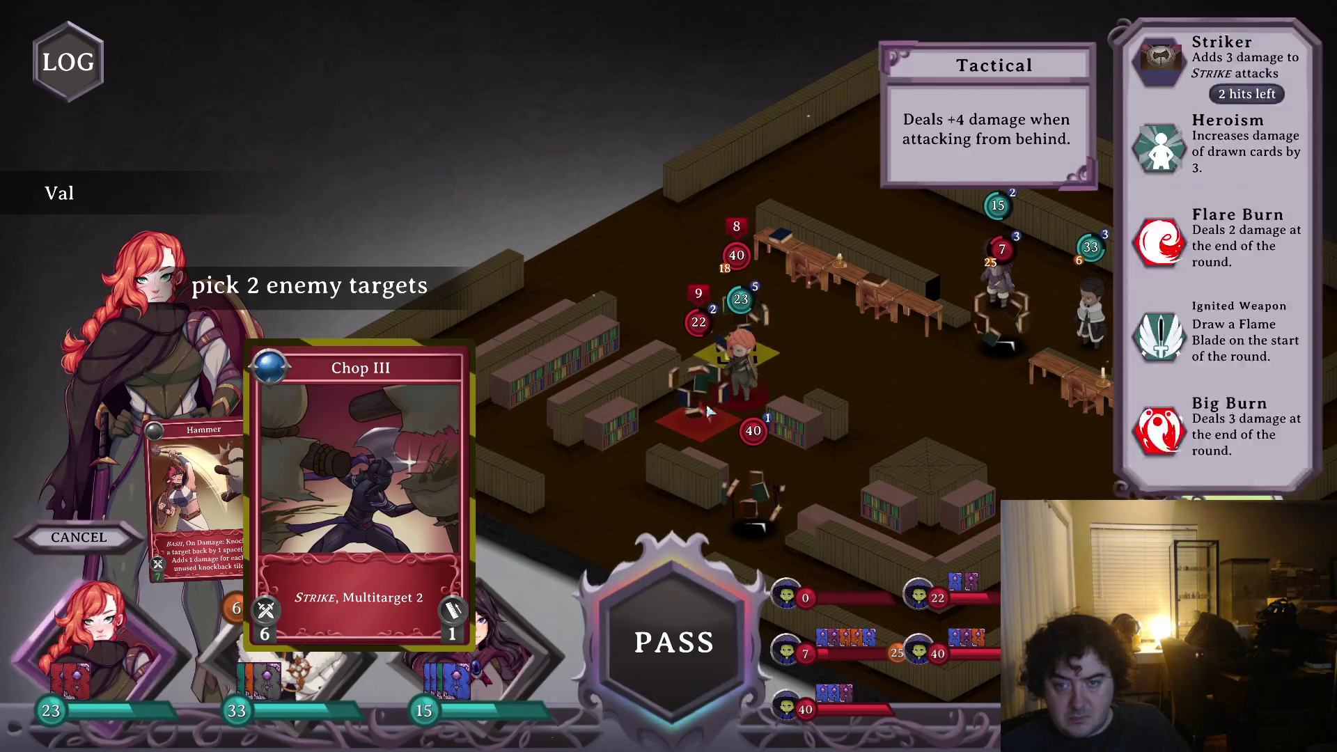
click(836, 392)
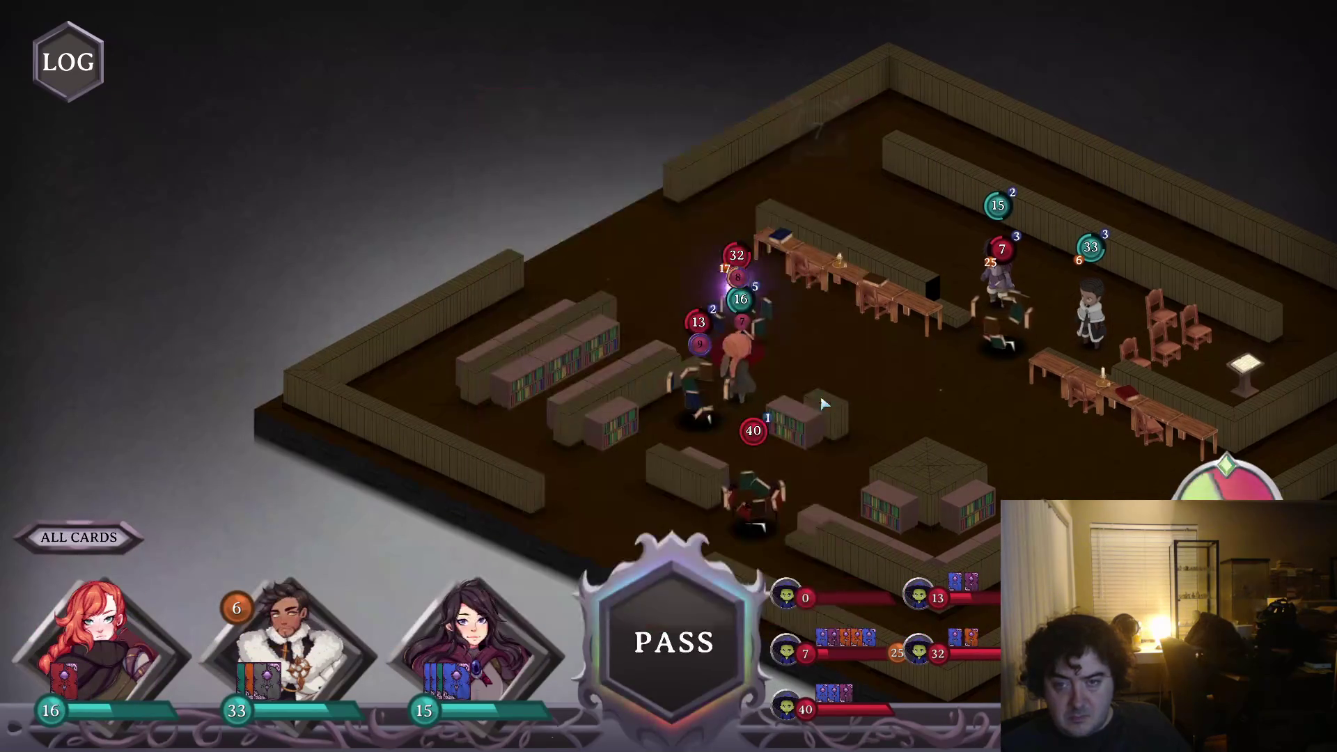
- Move Sara with Run and Walk, then end the turn with Space
click(238, 665)
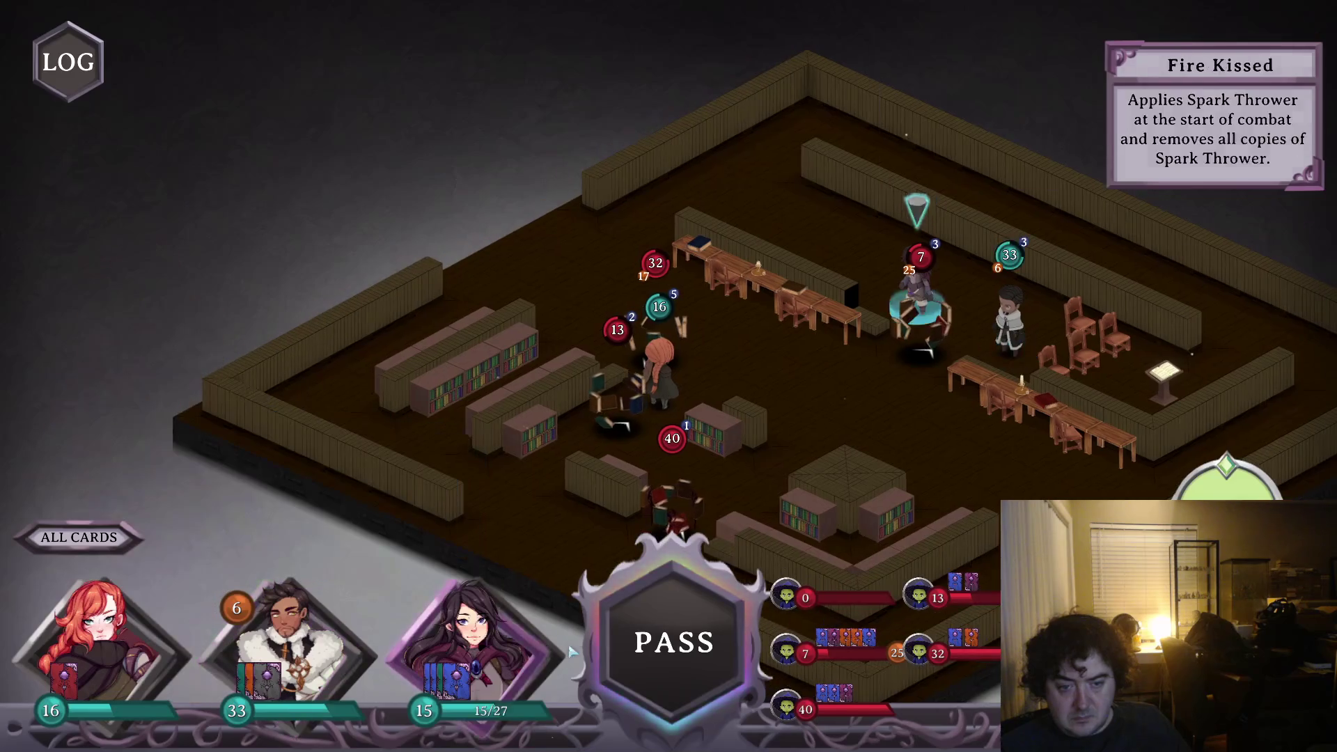
mouse_move(459, 655)
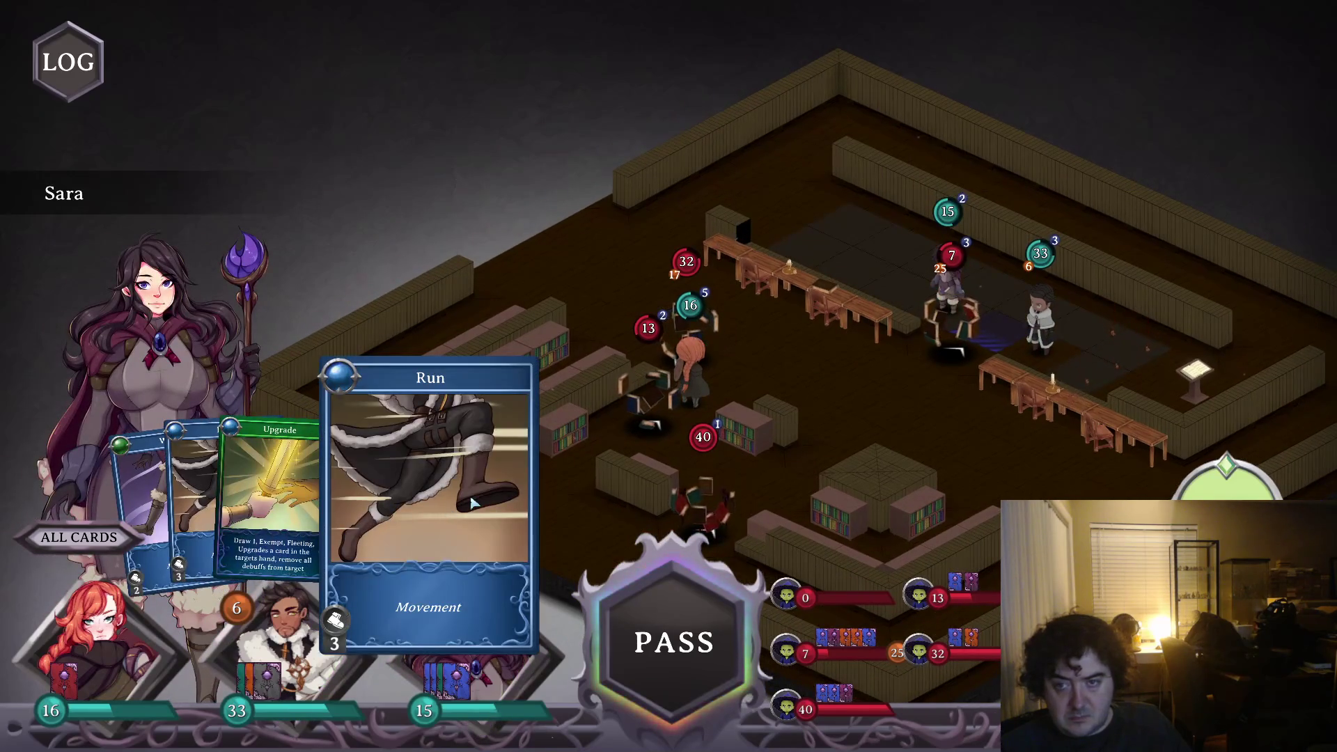
click(805, 251)
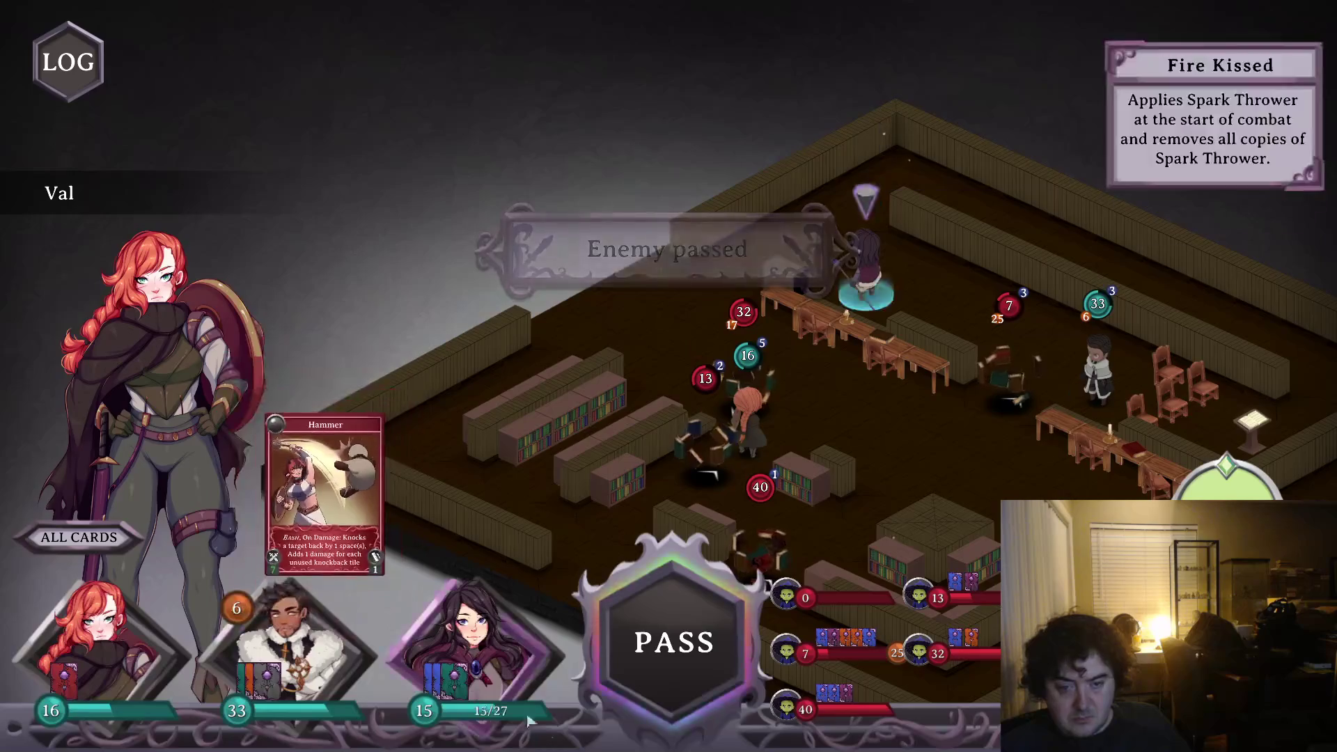
key(Tab)
click(317, 443)
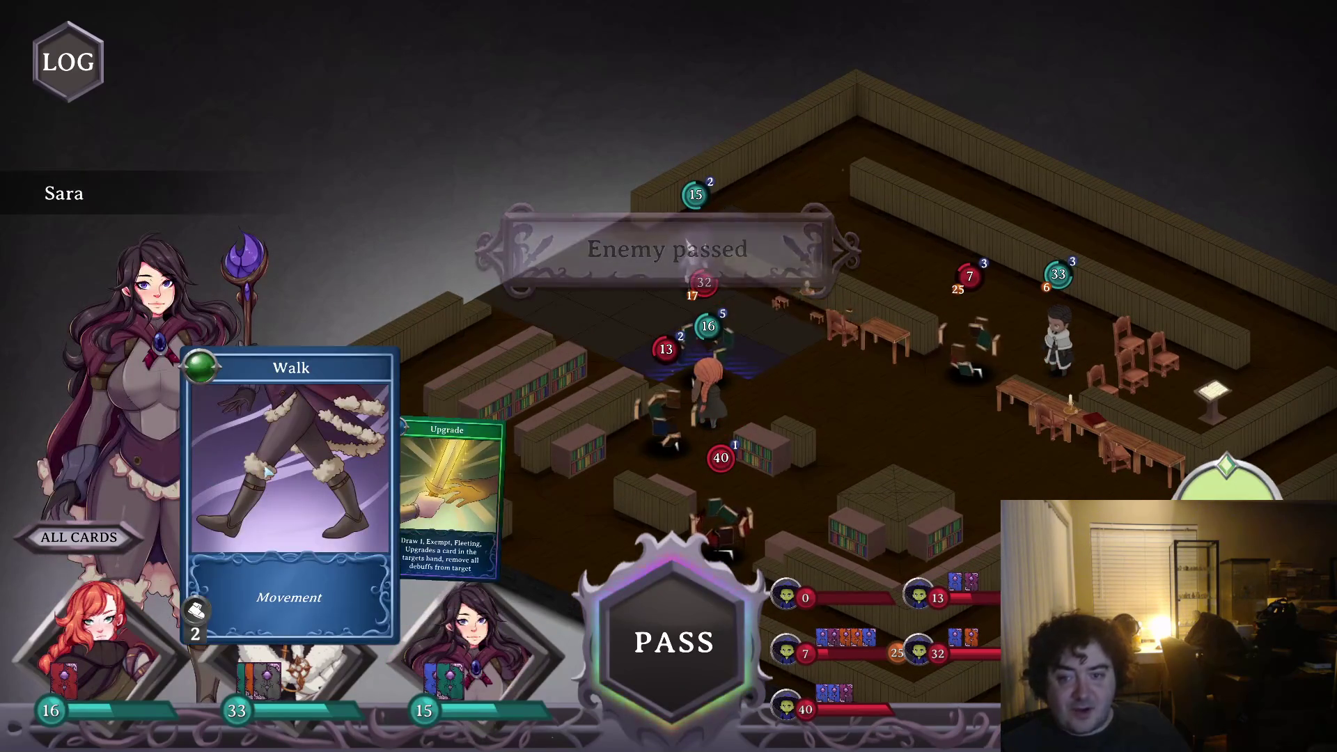
click(267, 471)
click(793, 358)
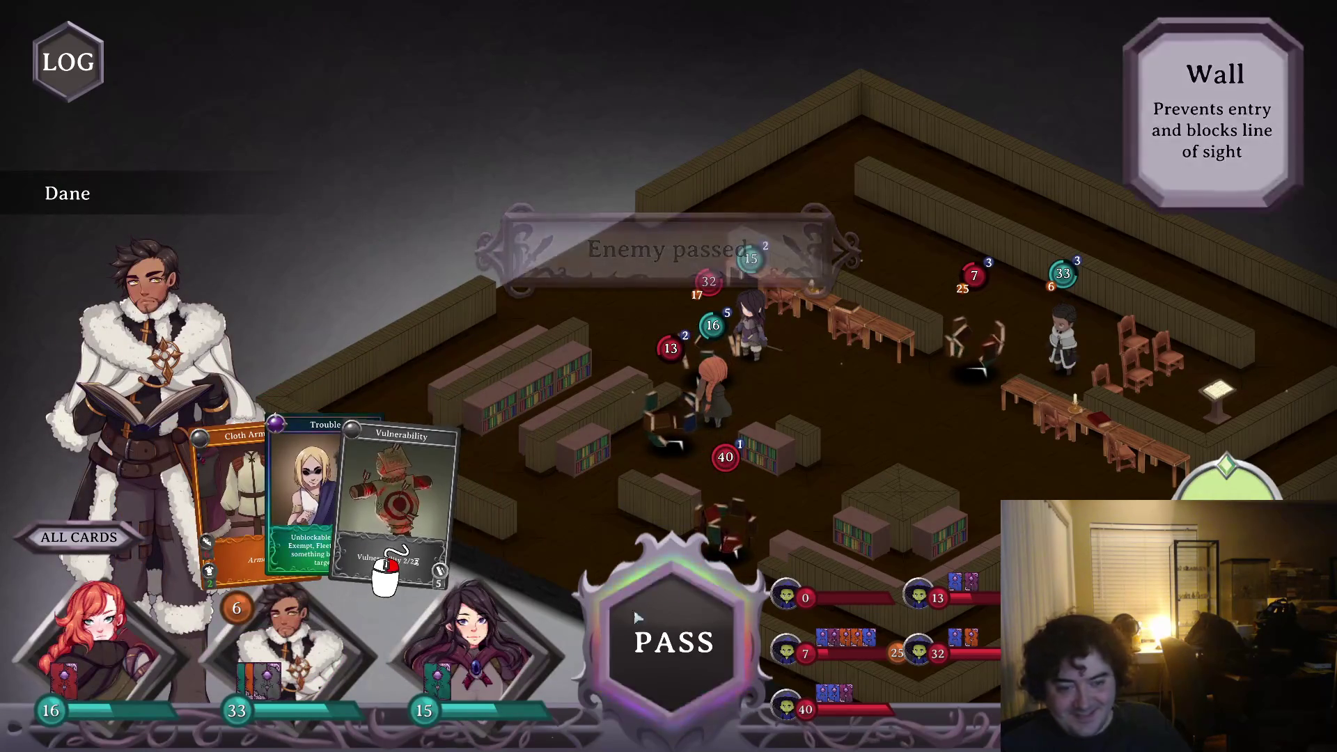
key(space)
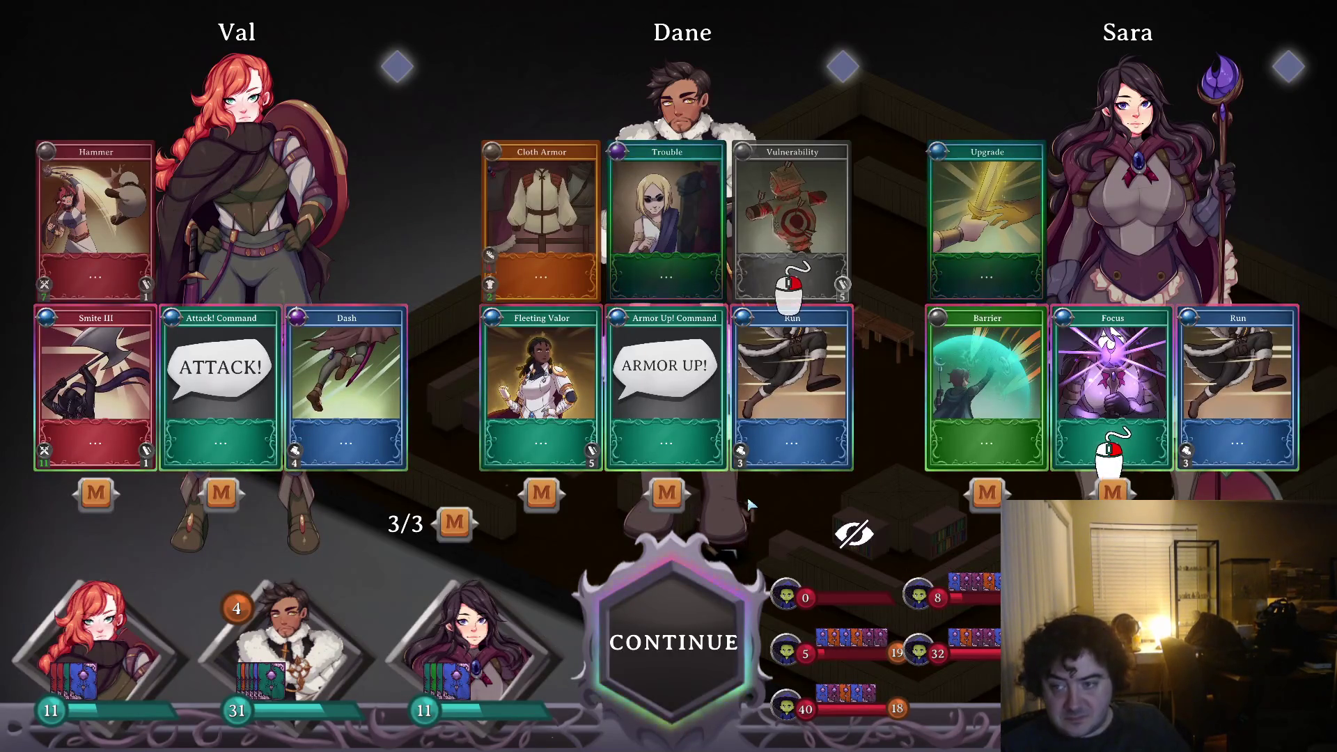
- Play Armor Up! Command on Val and apply Vulnerability to the nearby enemy
click(663, 642)
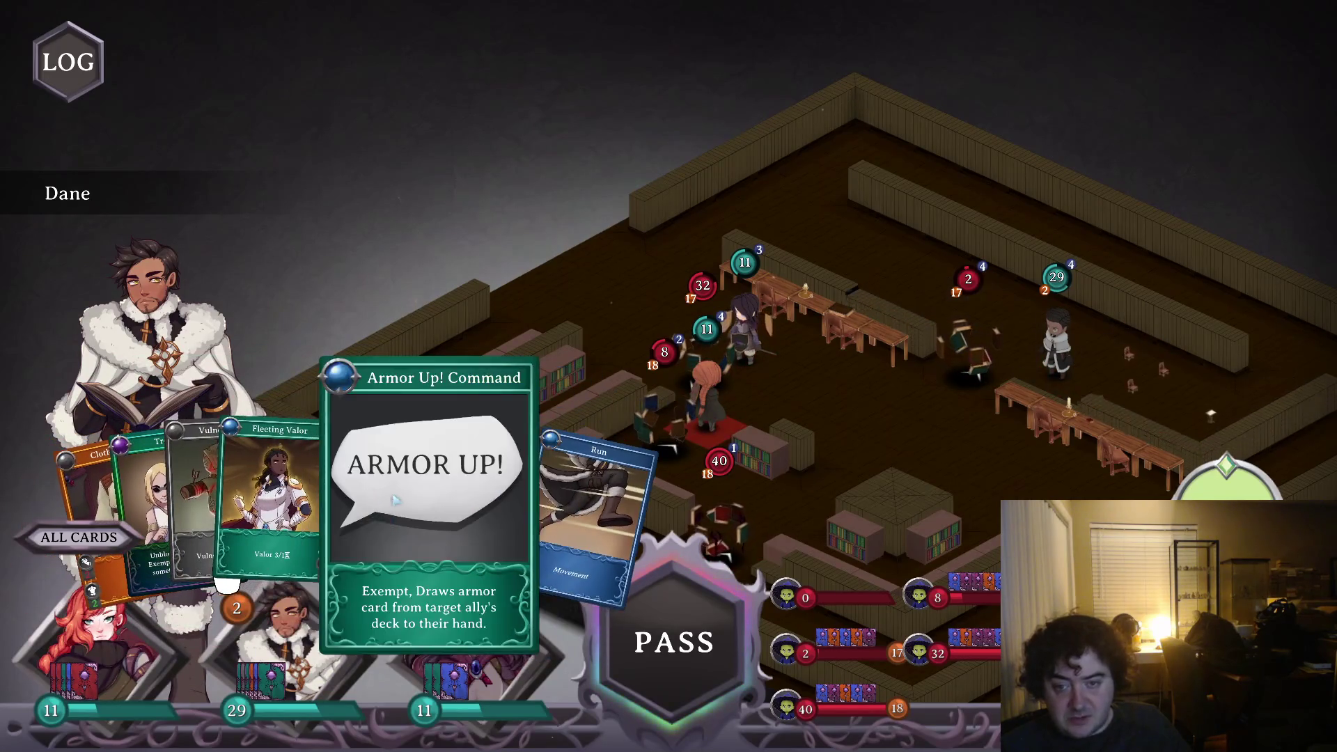
click(712, 401)
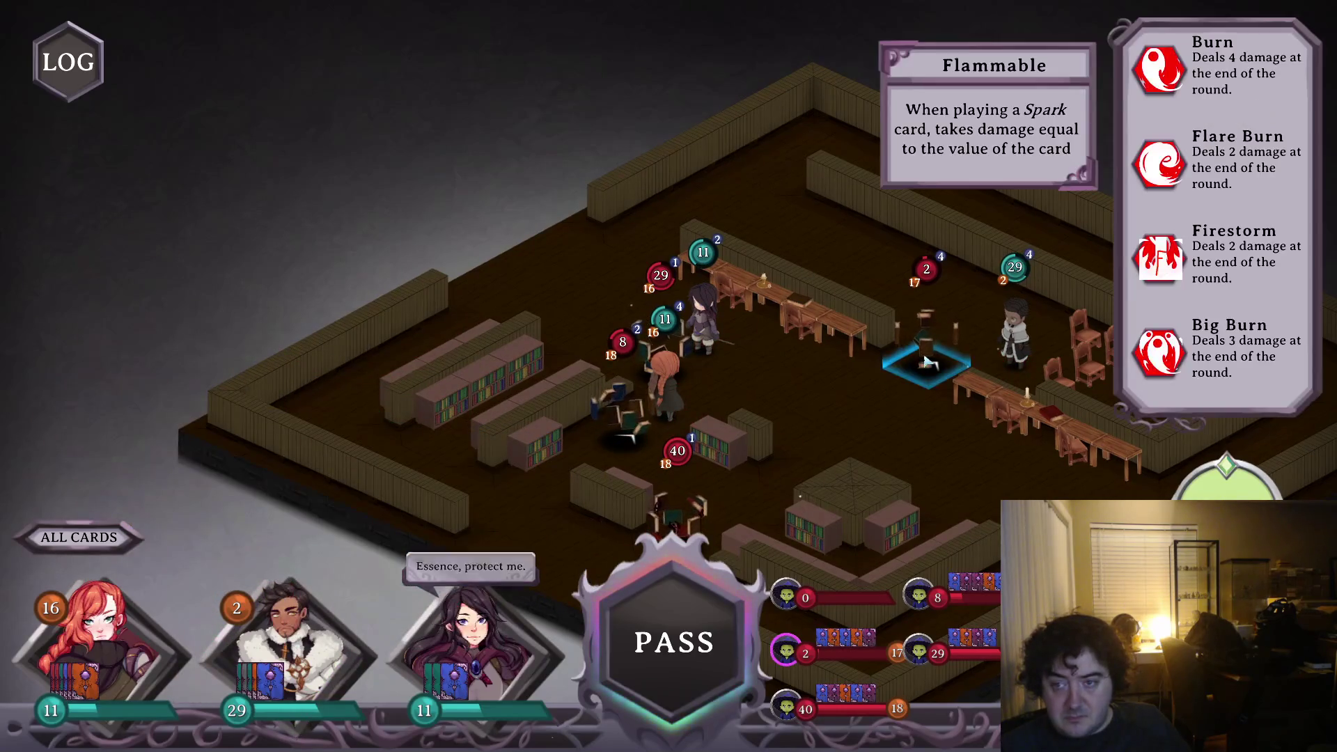
click(331, 671)
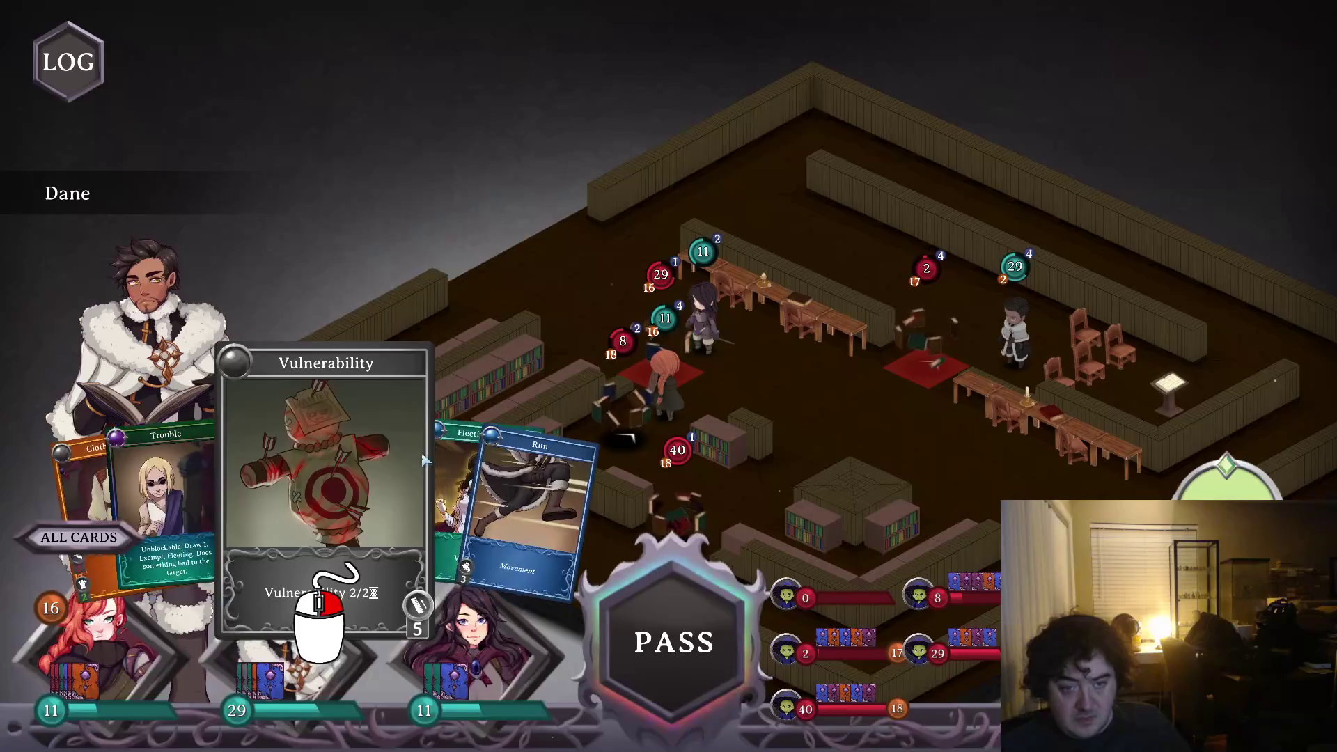
click(328, 627)
click(937, 387)
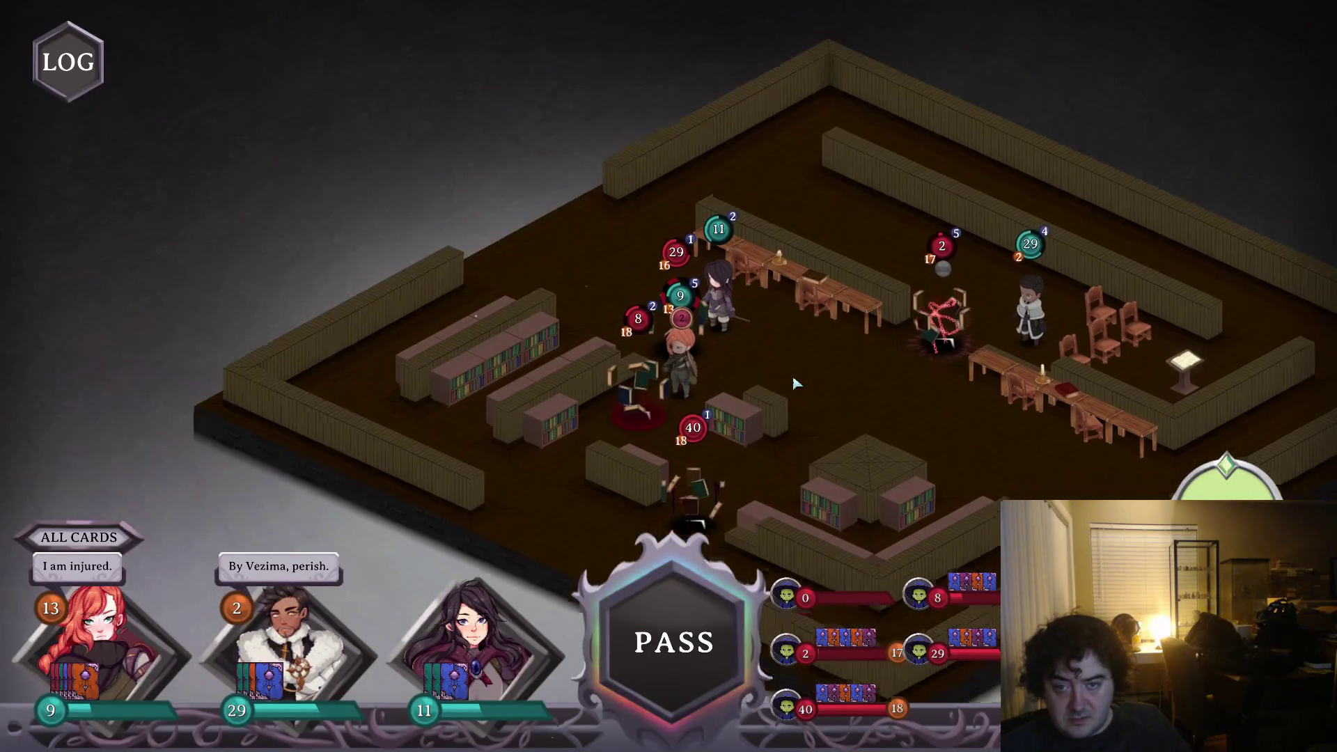
- Strike the 8-HP enemy with Val's Smite III, then hit an enemy with Flame Blade
click(153, 665)
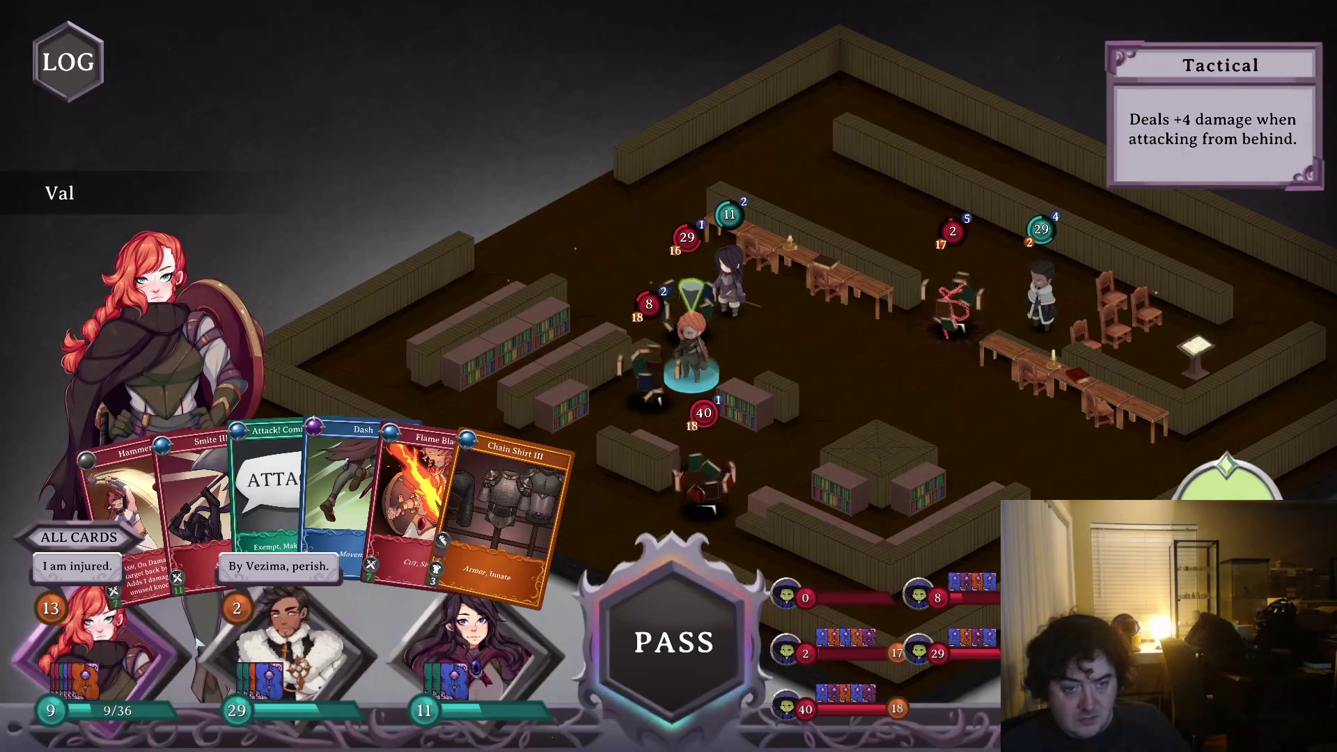
click(226, 514)
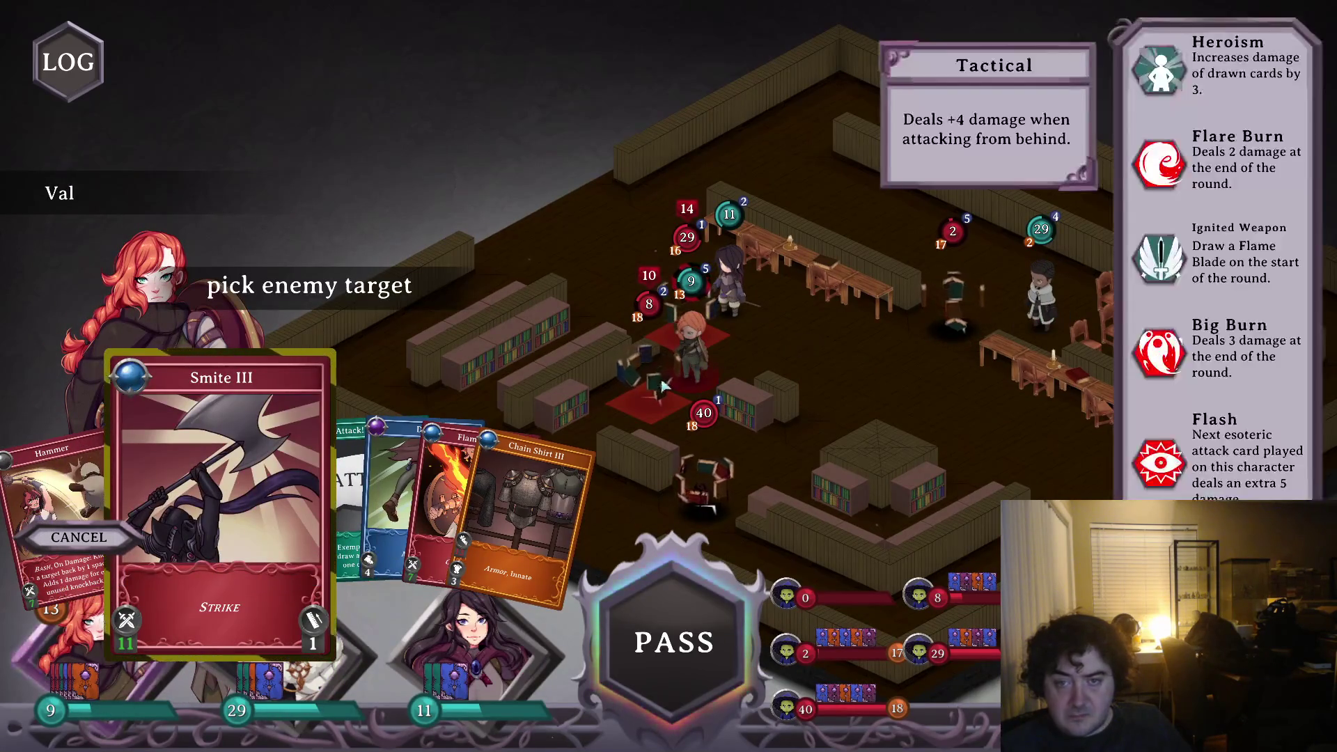
click(650, 321)
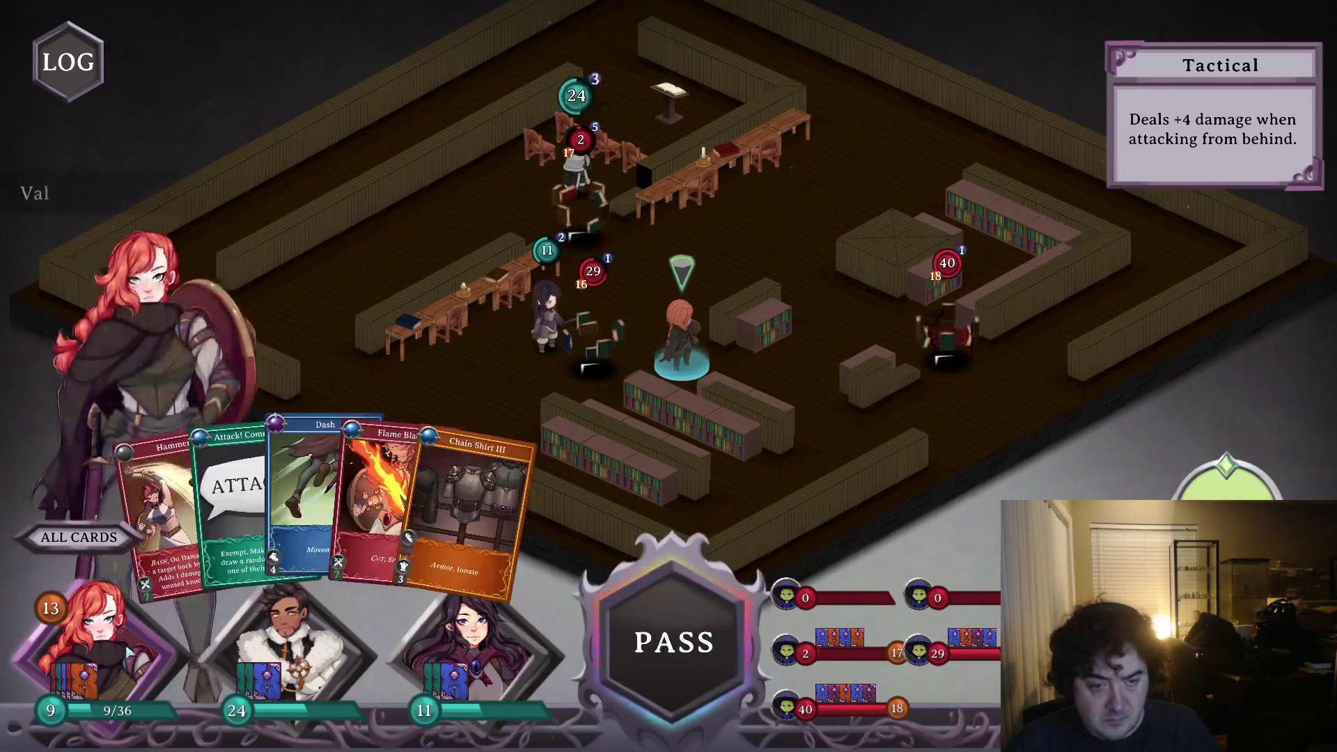
click(444, 513)
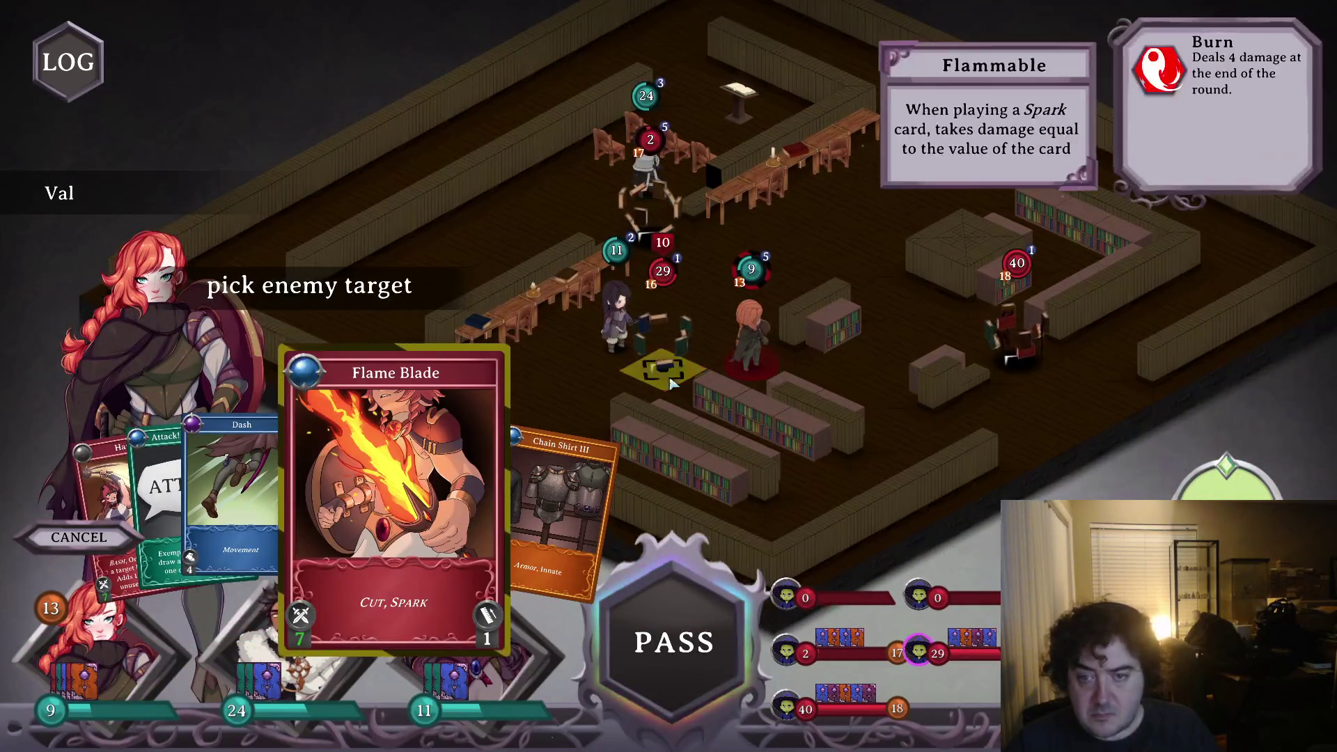
click(662, 375)
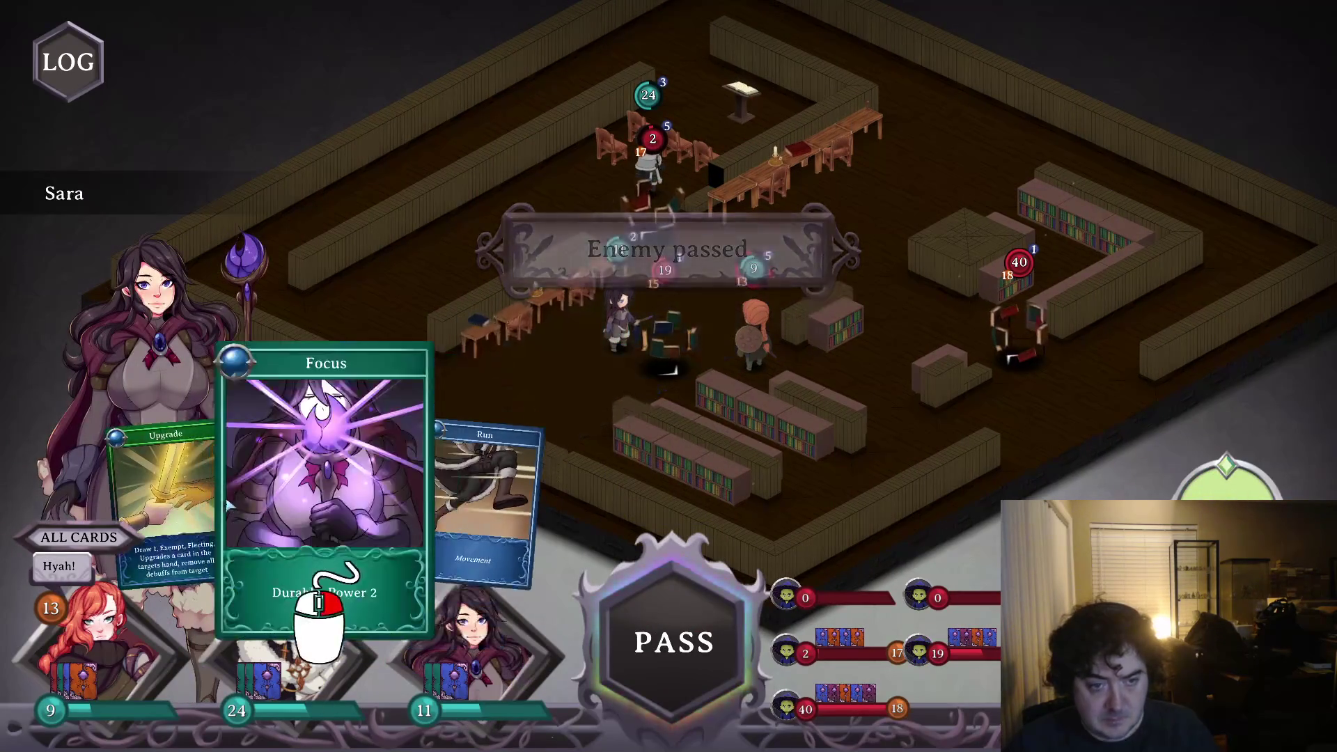
- Upgrade Val, run Sara forward, and cast Penetrating Sparks IV on the enemy area
click(219, 503)
click(754, 328)
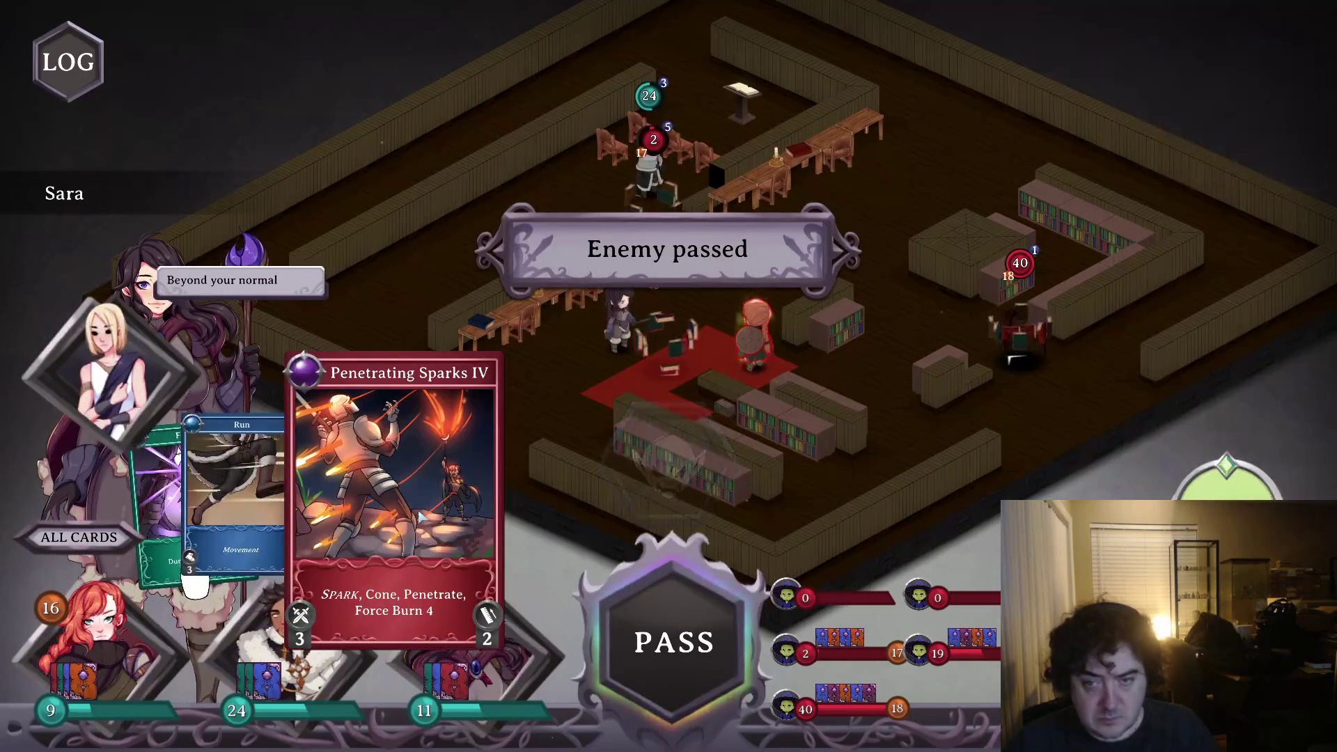
click(307, 488)
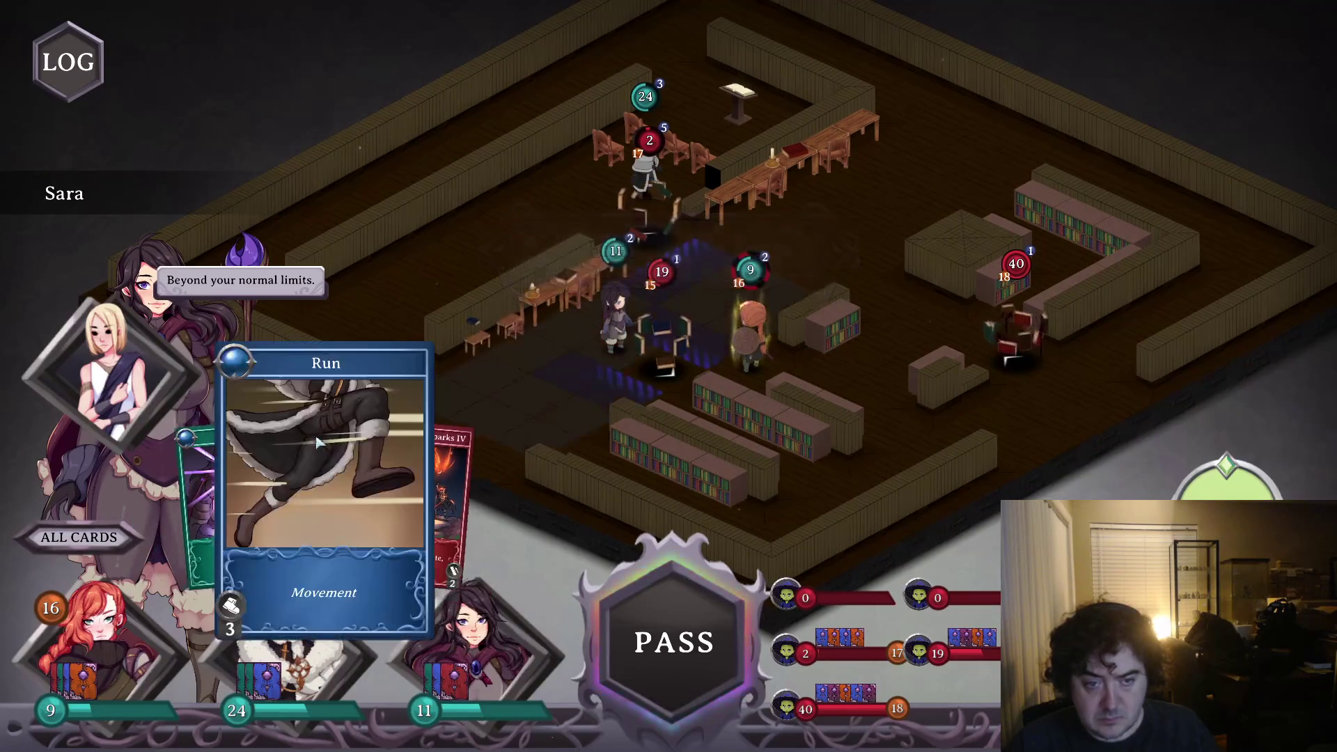
click(550, 339)
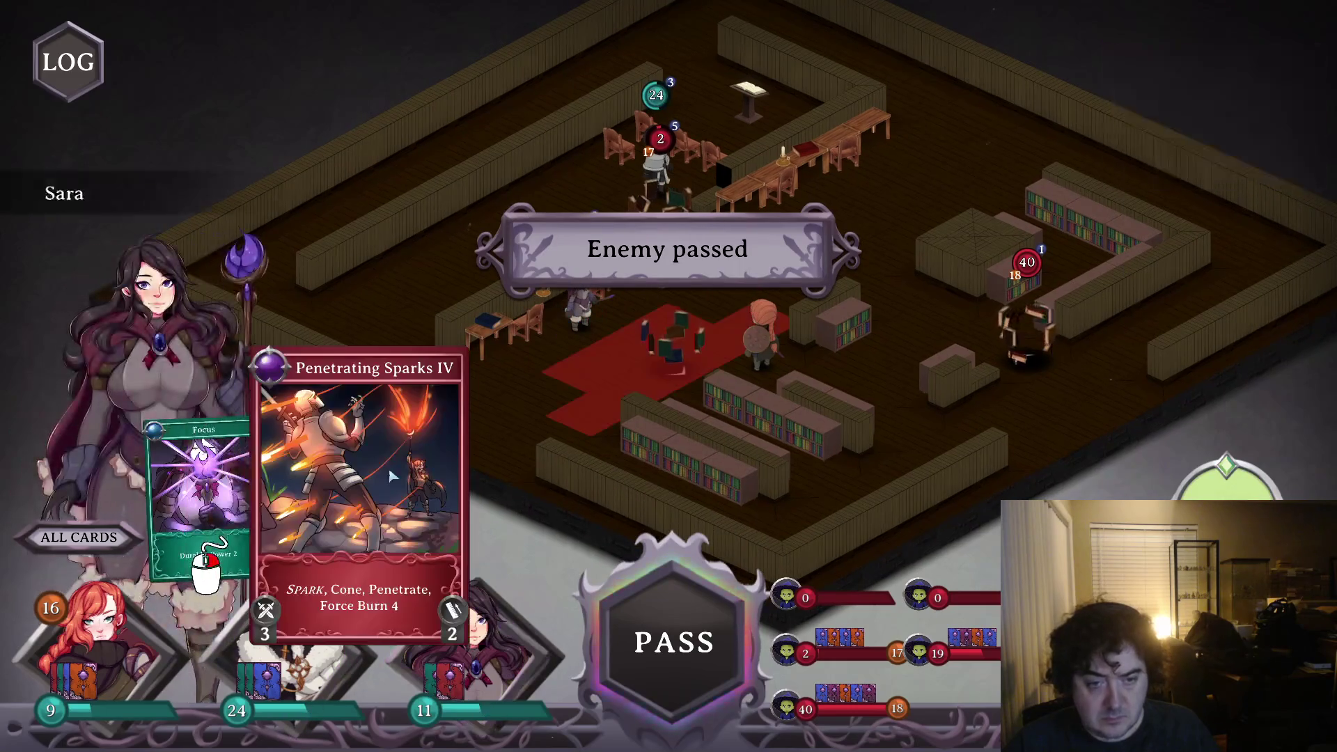
click(664, 410)
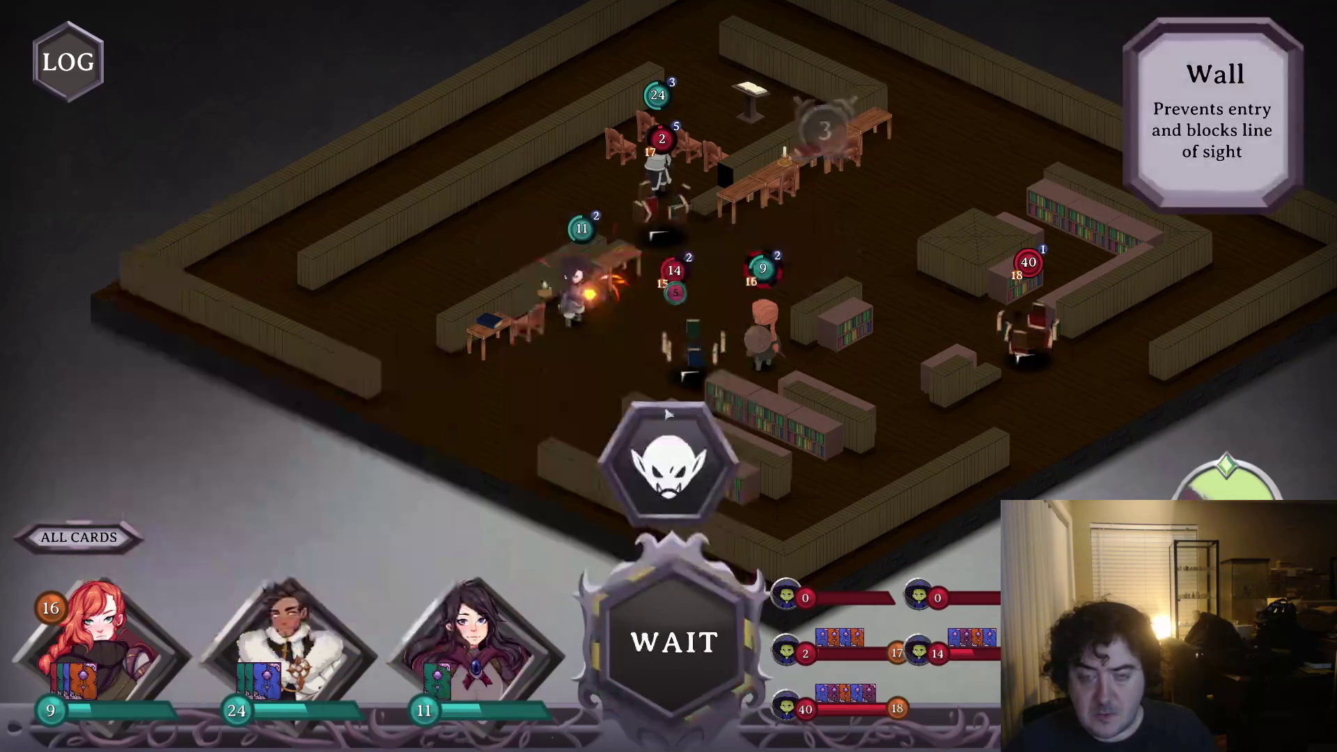
- Hit the enemy with Val's Hammer and heal Dane with Tend
click(215, 544)
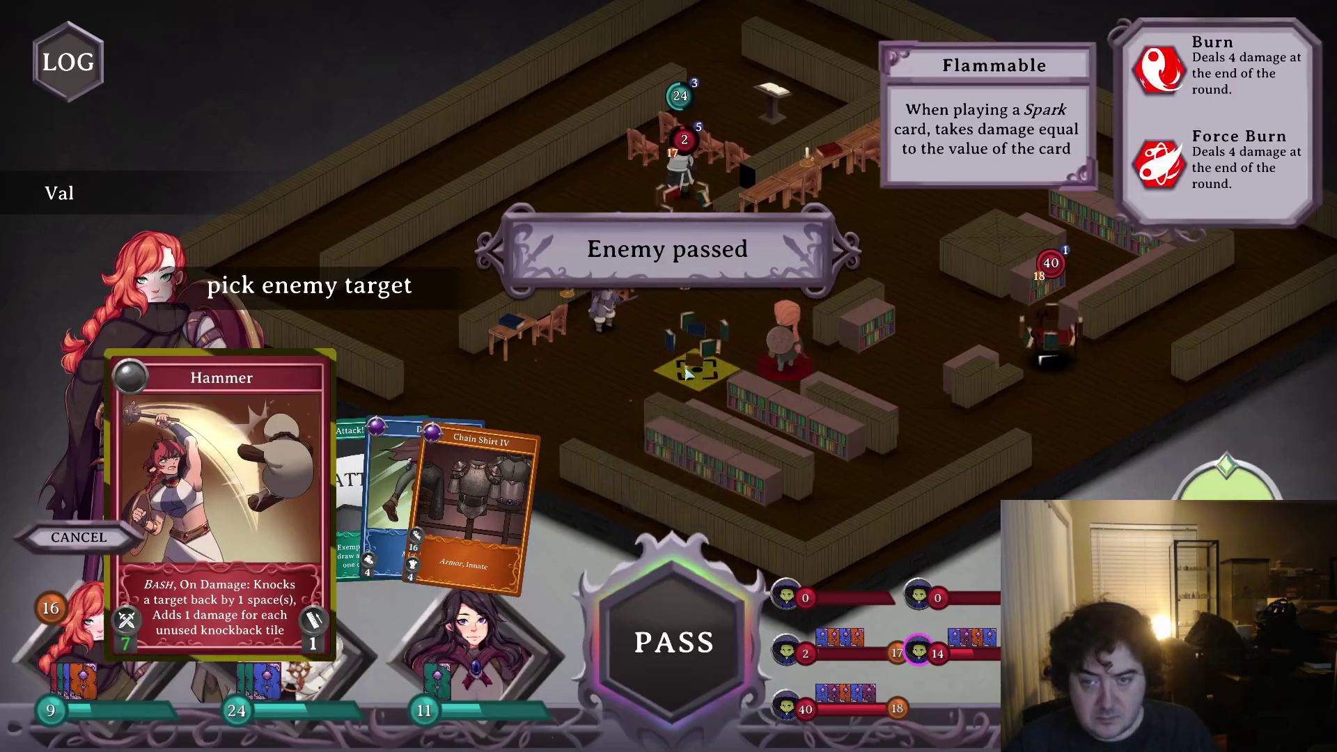
click(885, 403)
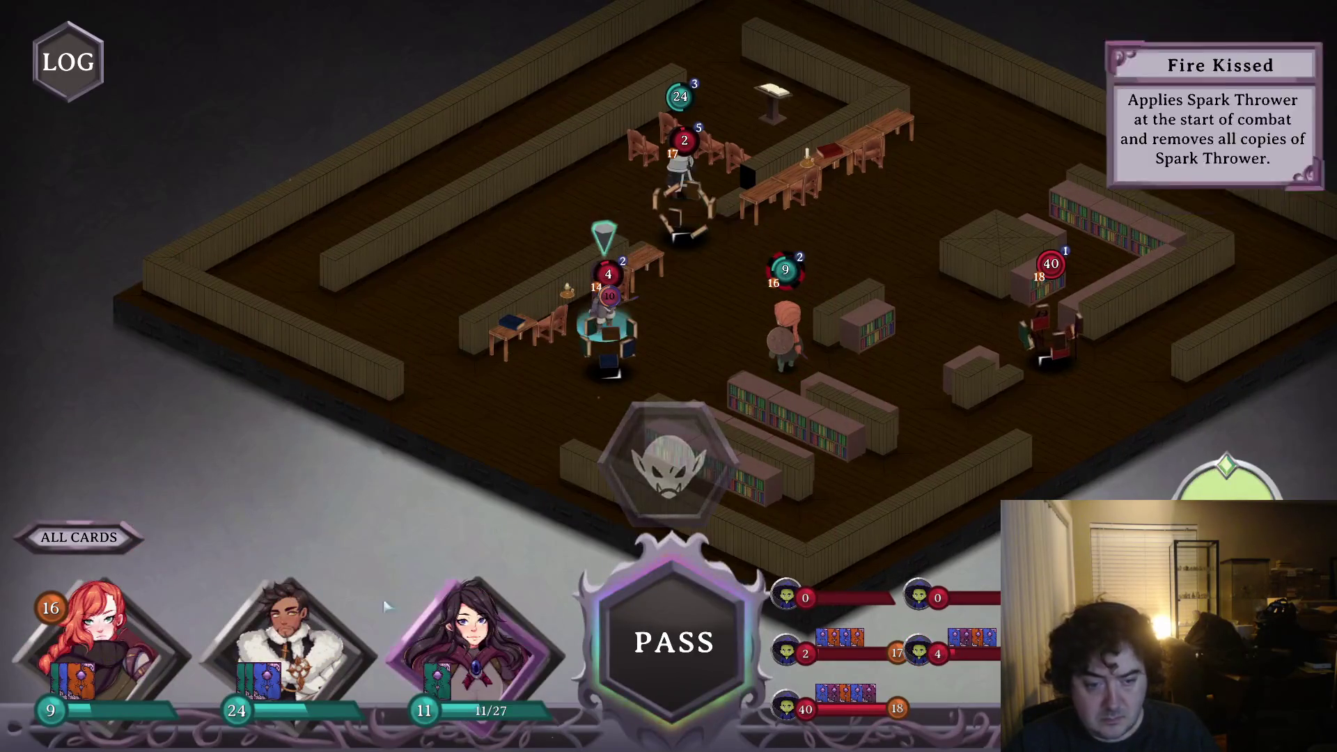
click(465, 658)
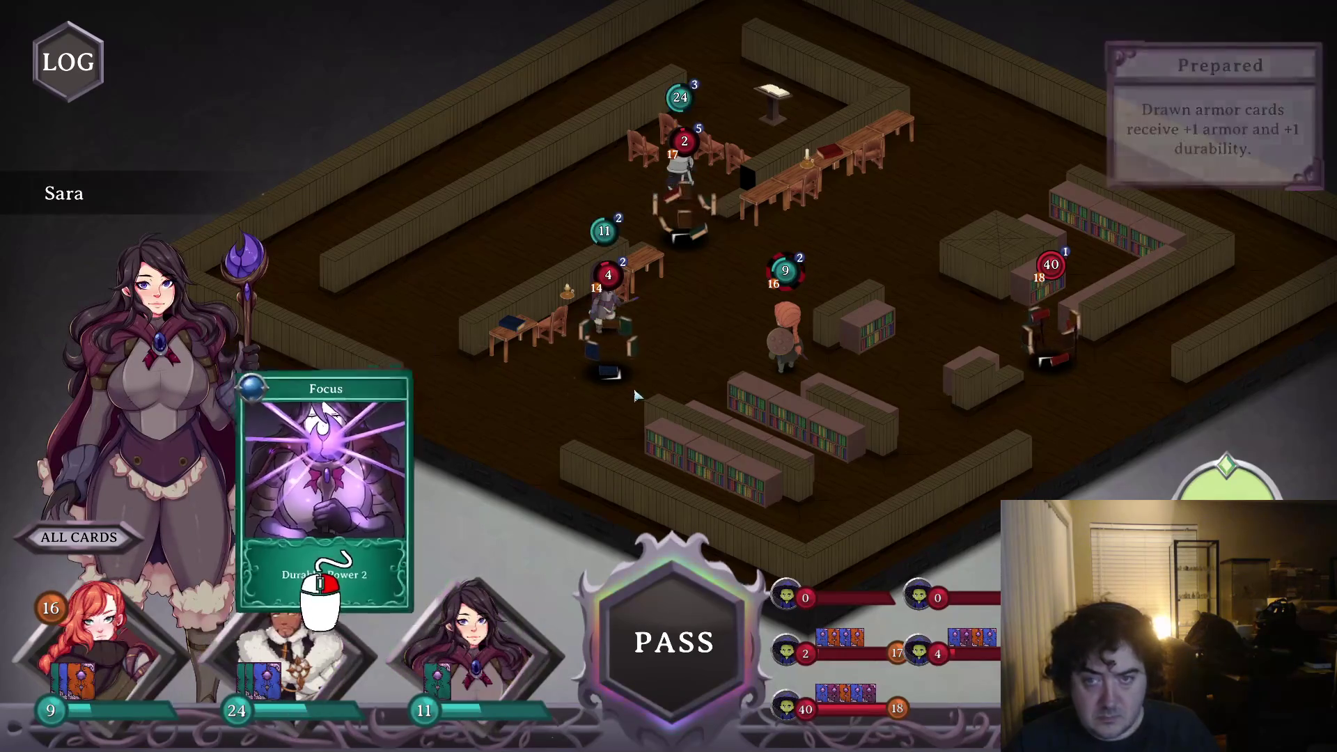
click(353, 686)
click(383, 502)
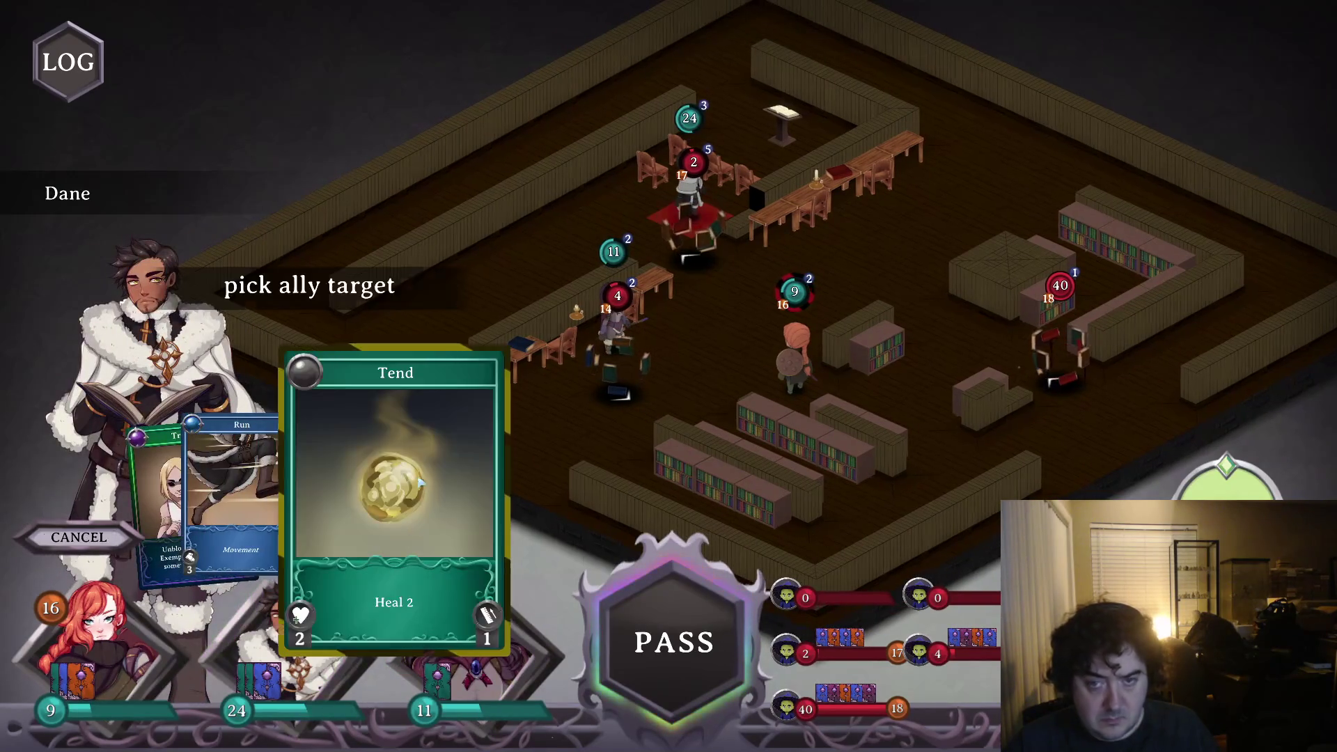
click(689, 185)
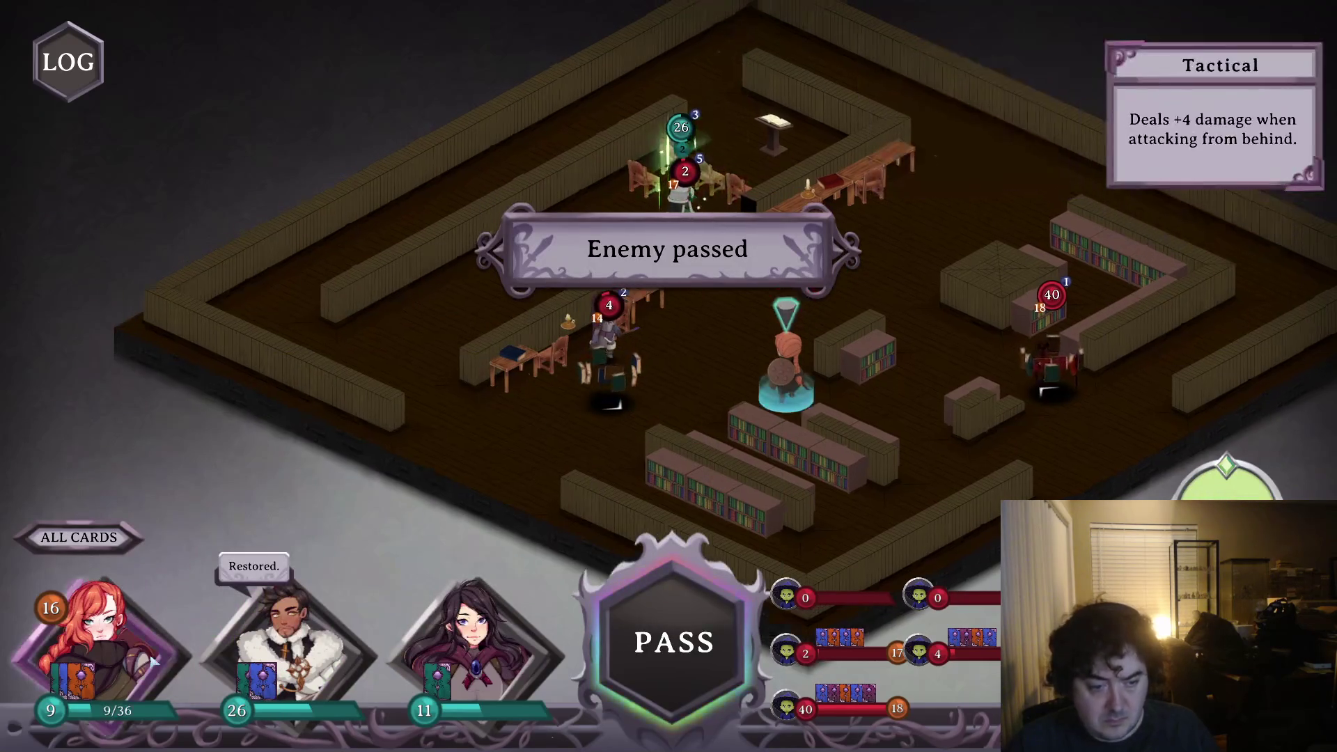
- Dash Val to a new tile and end the turn
click(97, 641)
click(367, 450)
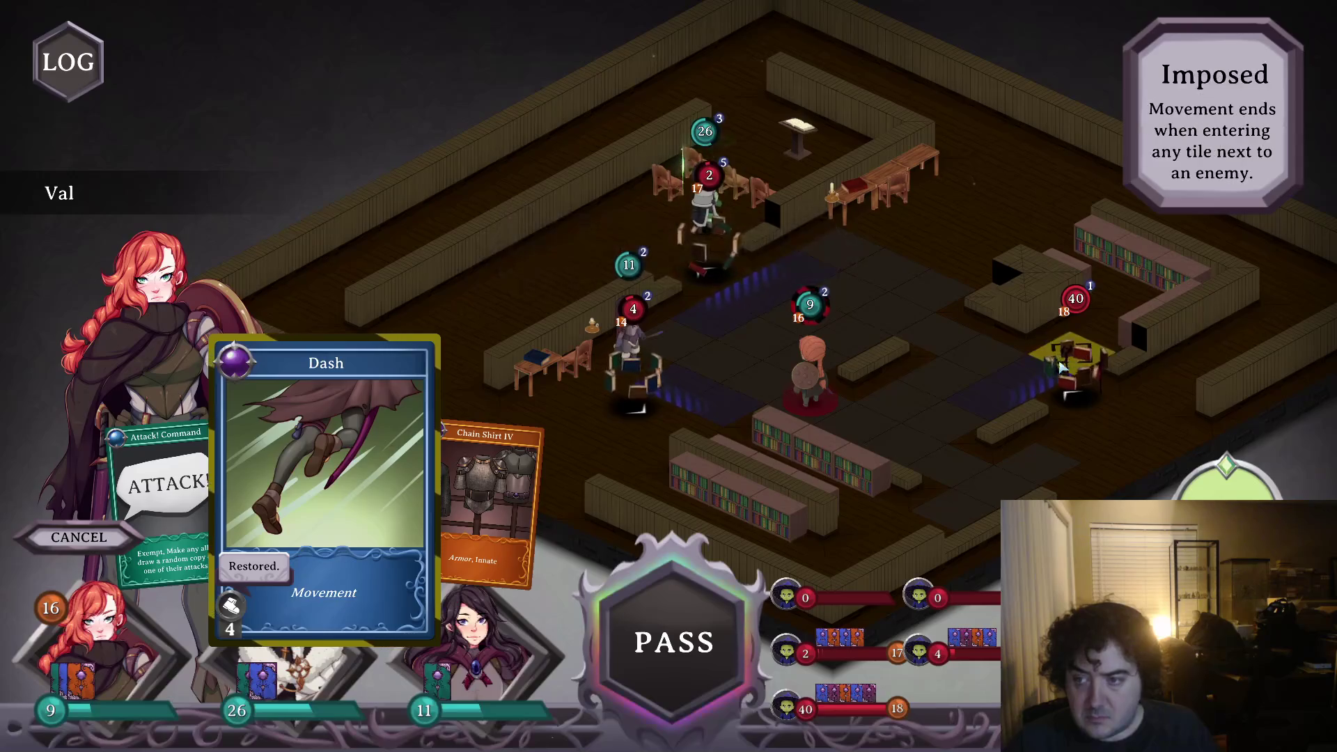
click(1092, 350)
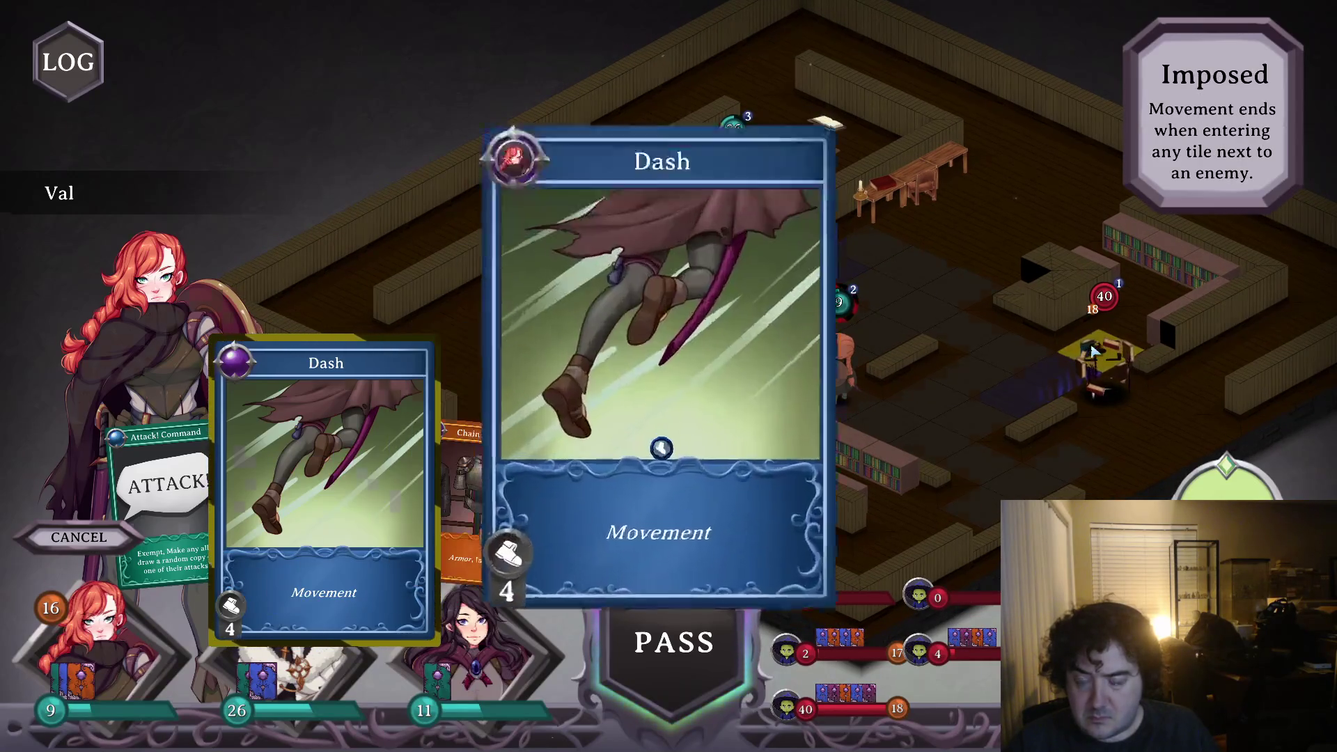
click(681, 617)
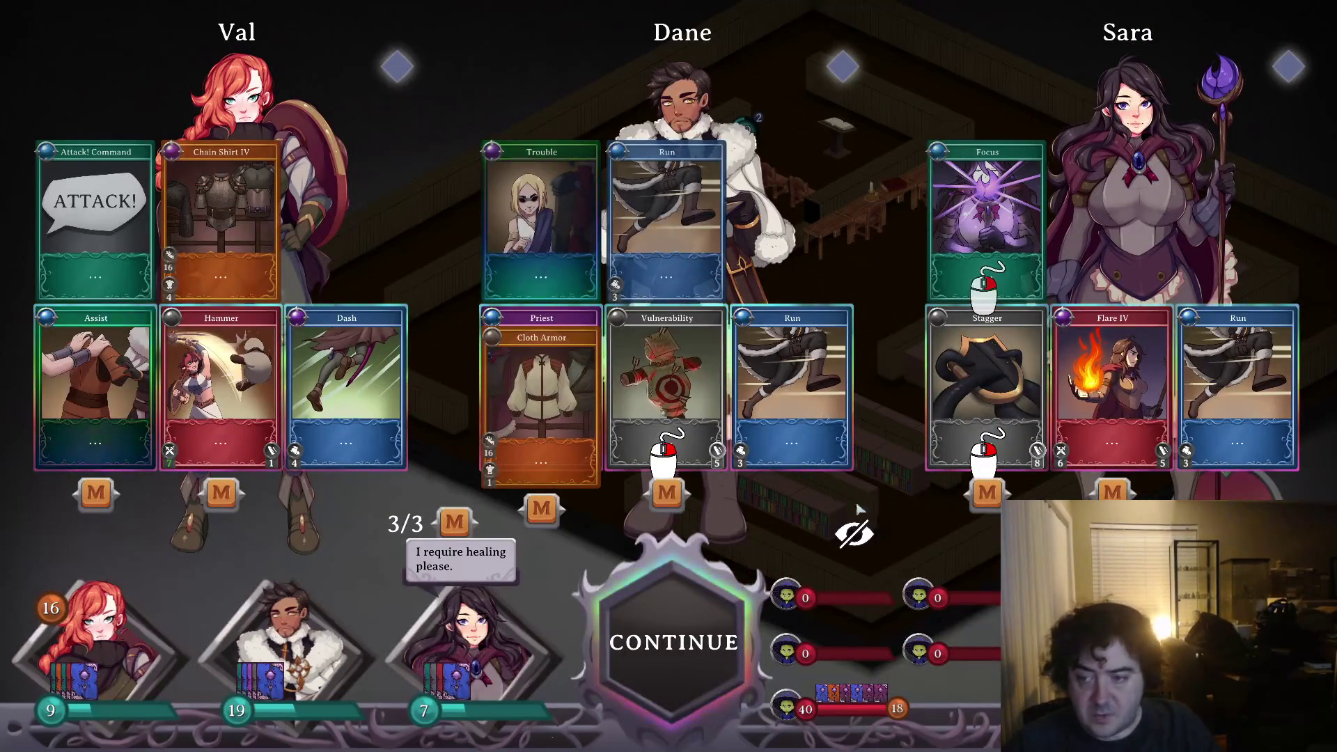
- Redraw Sara's Stagger into Sparks and continue into the battle
click(992, 498)
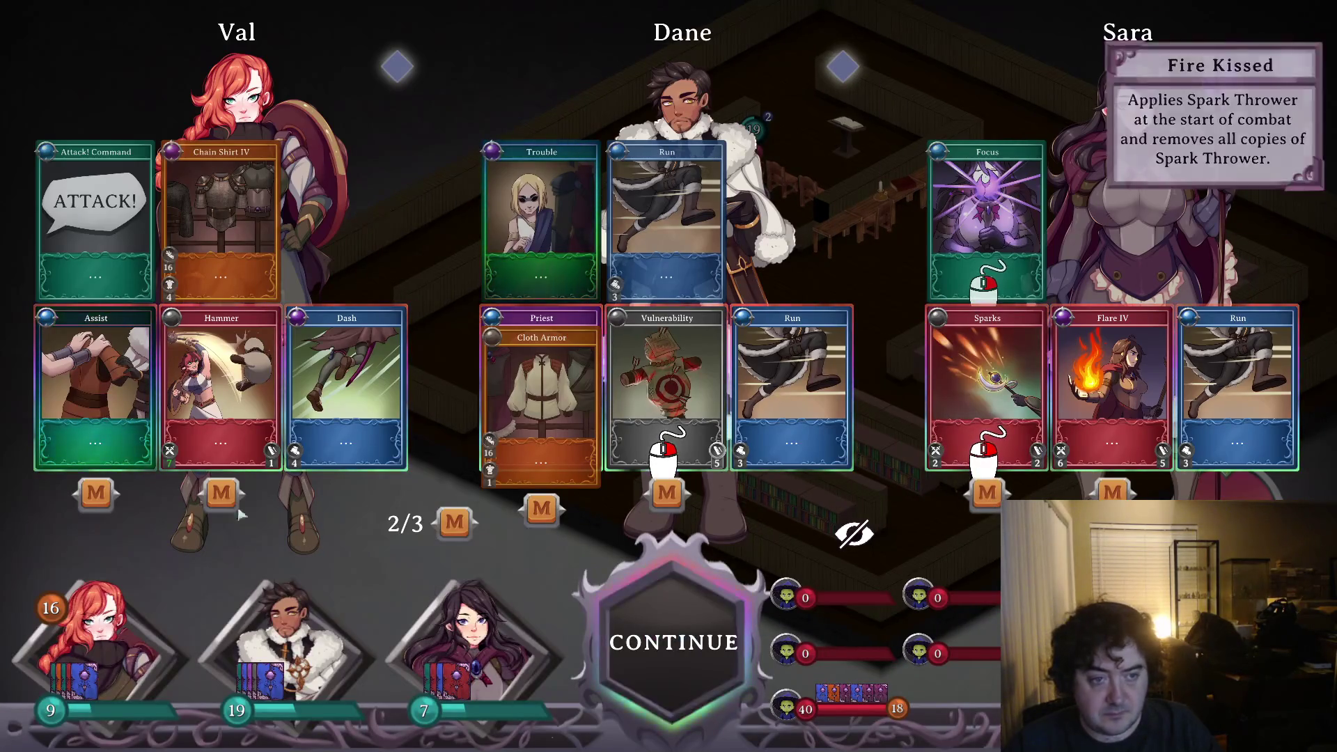
click(677, 659)
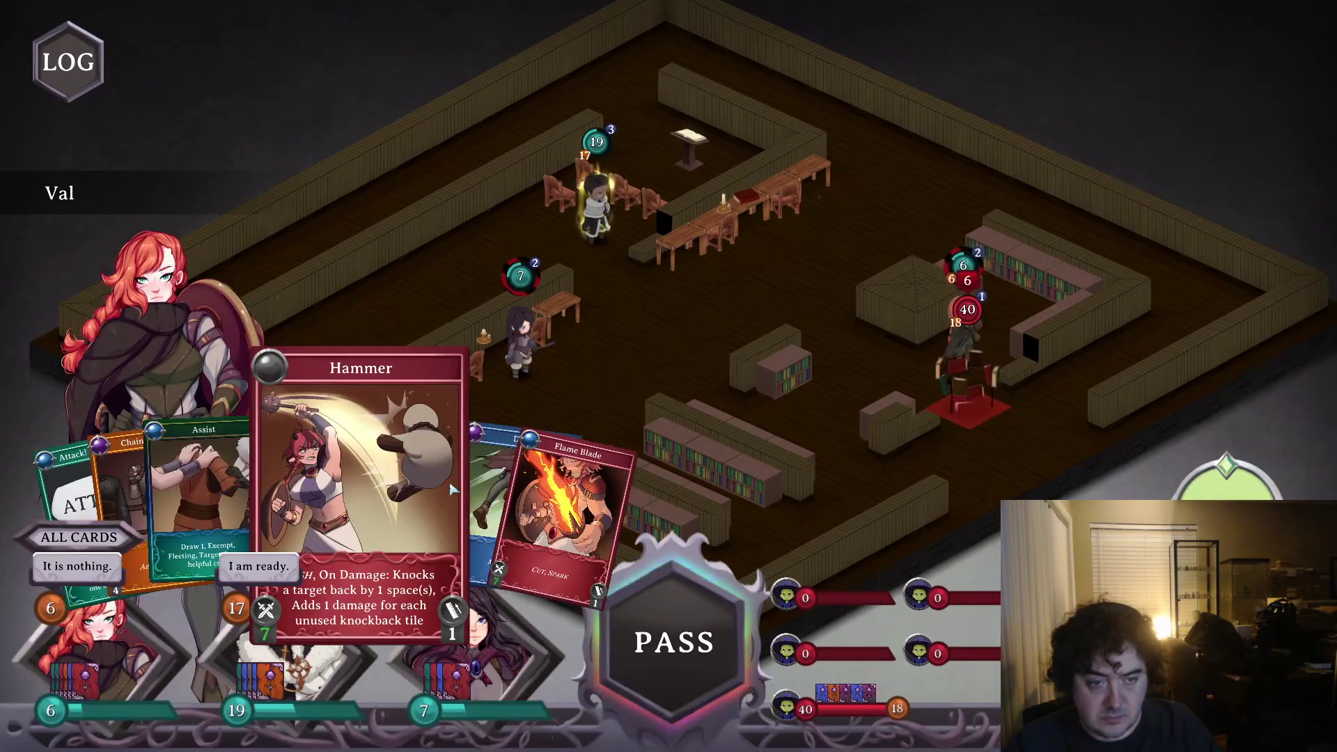
click(209, 523)
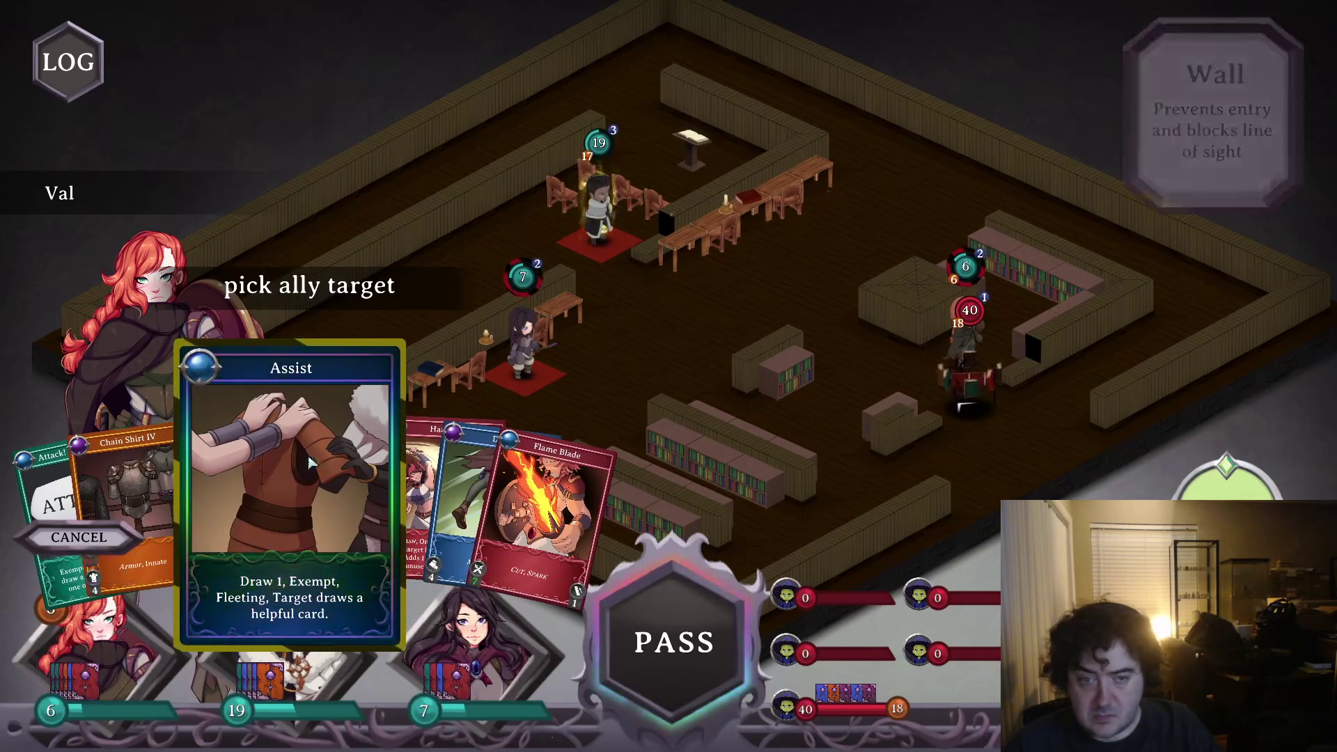
click(69, 540)
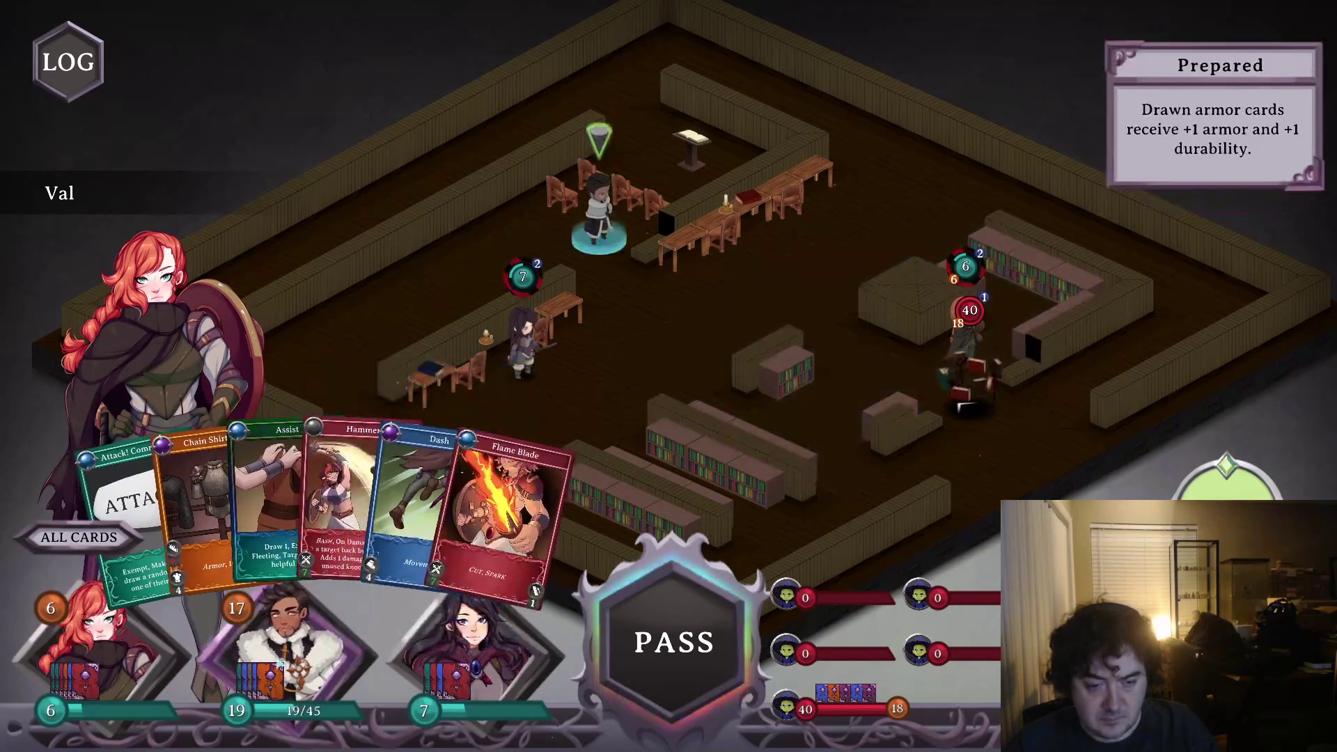
- Run Sara to a new tile and hit the enemy with Val's Flame Blade
click(450, 642)
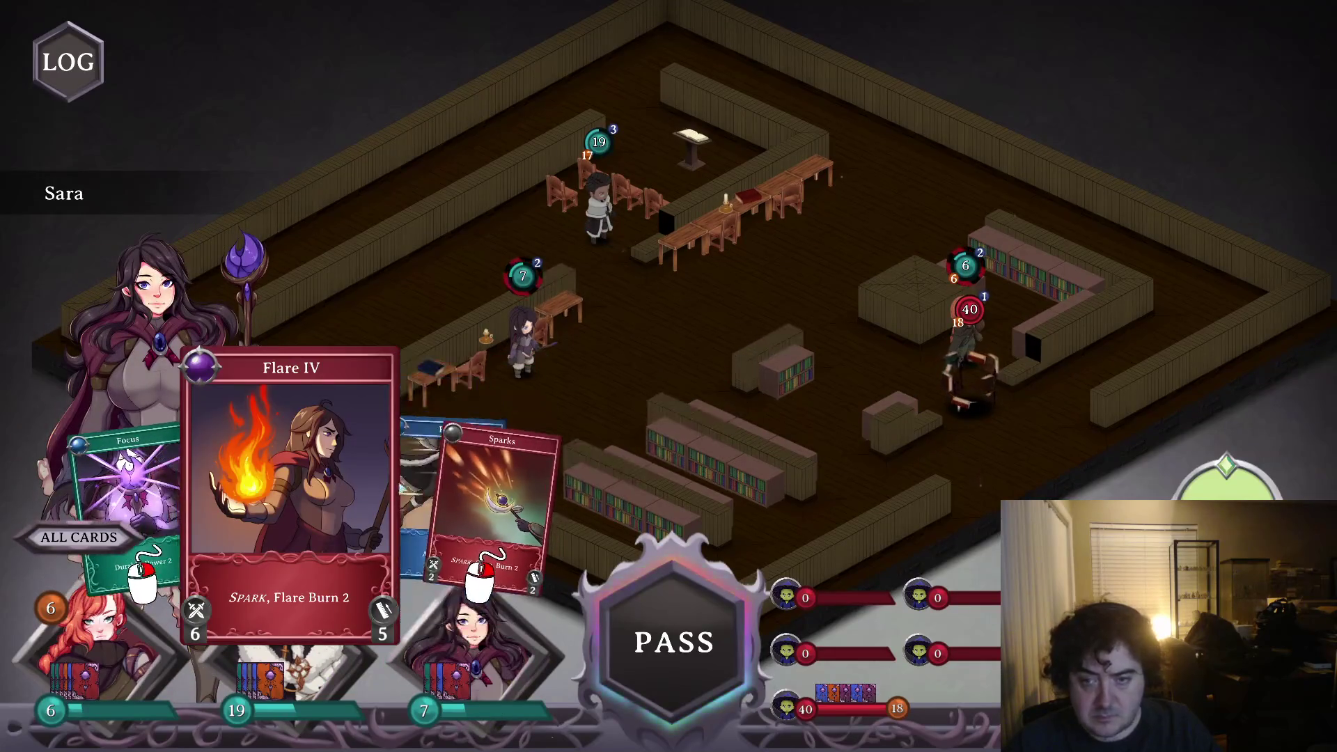
click(439, 478)
click(808, 432)
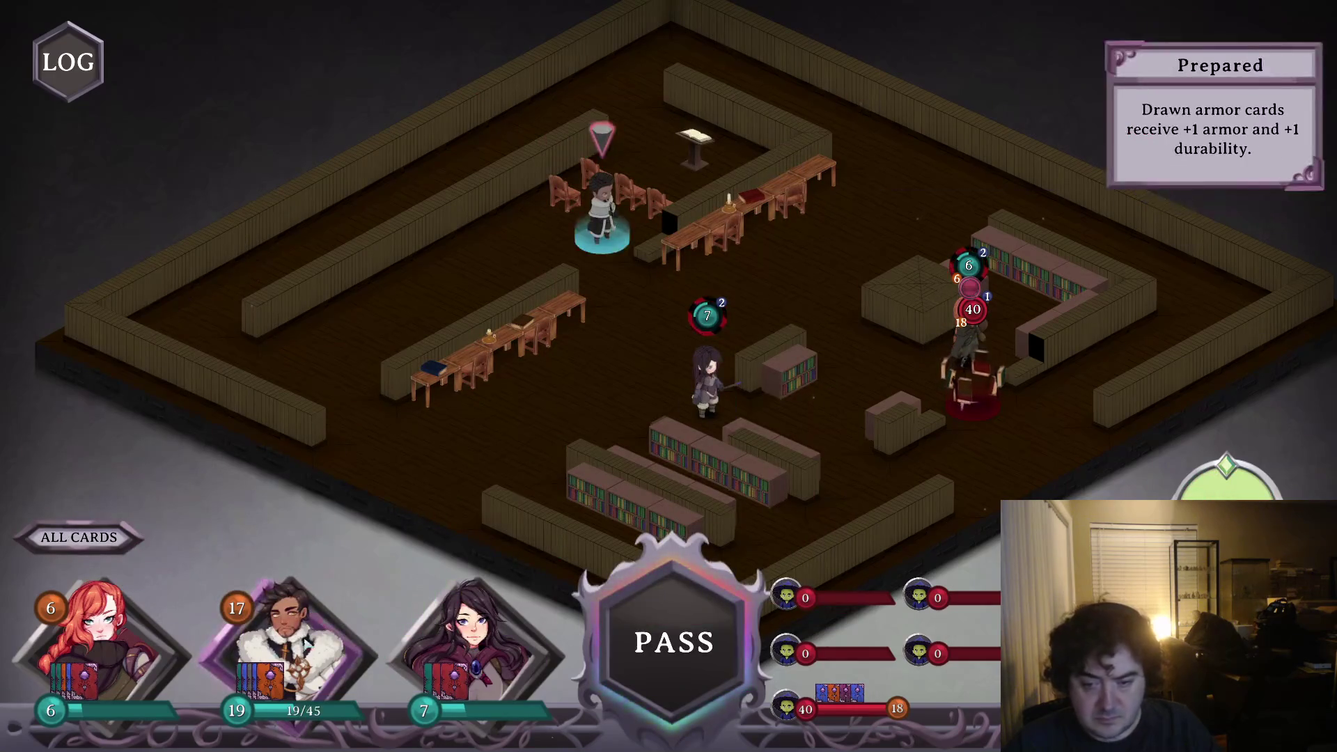
click(128, 640)
click(460, 502)
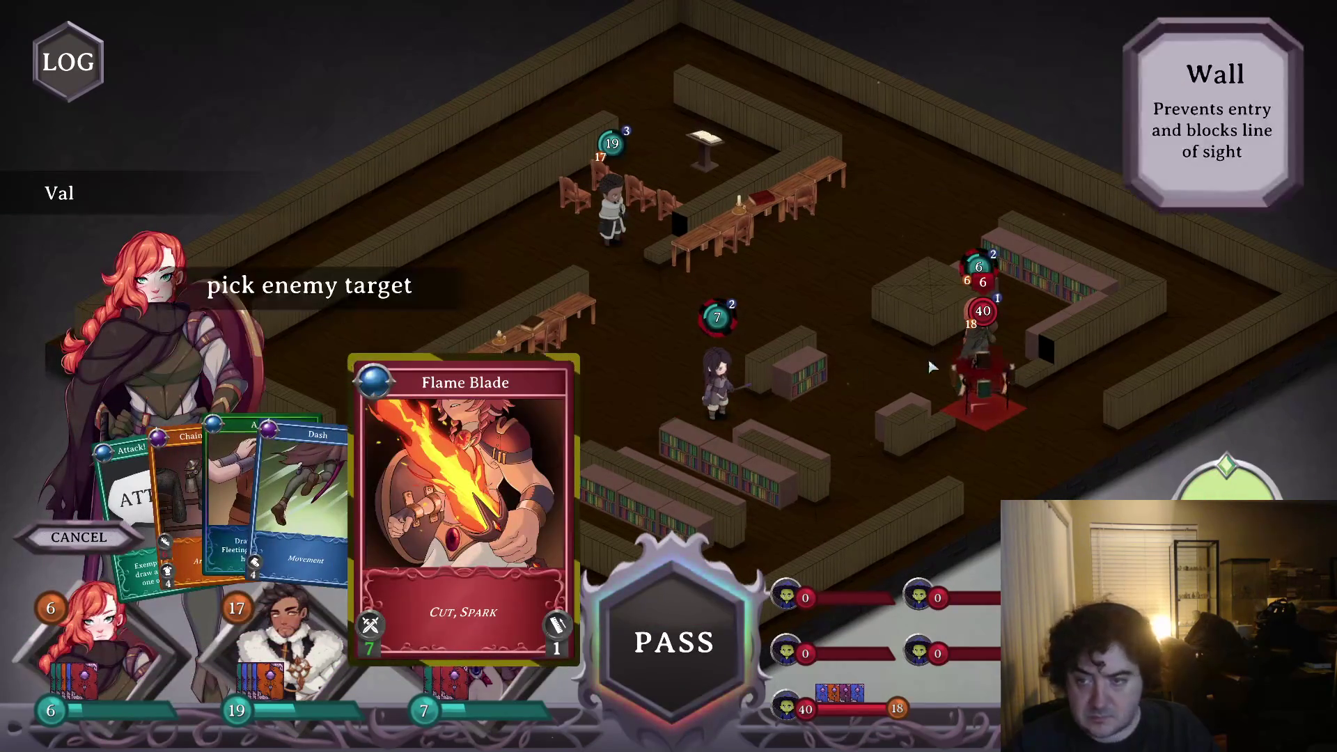
click(997, 416)
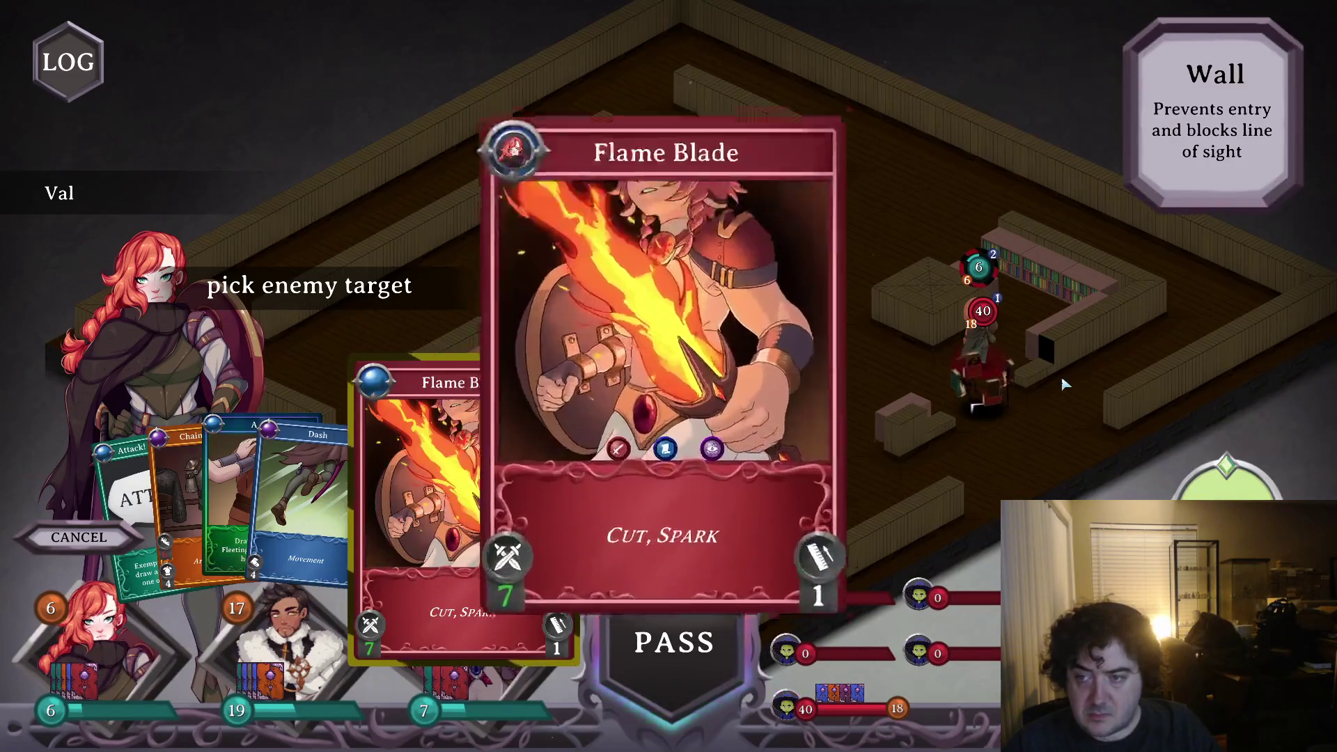
- Dash Val ahead and run Dane twice across the library beside the enemy
click(183, 608)
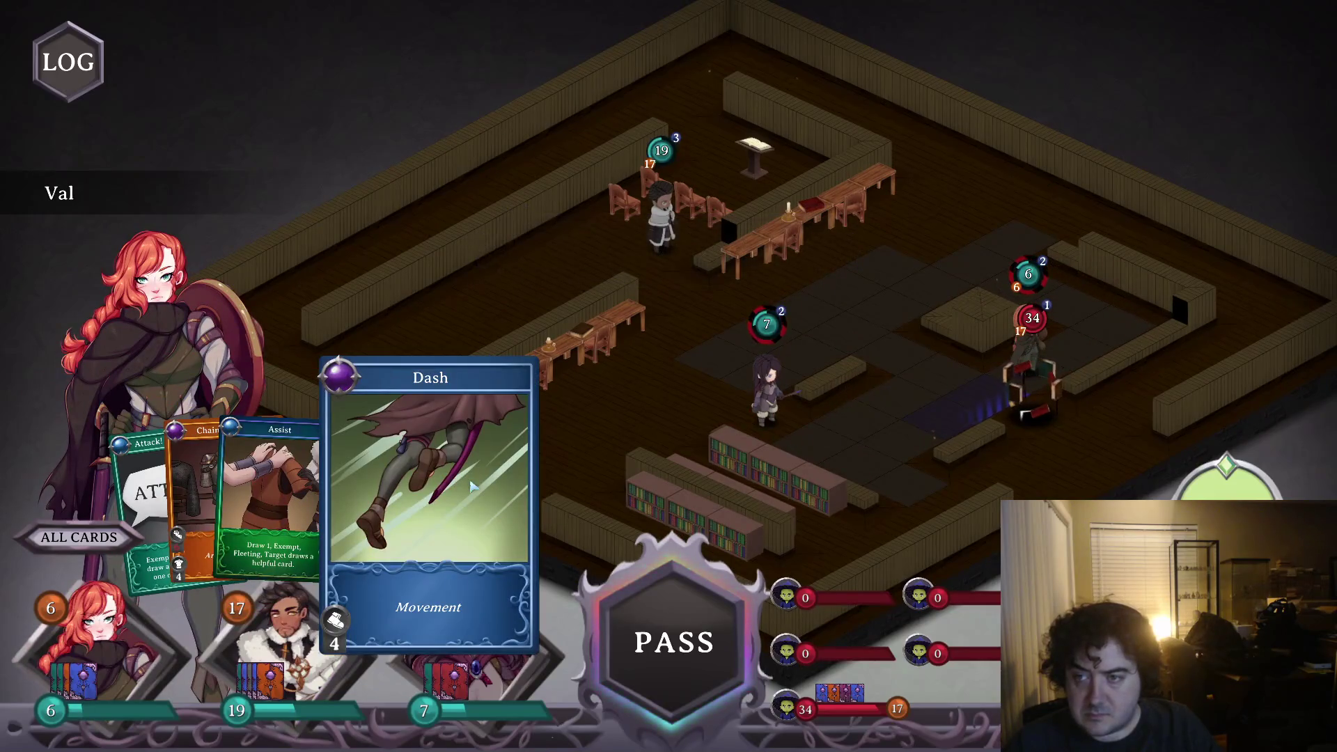
click(1041, 234)
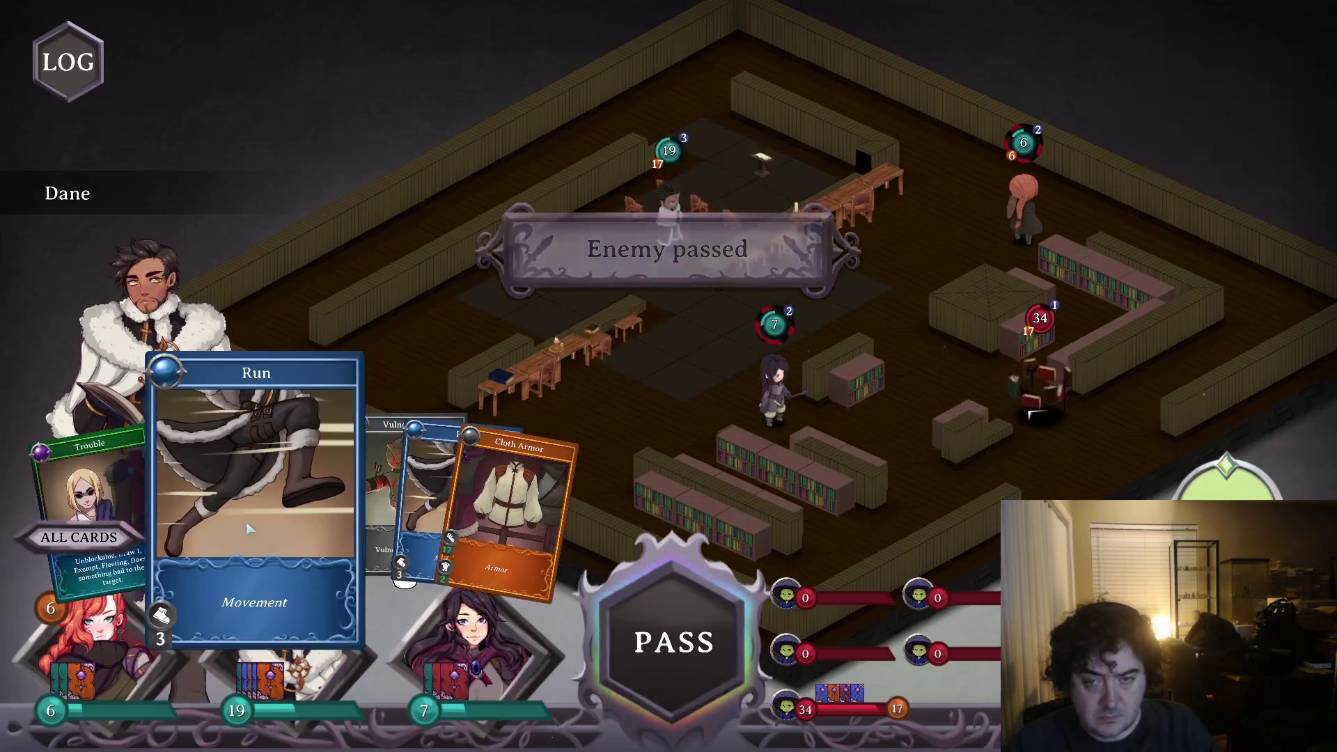
click(251, 529)
click(938, 278)
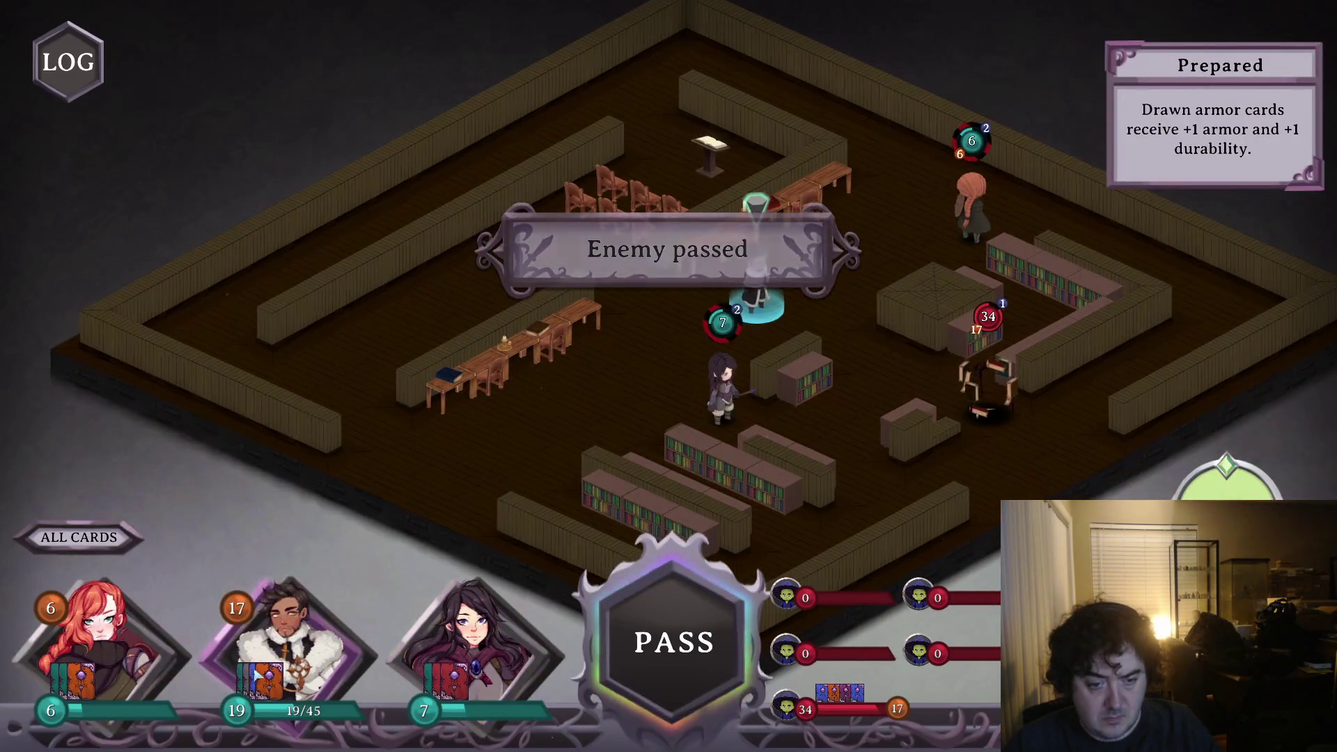
click(362, 502)
click(892, 369)
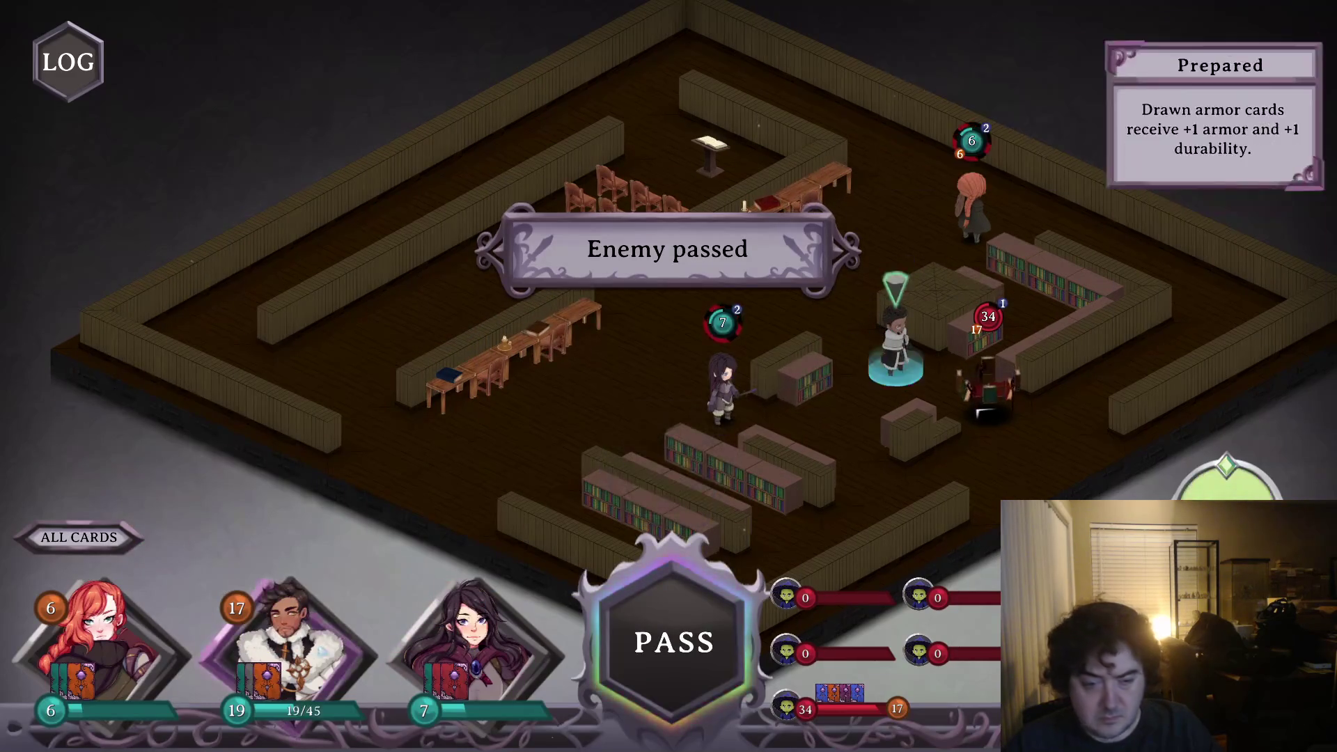
- Cut the enemy to 24 HP with Flare IV and Vulnerability, then end the turn
click(474, 641)
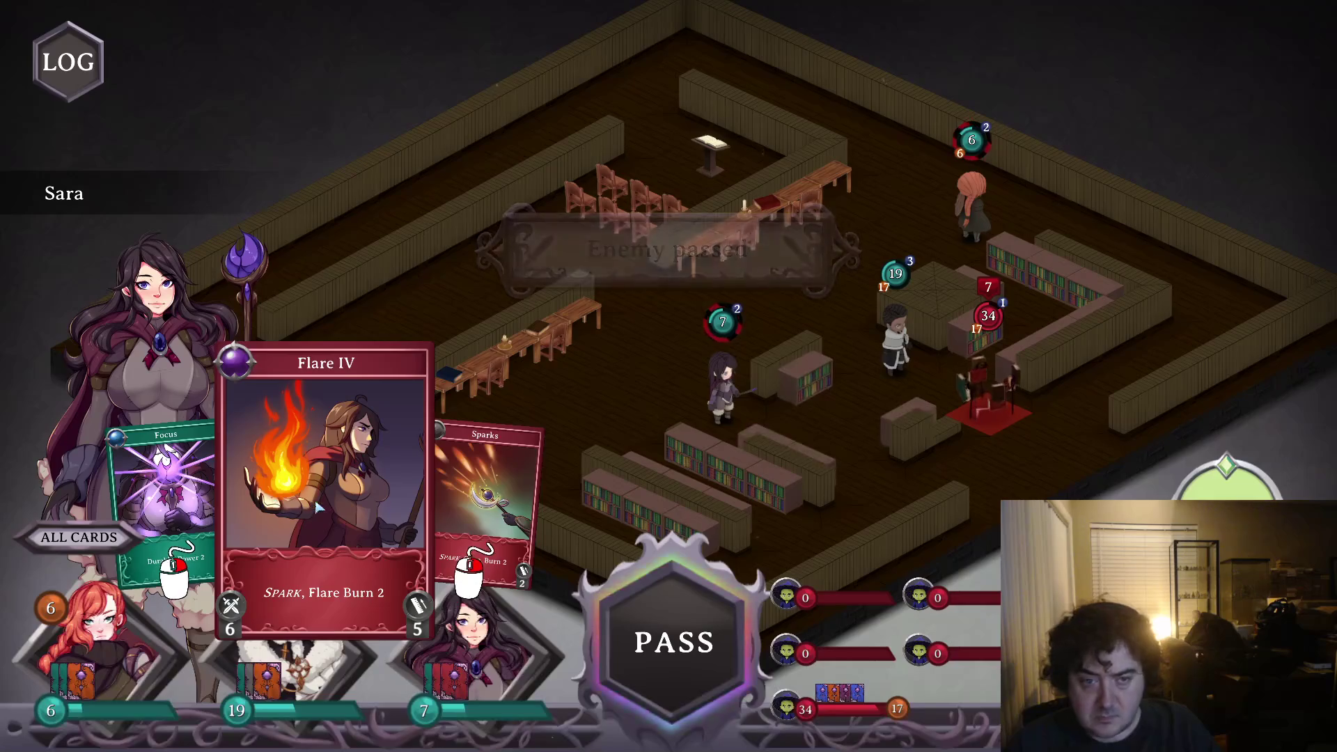
click(317, 508)
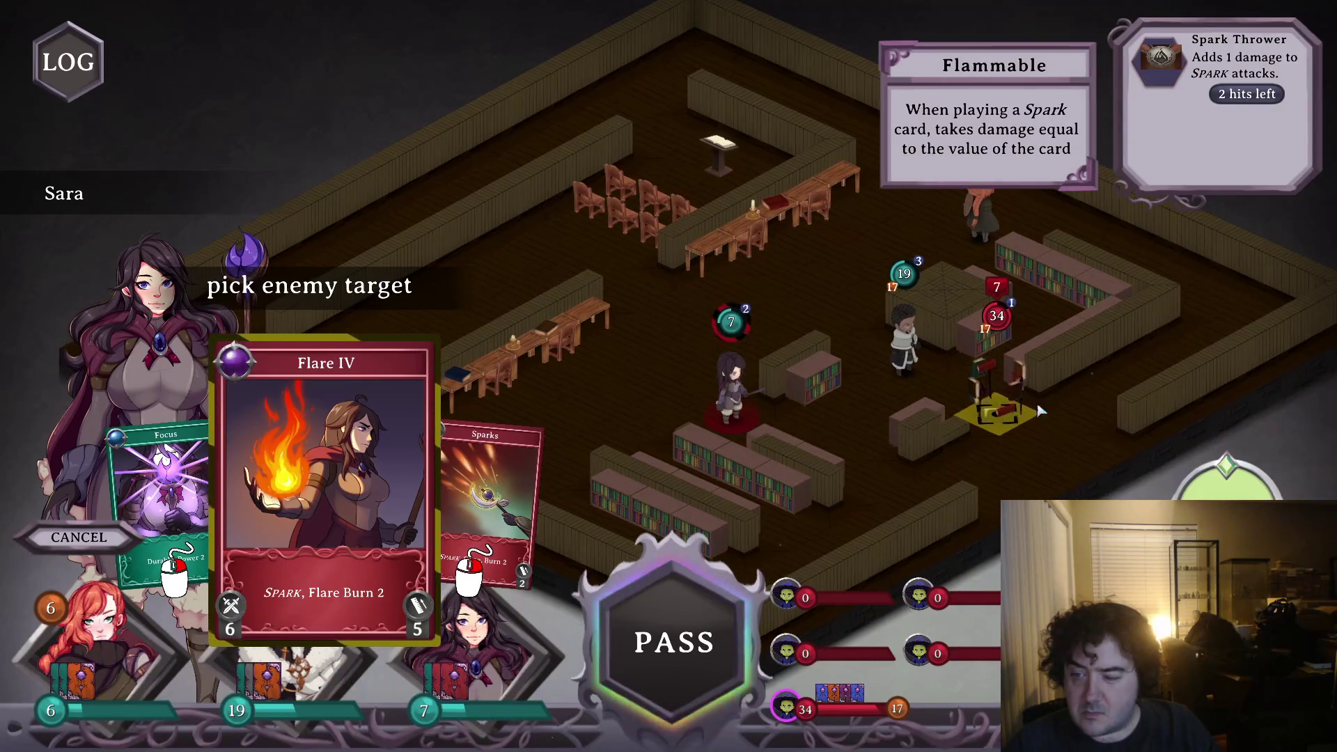
click(1008, 427)
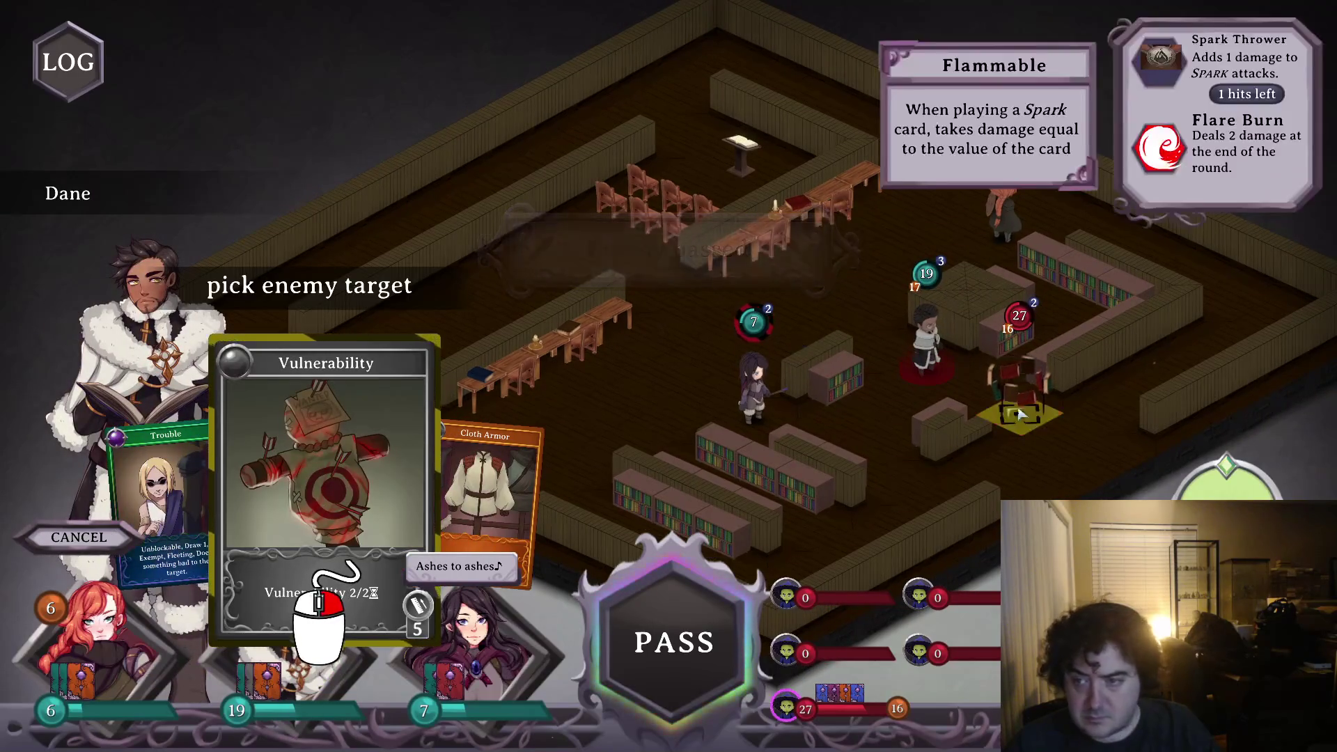
click(1119, 385)
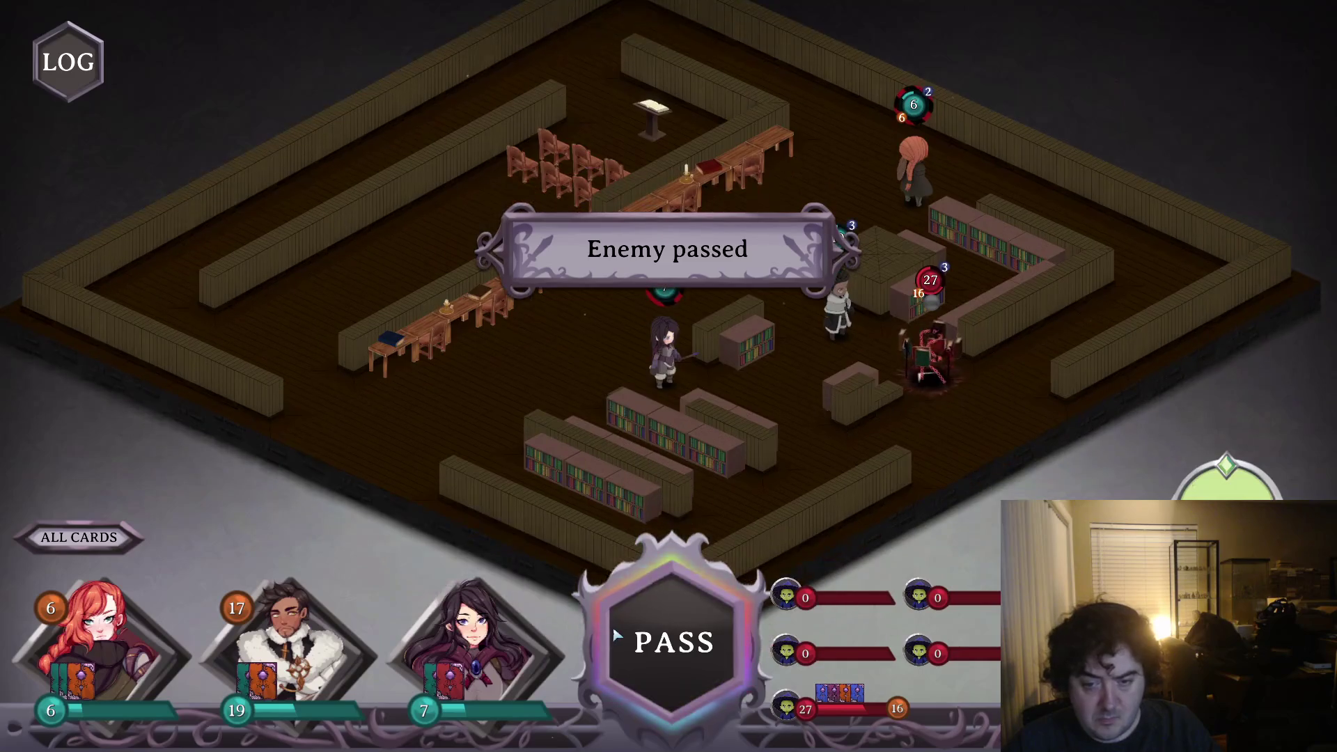
click(615, 634)
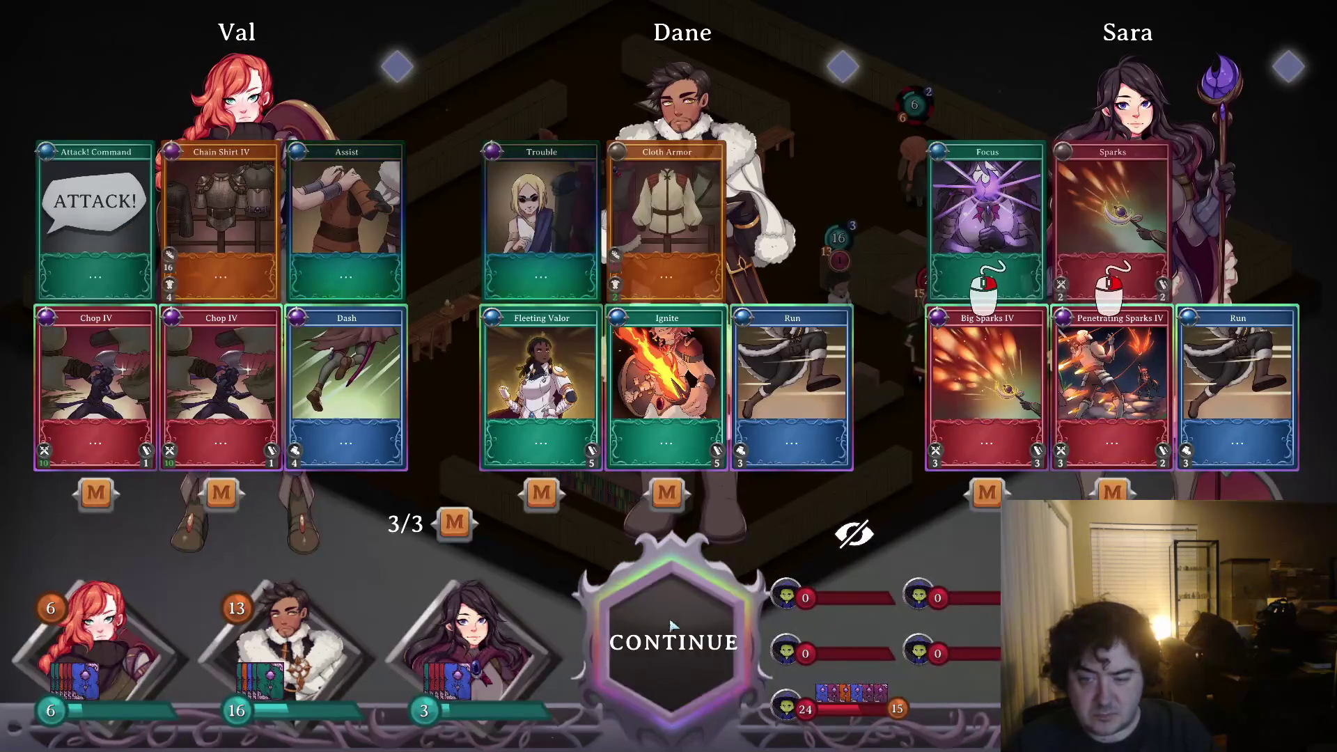
- Start the new round and have Dane play Ignite on Val
click(680, 650)
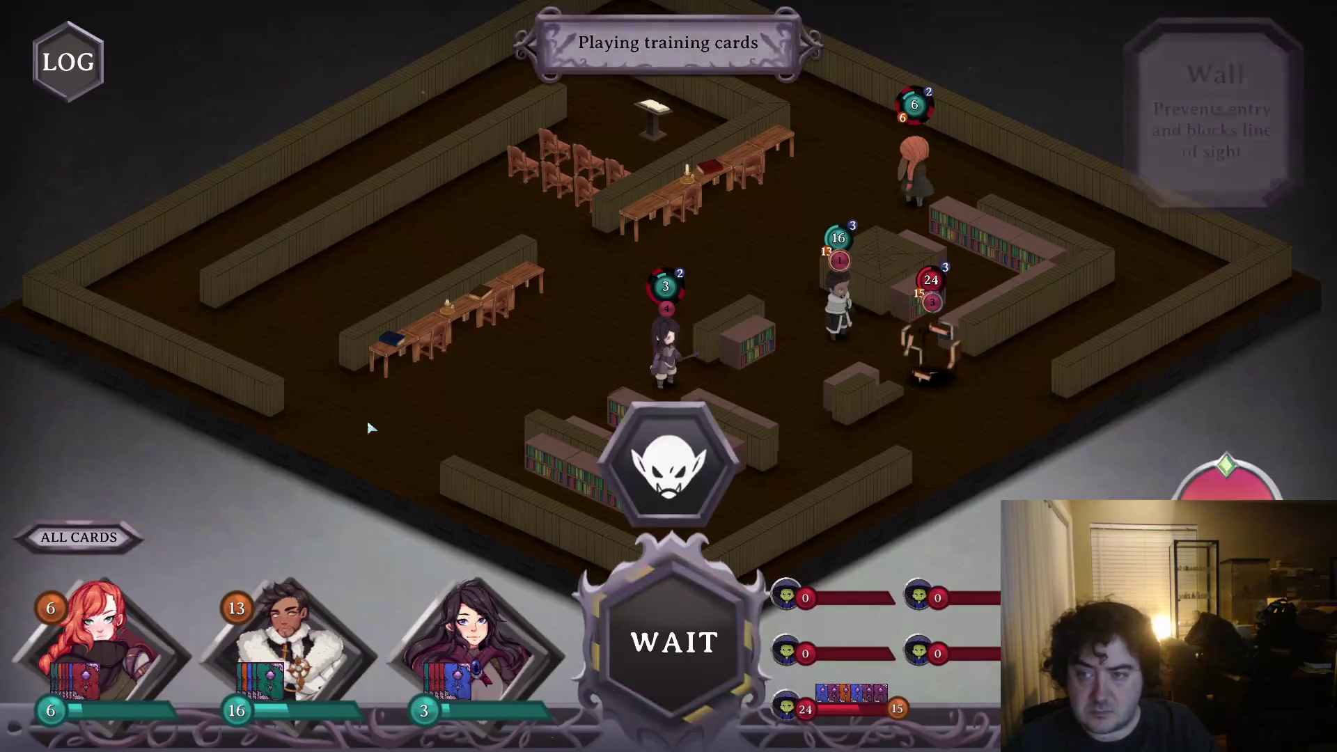
click(70, 679)
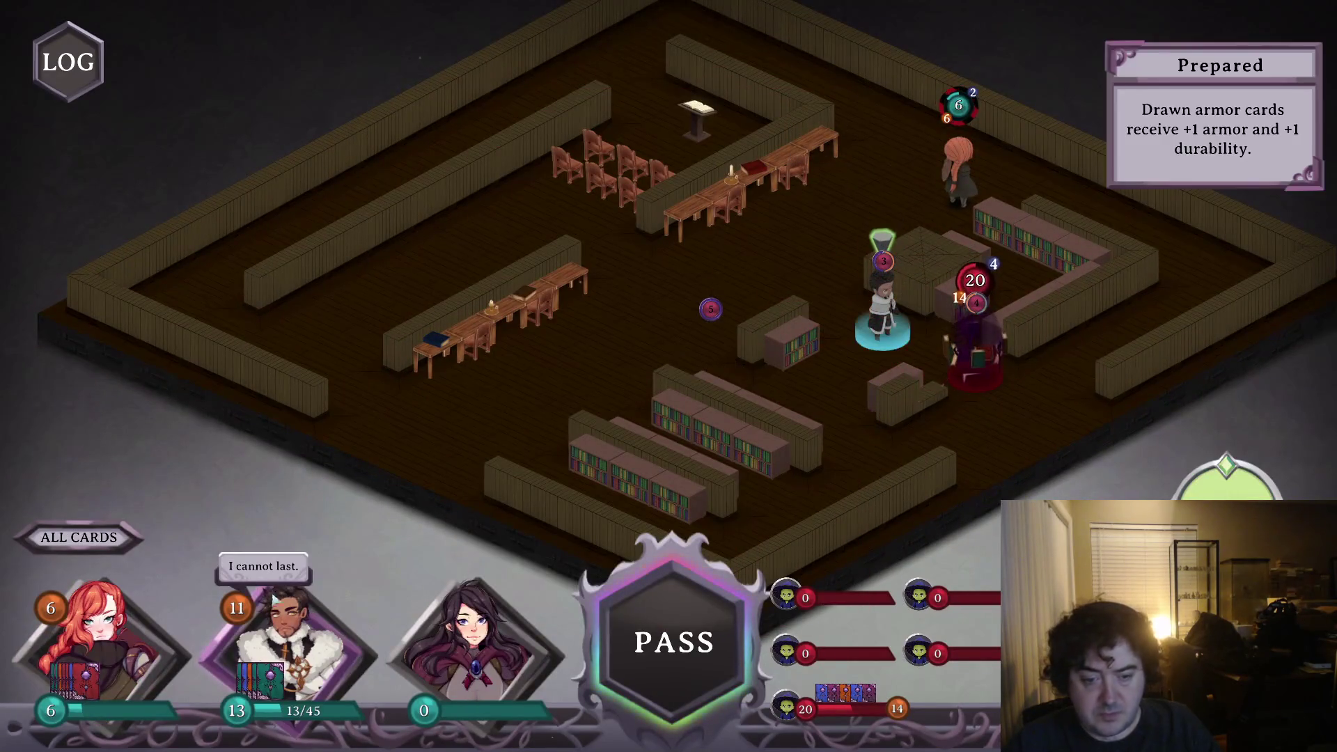
click(136, 667)
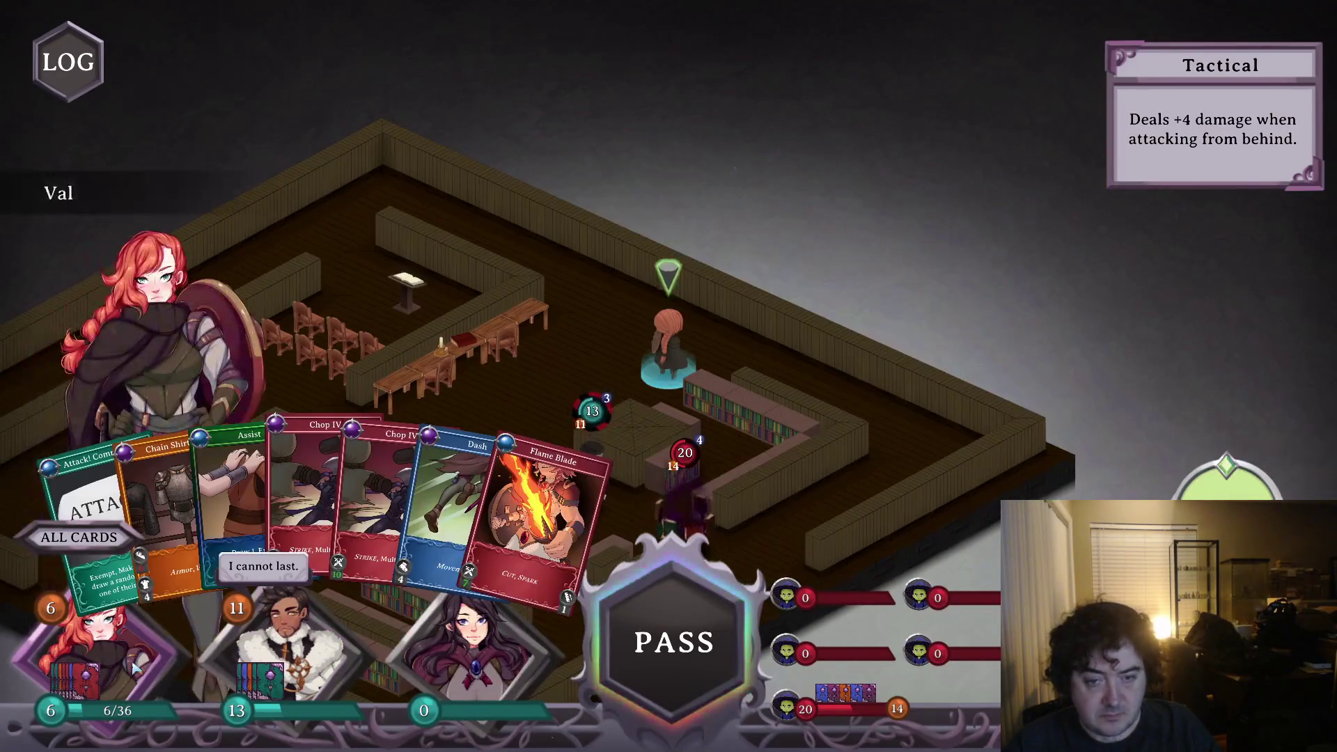
click(293, 652)
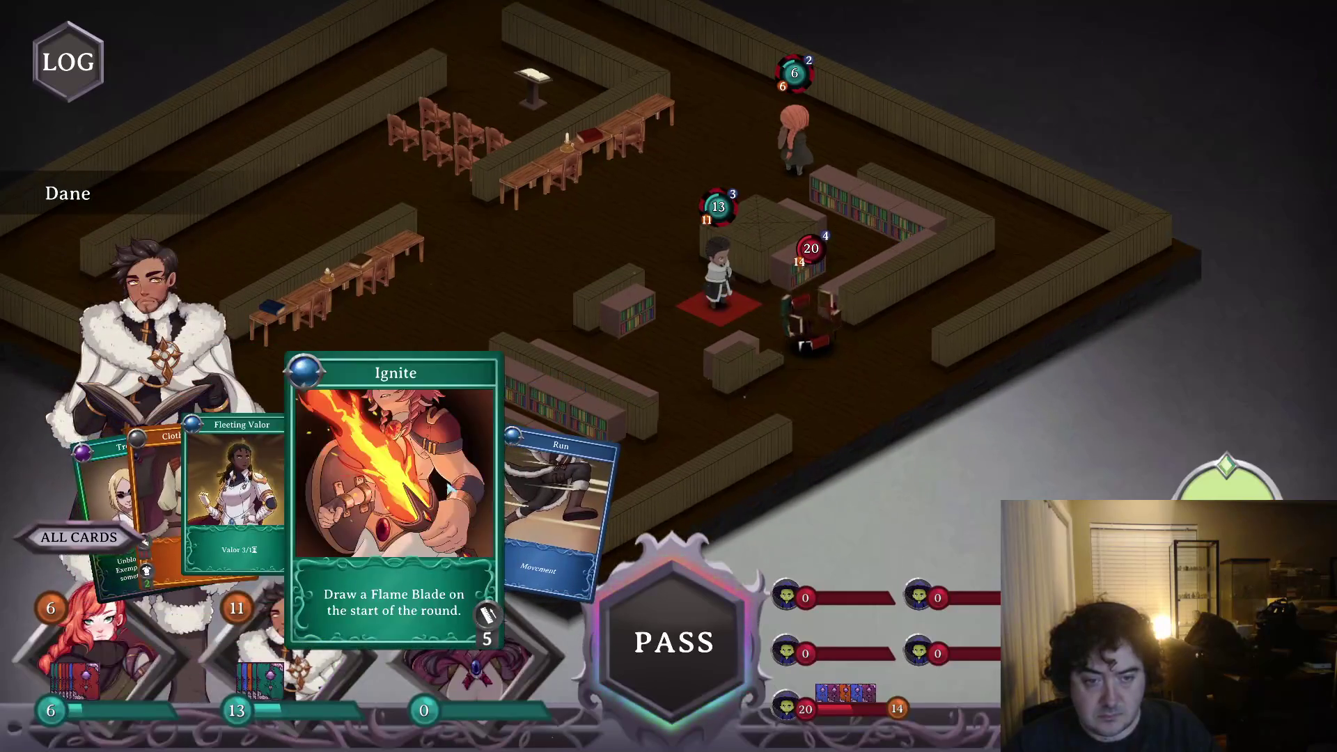
click(449, 488)
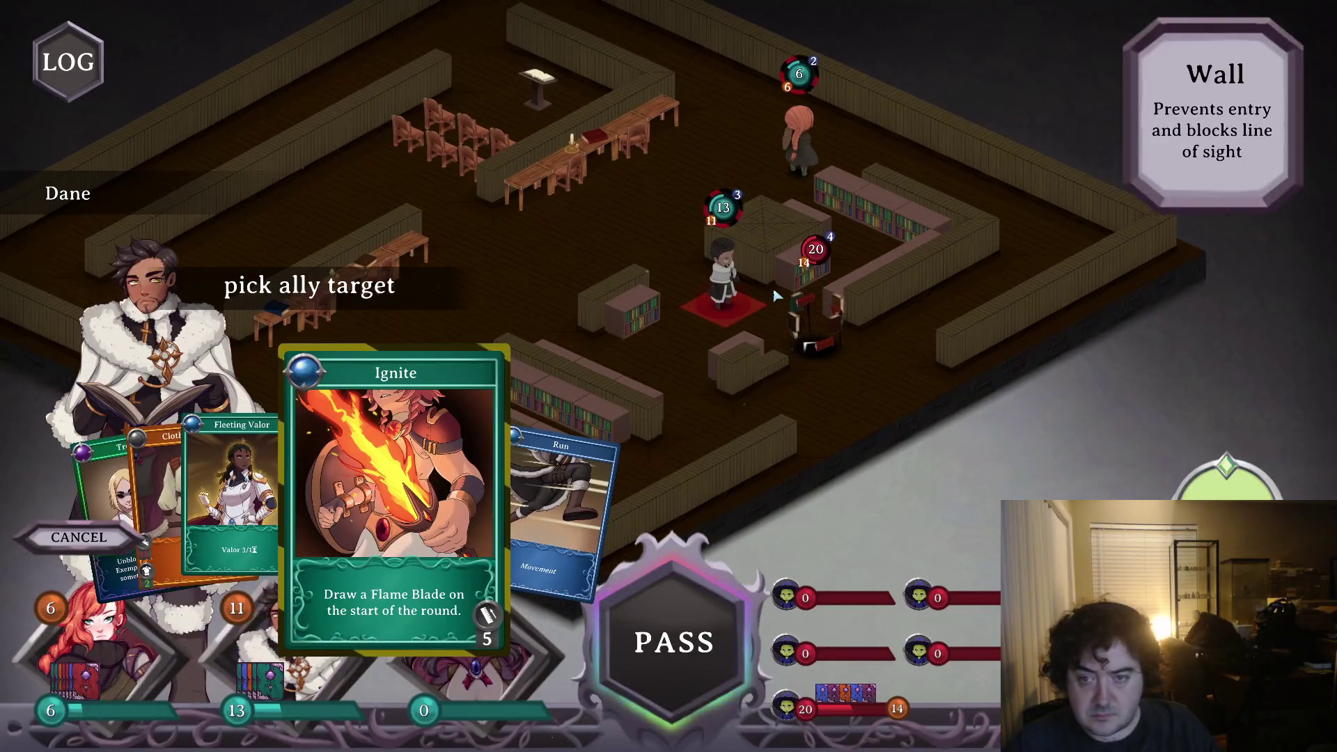
click(969, 407)
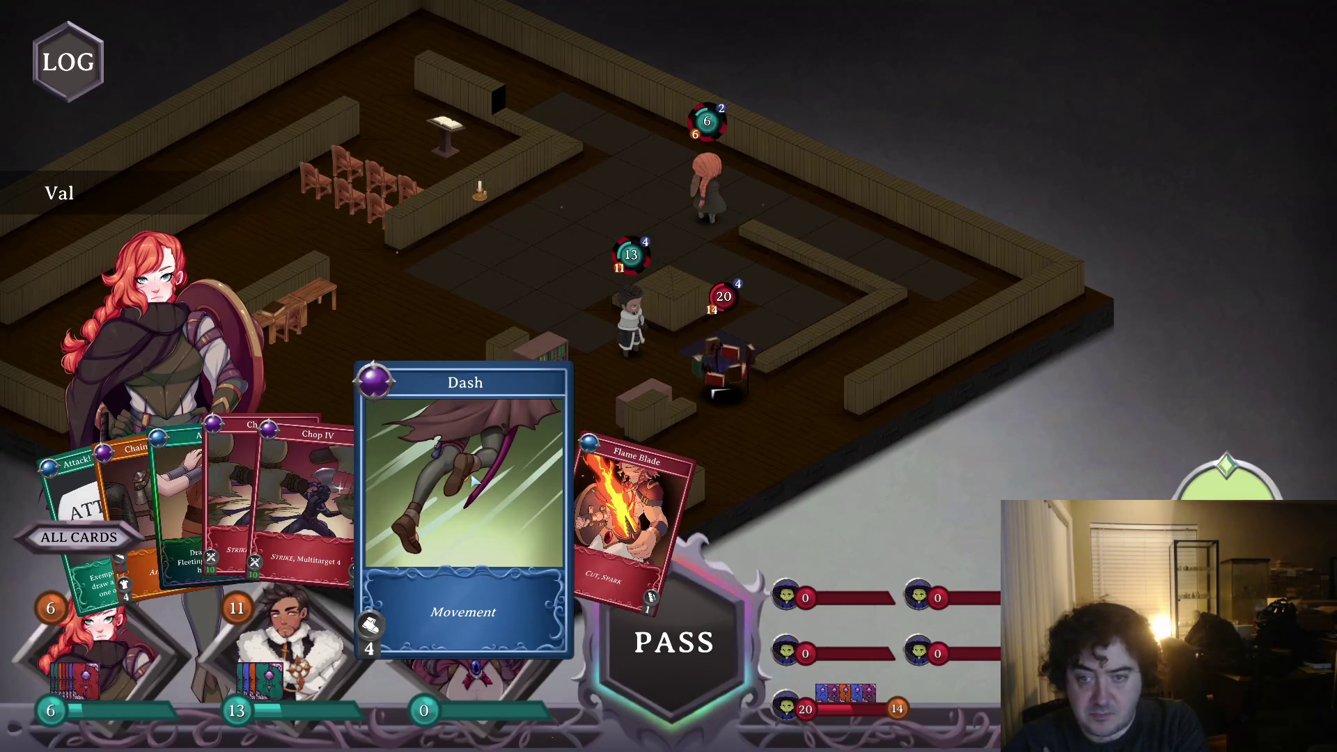
- Dash Val beside the enemy, play Fleeting Valor, and Chop IV the enemy from 20 to 6 HP
click(737, 361)
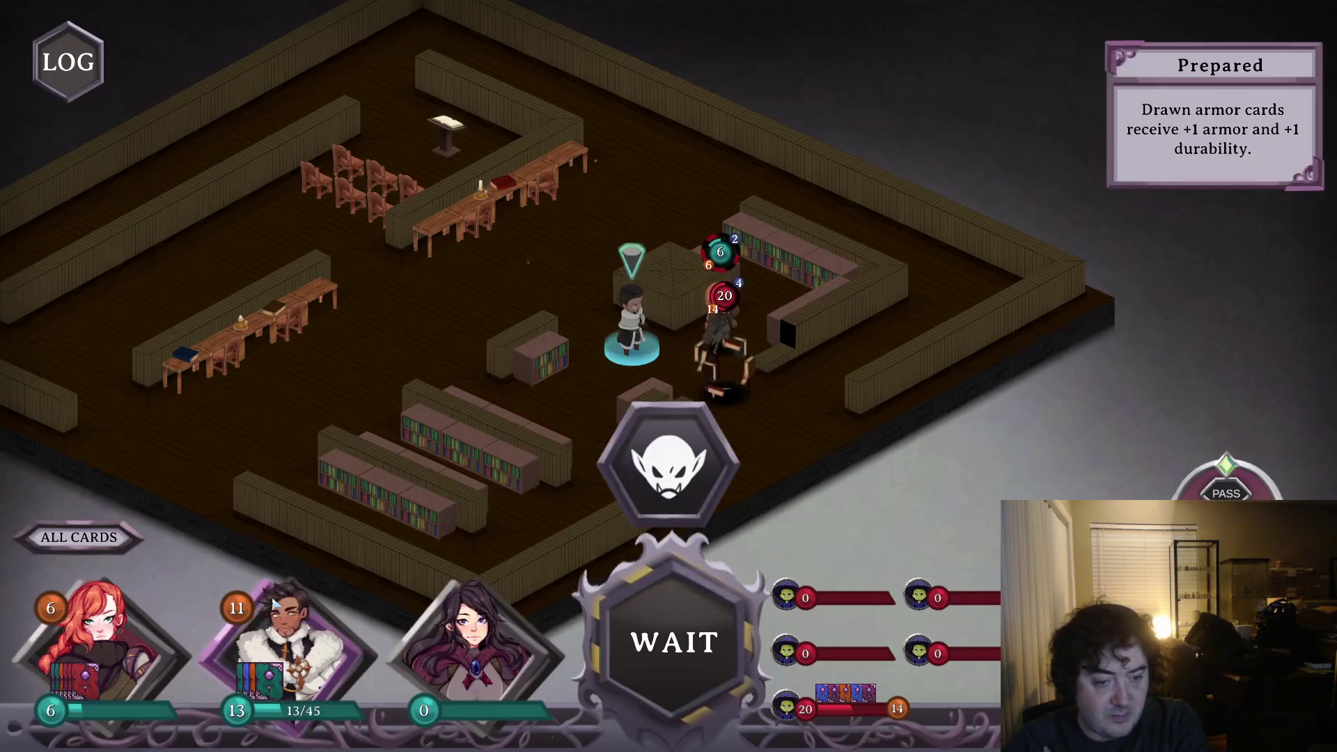
click(348, 474)
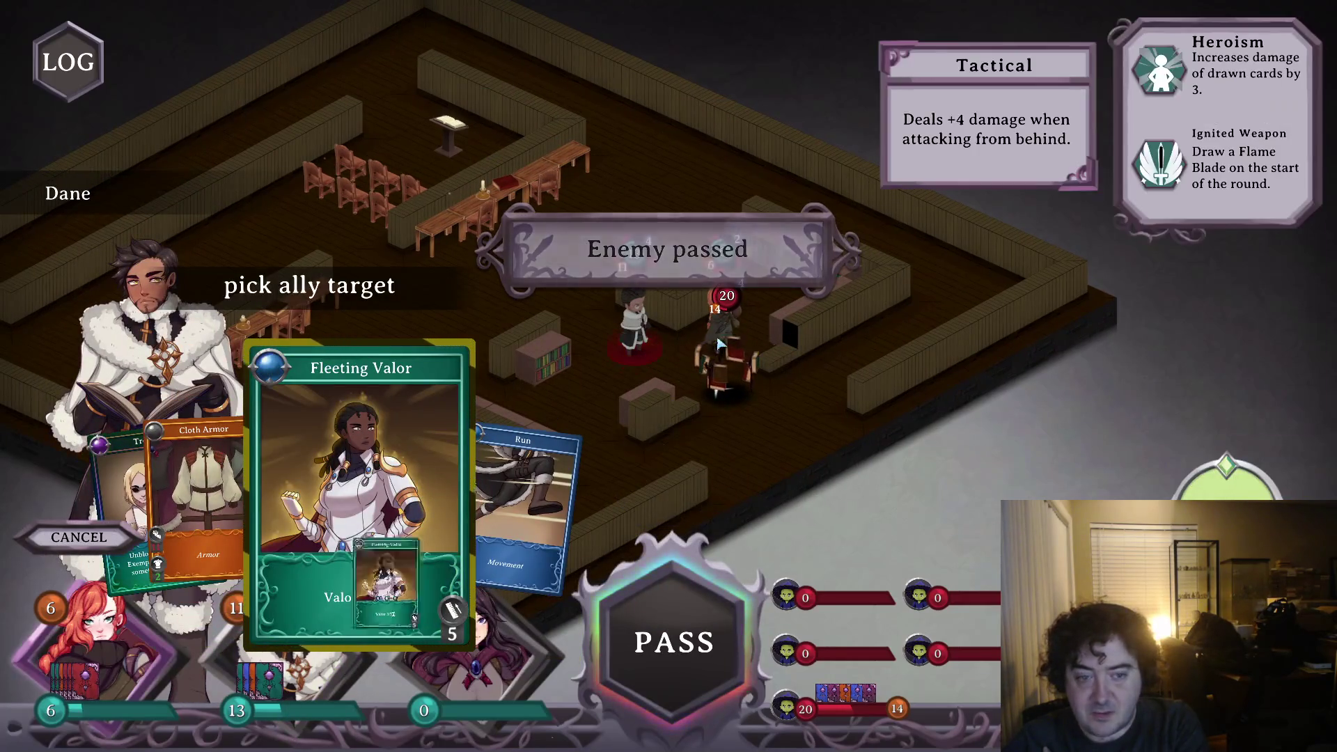
click(721, 343)
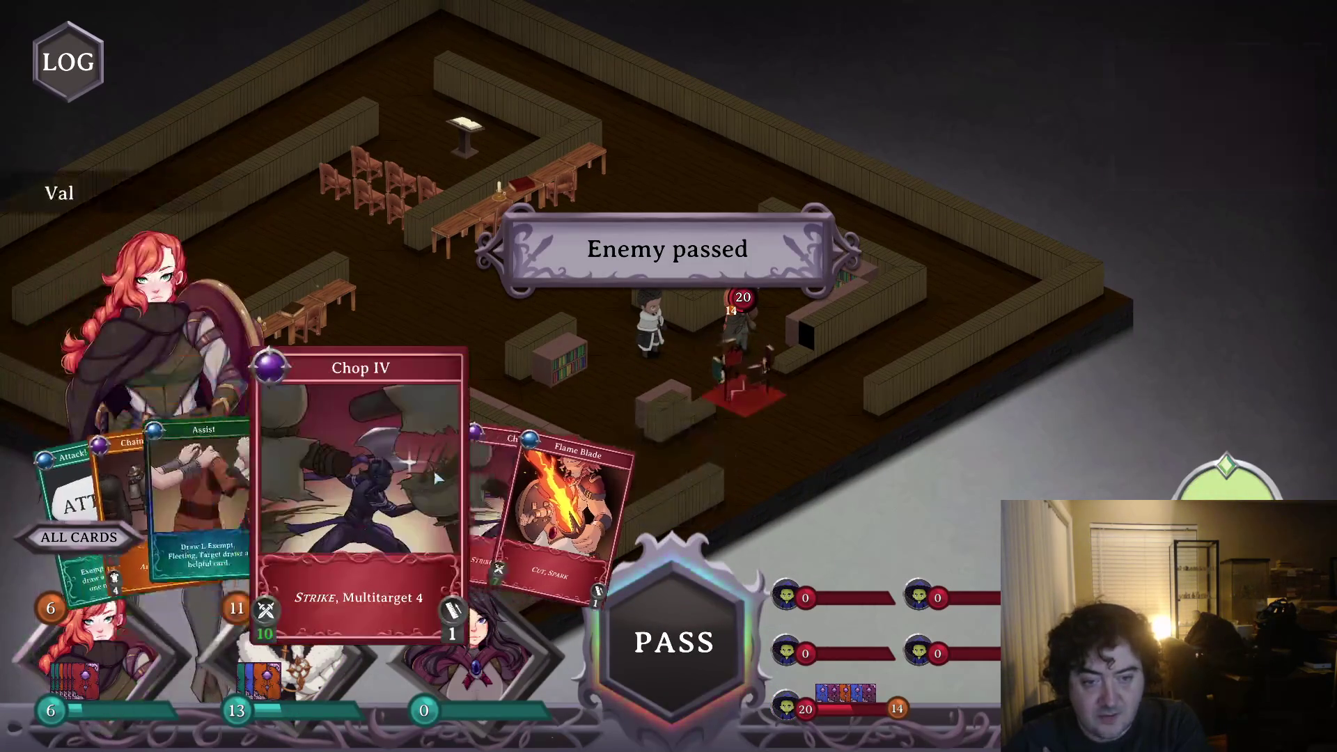
click(435, 478)
click(740, 327)
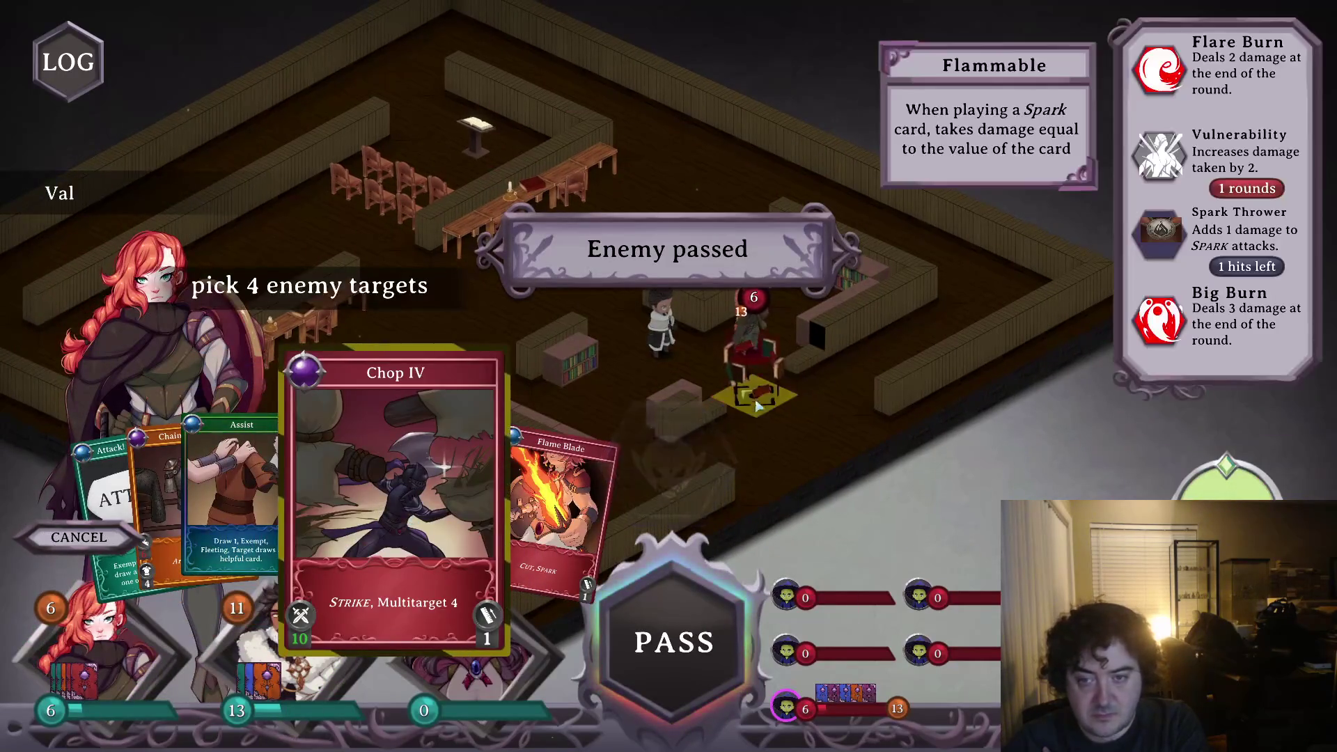
click(758, 406)
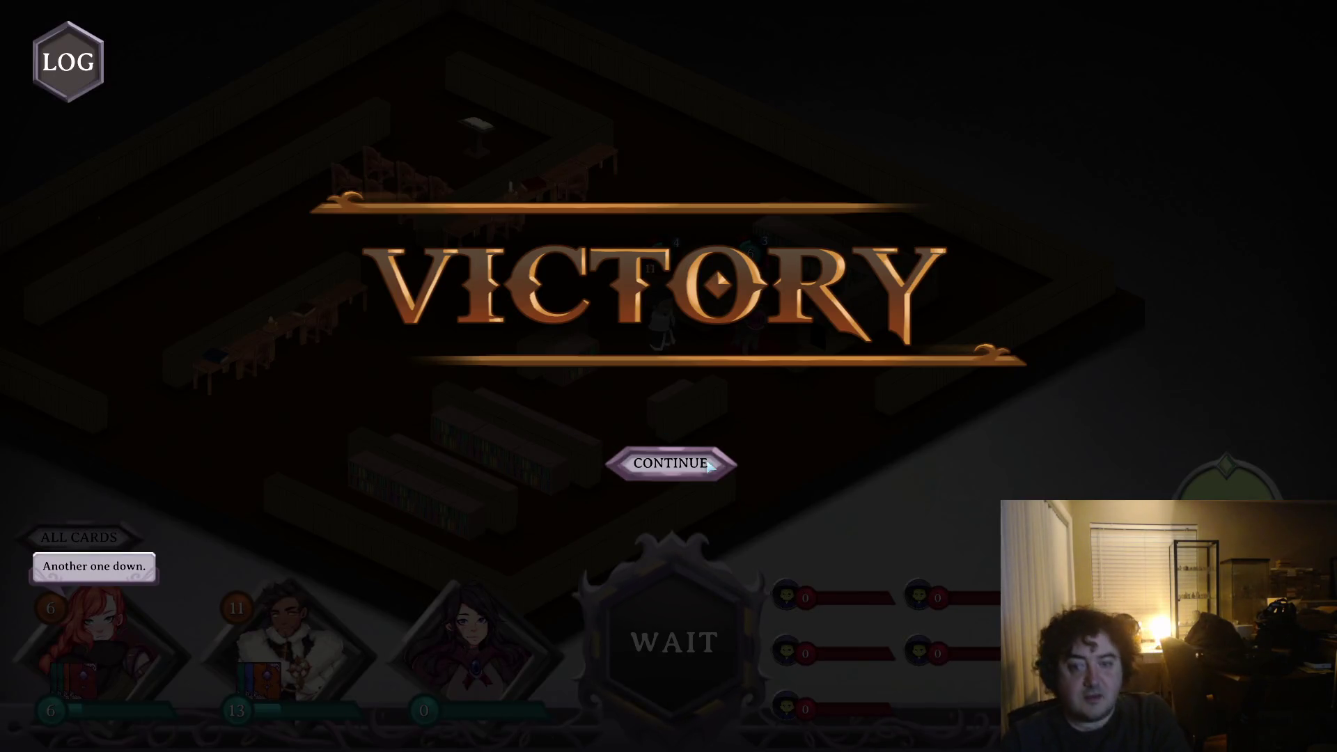
- Advance through the victory and story dialogue, then close the Speary and Flame Staff reward
click(707, 467)
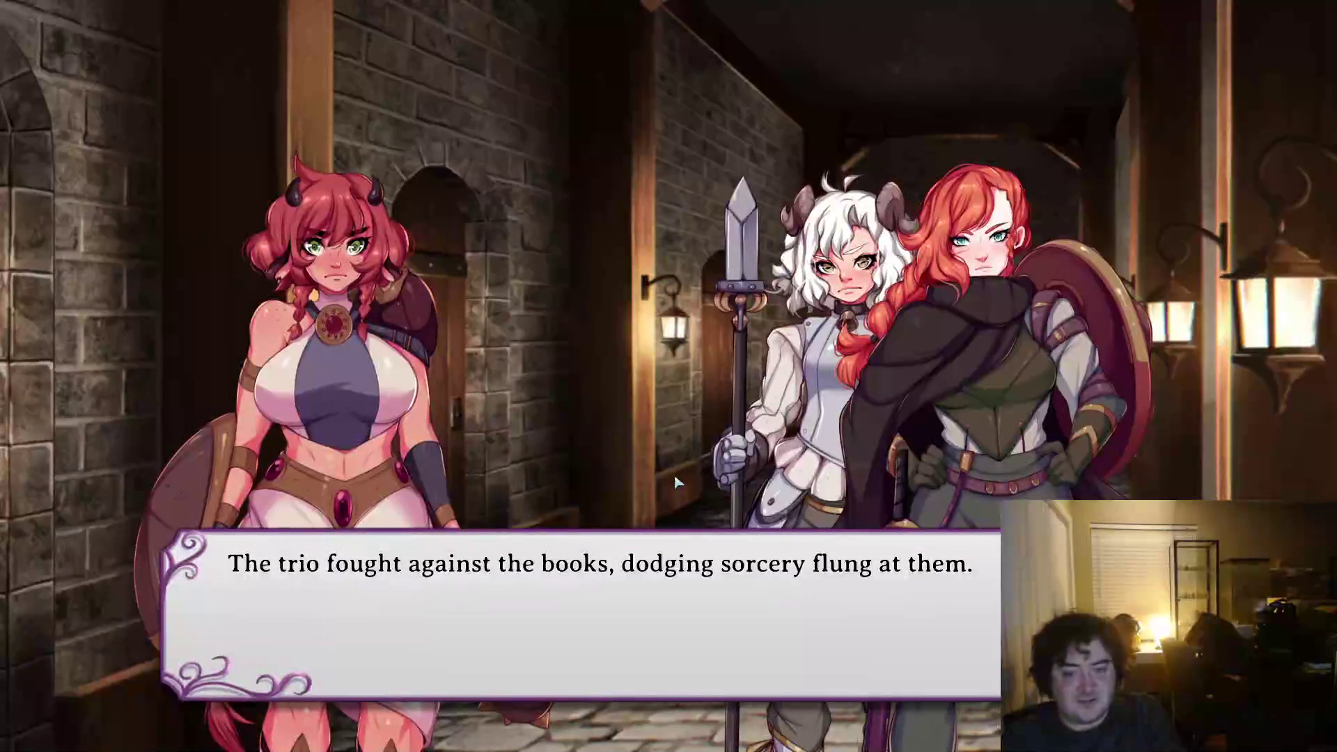
click(676, 482)
click(677, 482)
click(674, 484)
click(671, 486)
click(669, 488)
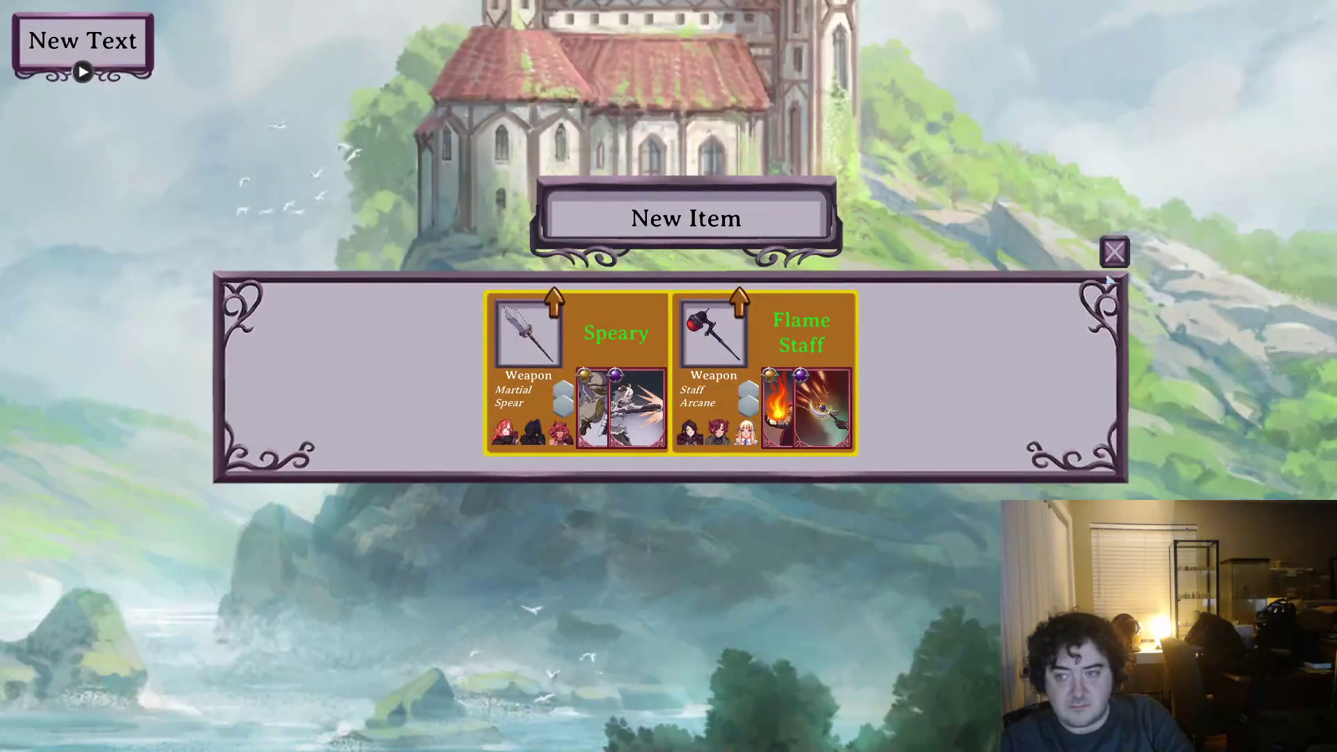
click(1113, 254)
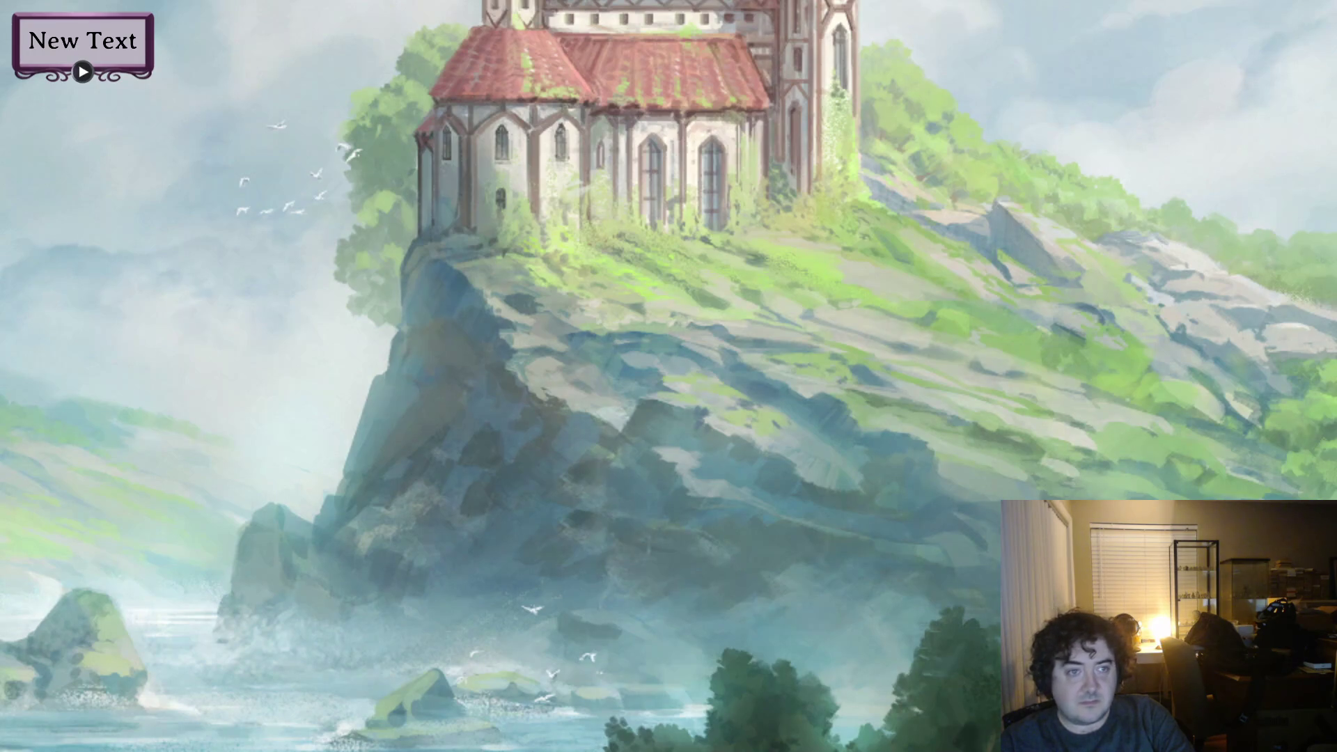
- Collapse the New Text box and open the pause menu with Escape
click(120, 62)
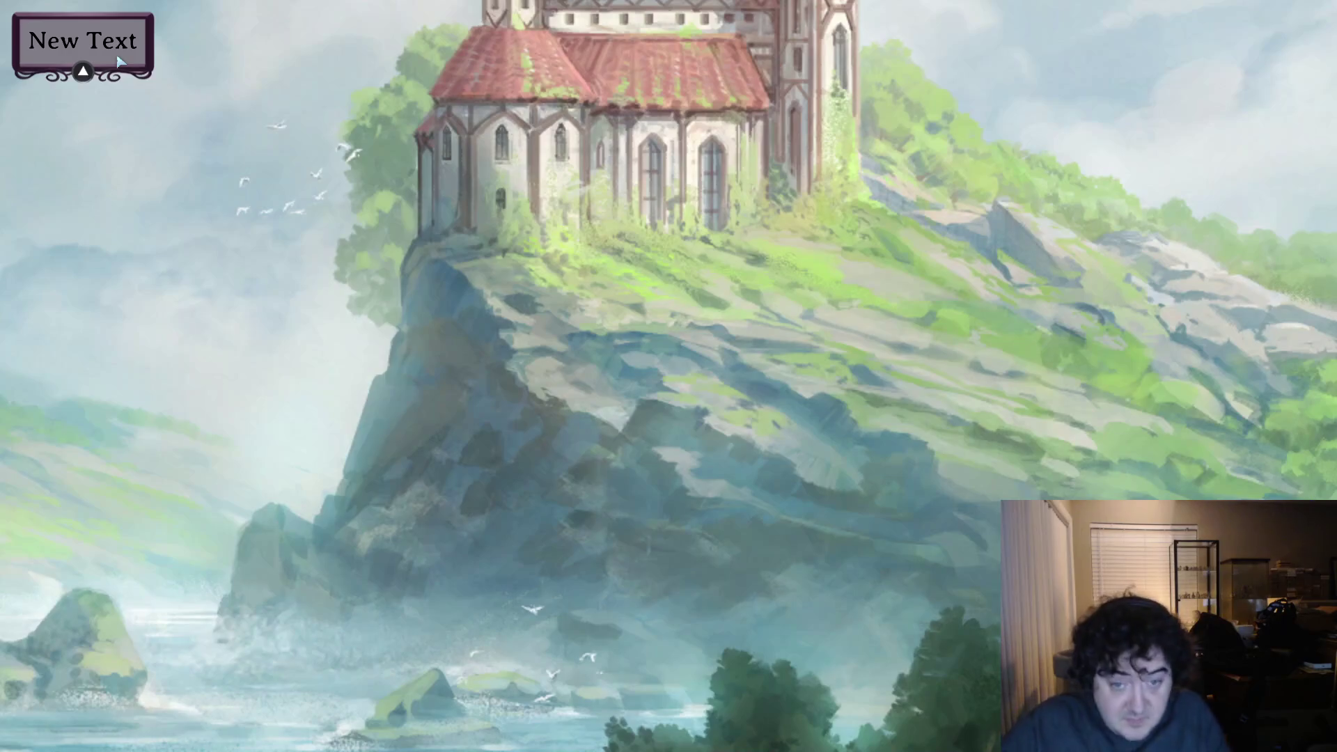
key(Escape)
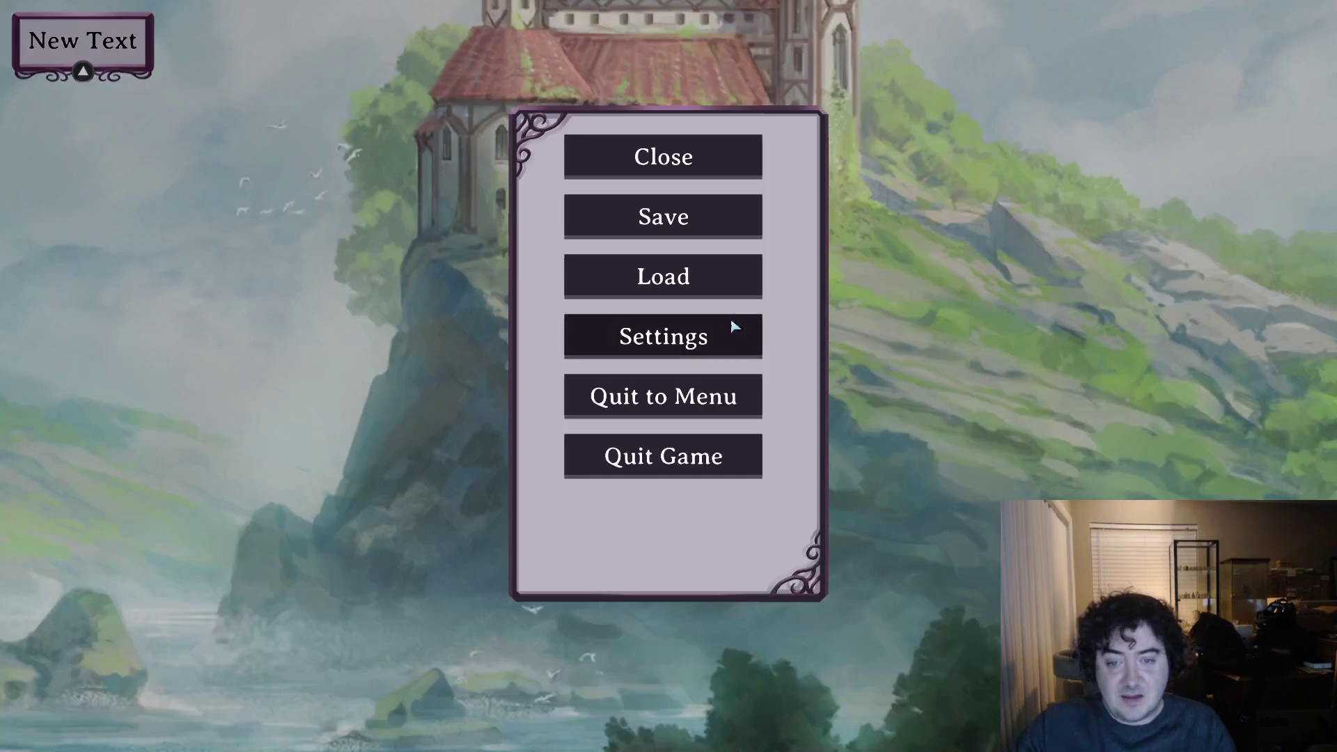
- Choose Quit Game in Unyielding's pause menu to end play mode
click(707, 452)
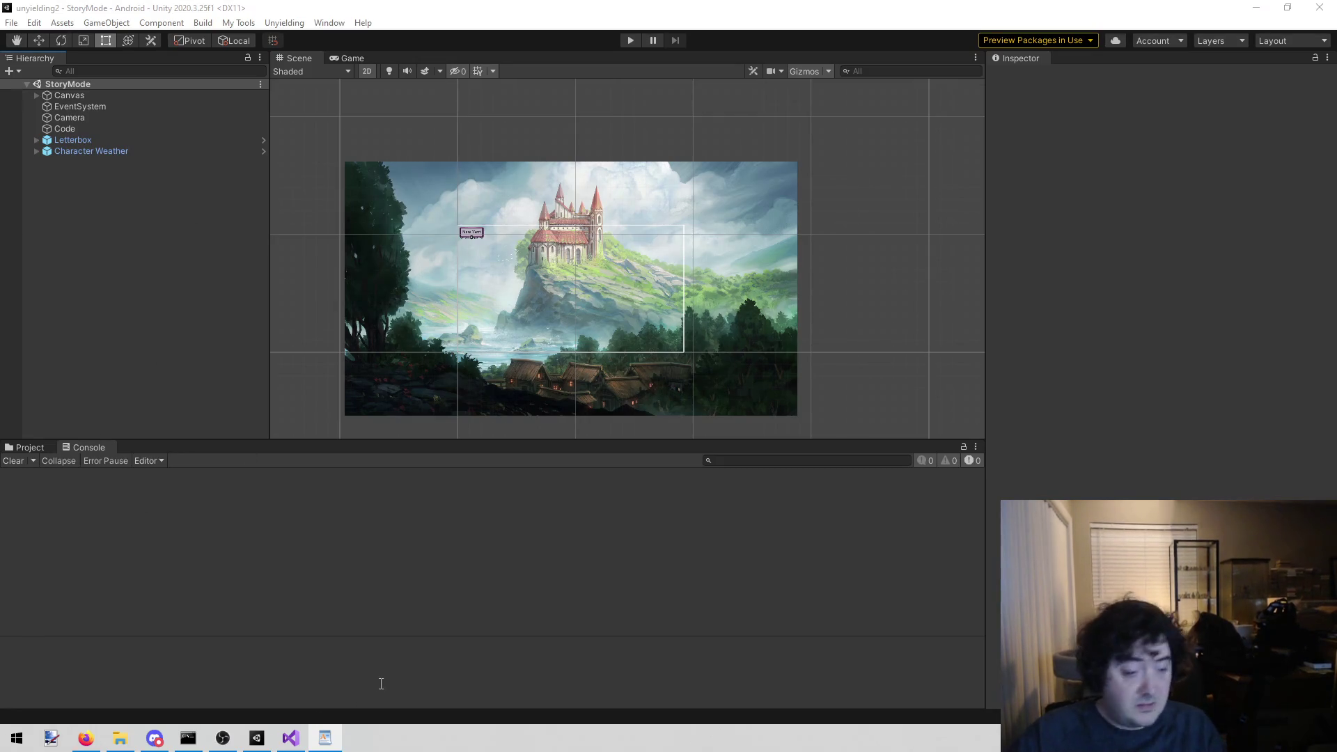
- Open Book5.cs via Open File in Solution and select the BookFracas class name
click(290, 739)
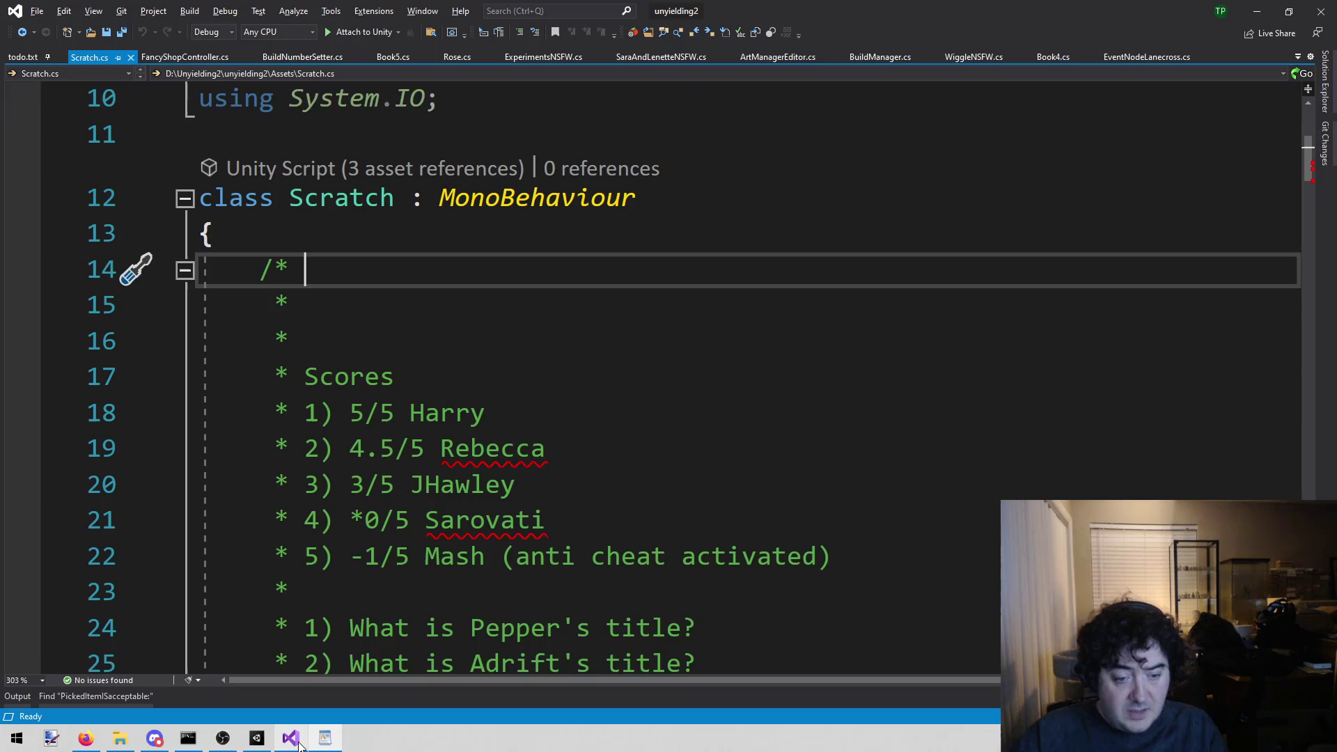
click(885, 307)
key(alt+shift+o)
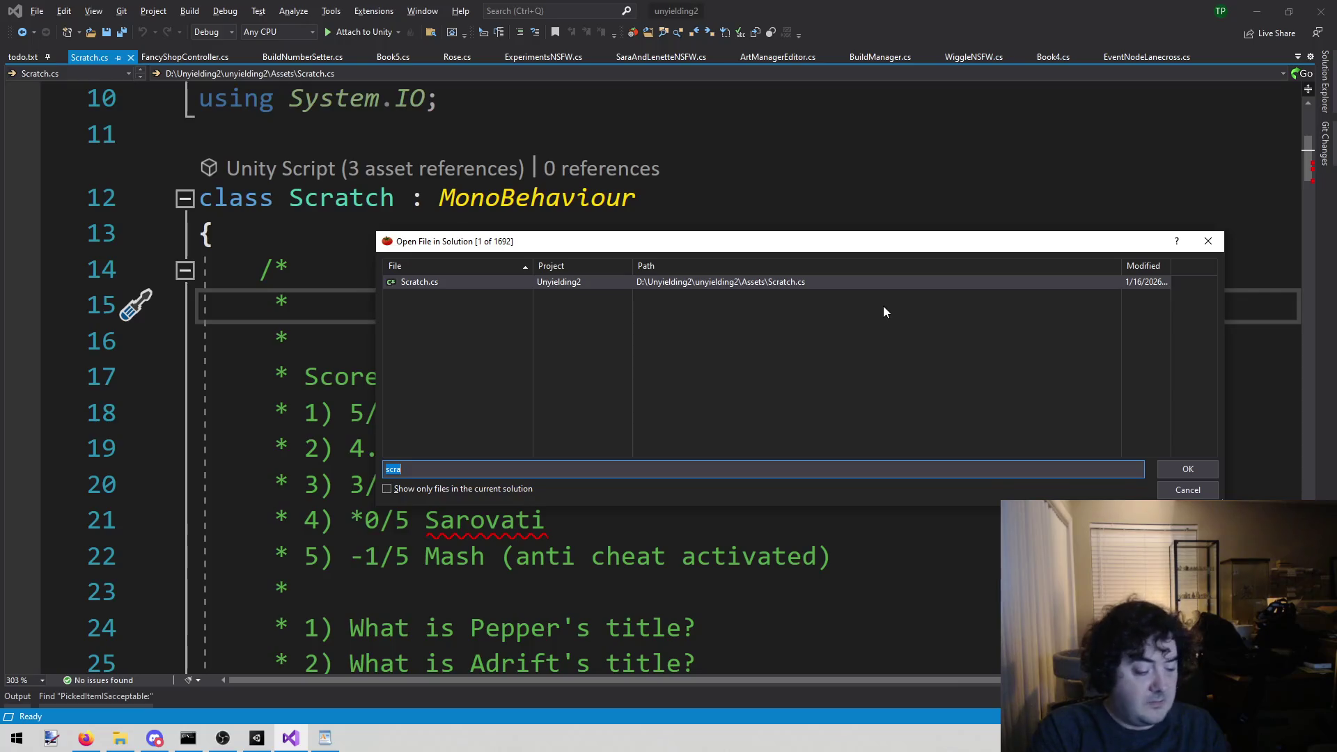
text(b)
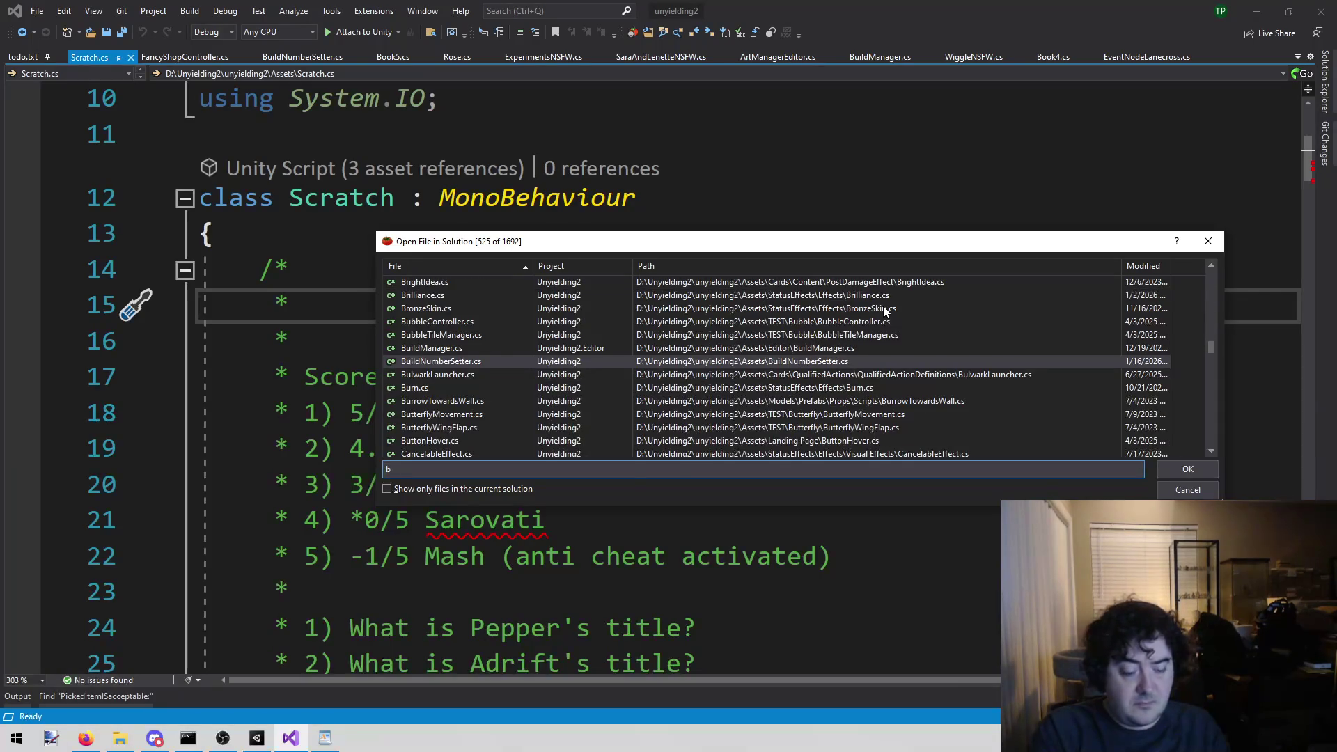
text(ook)
key(Return)
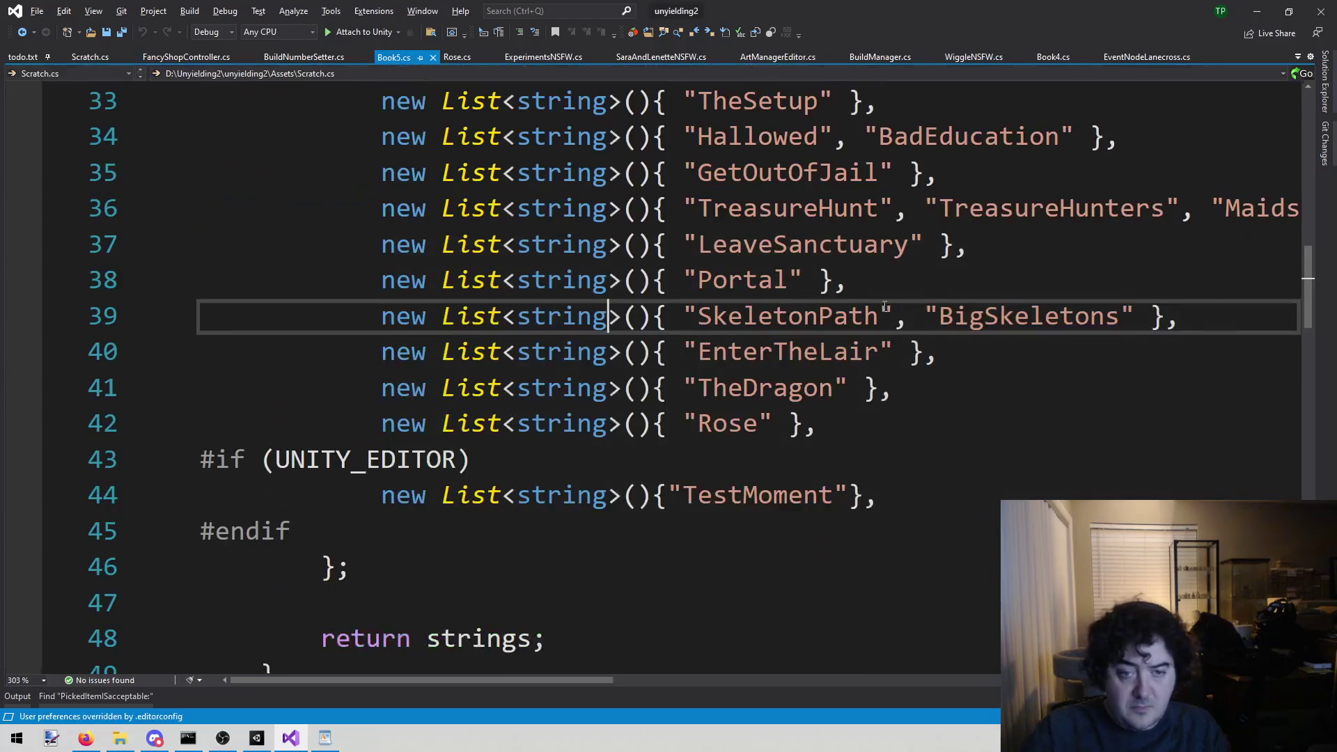
scroll(940, 392, up, 6)
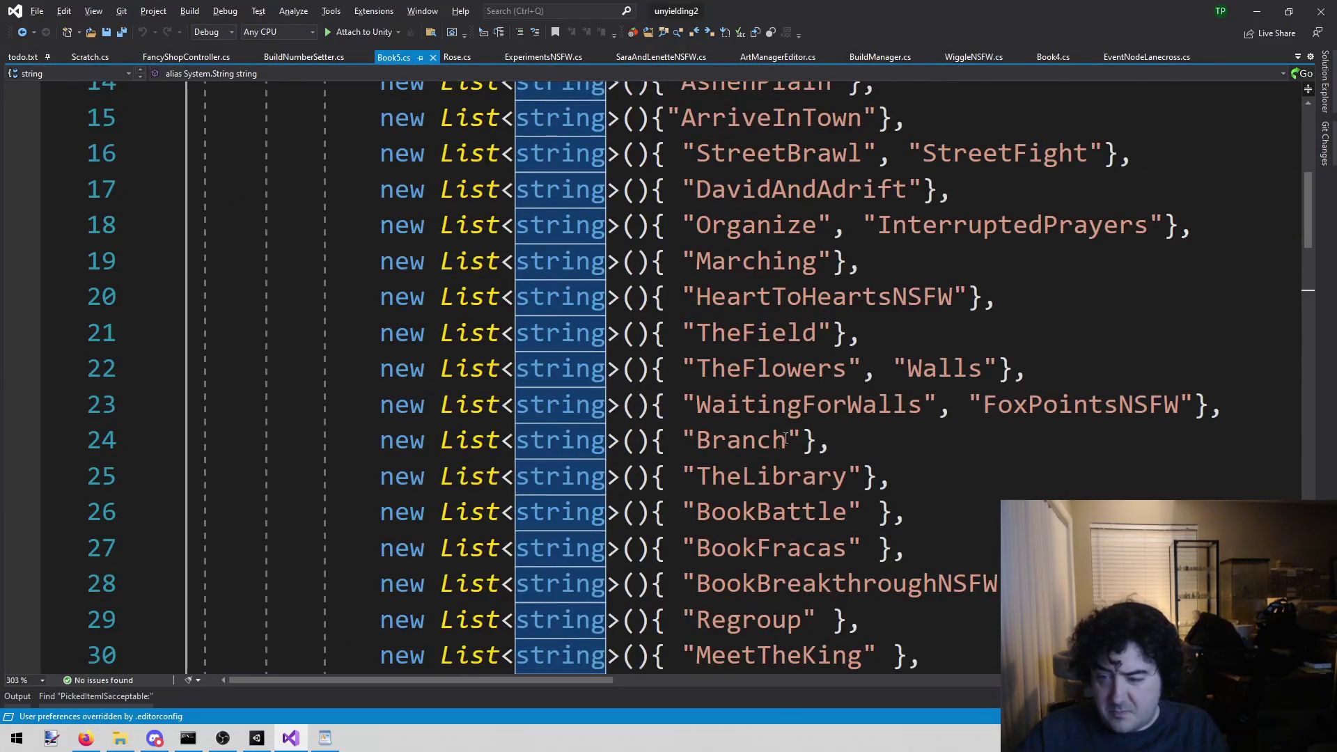
double_click(780, 547)
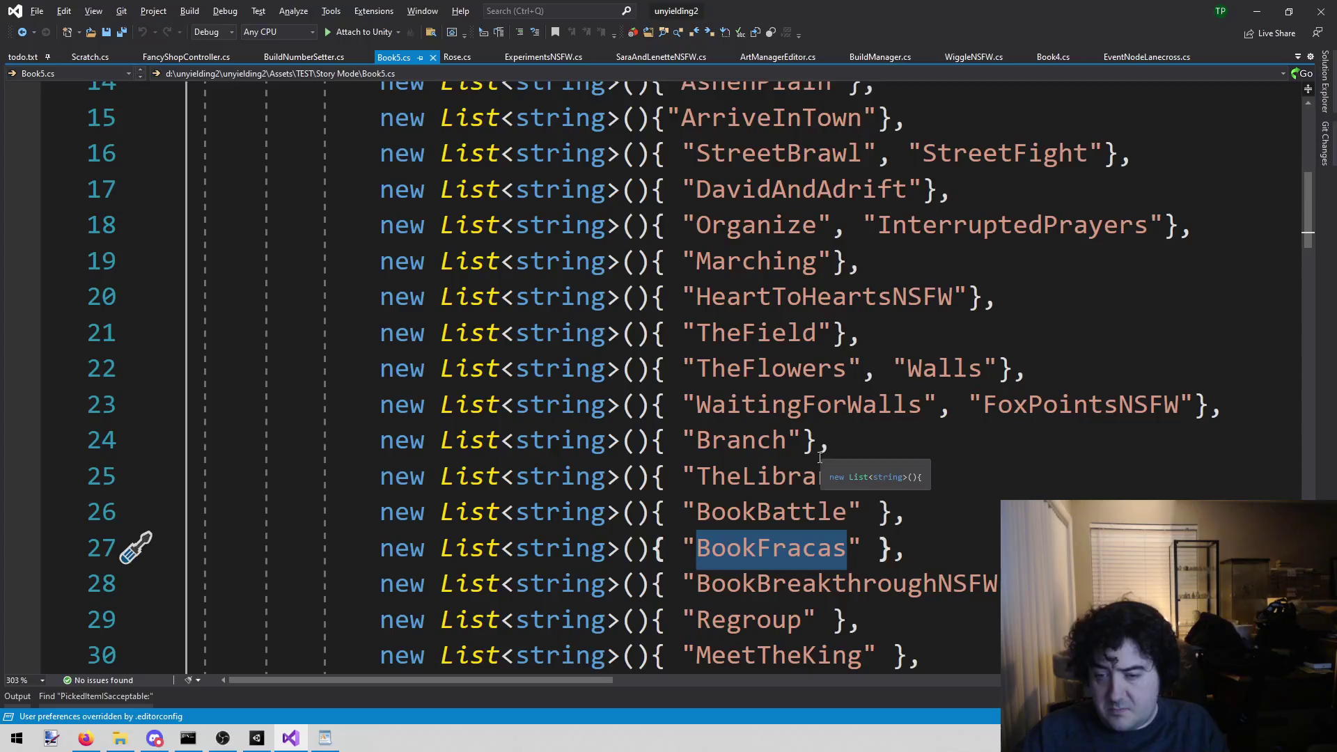
- Open BookFracas.cs and scroll through its GetTitle and GetItems code
key(alt+shift+o)
text(boo)
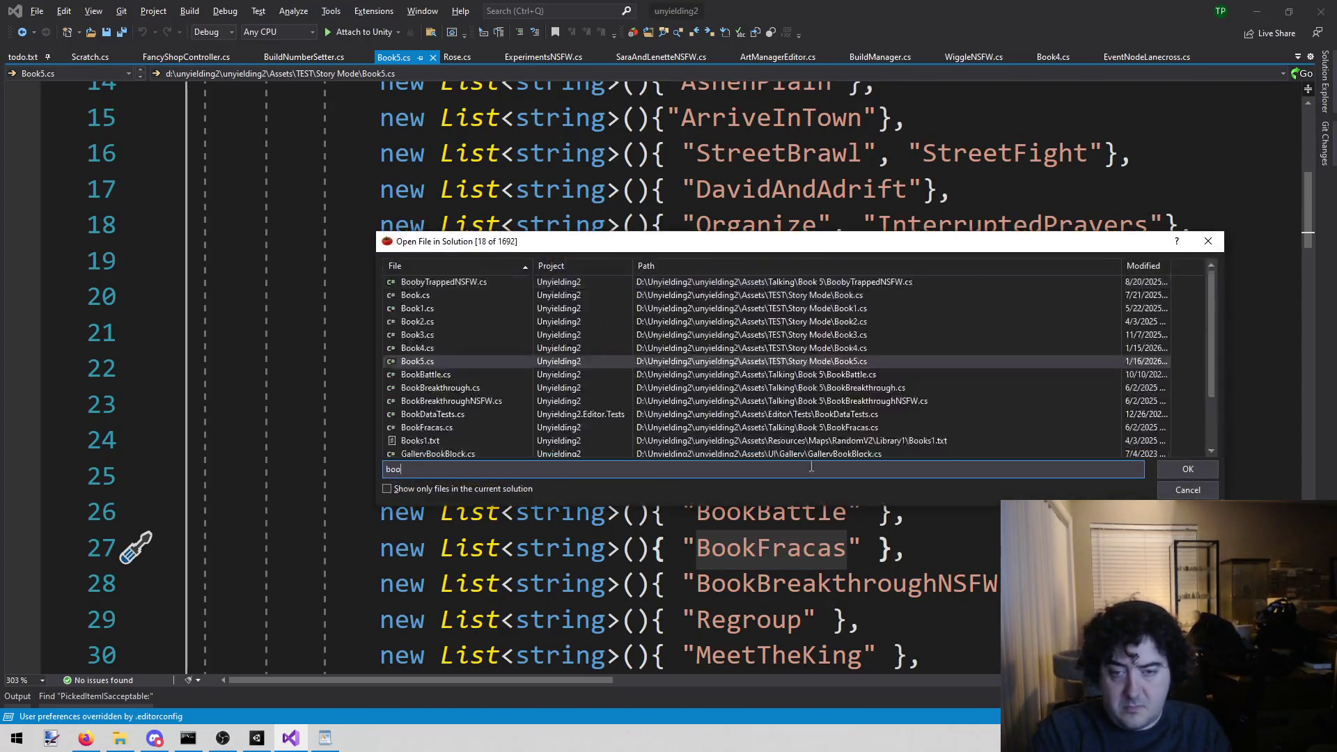
text(kf)
key(Return)
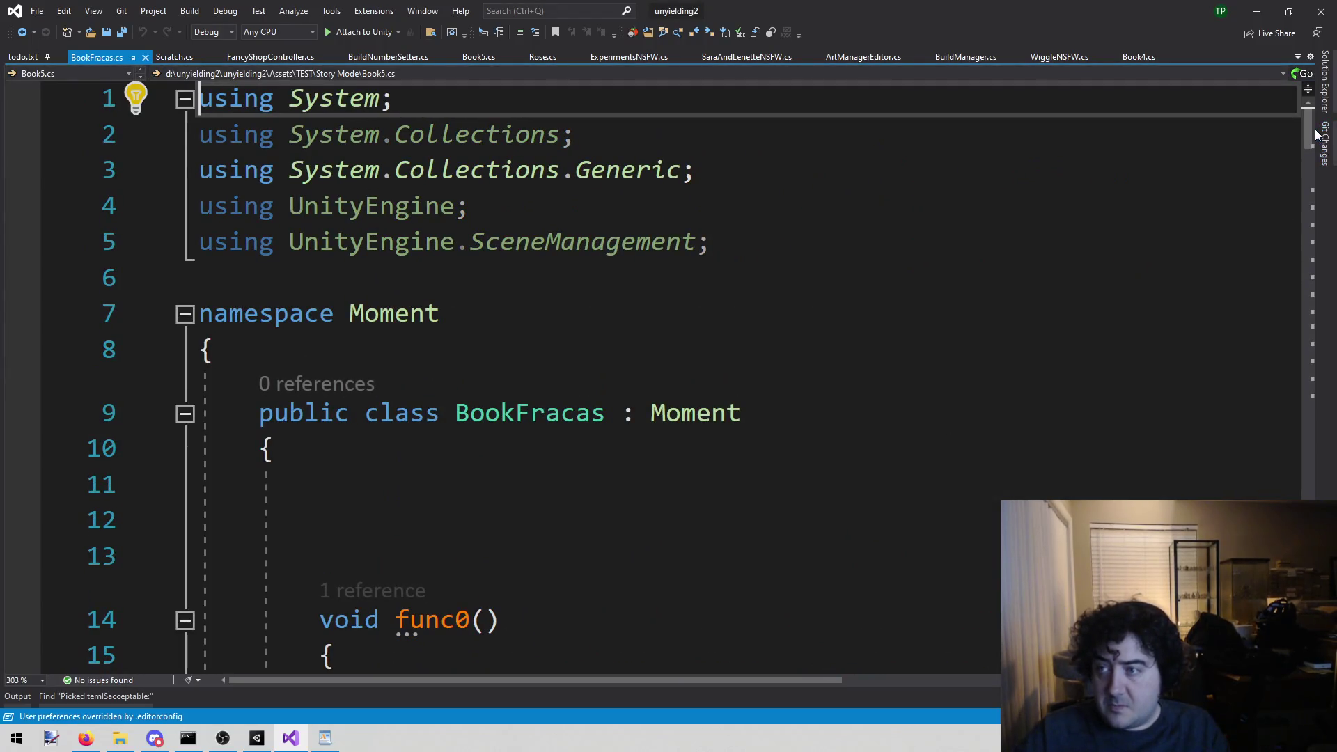
scroll(1310, 358, down, 3)
scroll(1310, 359, down, 20)
scroll(499, 248, up, 3)
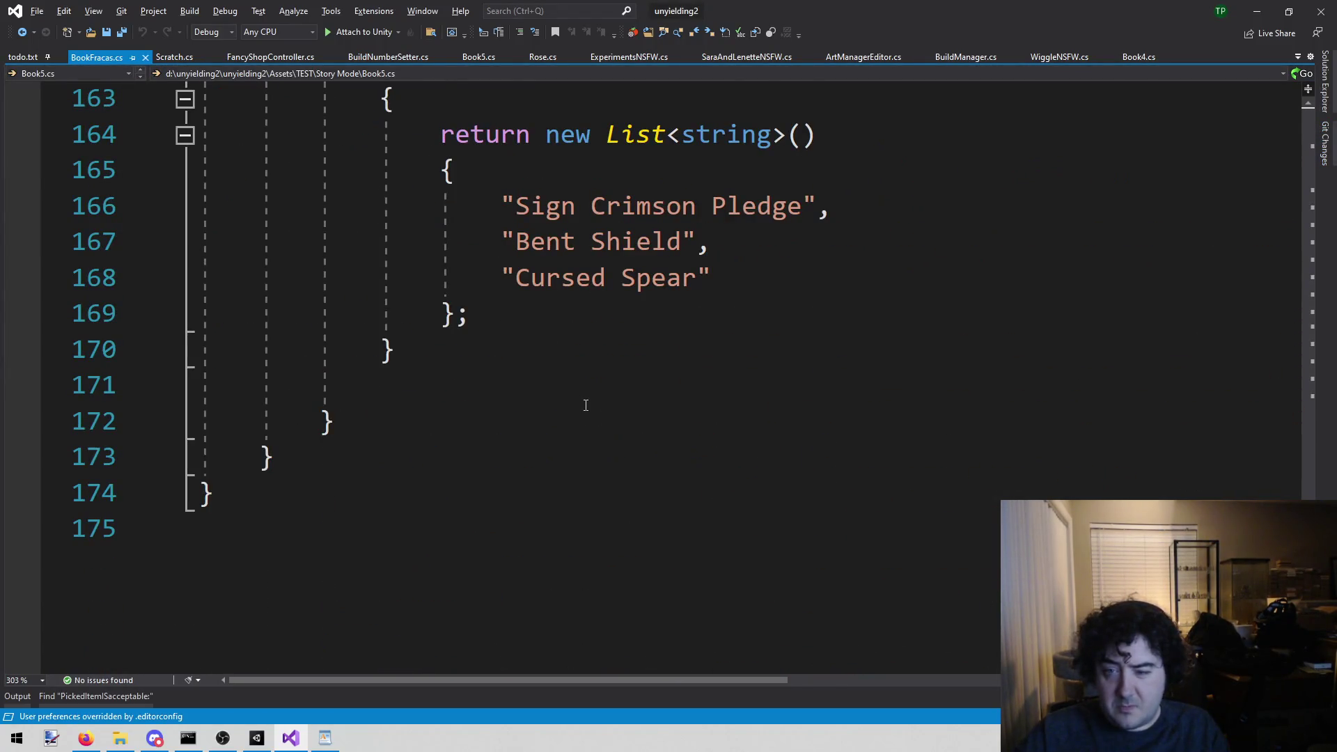
scroll(581, 416, up, 4)
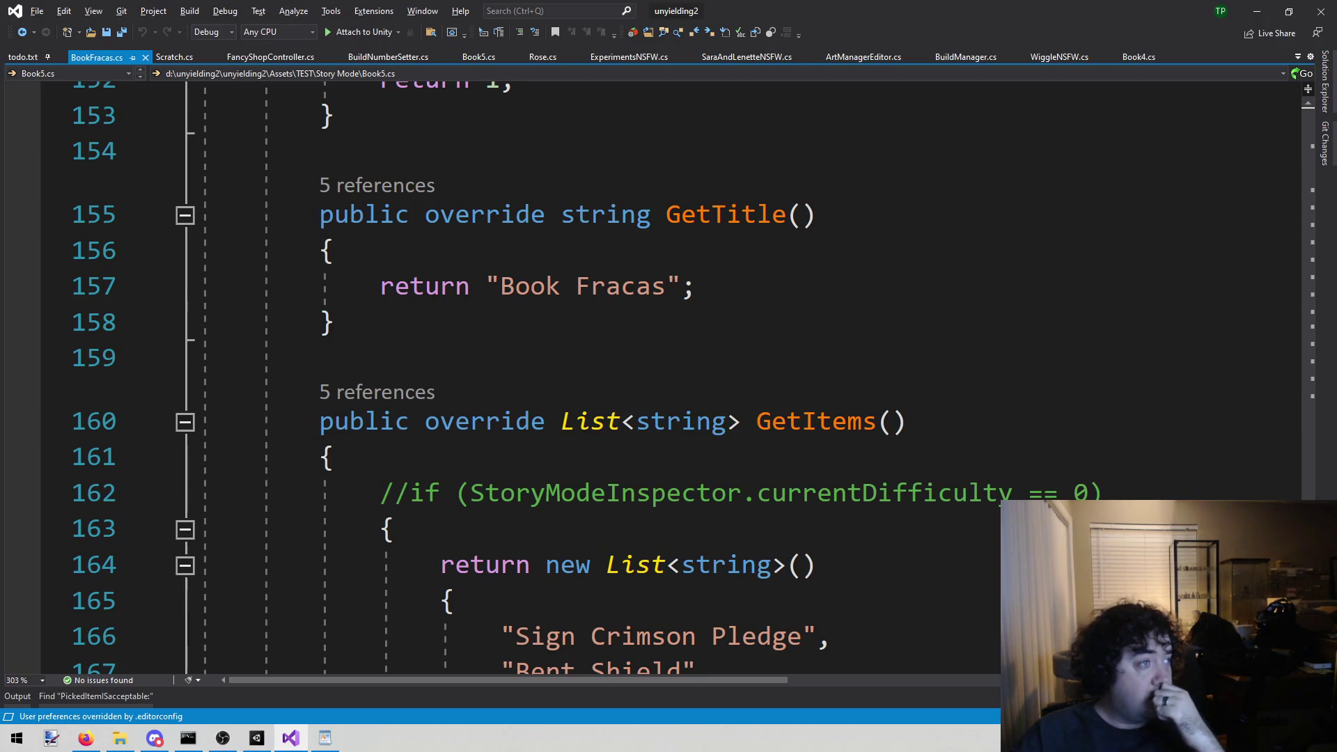
key(alt+Tab)
click(1039, 313)
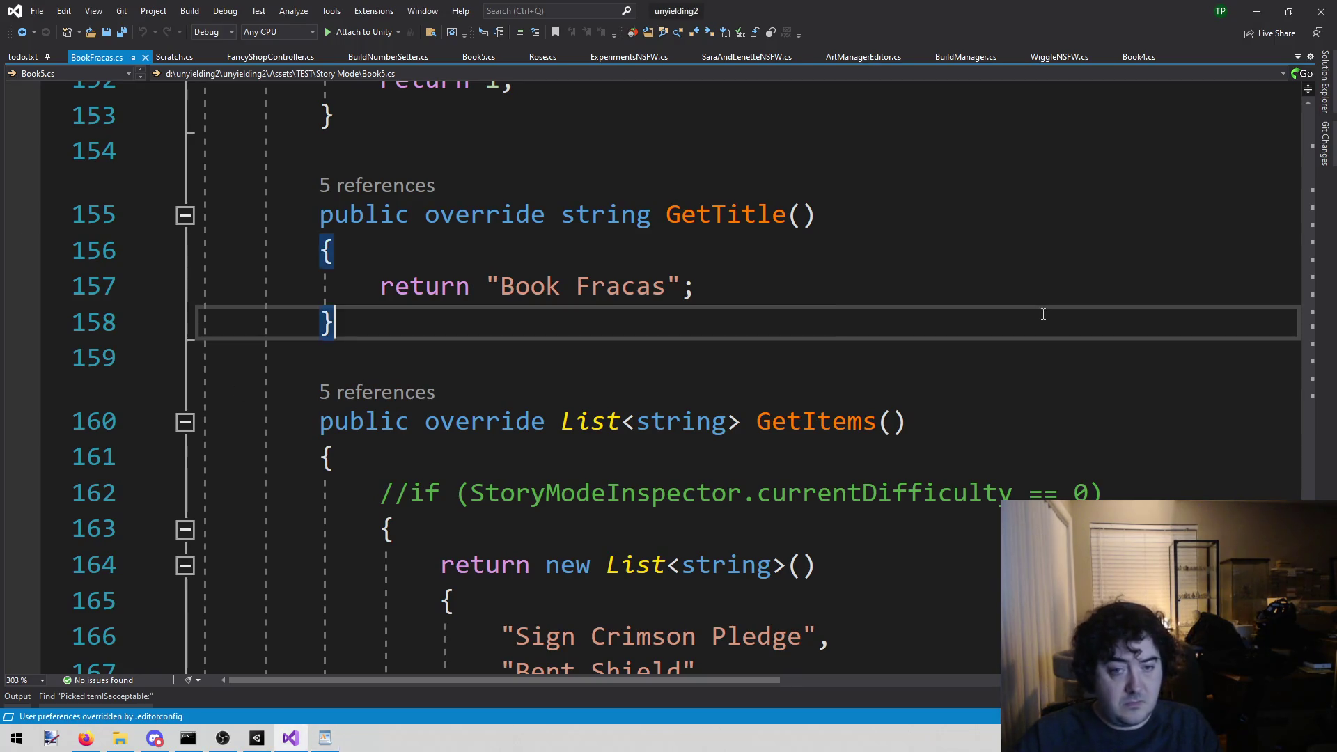
- Search the entire solution for 'Erudite' without the trailing space, getting 3 matches
key(ctrl+shift+f)
text(Erudite)
key(Return)
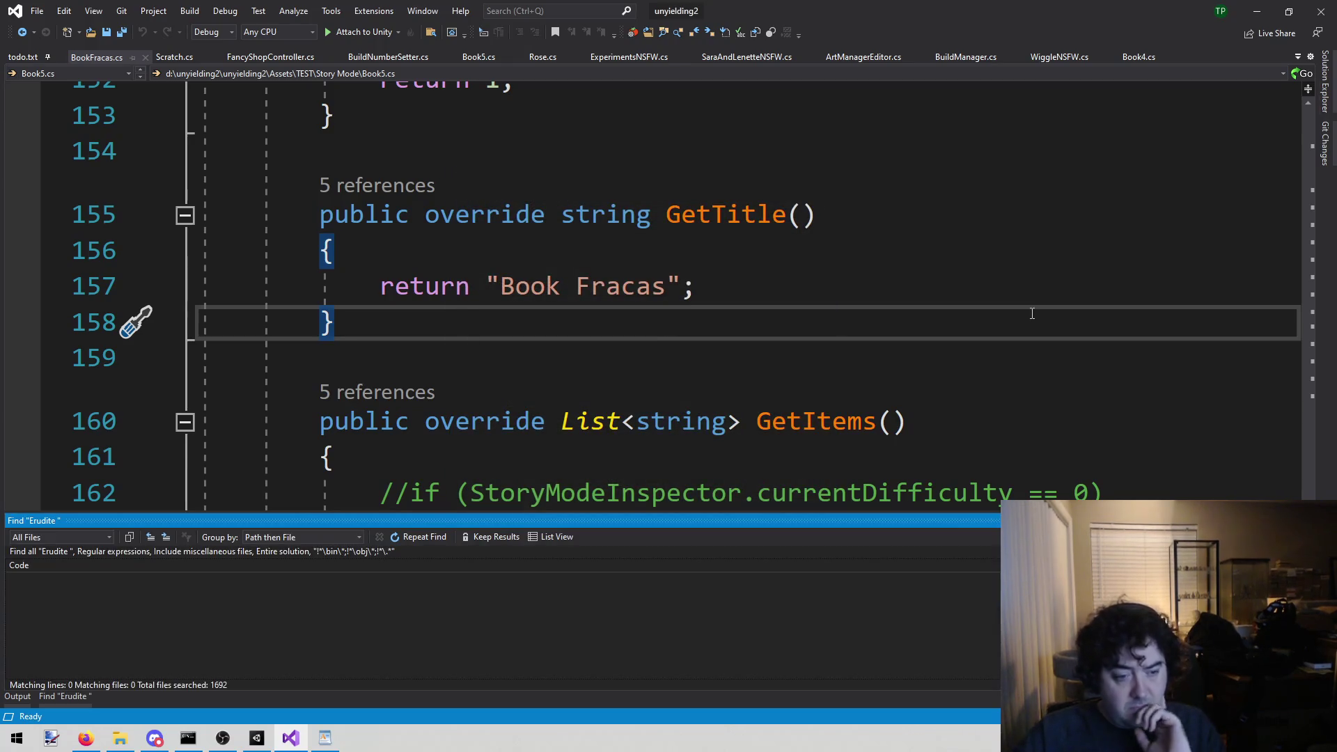
key(ctrl+shift+f)
key(End)
key(BackSpace)
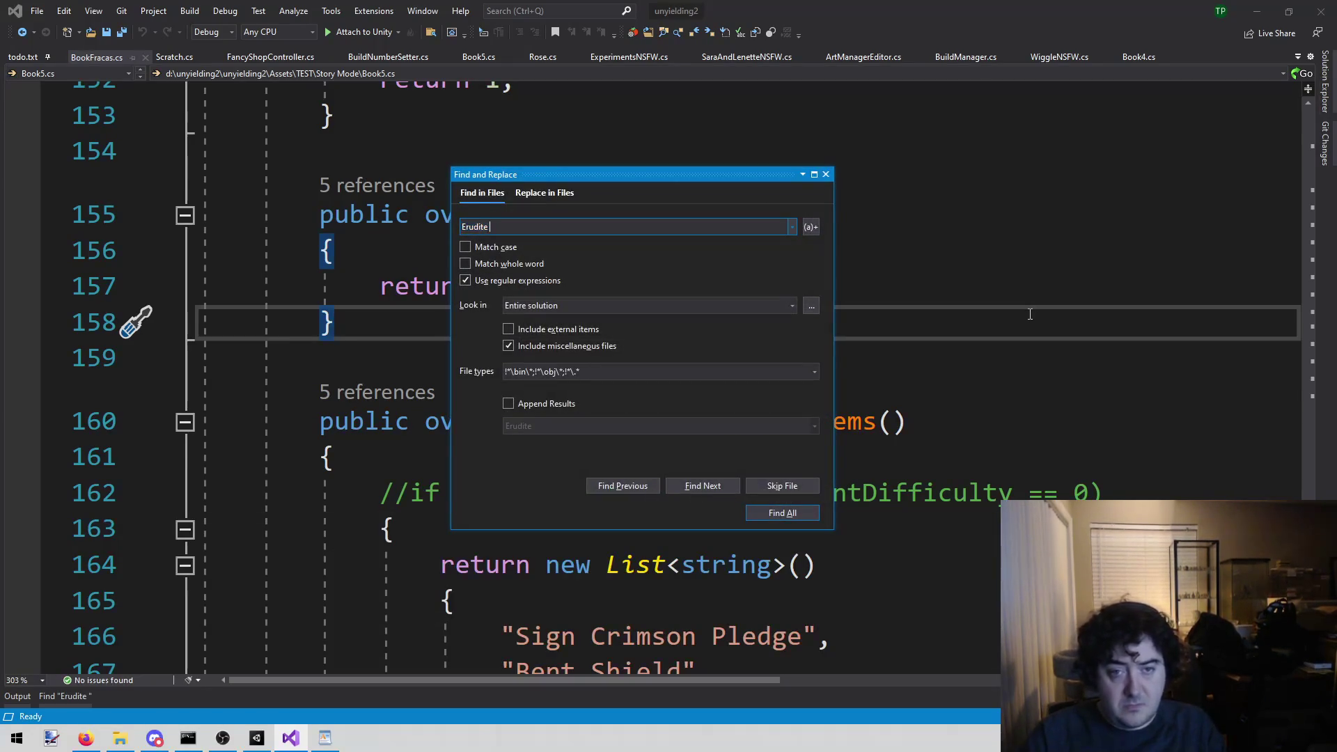
key(Return)
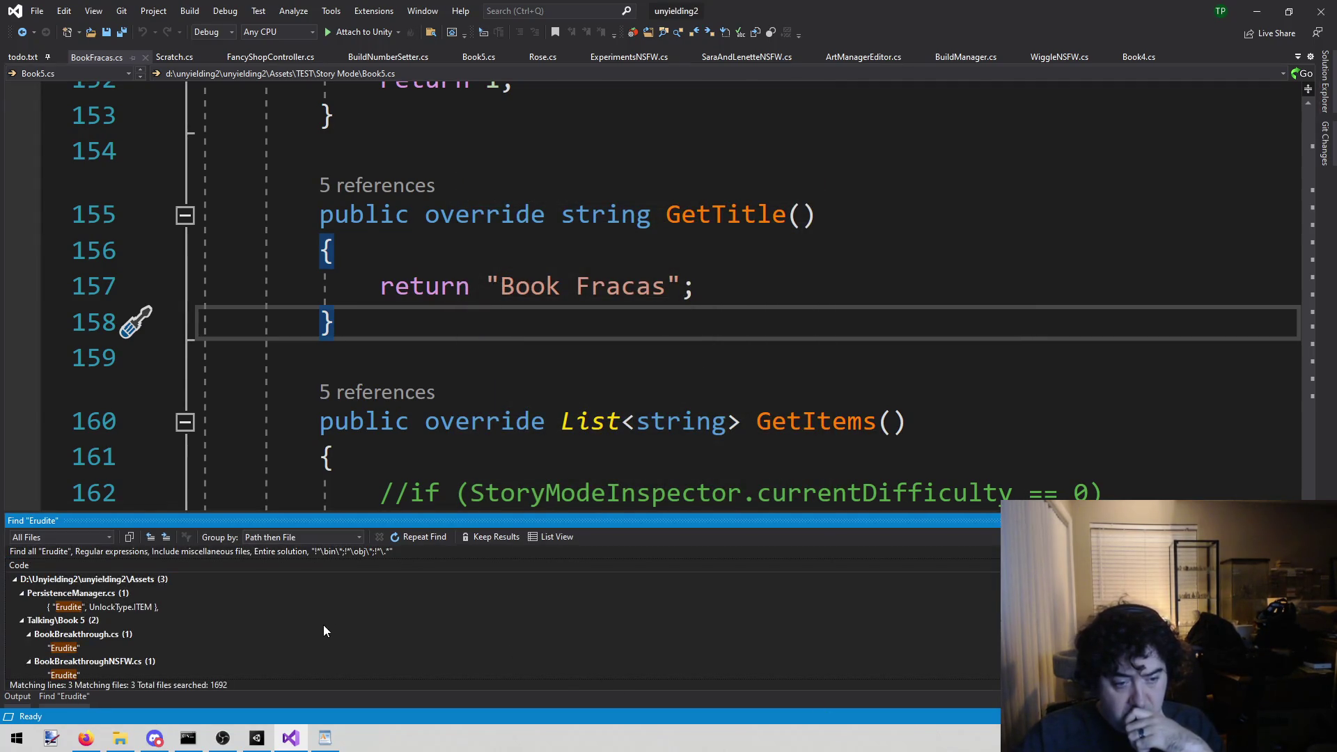
scroll(324, 625, down, 1)
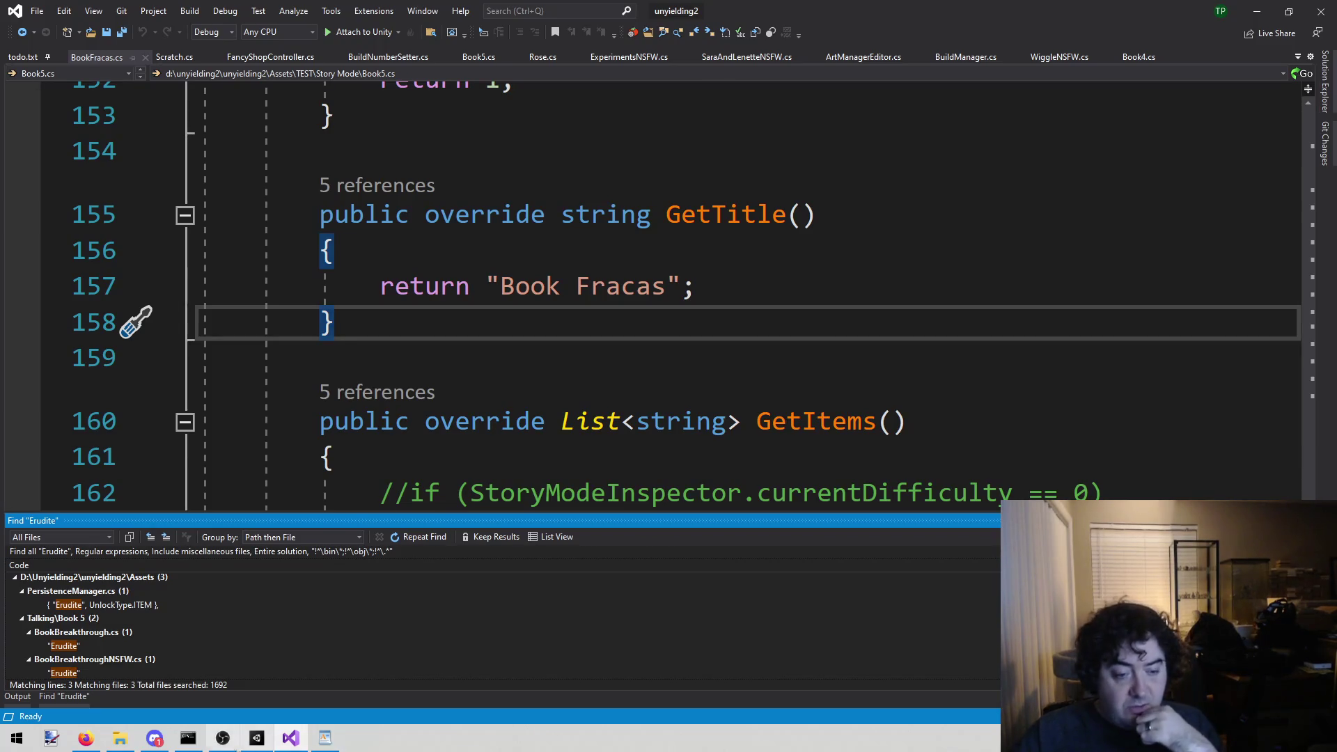
- Collapse the Erudite Find results in the code editor and bring Unity to the front
click(156, 744)
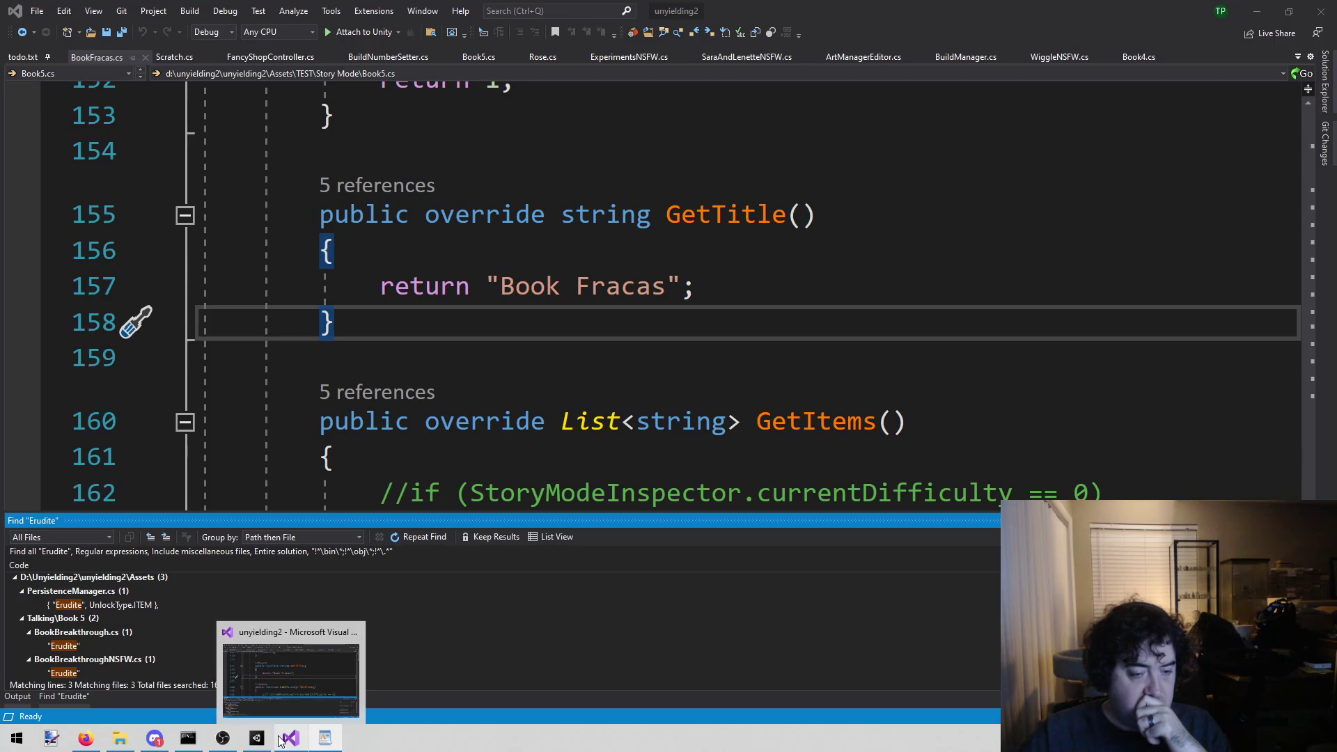
click(318, 458)
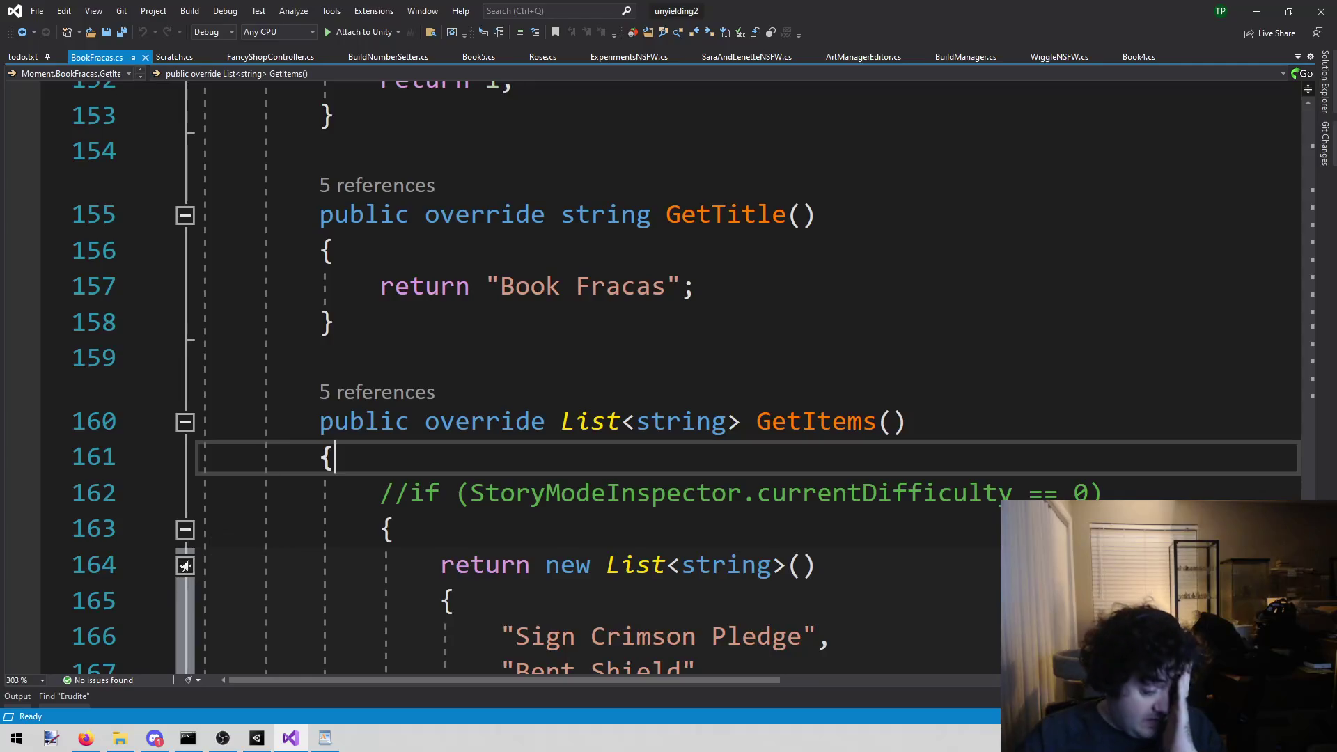
click(263, 743)
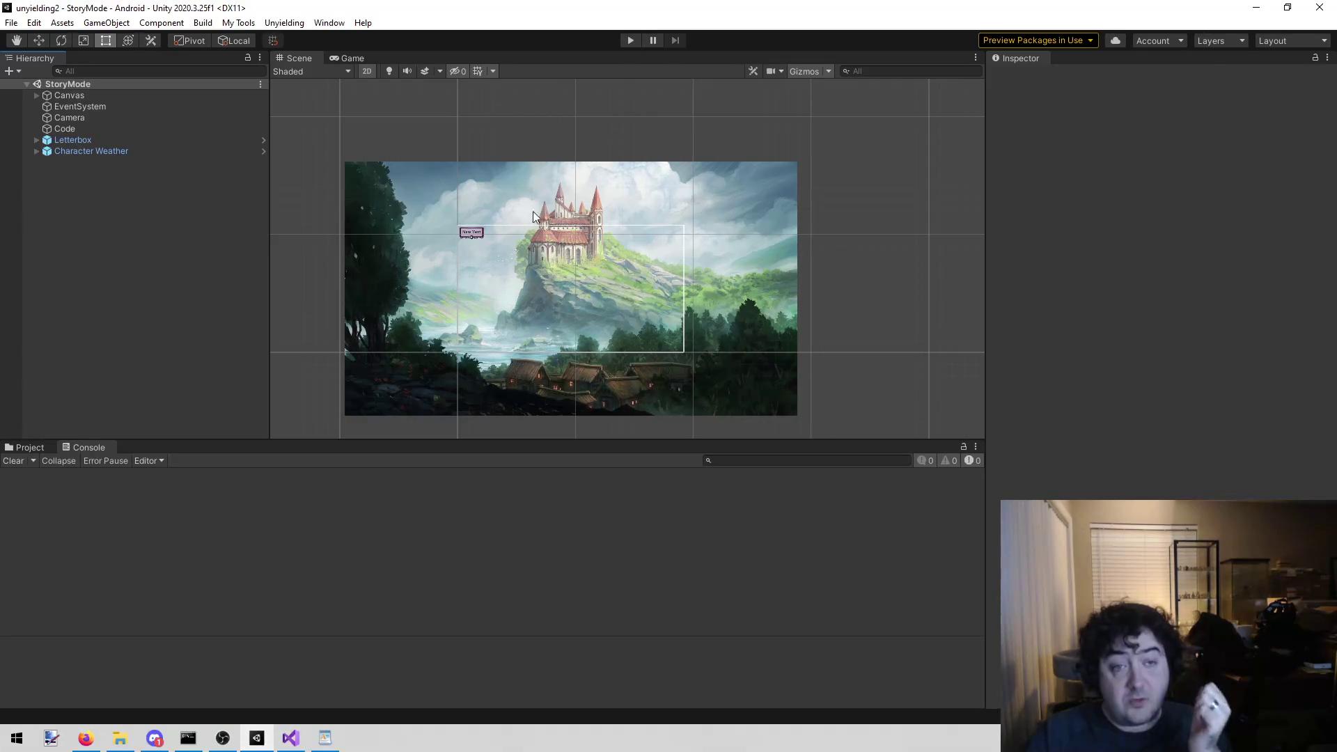
- Enter play mode, select Code, and run Story mode run to, reaching the Book 5 map
click(628, 40)
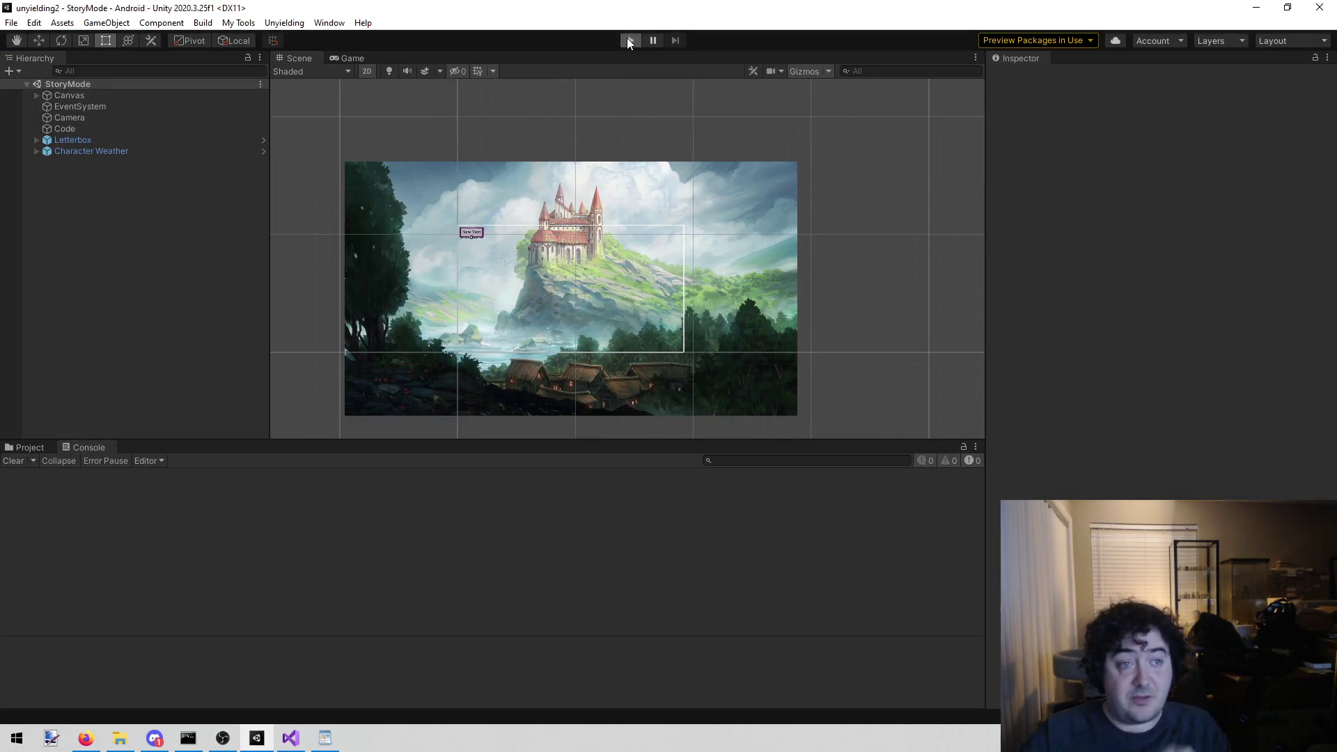
click(124, 131)
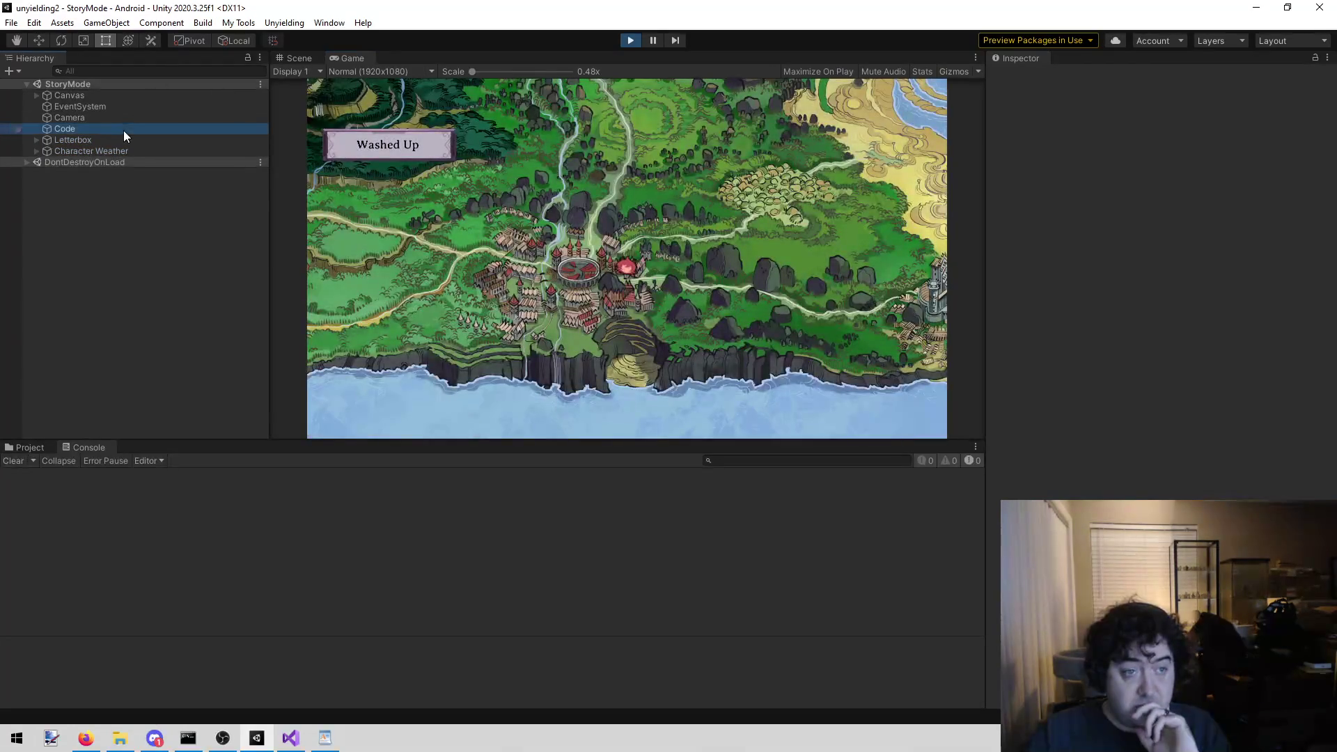
click(1097, 249)
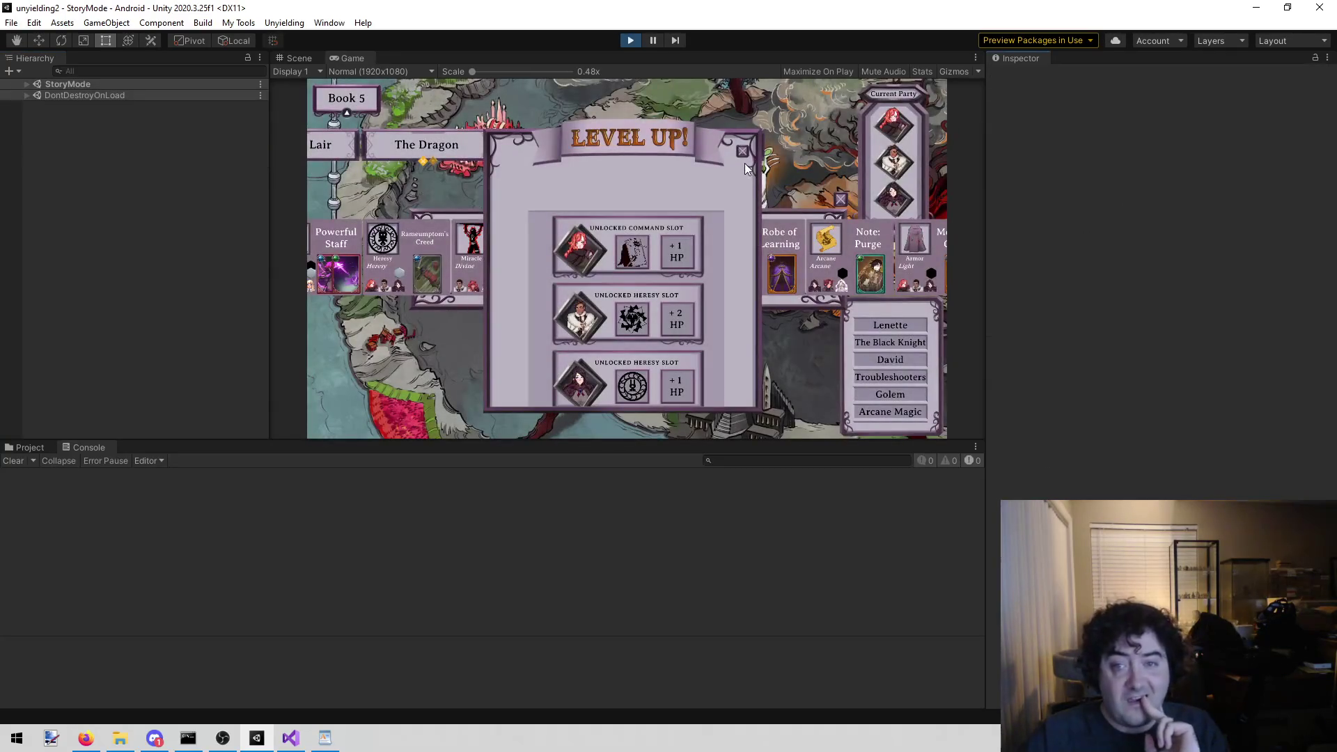
- Dismiss the new item panel, view the save slots from the pause menu, then stop play mode
click(840, 199)
key(Escape)
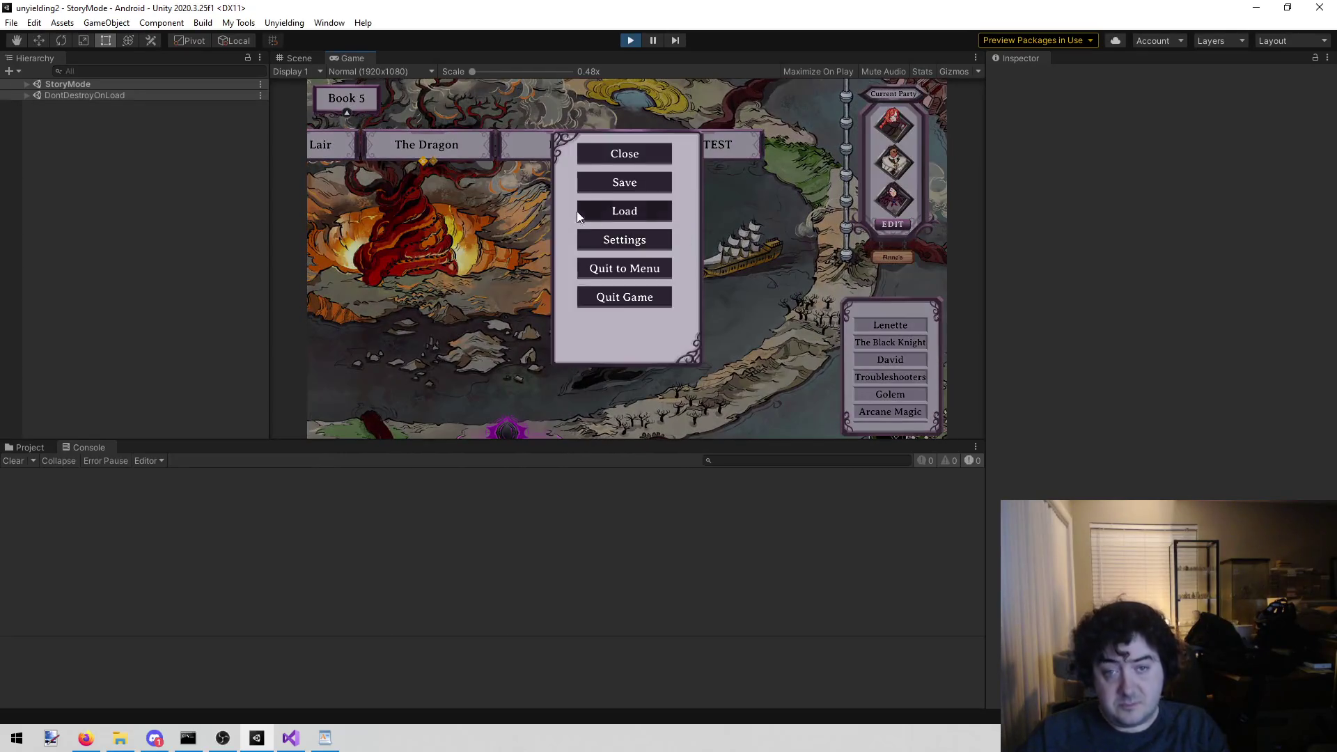
click(626, 182)
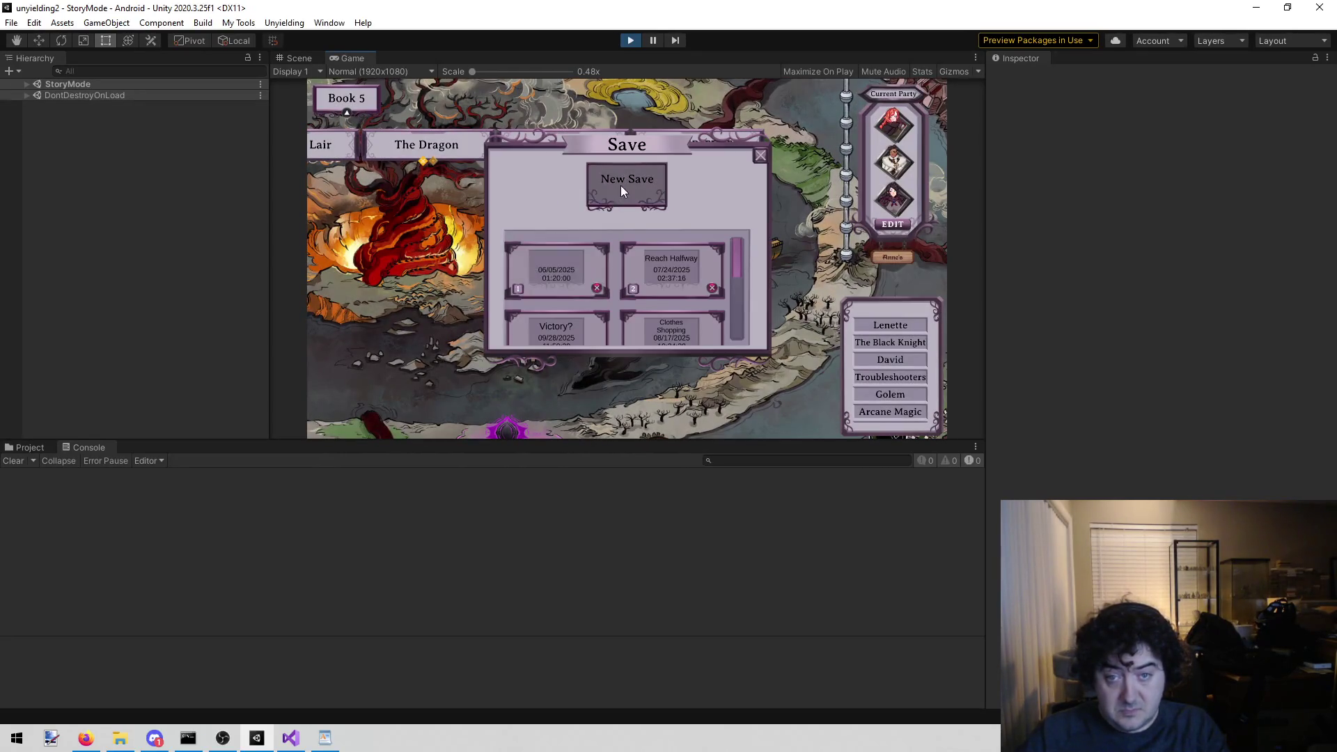
click(621, 185)
click(630, 41)
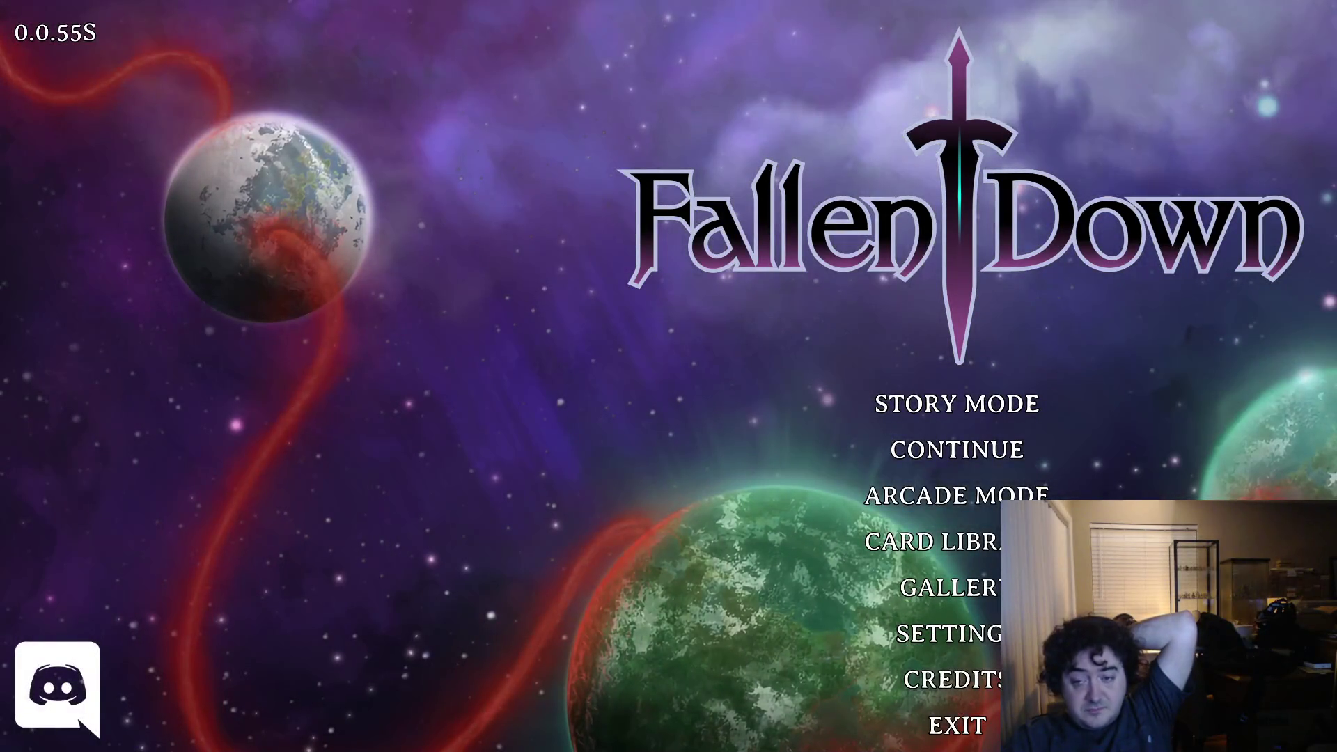
- Continue from the newest save slot and view The Dragon mission on the Book 5 map
click(965, 451)
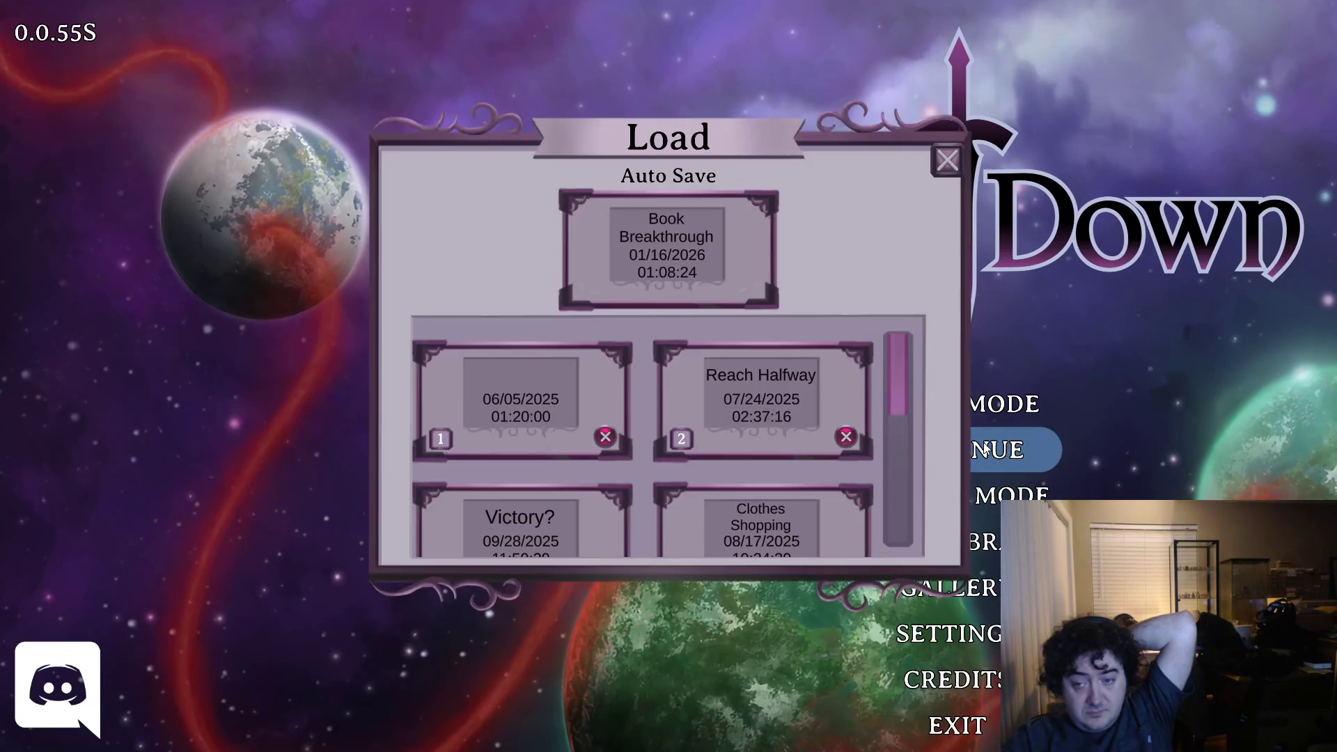
scroll(730, 337, down, 5)
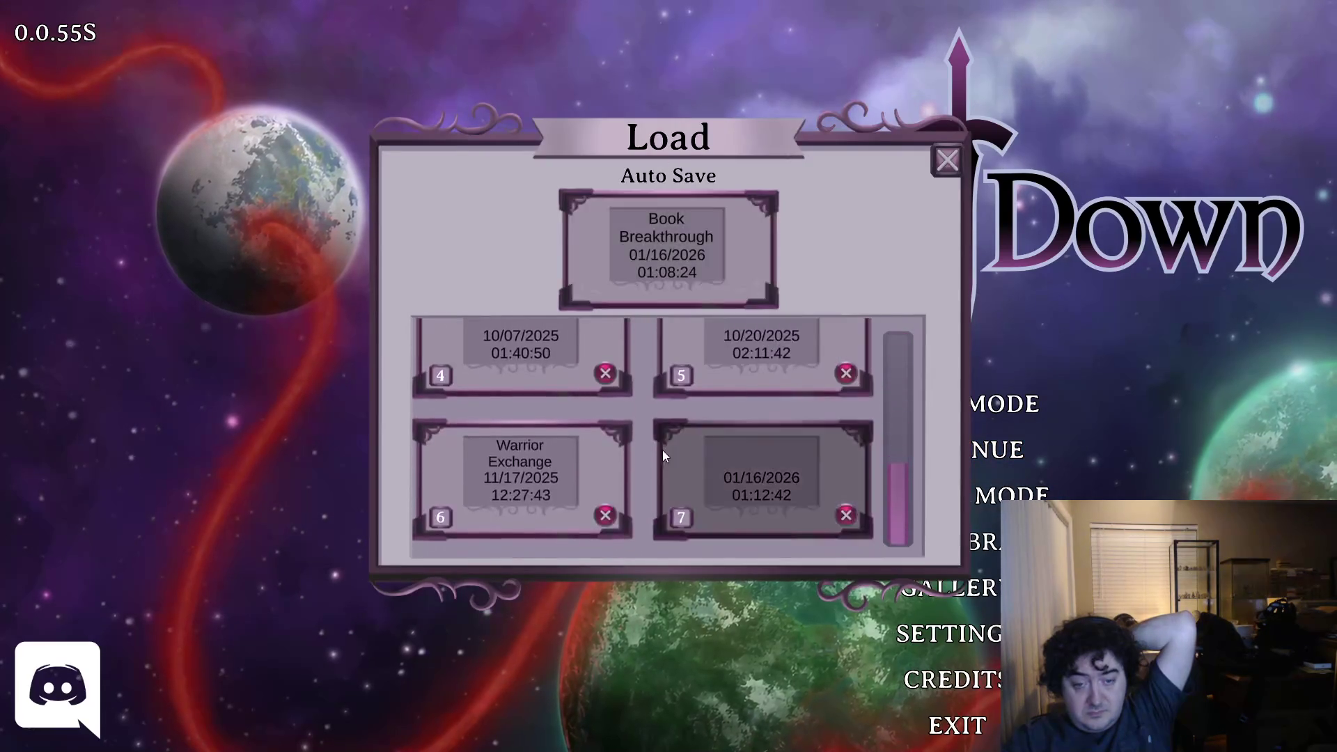
click(726, 196)
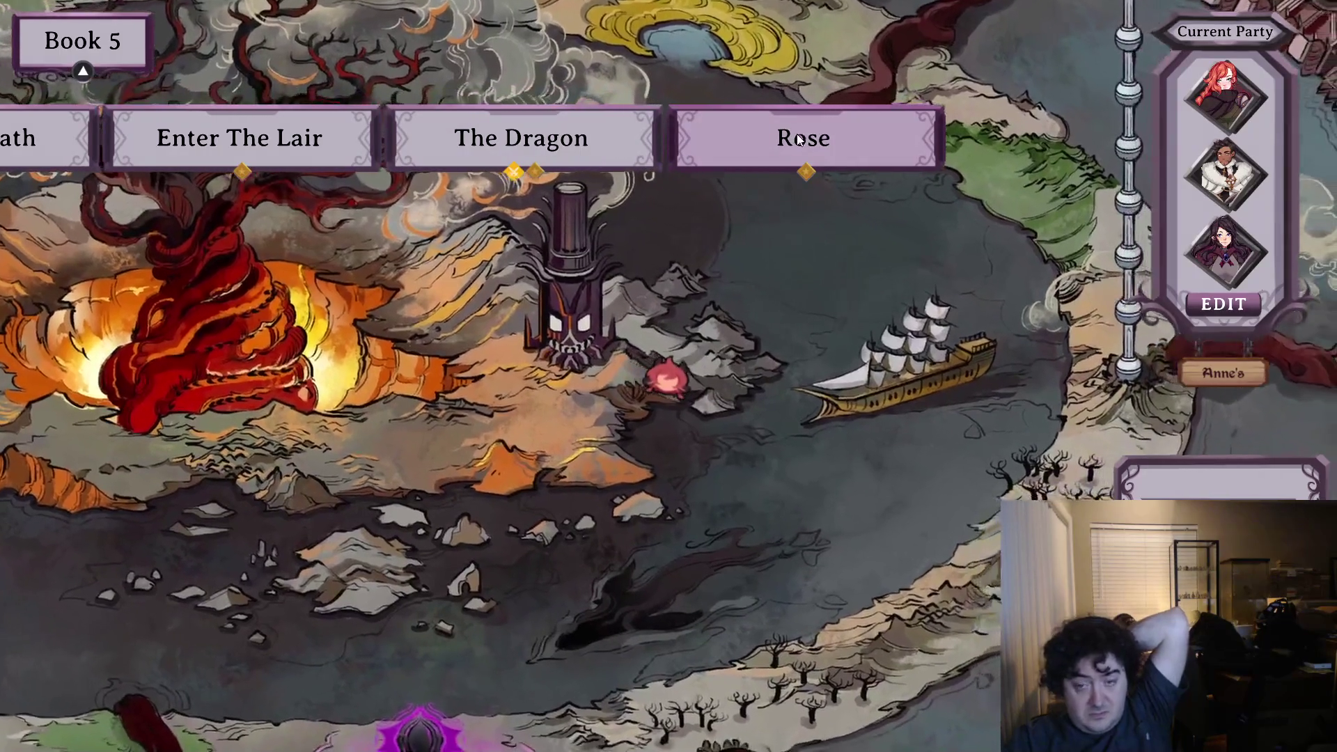
scroll(800, 139, up, 2)
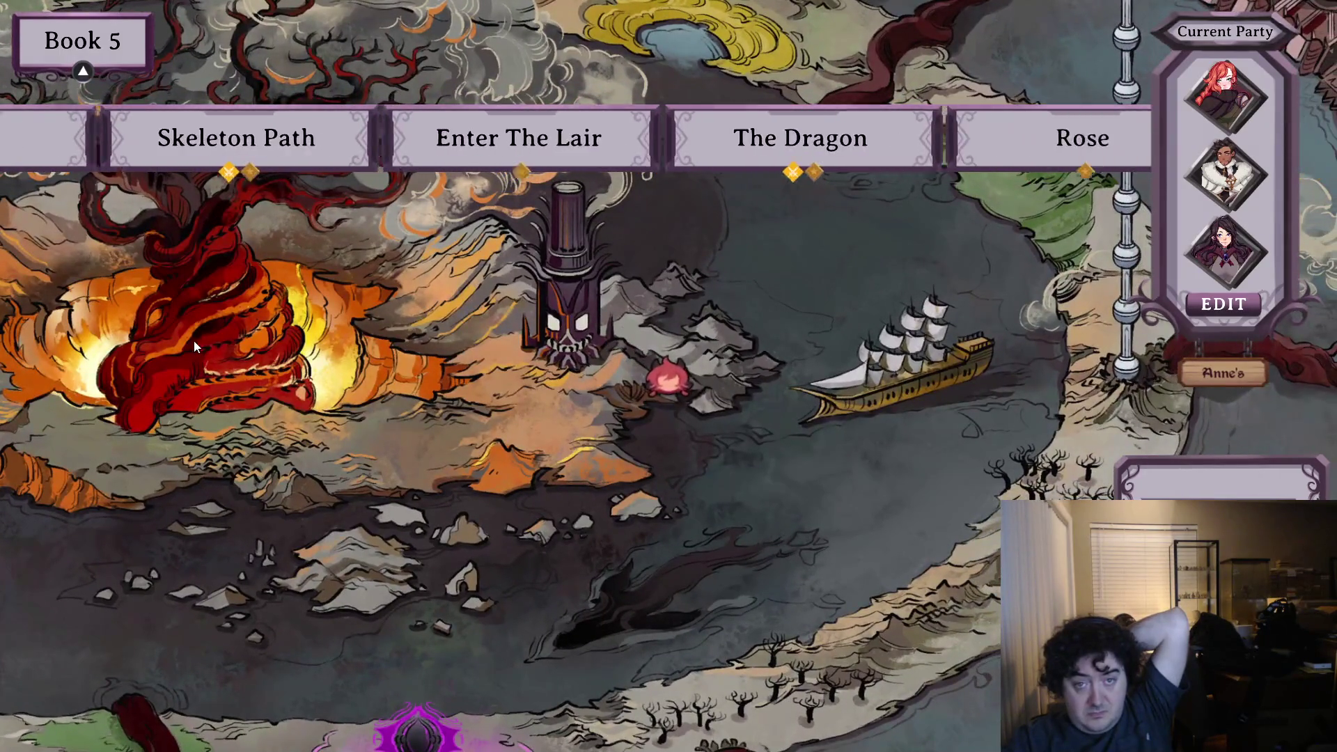
click(584, 150)
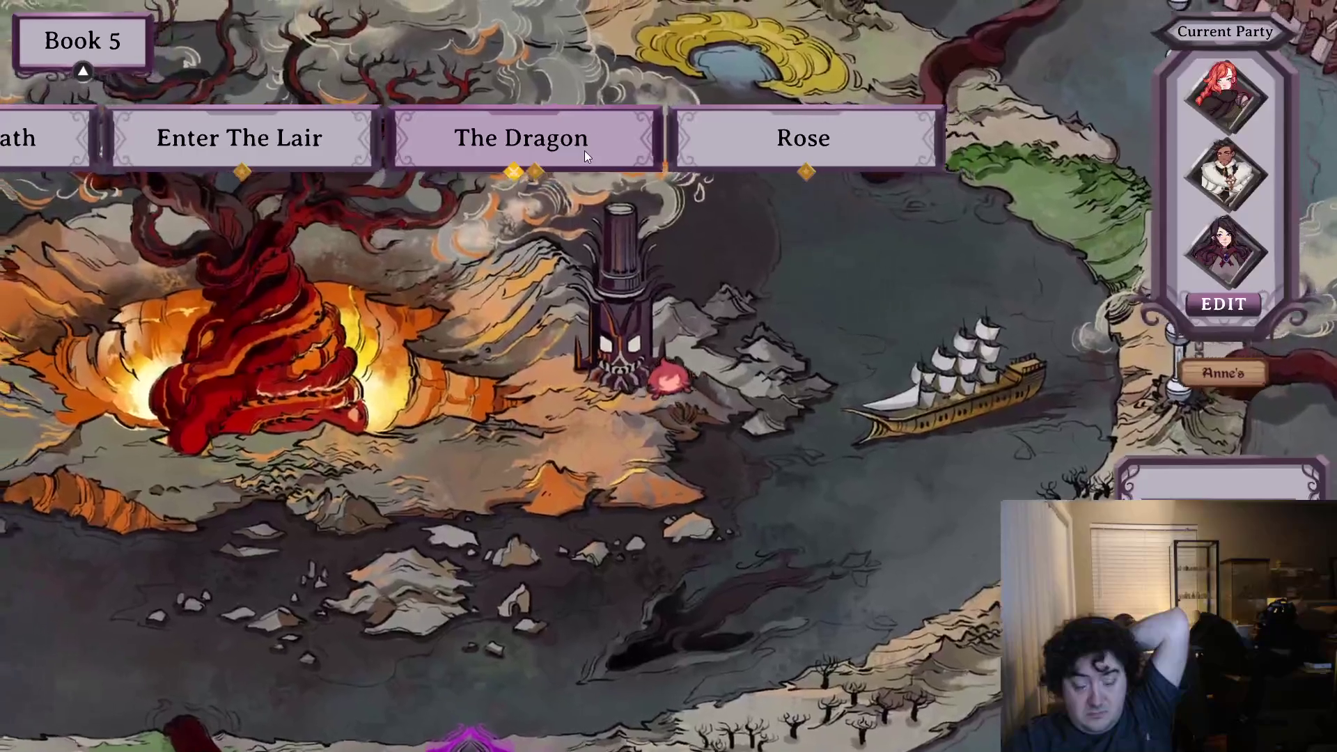
- Quit Fallen Down from the pause menu, returning to the Unity editor
key(Escape)
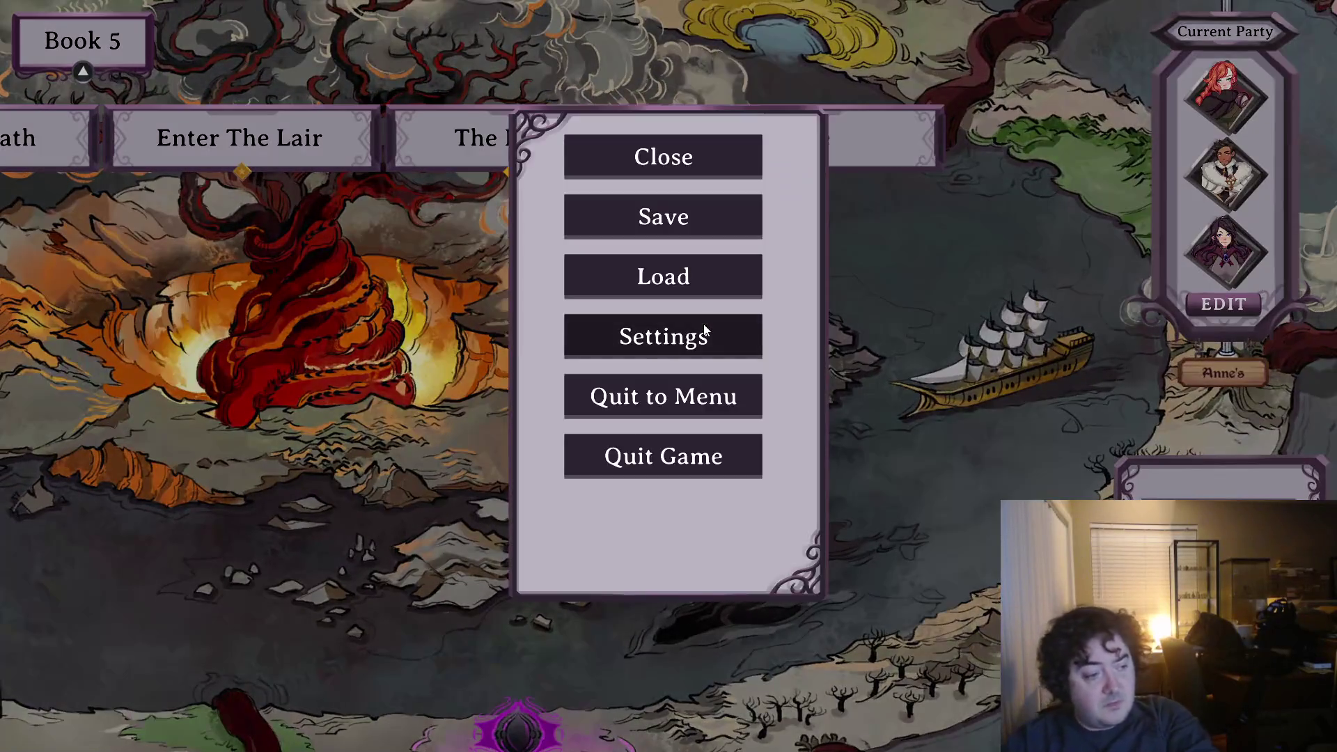
key(Escape)
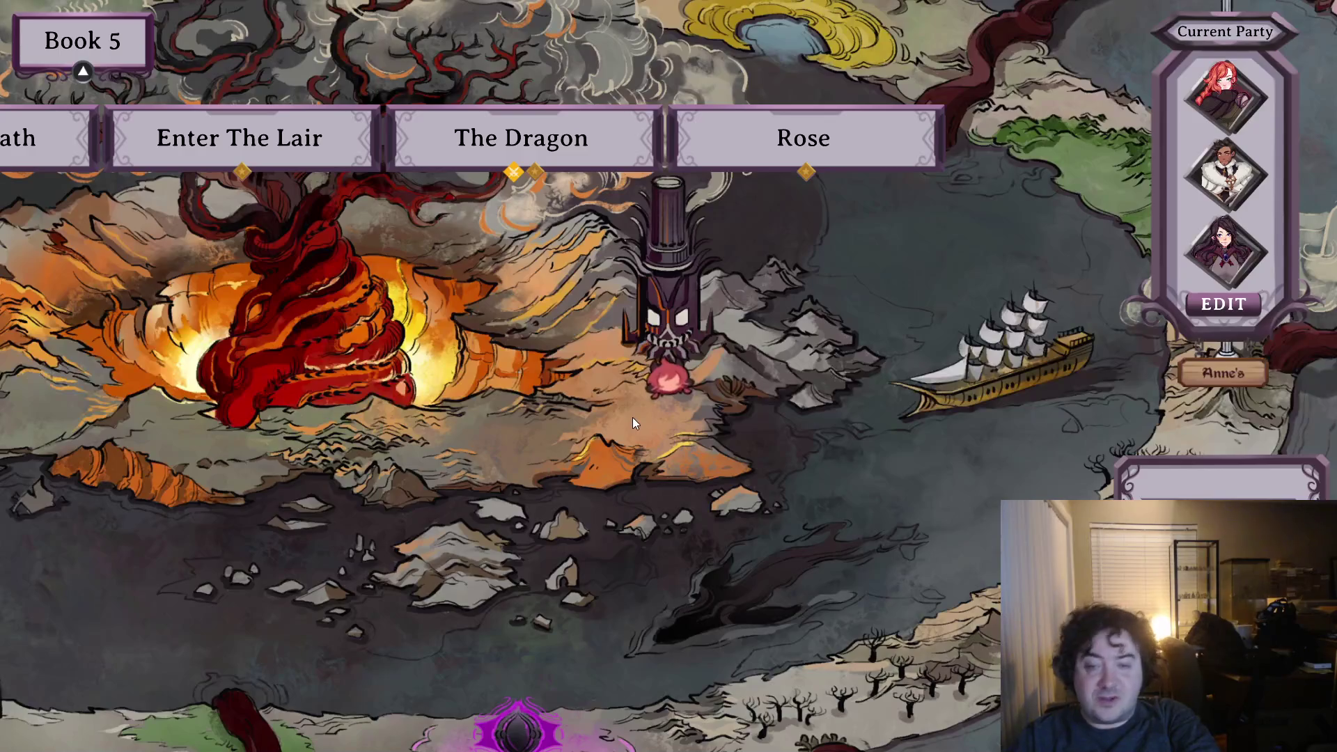
key(Escape)
click(712, 463)
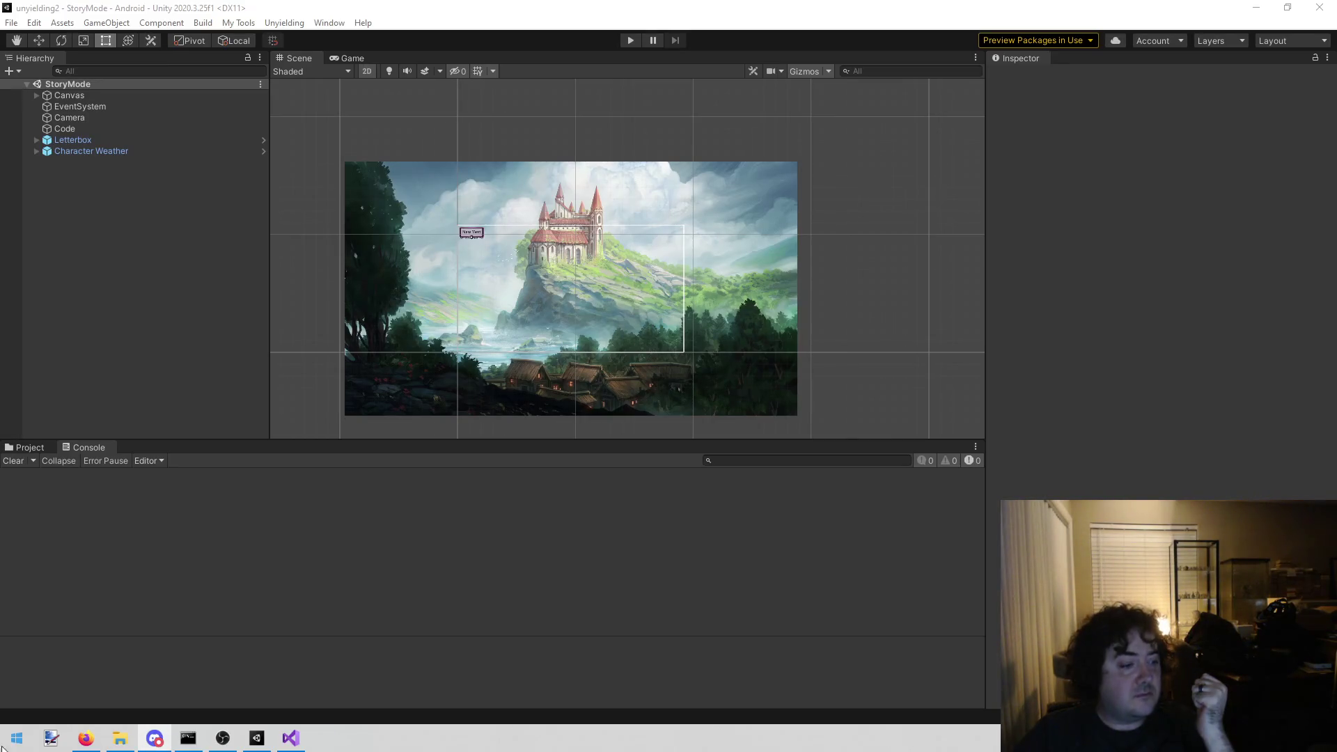
- Review the Find 'Erudite' results in PersistenceManager.cs and both BookBreakthrough scripts, then show todo.txt
click(287, 738)
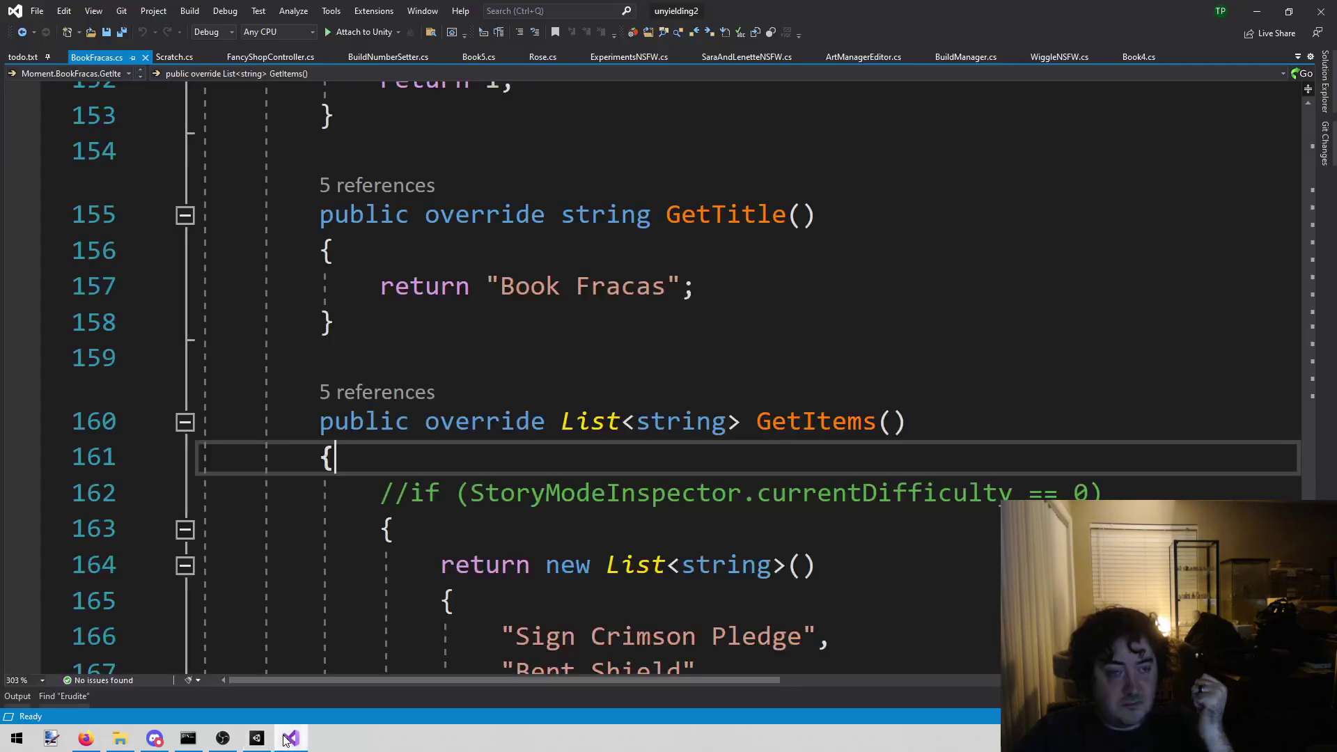
scroll(484, 387, down, 1)
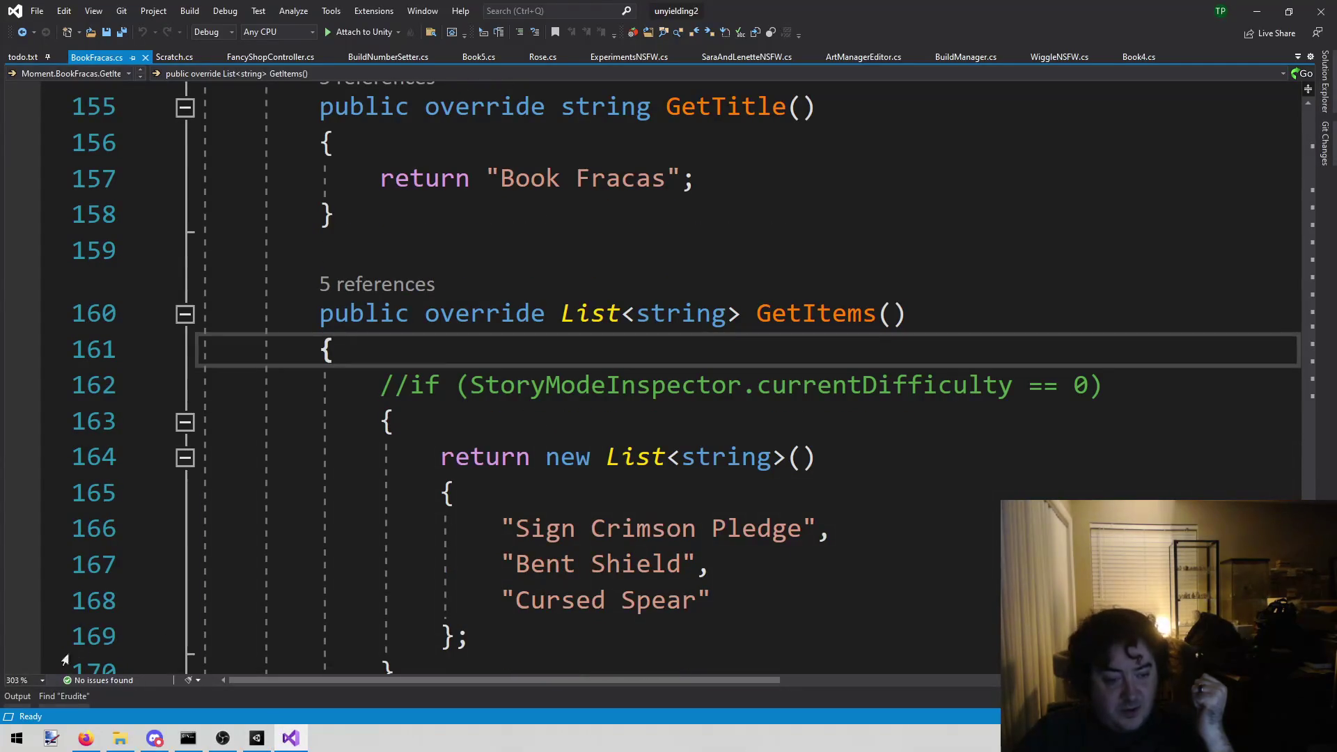
click(73, 698)
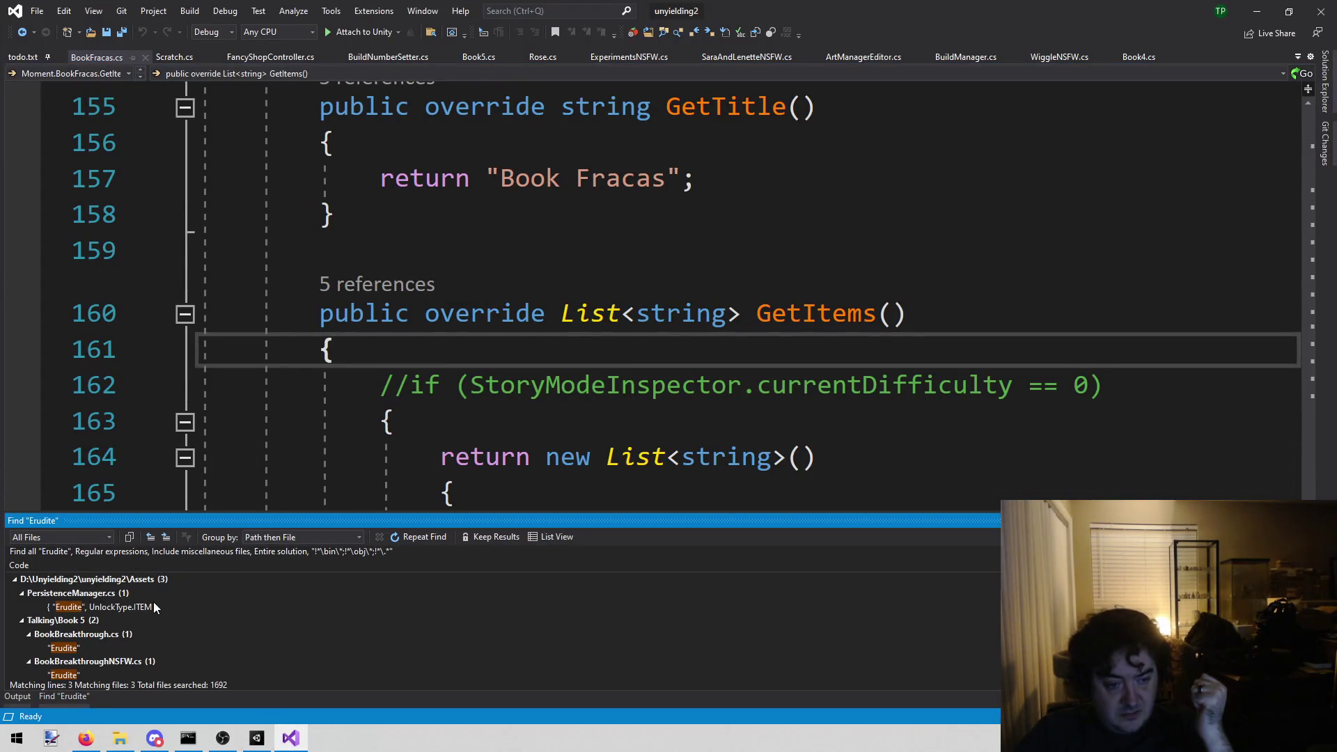
scroll(90, 656, down, 1)
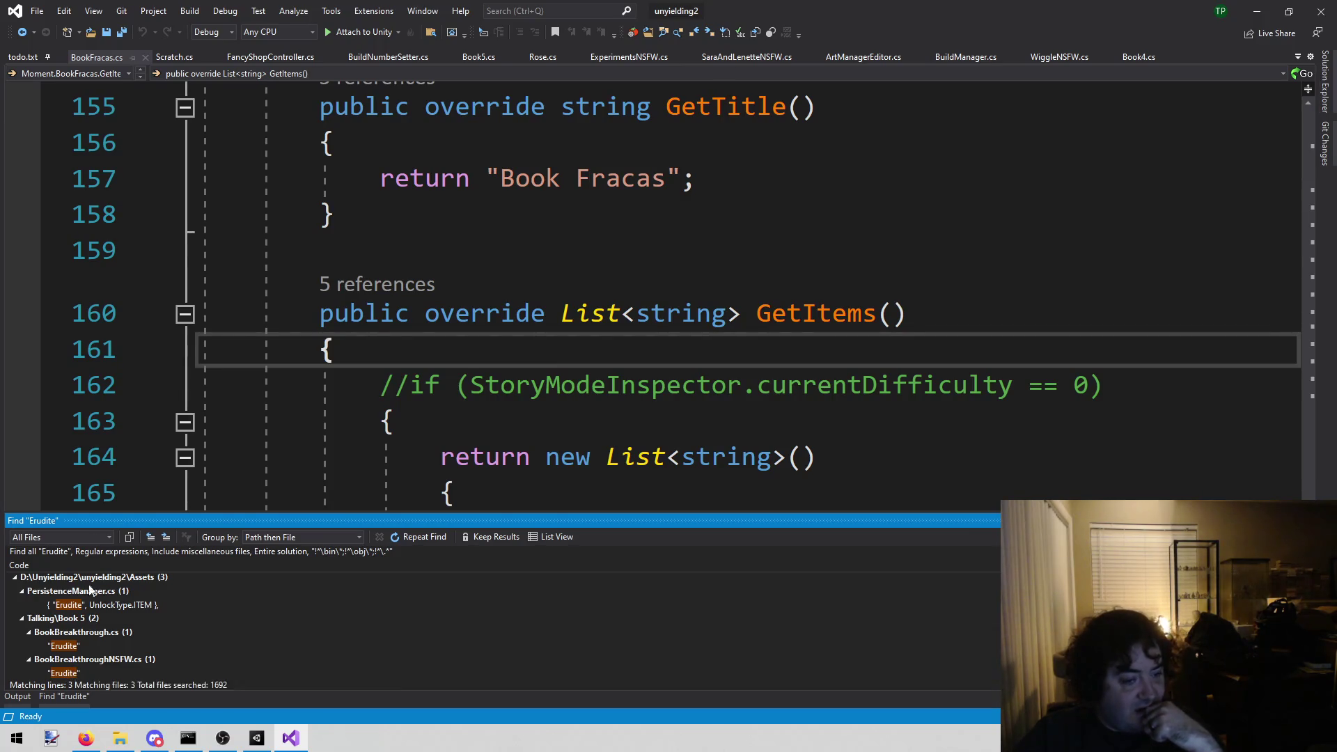
click(24, 59)
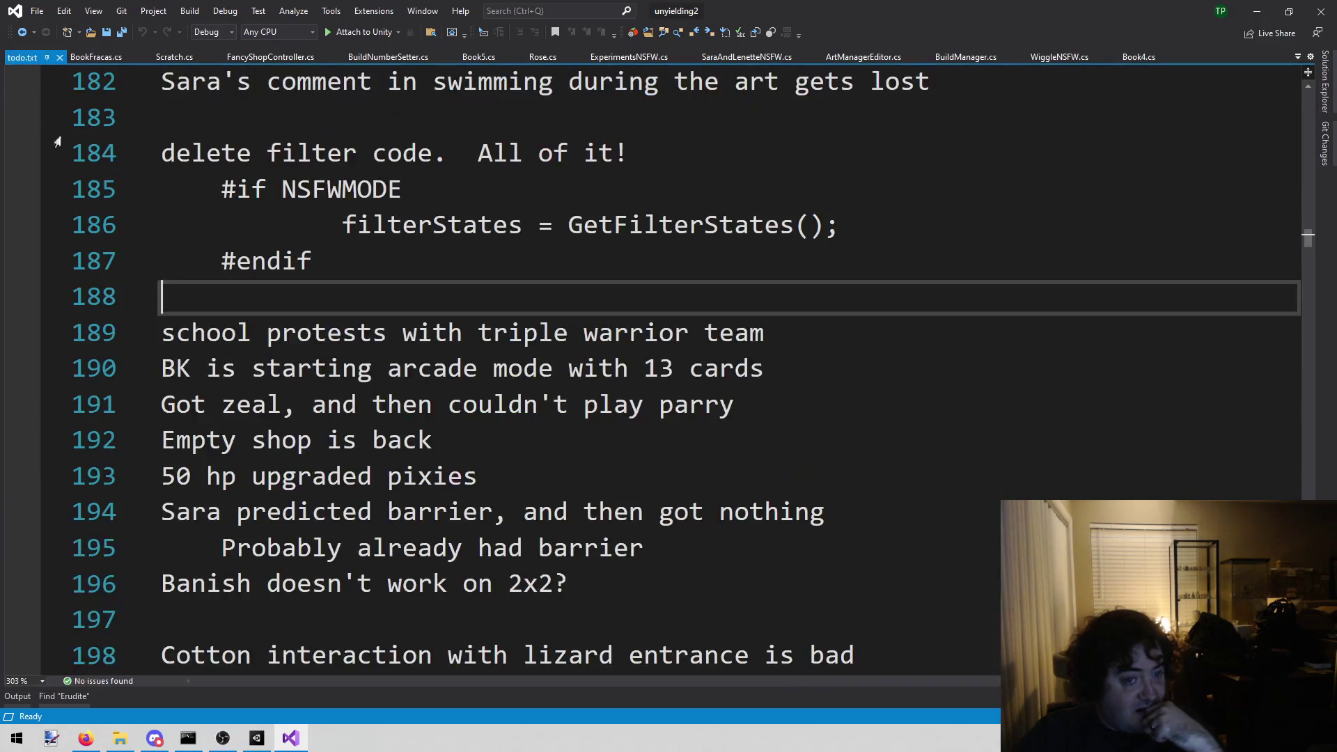
- Add an 'Erudite problem' note about the SFW and NSFW fight versions to todo.txt and save
click(657, 570)
key(Return)
text(Erudite problem)
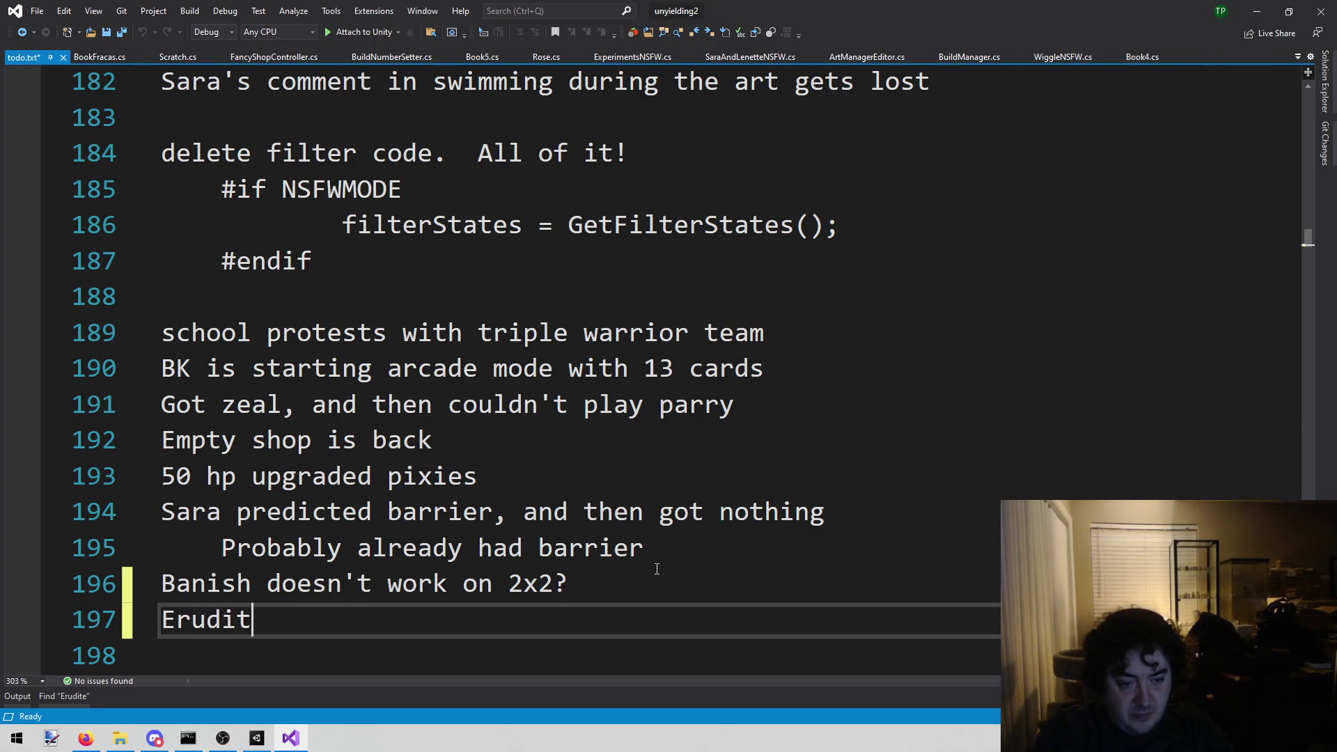
key(Return)
key(Tab)
text(There is a SFW and NSFW versi)
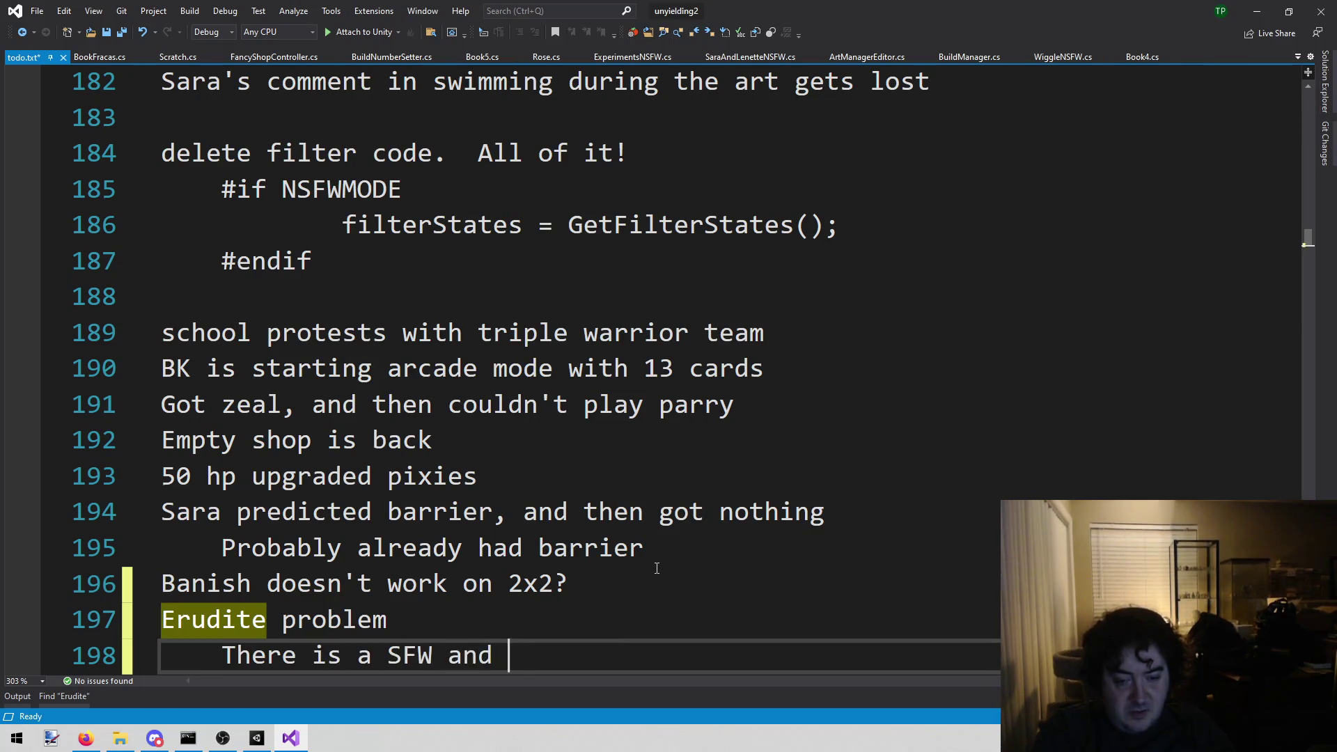
text(p)
key(BackSpace)
text(on ofthe)
key(BackSpace)
key(BackSpace)
key(BackSpace)
text(the fight.  The s )
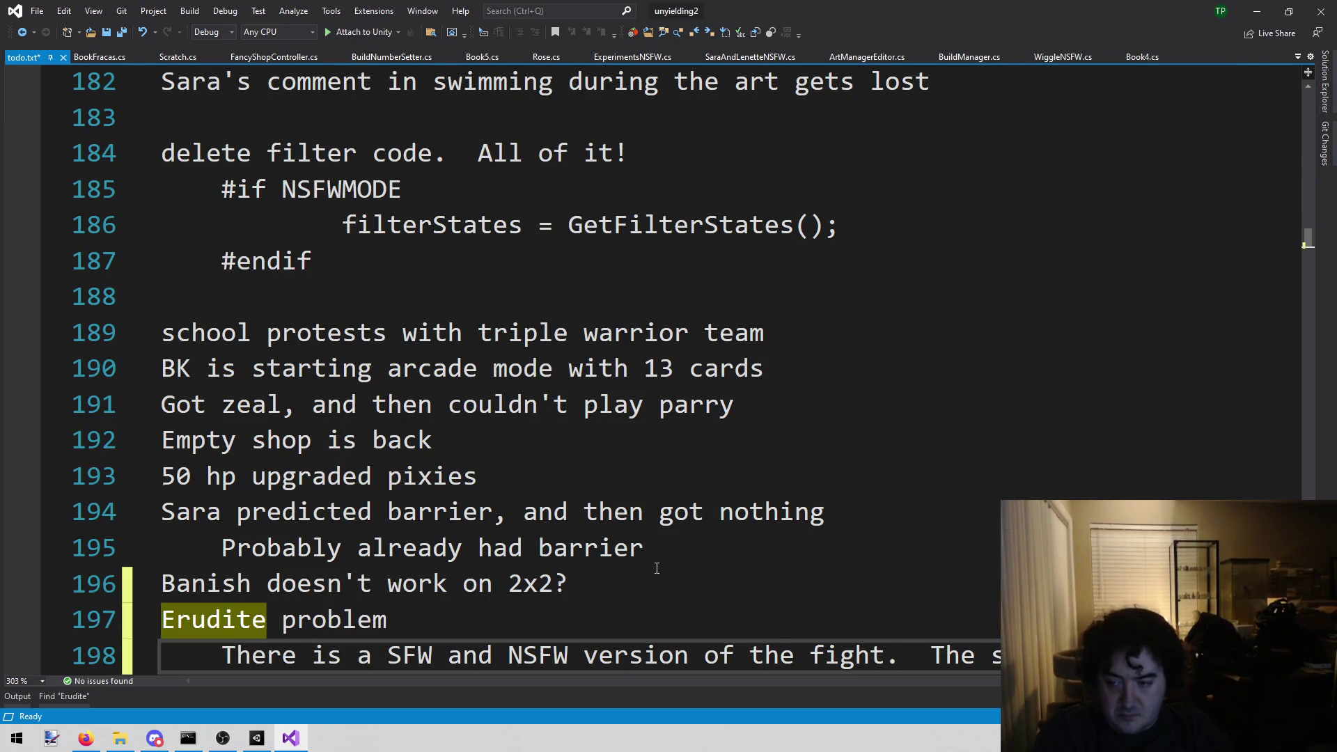
text(this right)
key(ctrl+s)
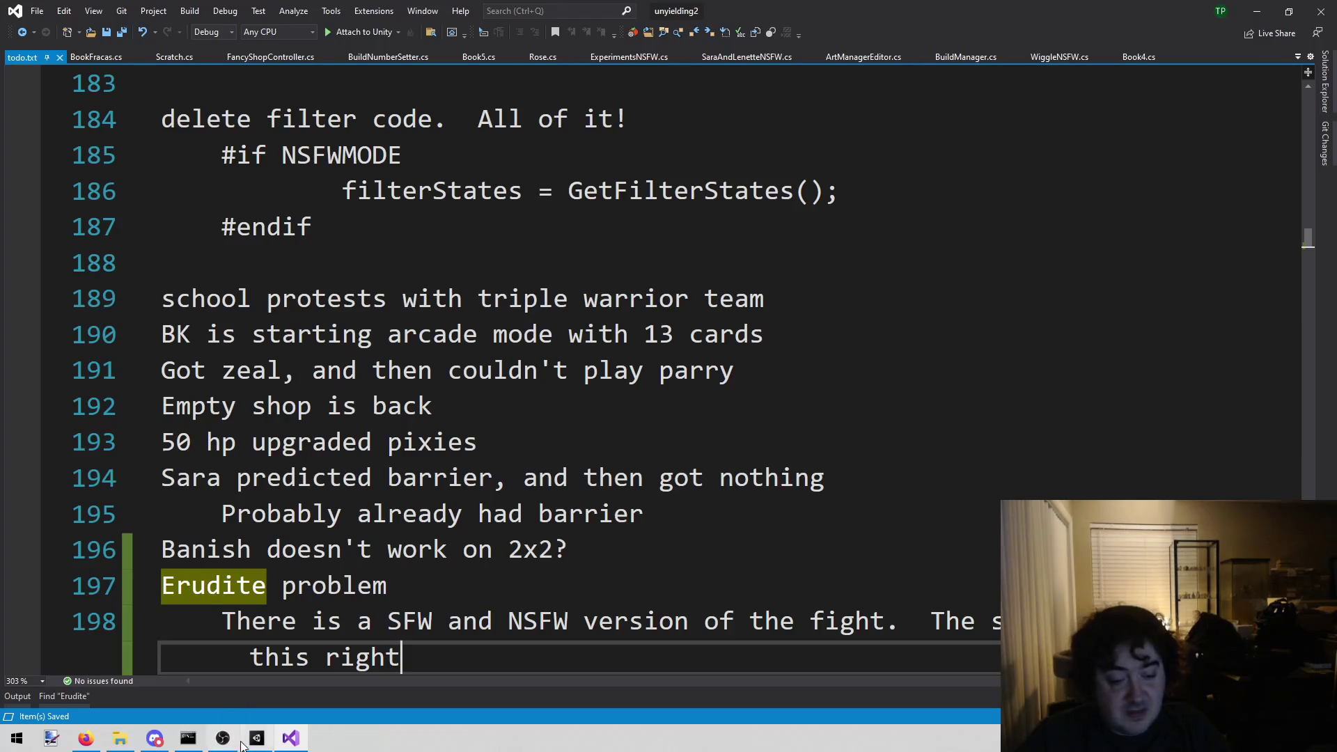
- Recheck the pixies and Erudite notes in todo.txt, select a line, then return to Unity
mouse_move(305, 745)
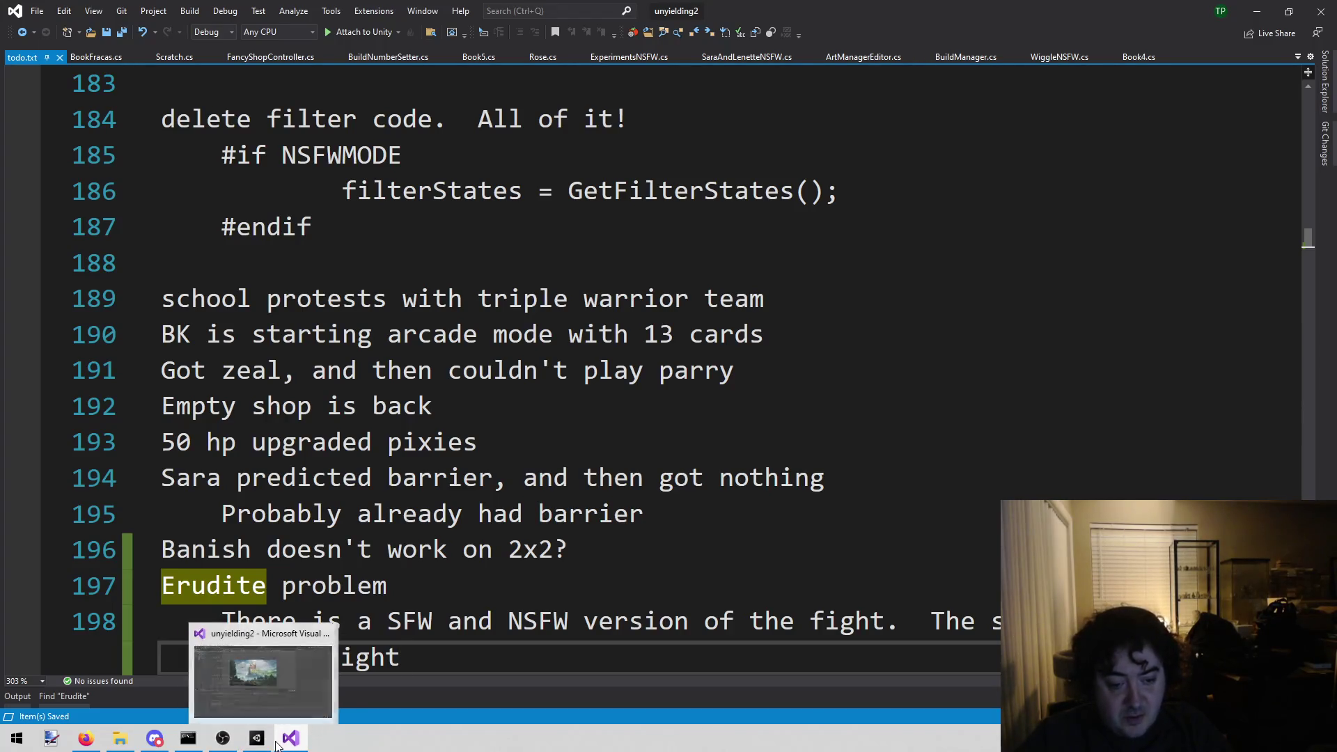
click(256, 738)
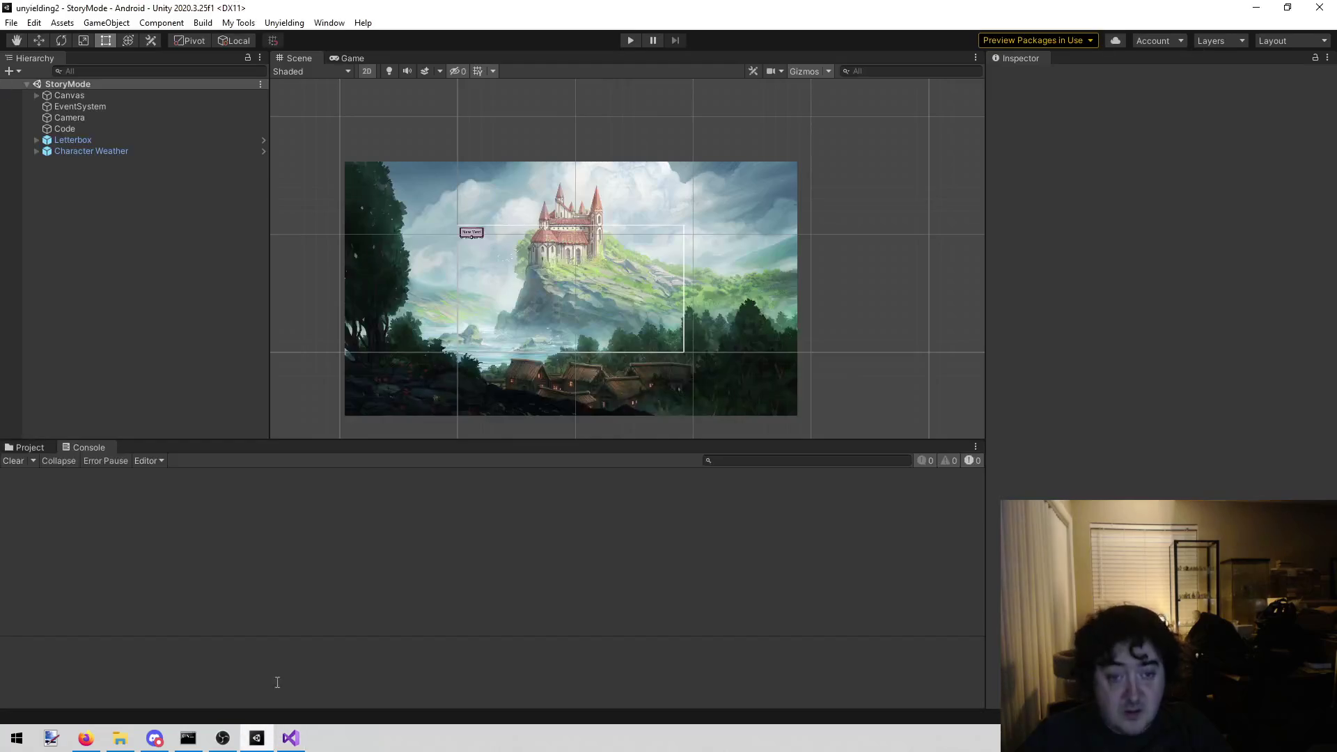
click(291, 738)
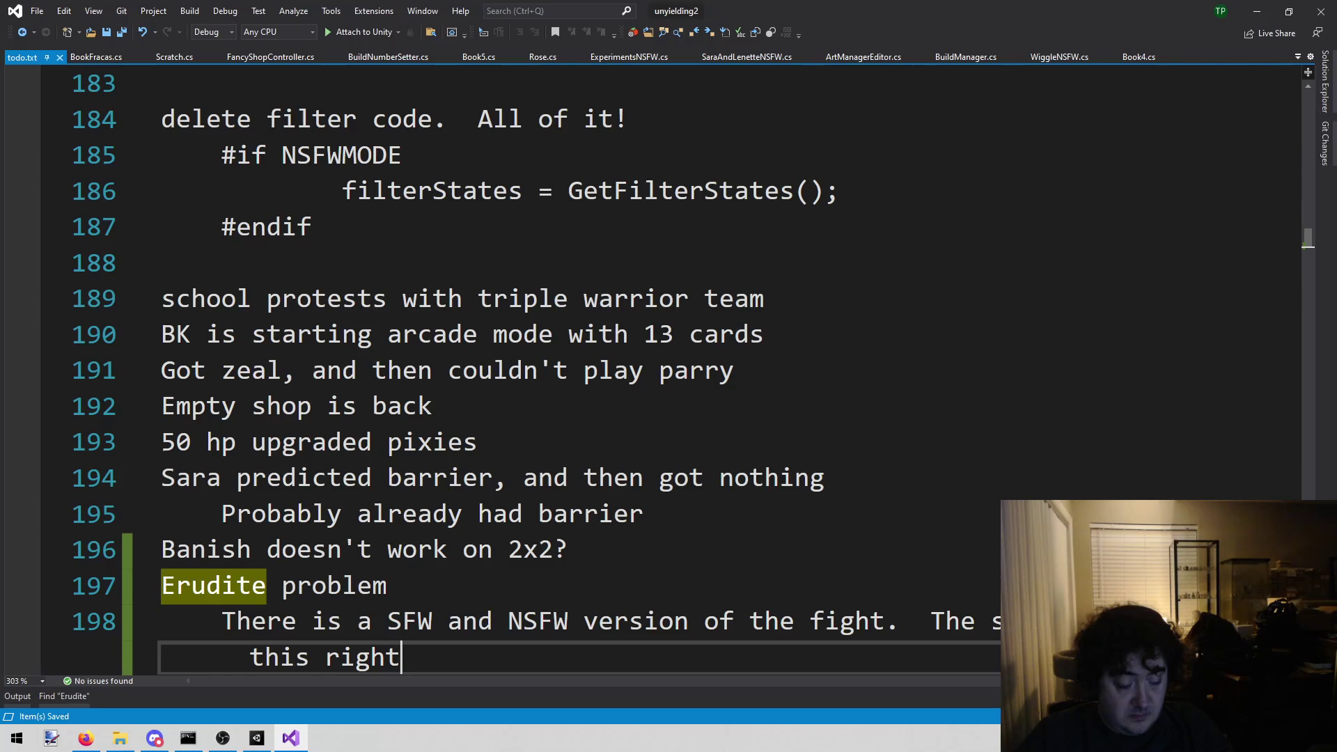
click(478, 442)
click(453, 620)
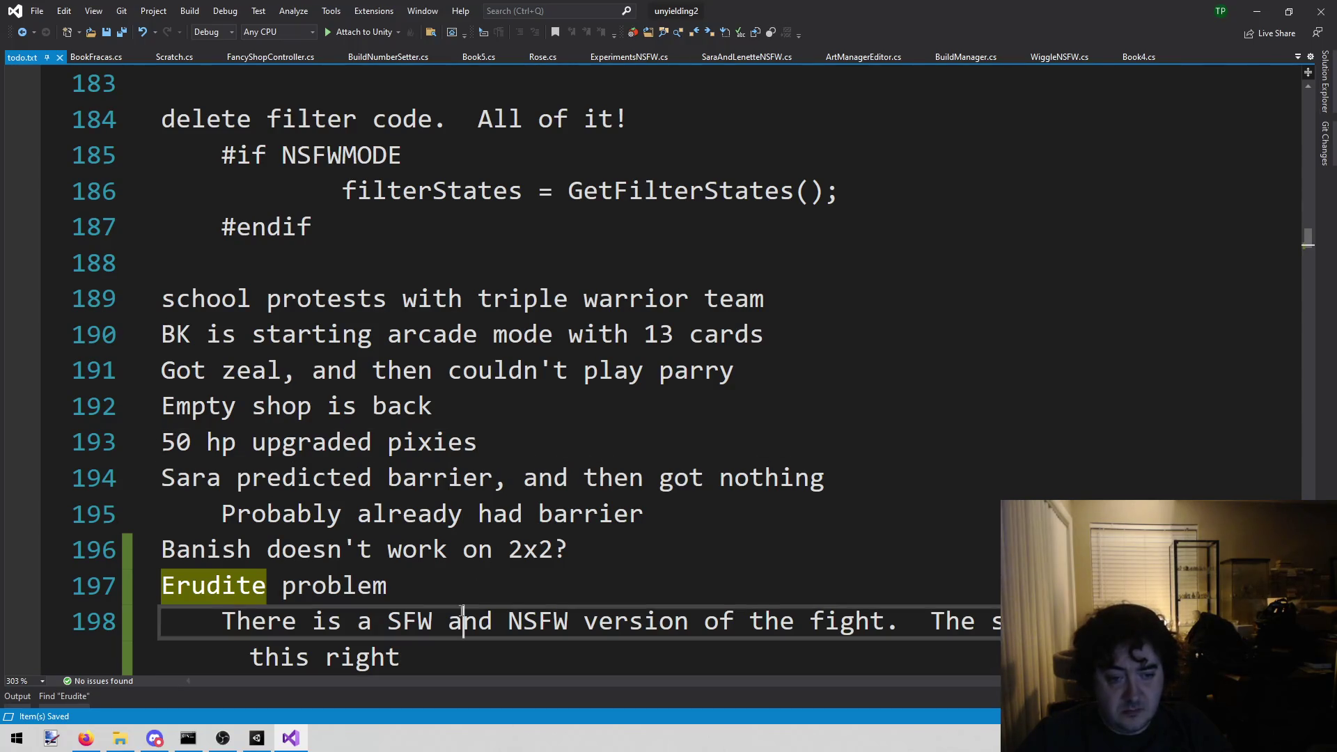
scroll(457, 618, down, 3)
scroll(454, 618, down, 3)
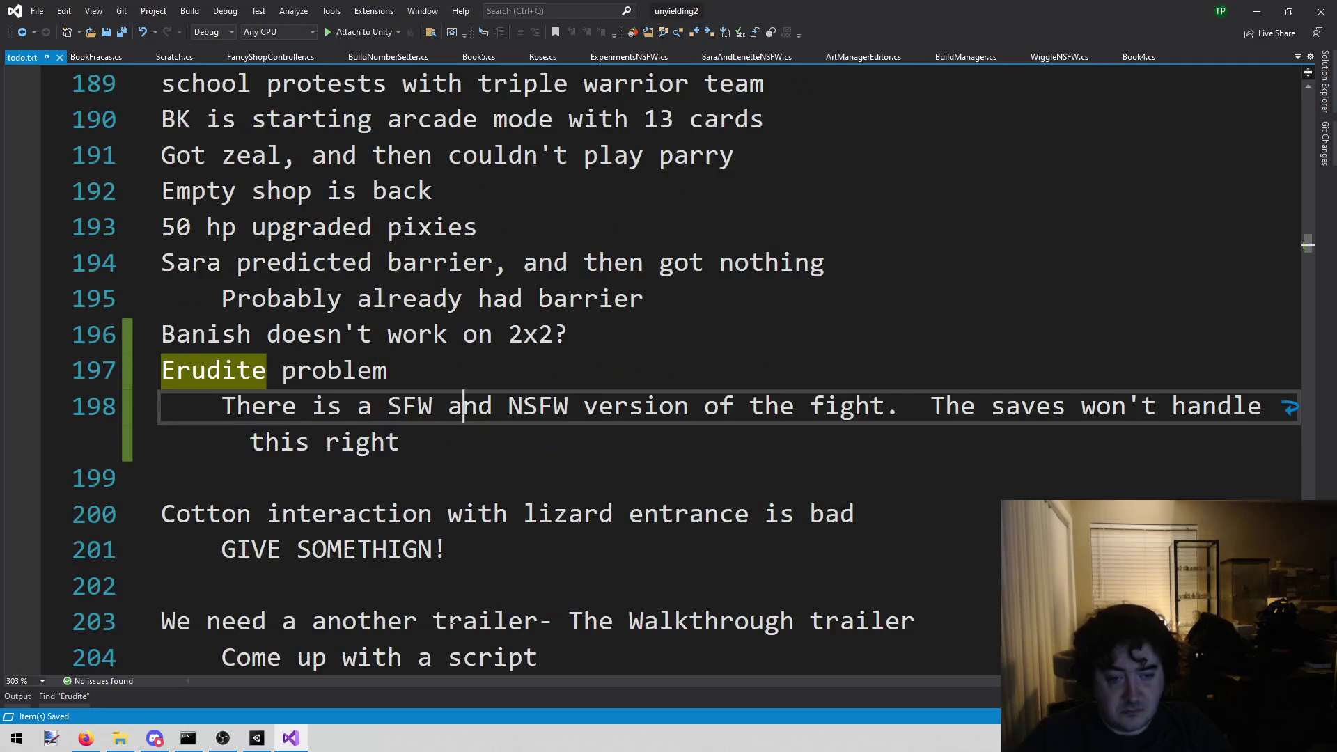
scroll(454, 619, down, 3)
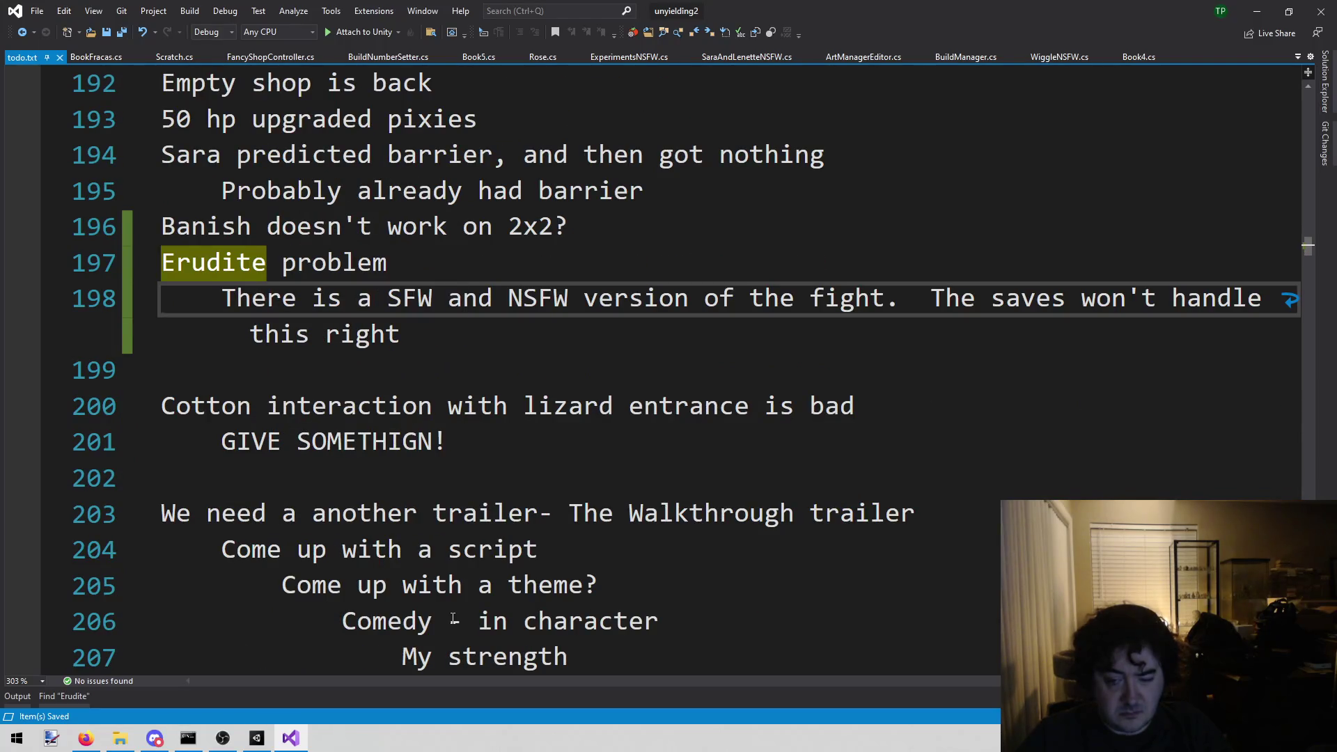
scroll(453, 619, up, 2)
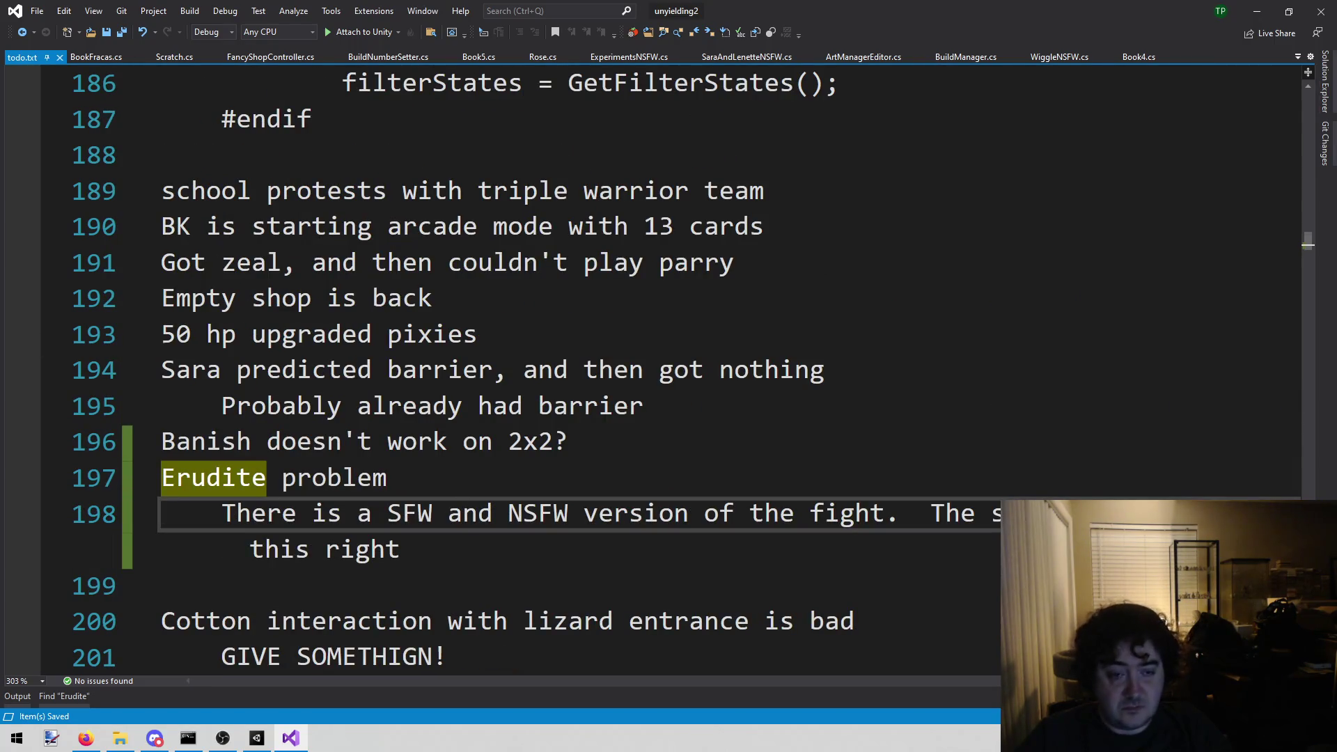
drag(178, 240, 718, 233)
click(257, 739)
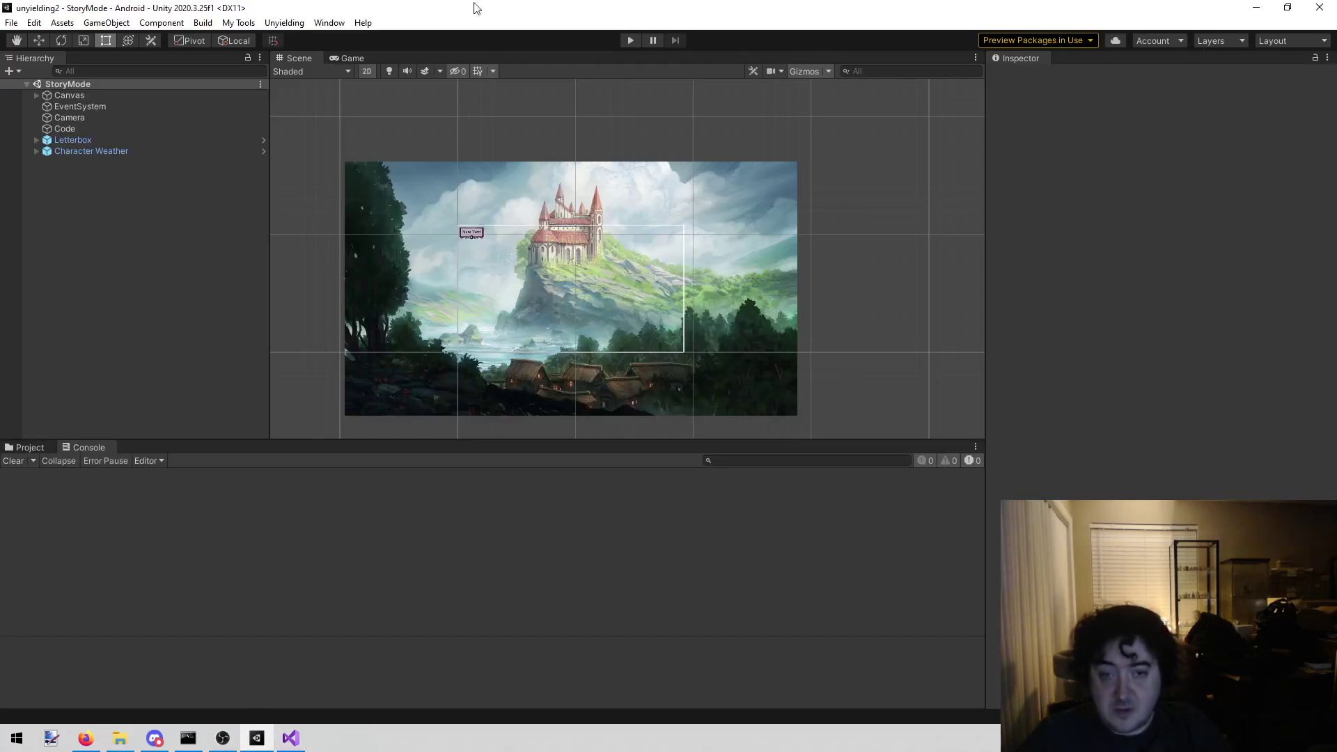
- Load the PickTeam scene and continue past the last-save prompt and points screen
click(285, 23)
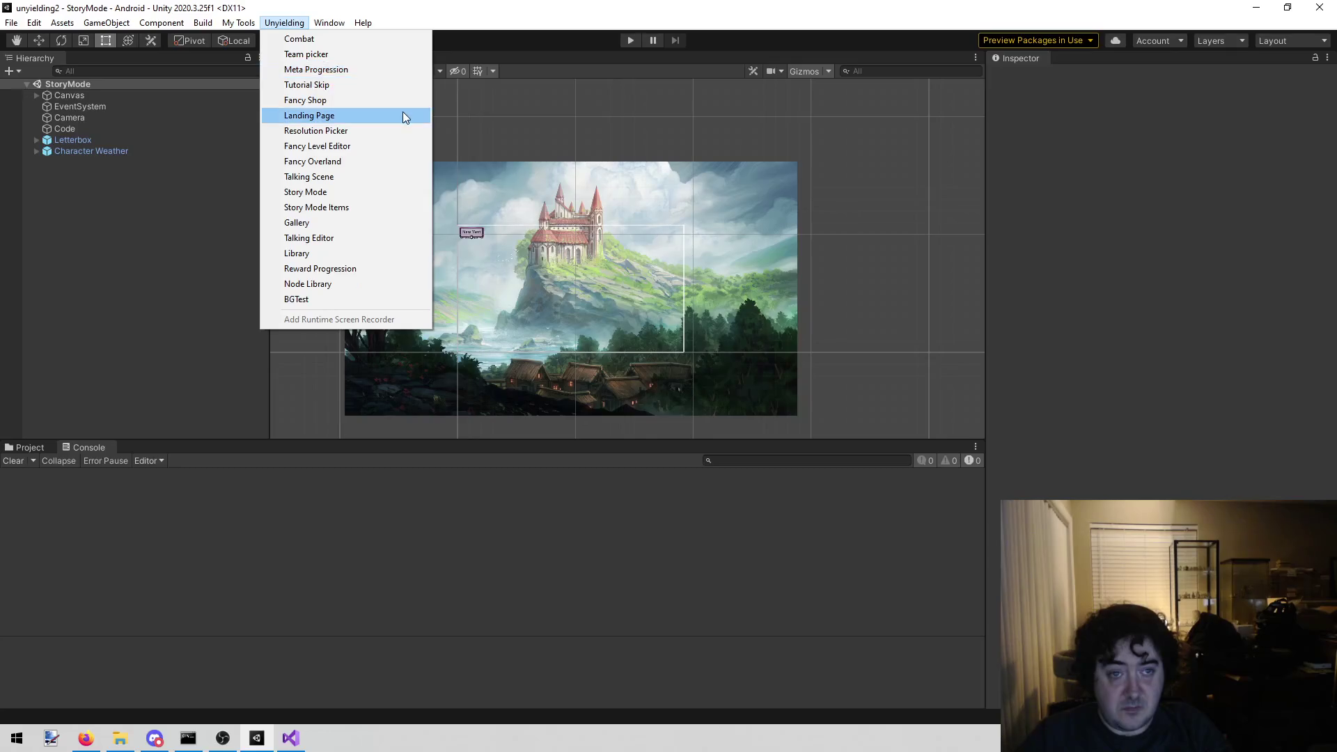
click(397, 55)
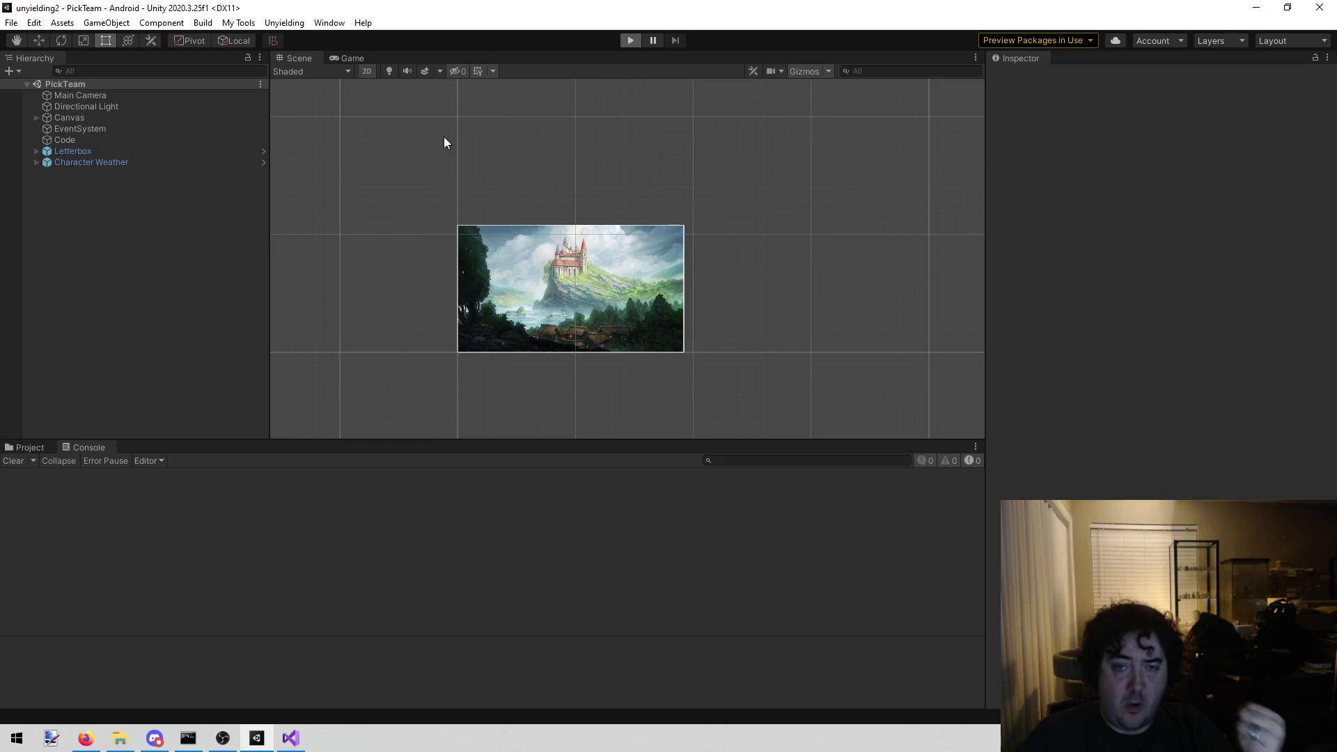
click(563, 317)
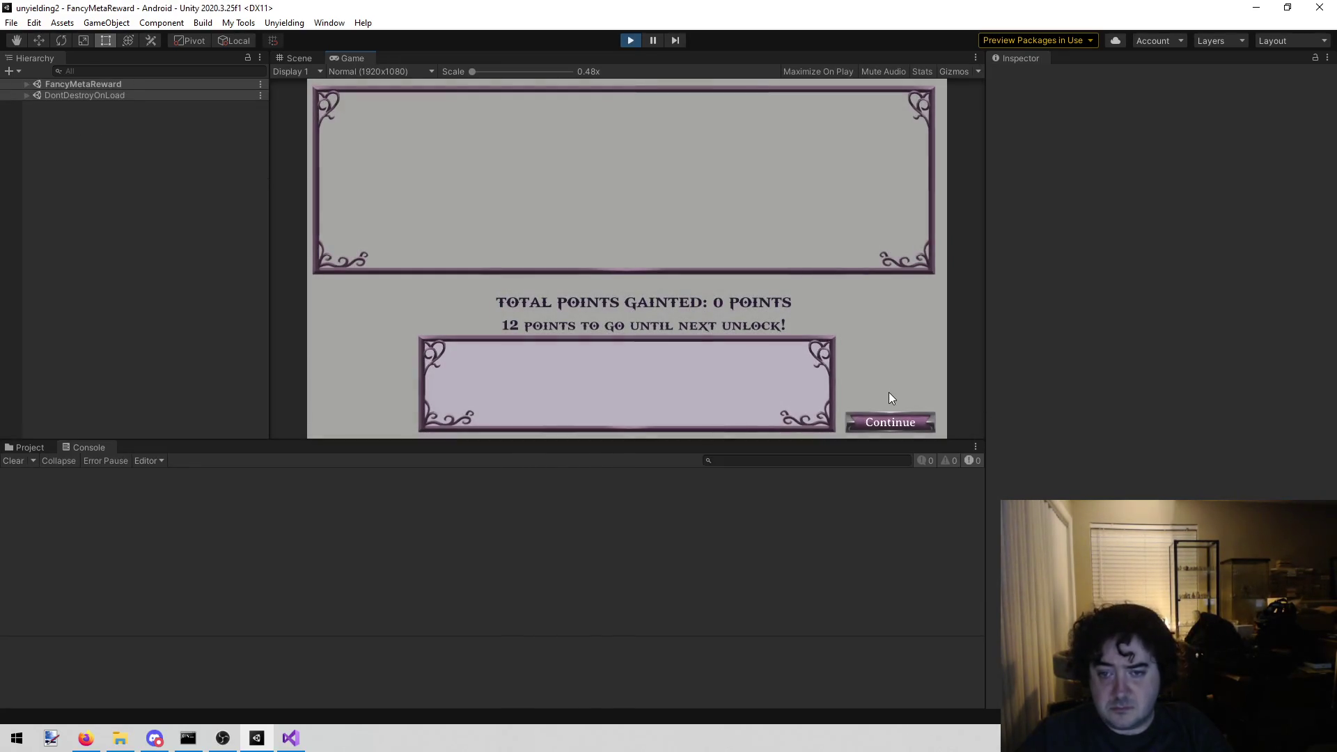
click(879, 423)
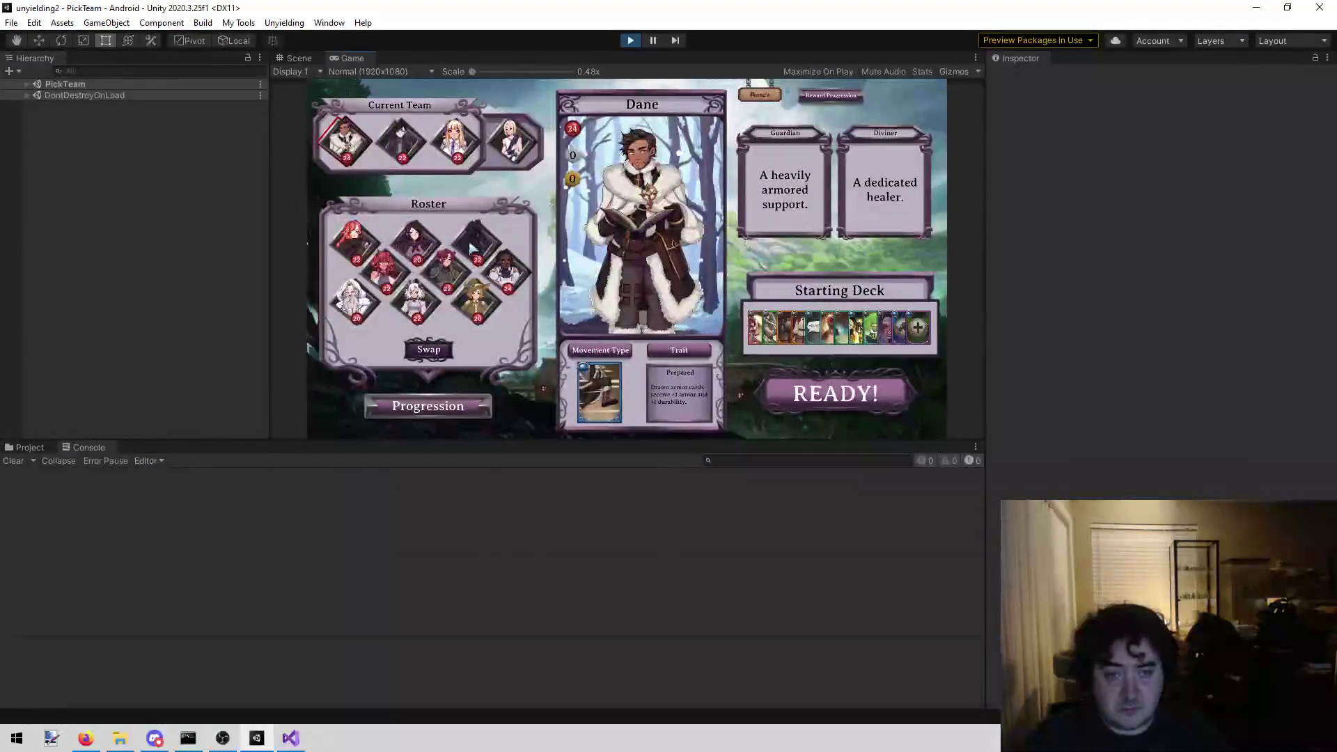
- Swap Pepper out for Black Knight on the team and confirm with READY!
click(480, 248)
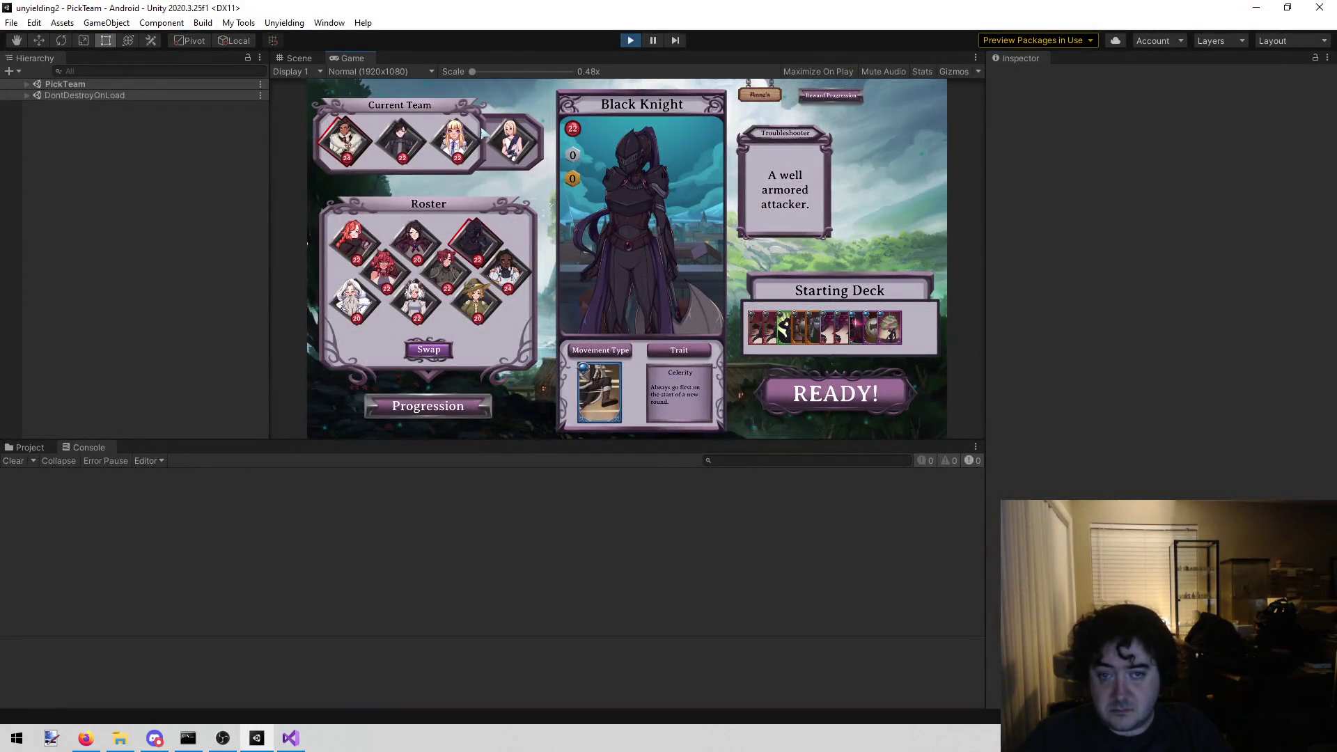
click(457, 143)
click(465, 241)
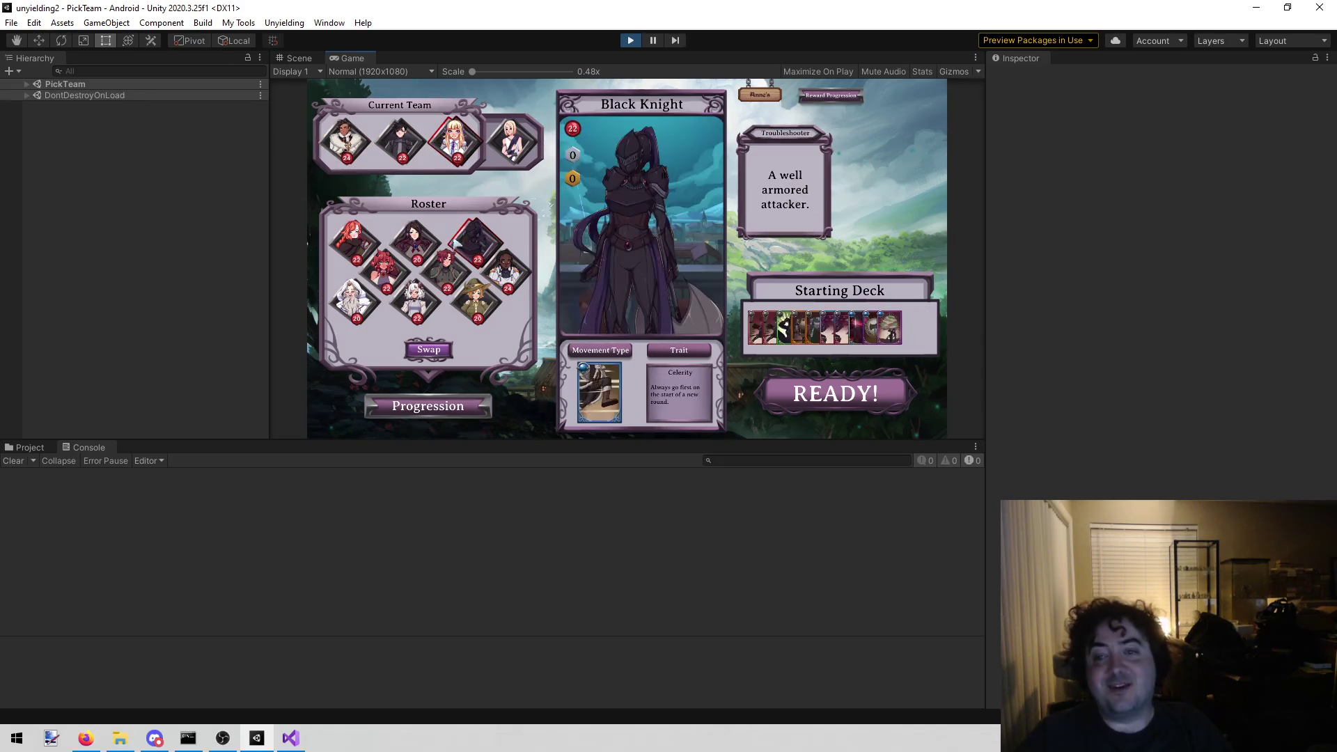
click(454, 144)
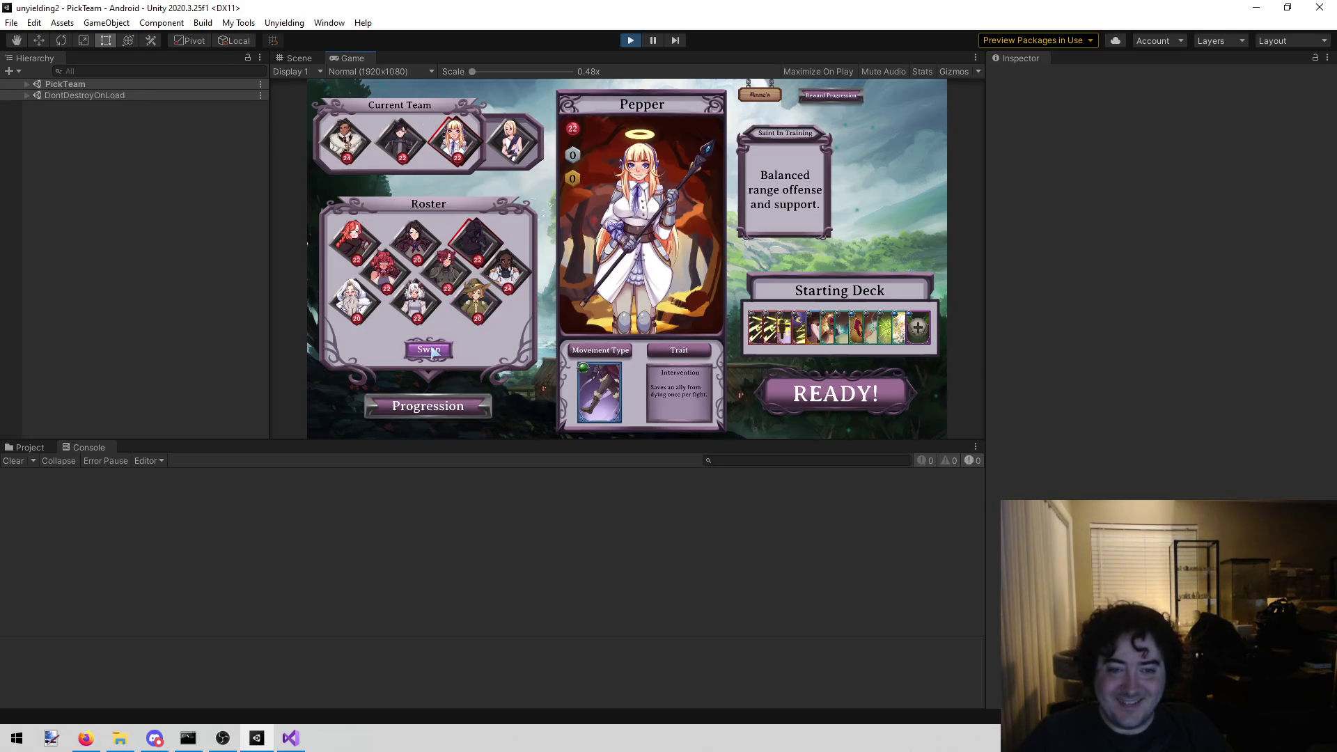
click(454, 144)
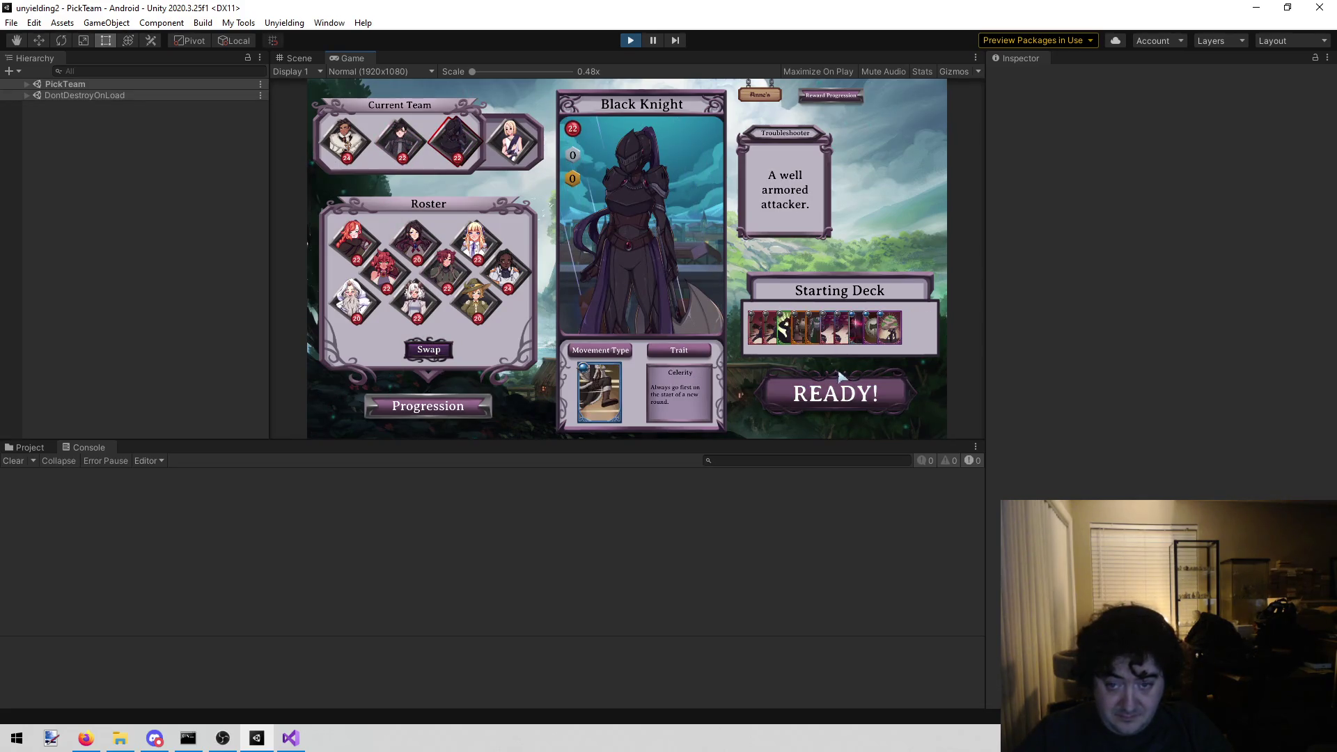
click(816, 401)
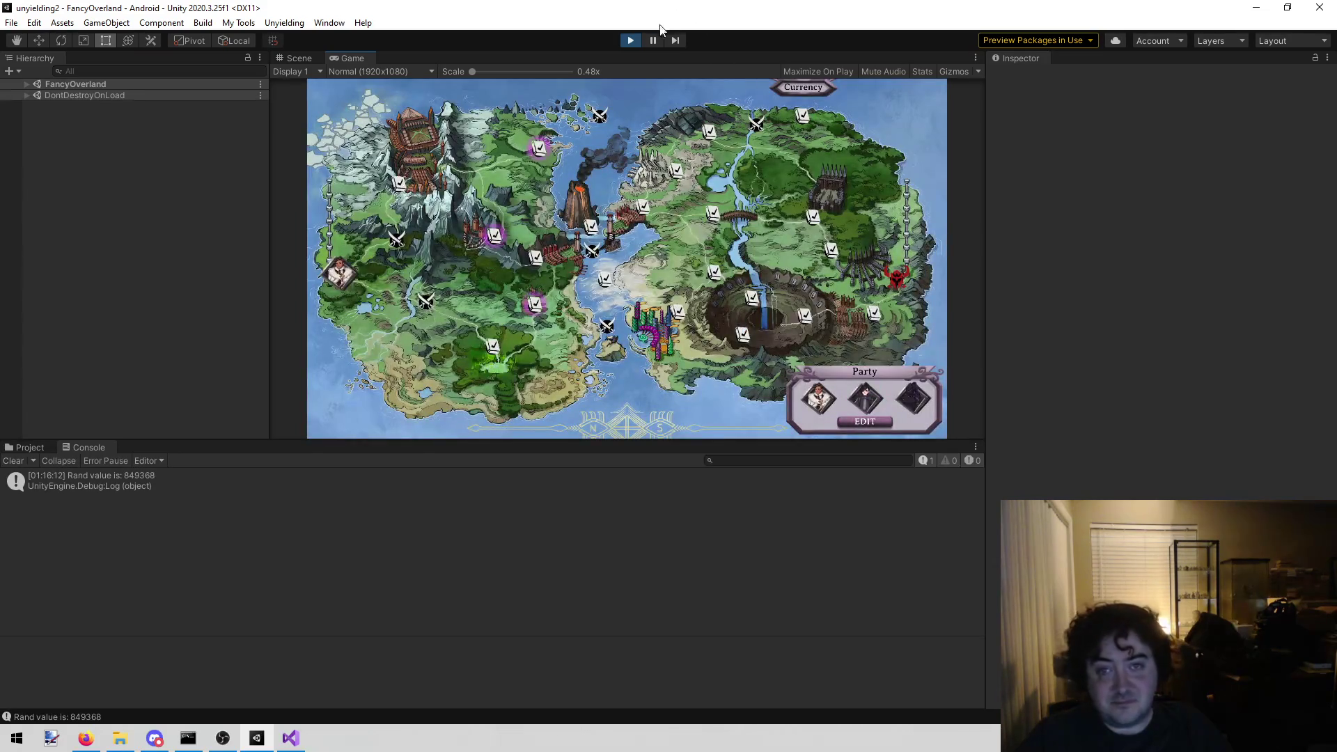
- Open Black Knight's loadout on the Fancy Overland map, then stop play mode
click(912, 402)
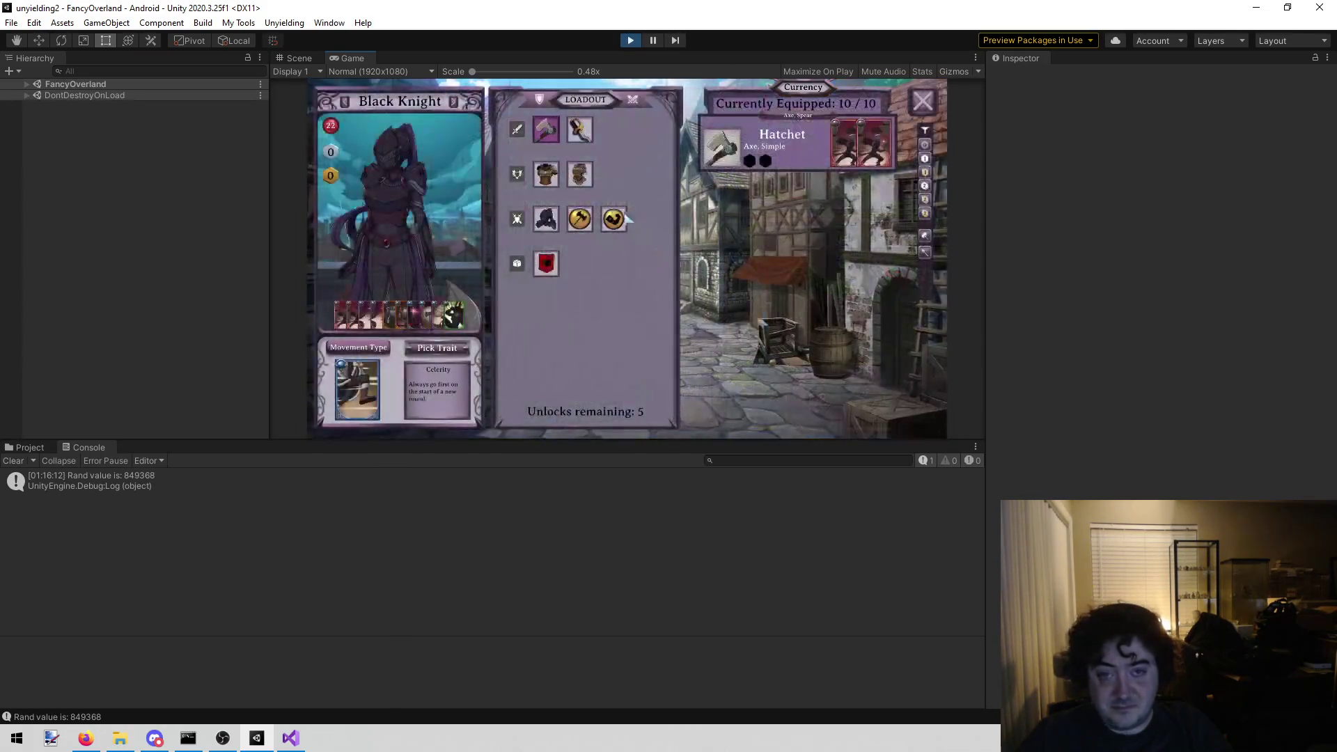
click(630, 42)
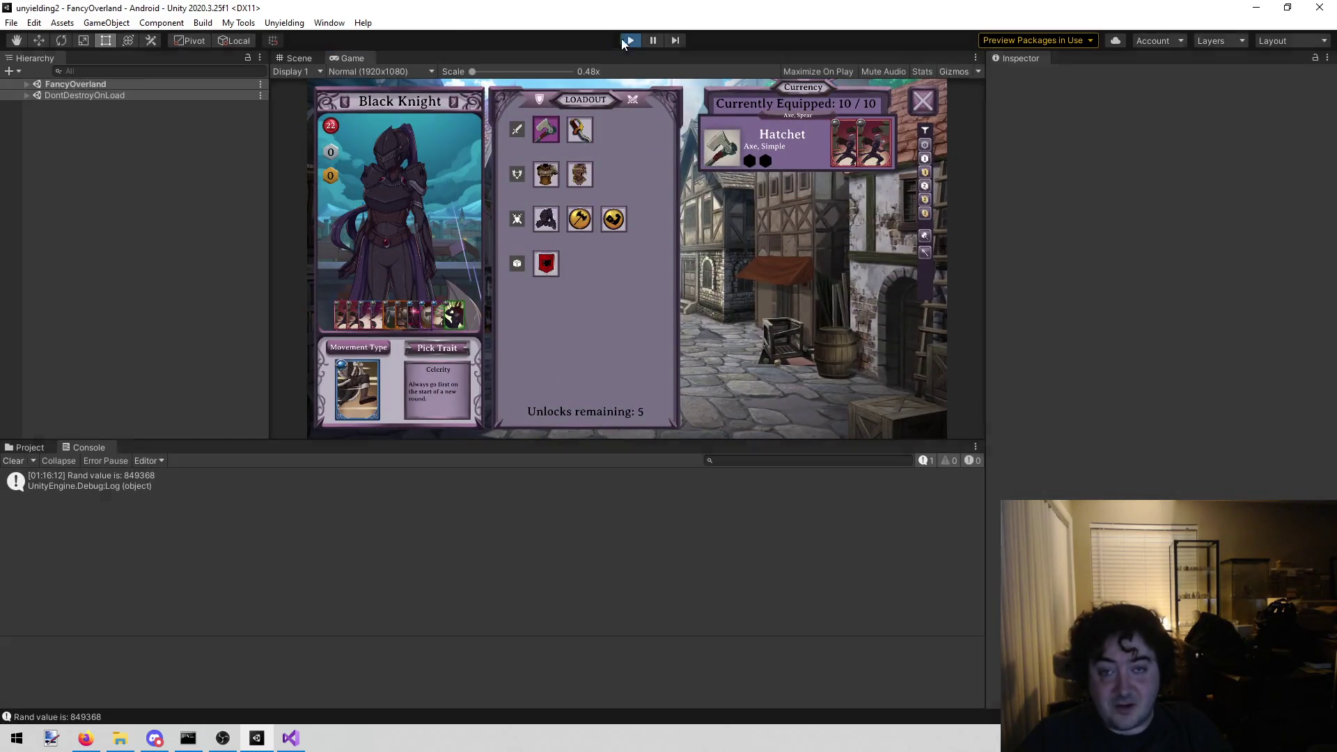
click(274, 26)
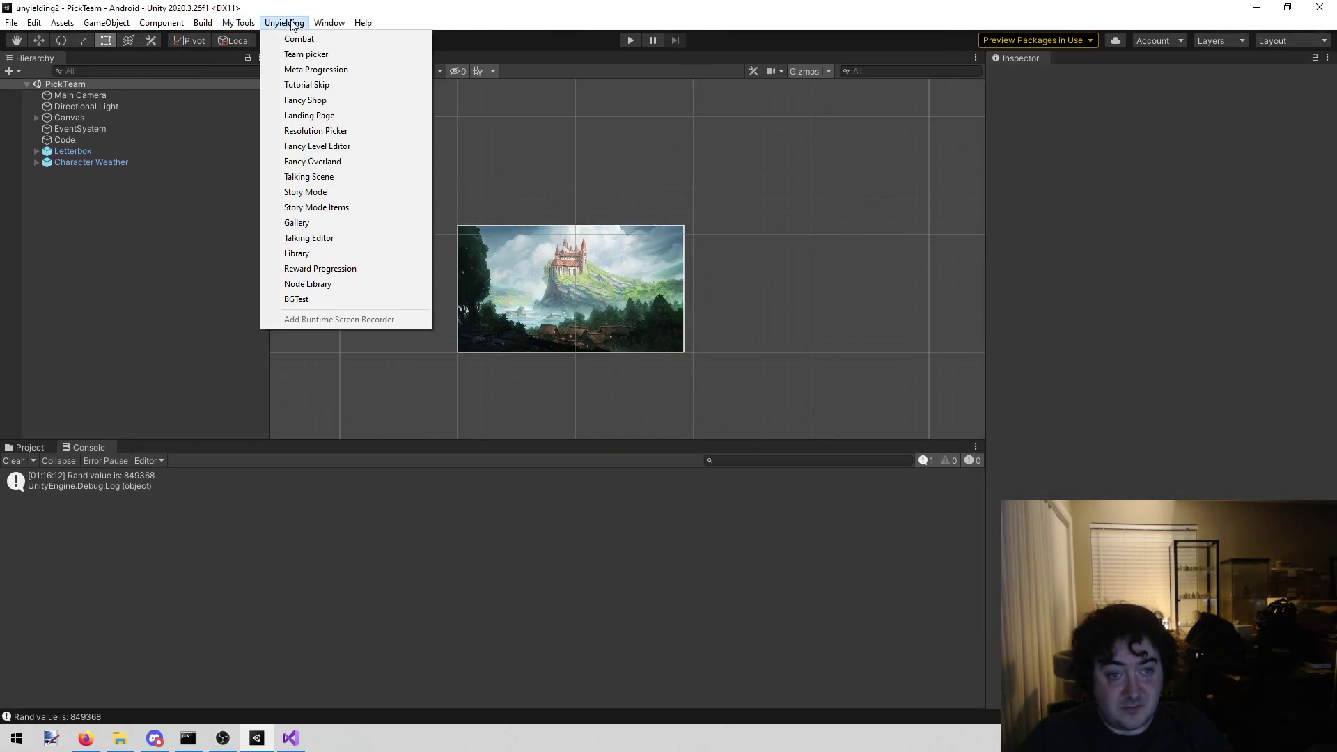
click(379, 354)
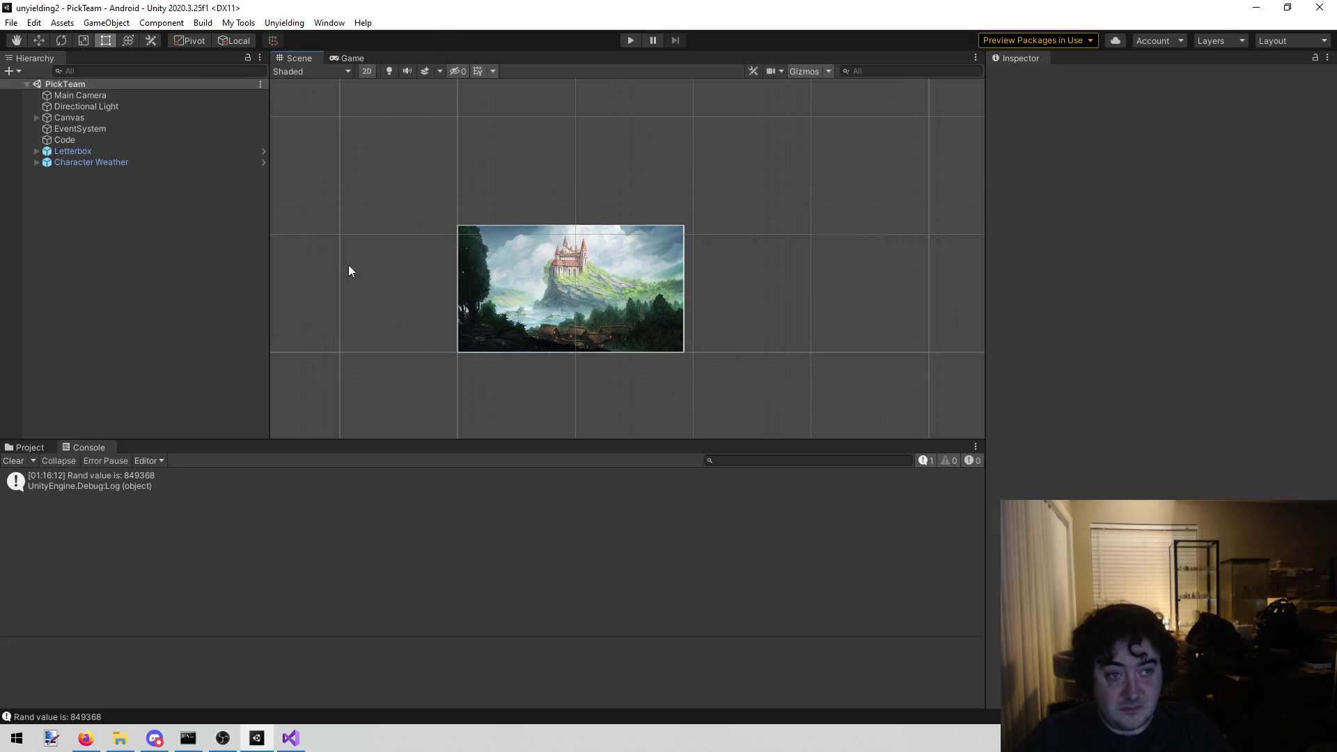
click(284, 22)
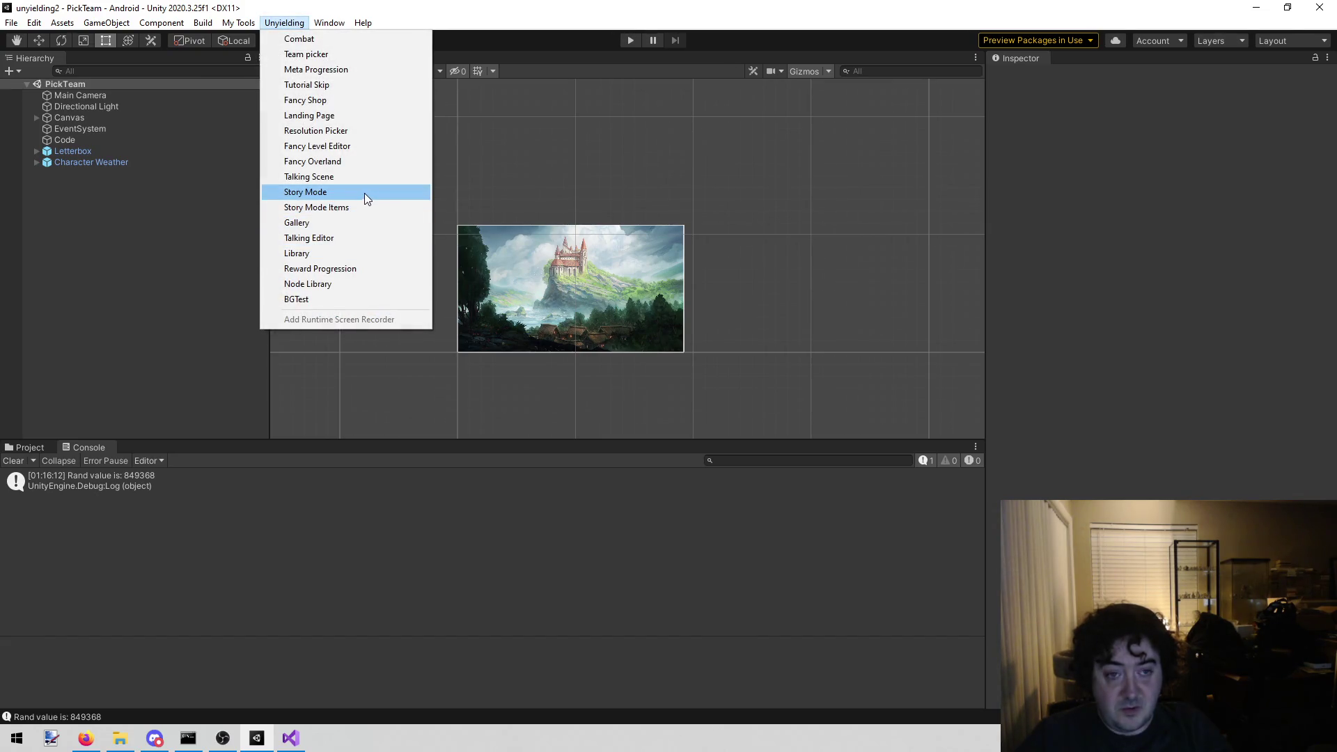
click(365, 164)
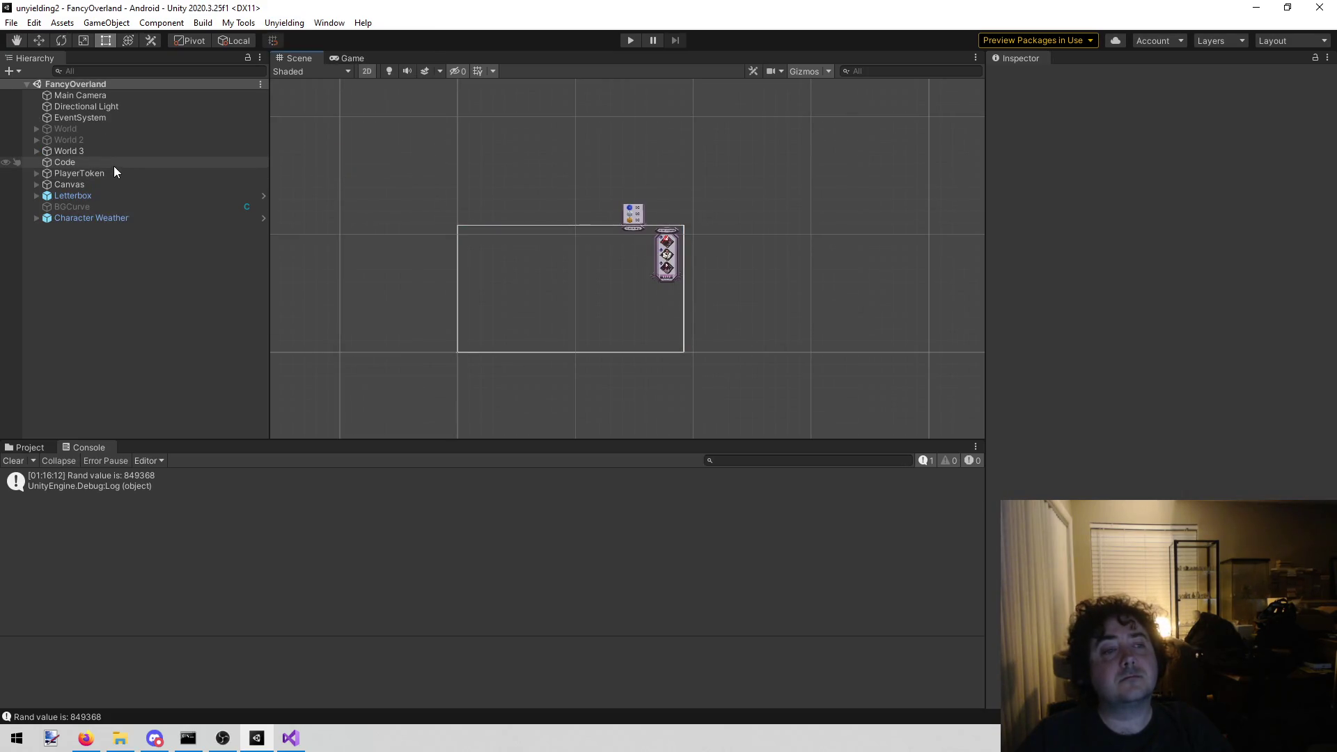
click(114, 163)
scroll(1200, 425, down, 10)
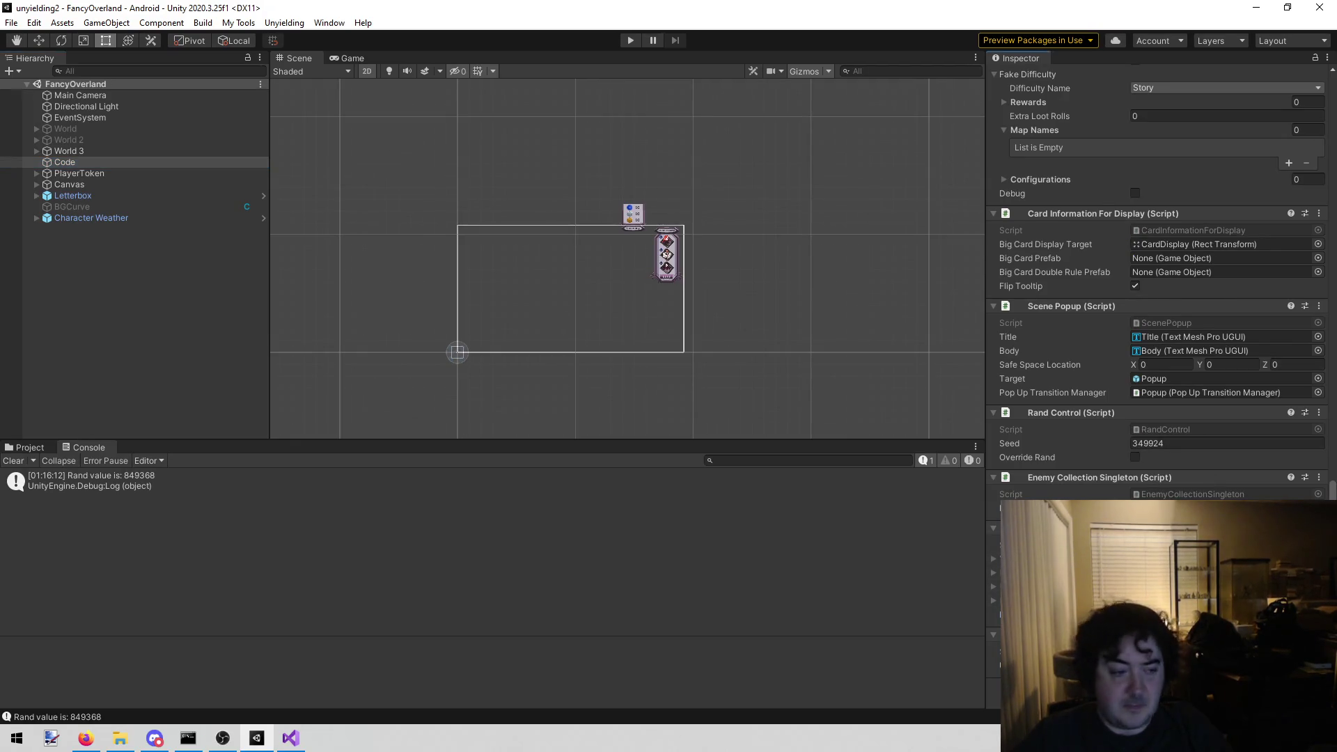
click(628, 41)
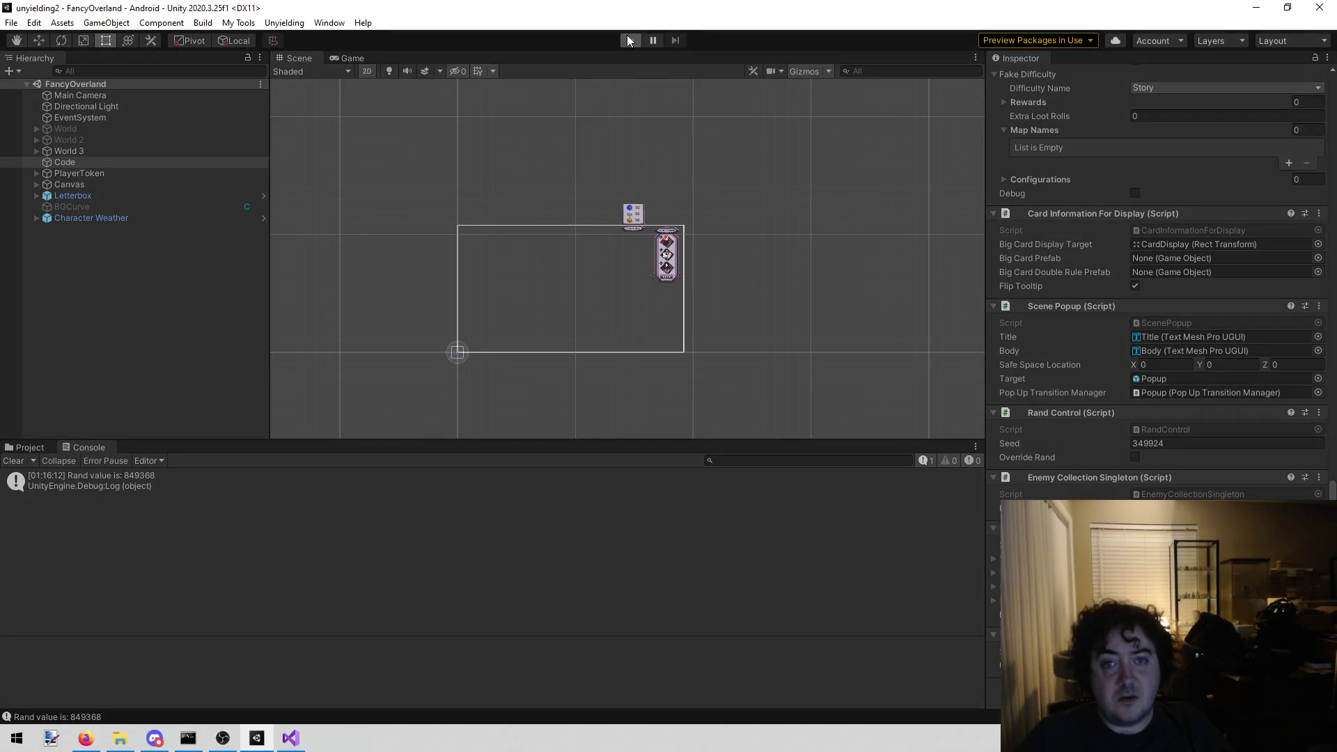
click(631, 40)
click(634, 42)
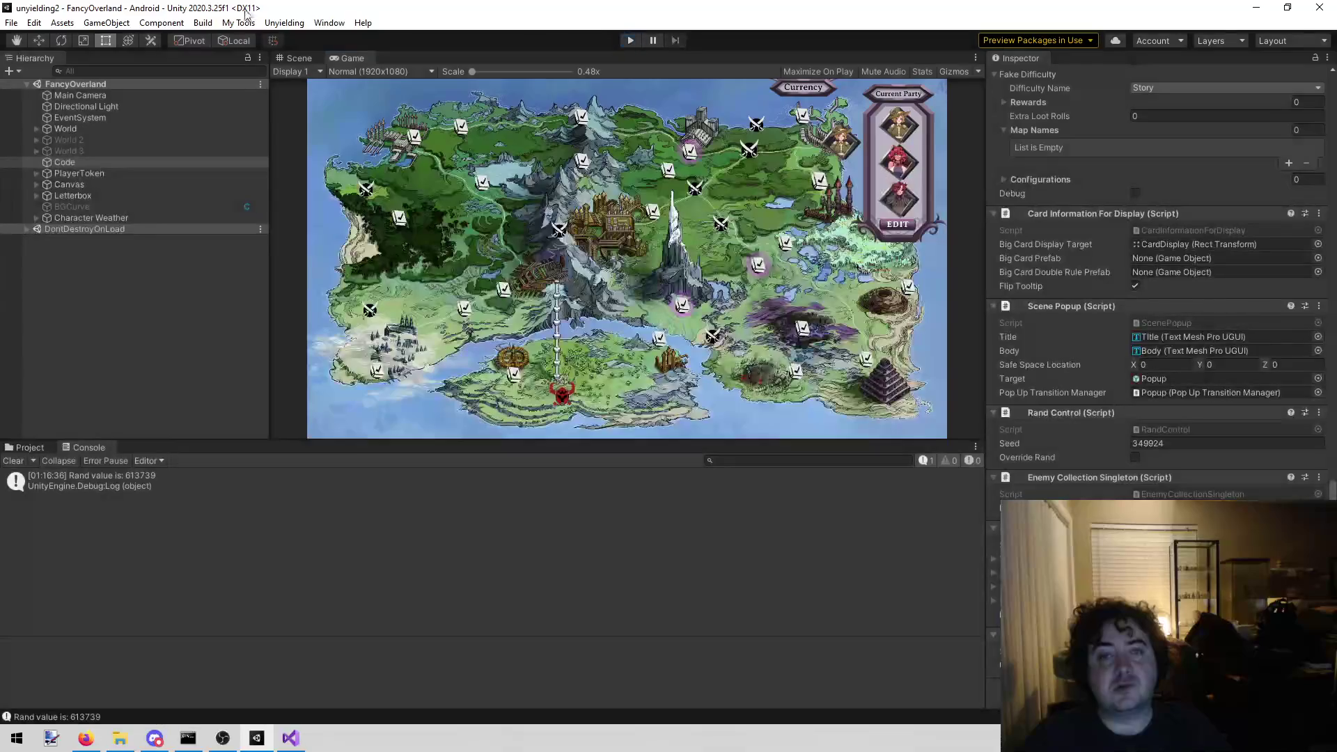
click(282, 25)
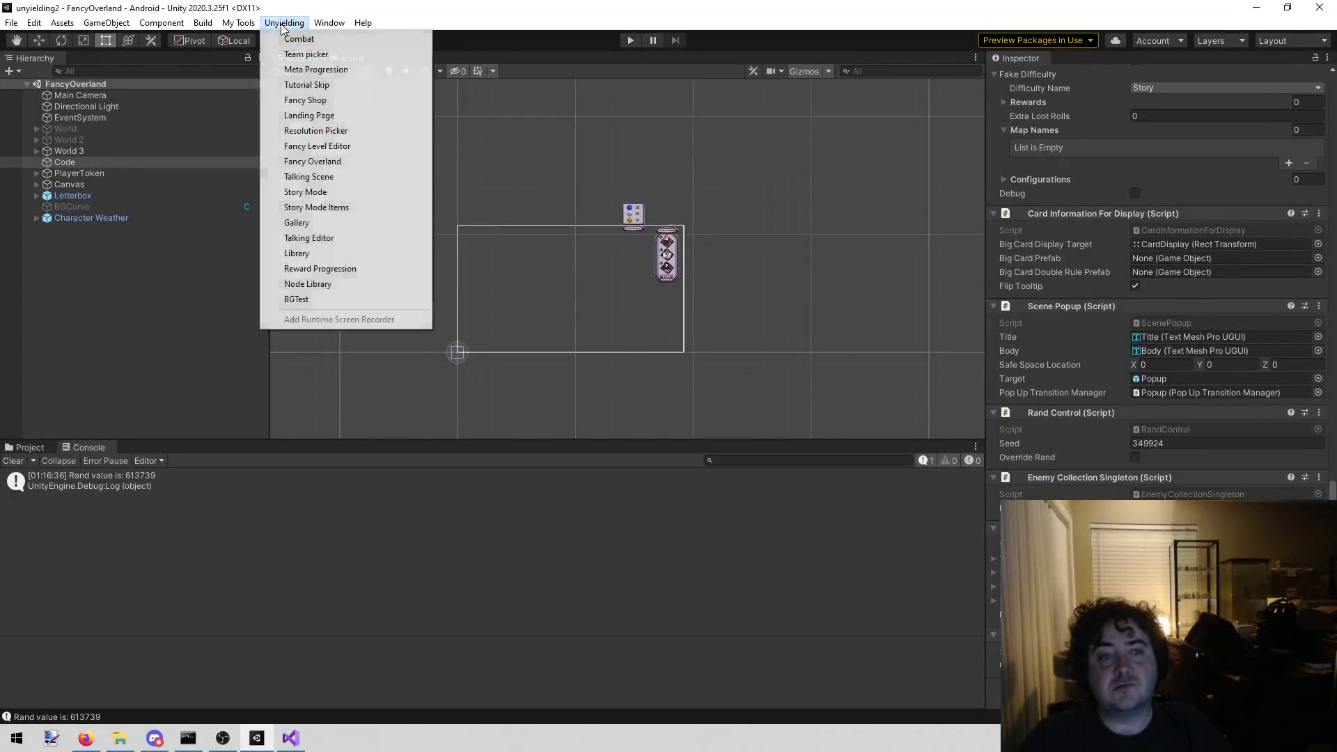
click(329, 55)
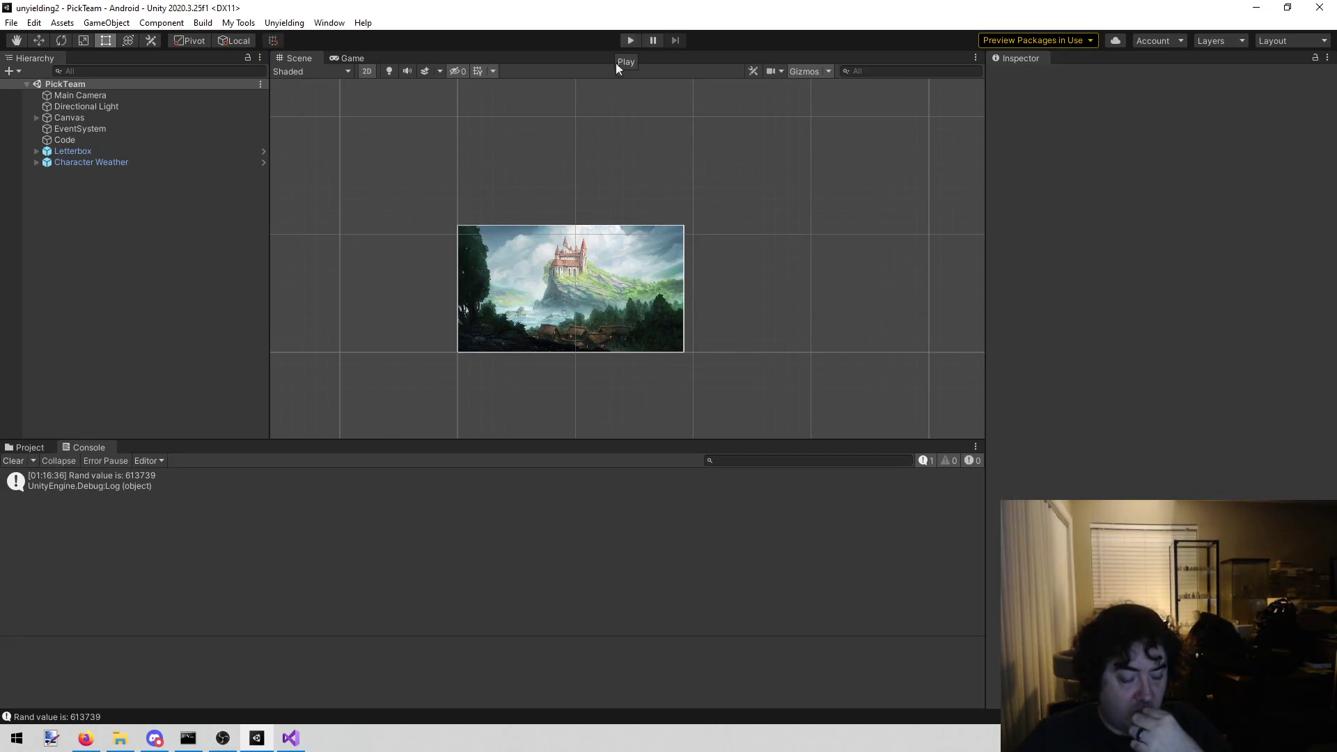
- Leave the Unity editor and bring todo.txt in Visual Studio to the front
click(120, 739)
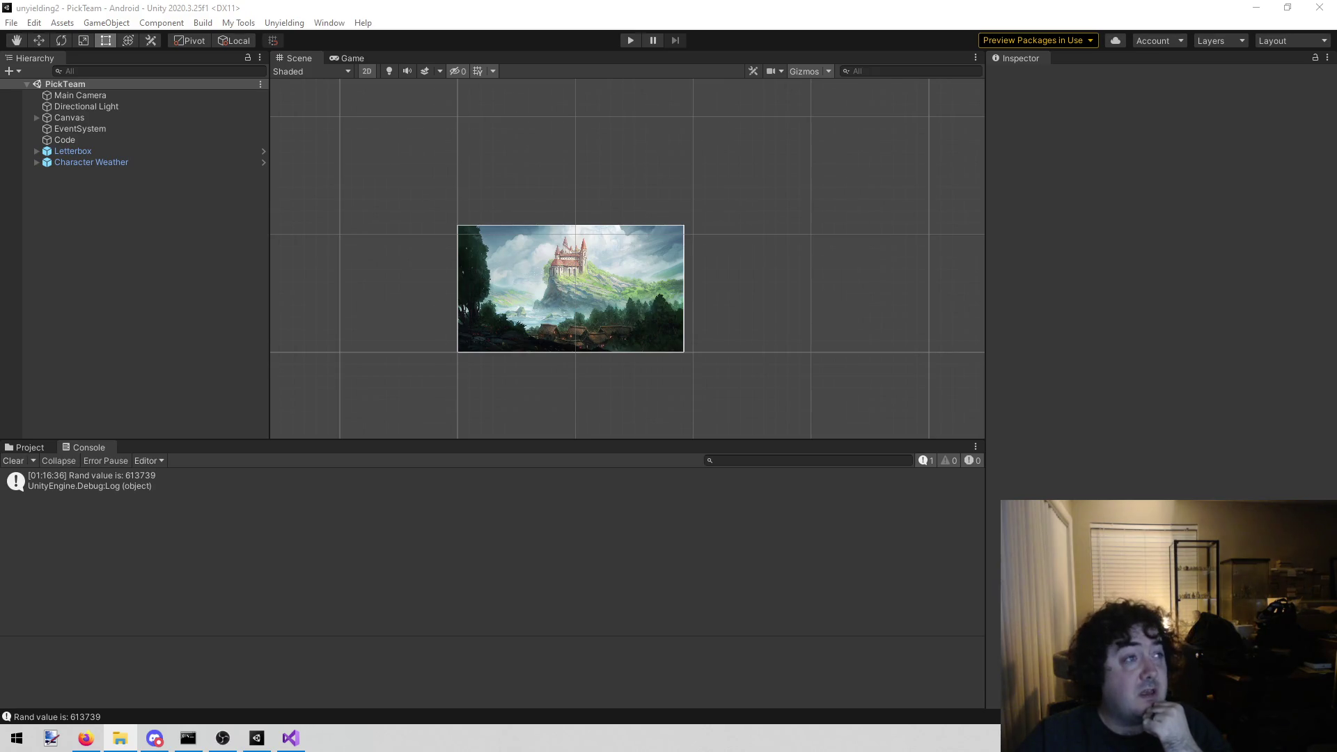
click(290, 738)
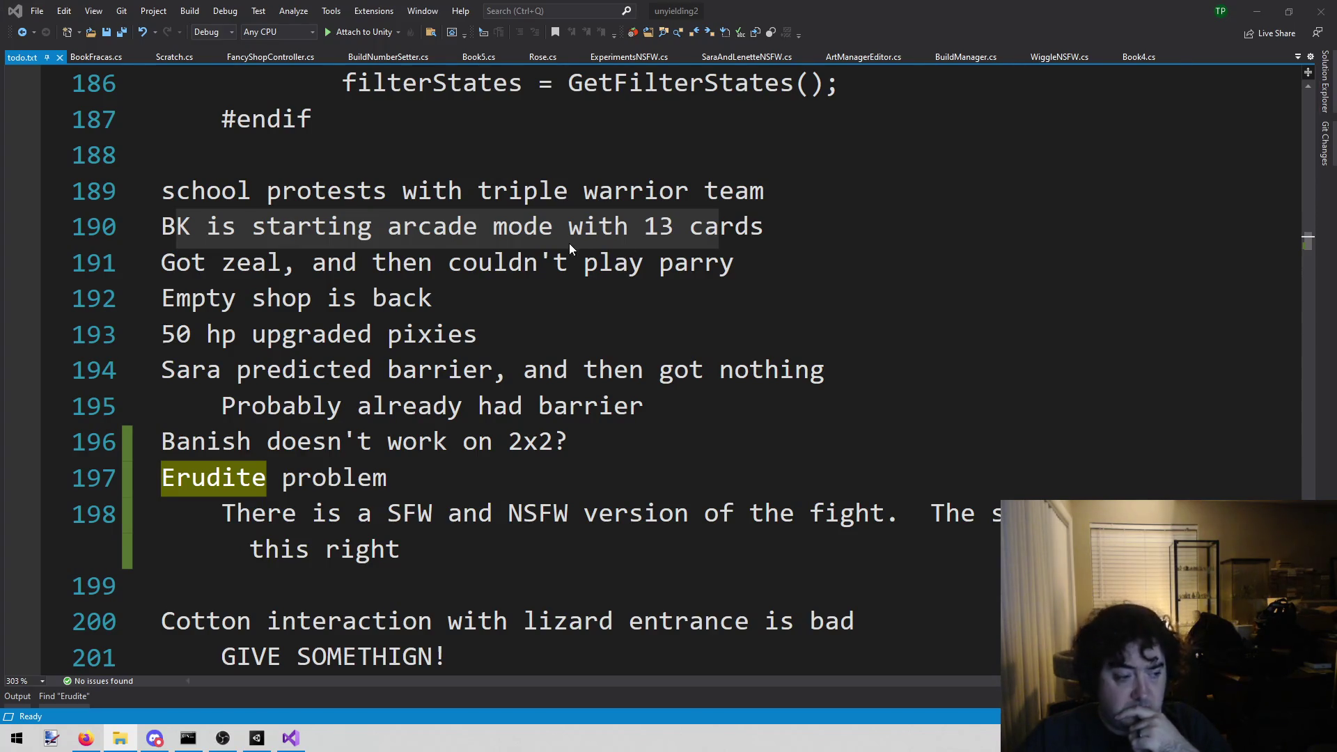
- Change Black Knight's Item2 from 8 to 13 in characterProgress.txt, save, and return to Unity
drag(570, 244, 570, 243)
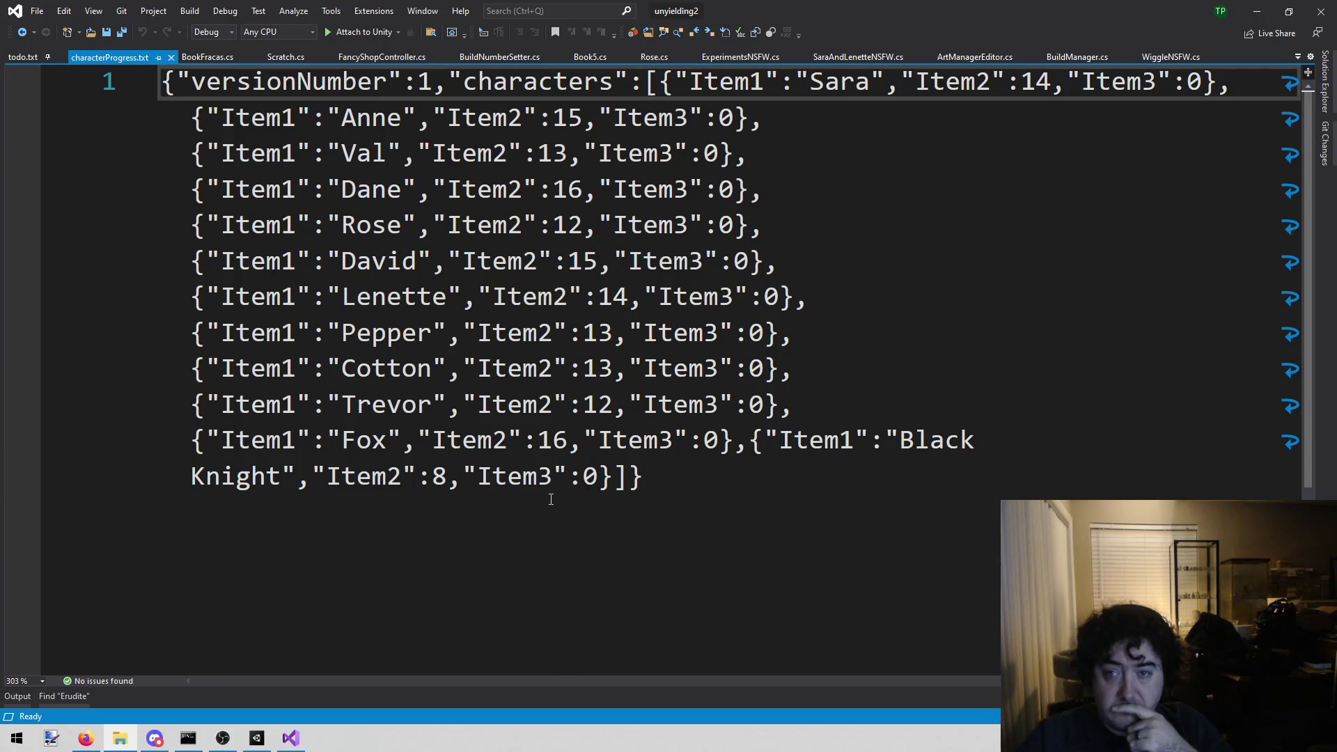
click(440, 476)
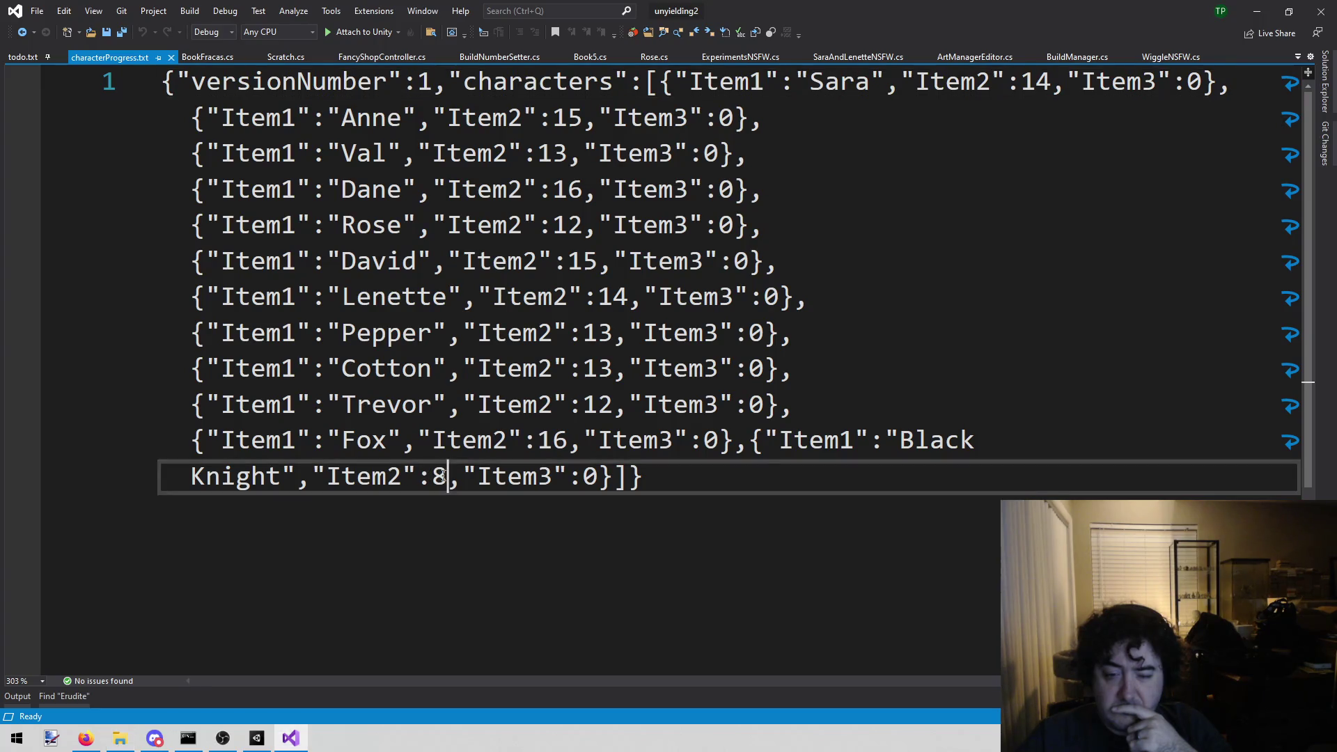
double_click(440, 477)
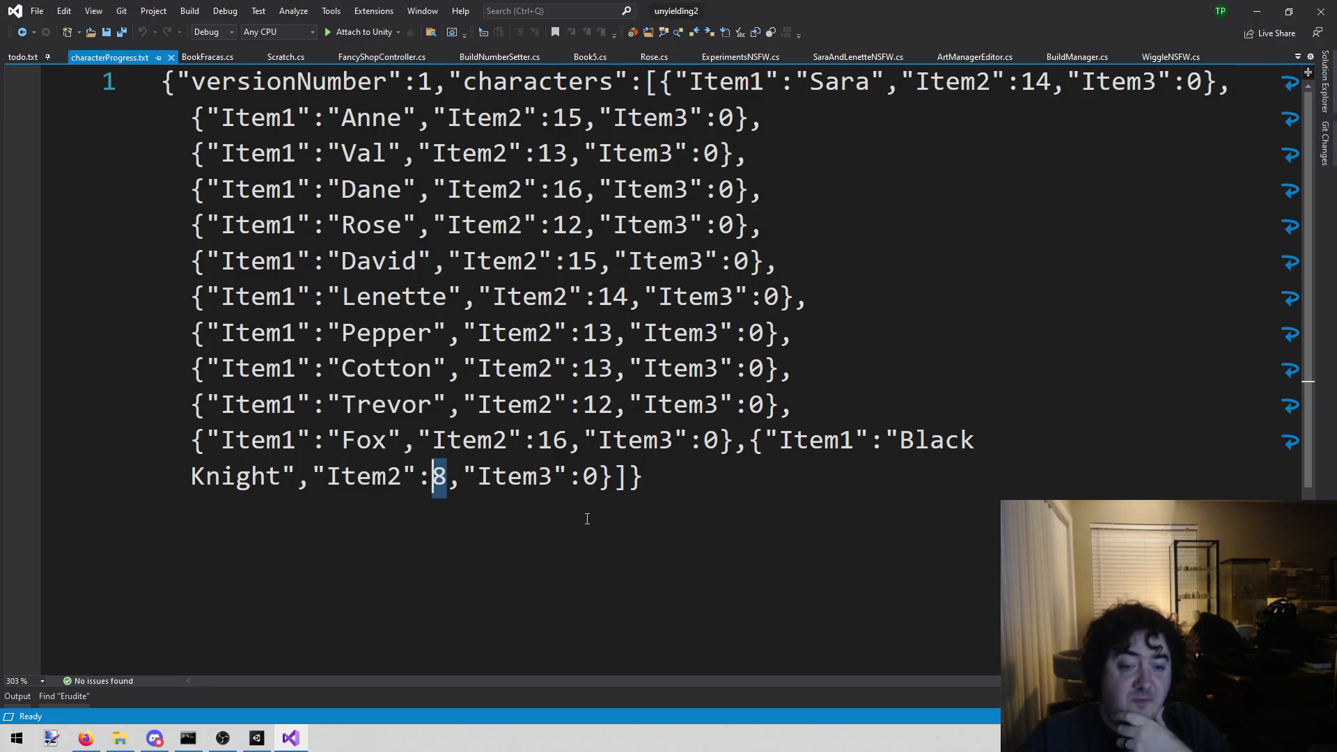
text(13)
key(ctrl+s)
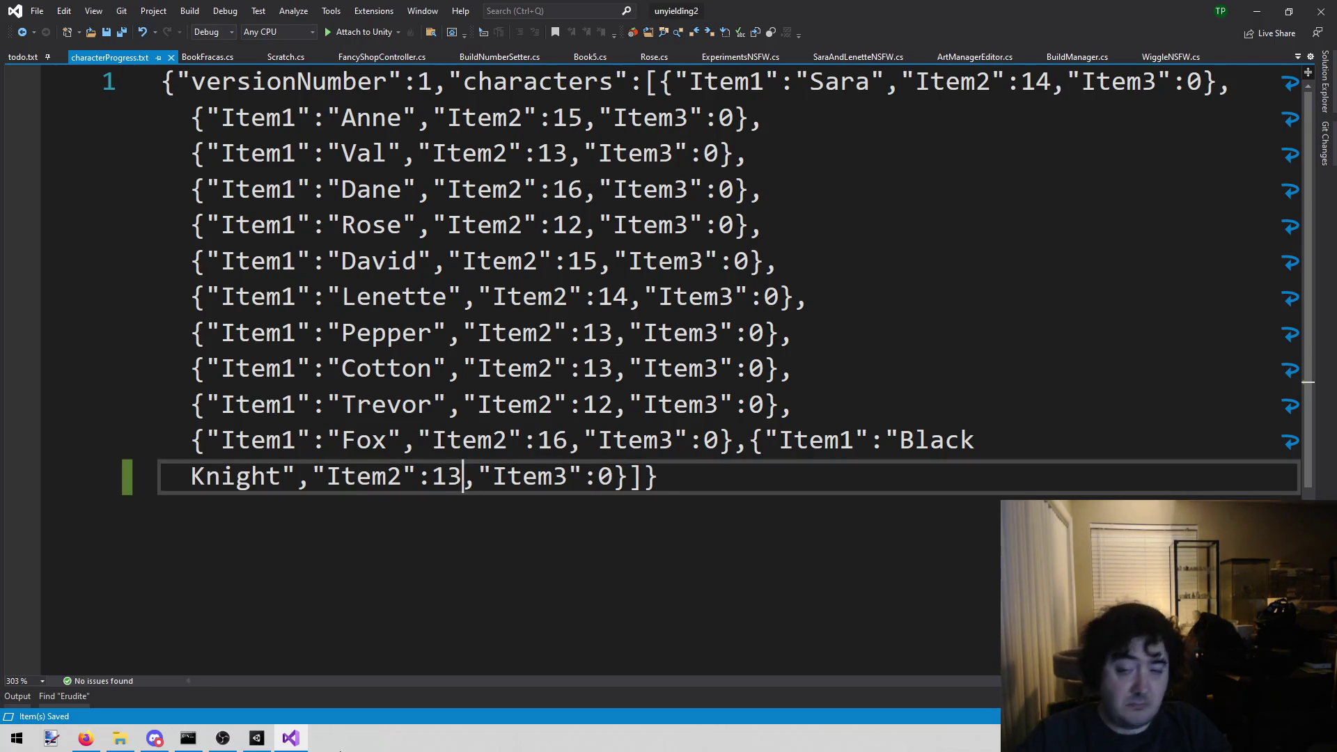
click(258, 738)
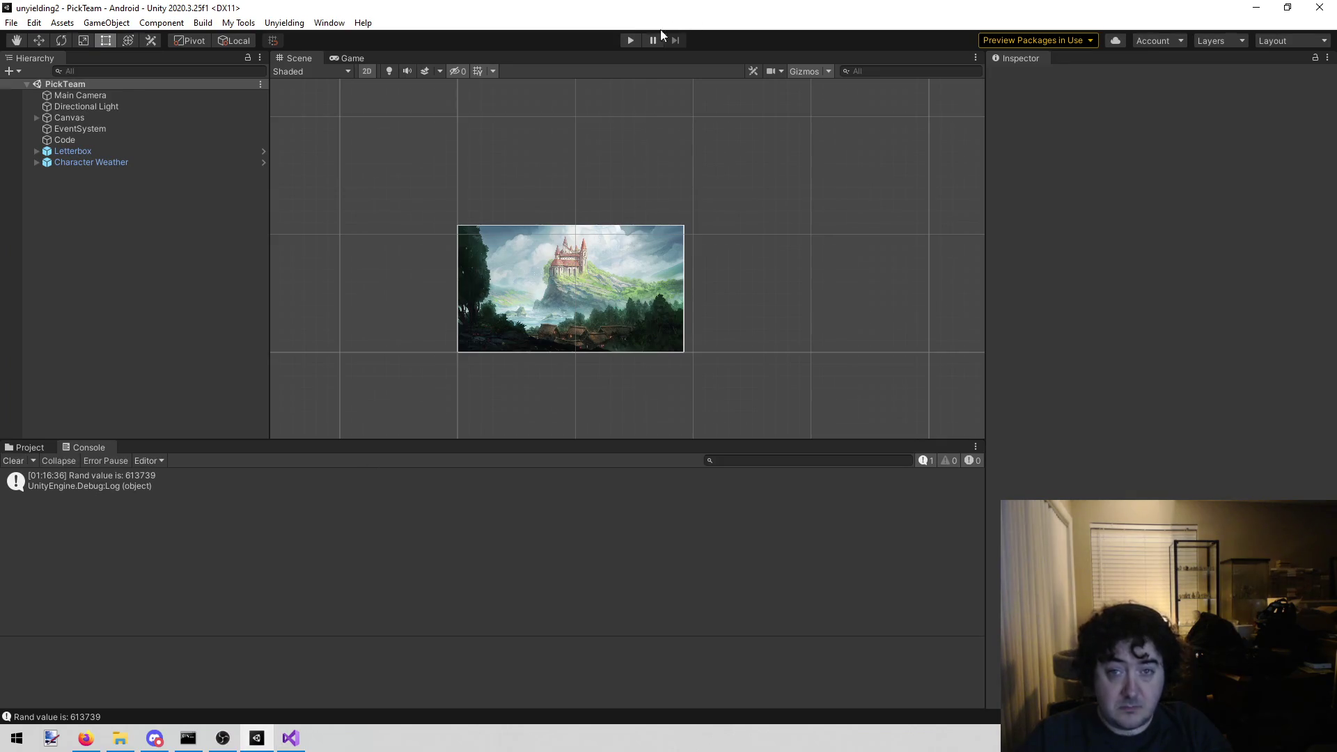
- Play the game, view Black Knight on the team, browse project assets, then press READY!
click(622, 40)
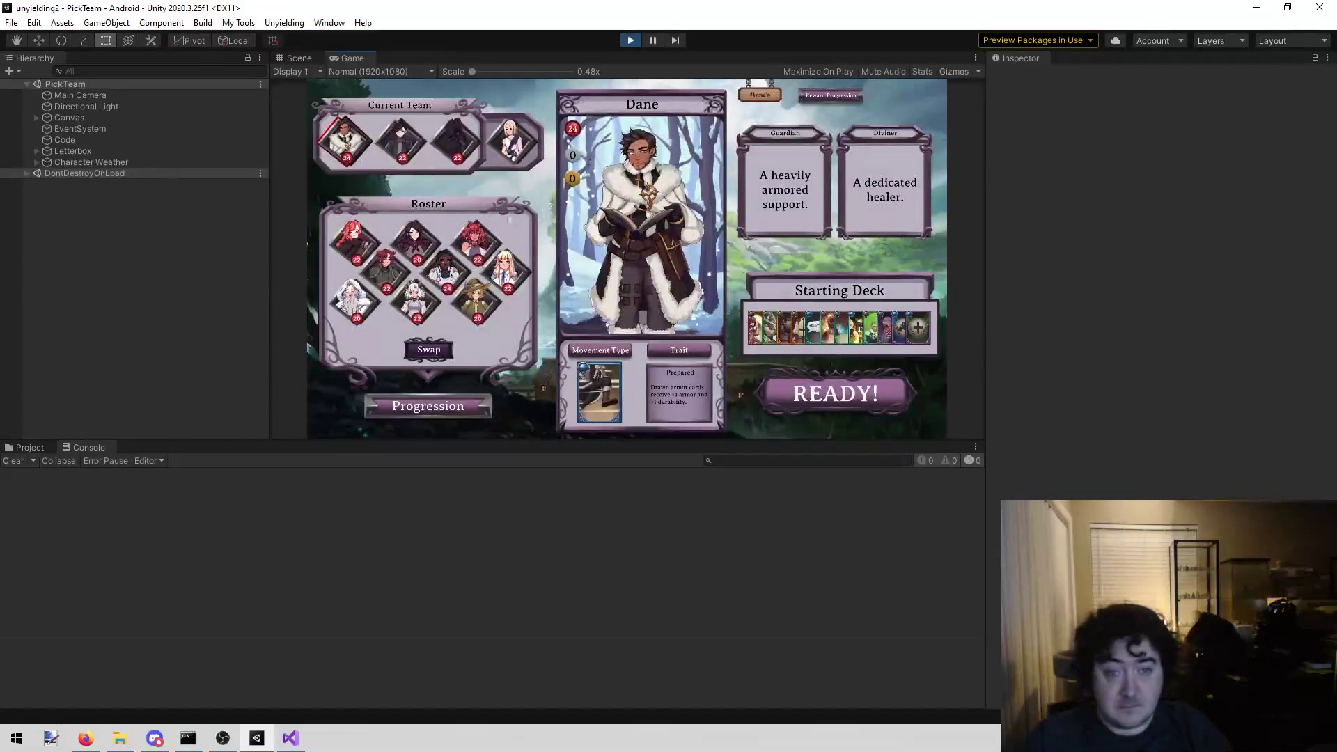
click(450, 143)
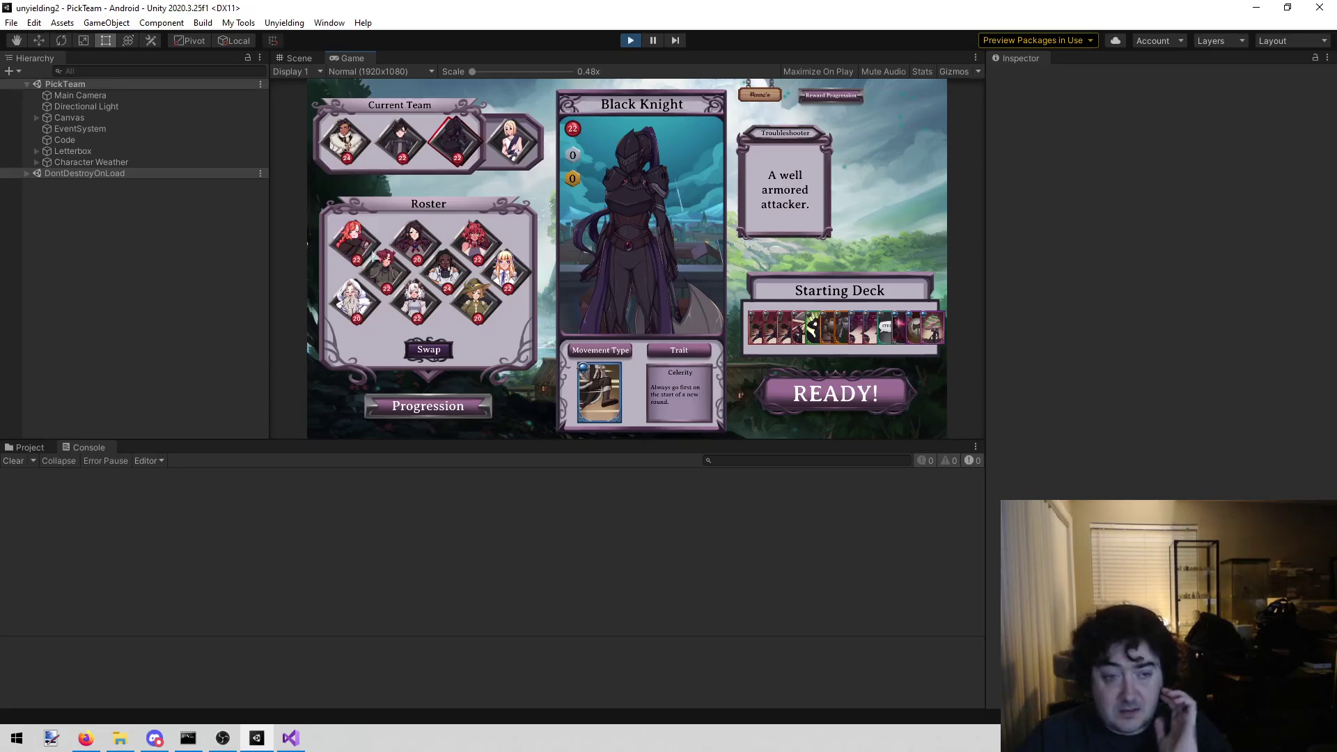
click(36, 450)
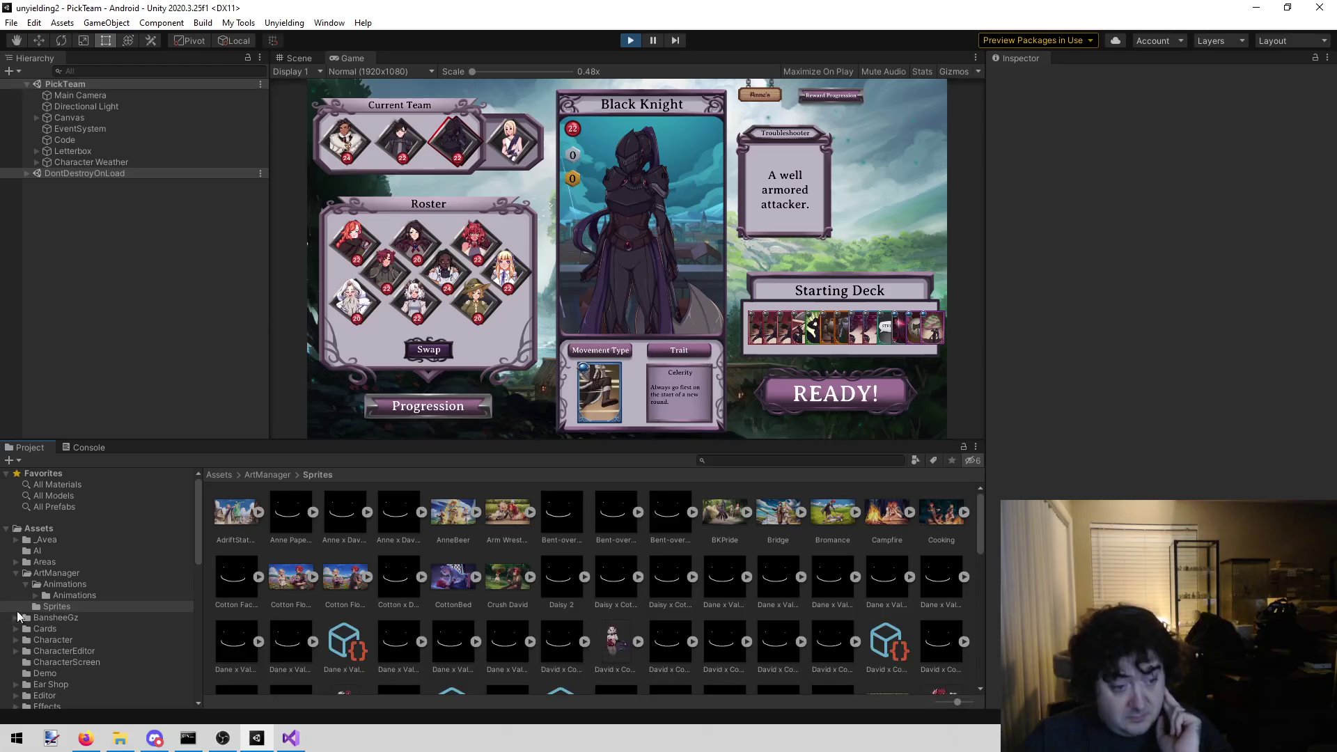
click(16, 574)
scroll(79, 629, down, 5)
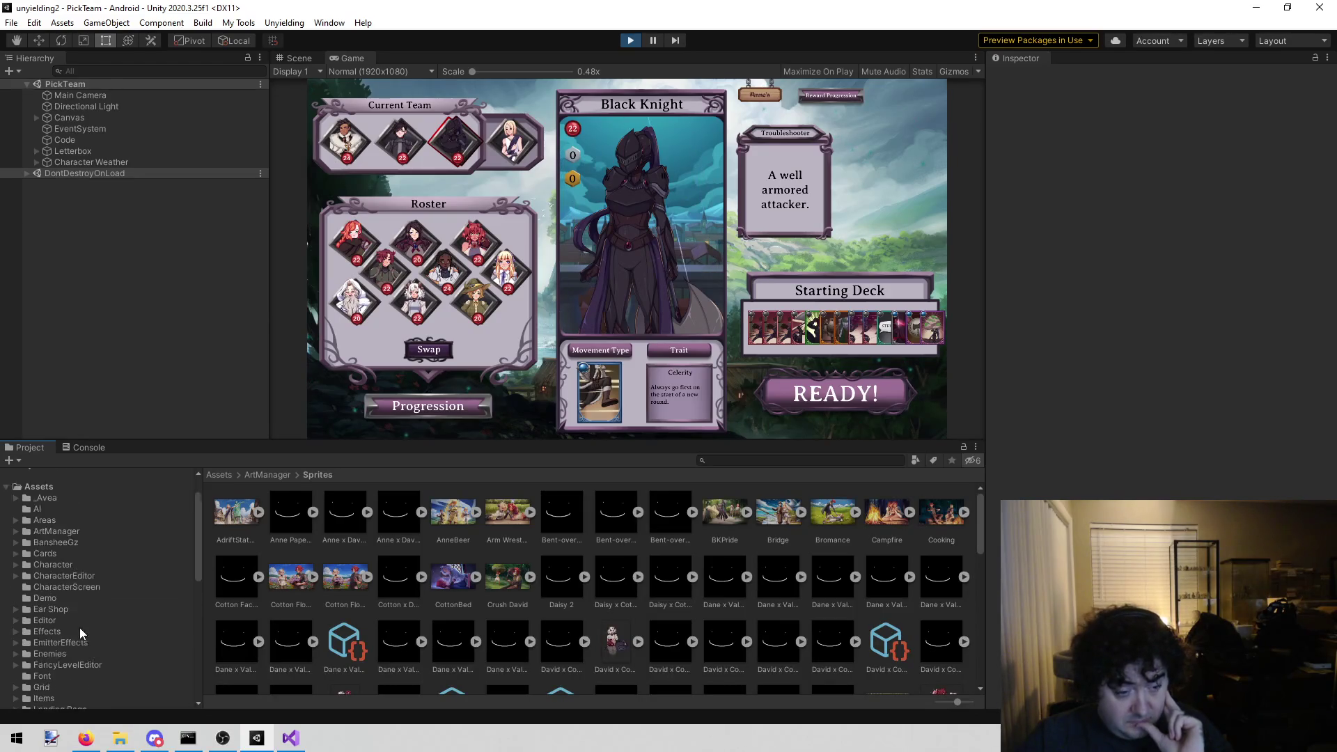
scroll(77, 634, down, 4)
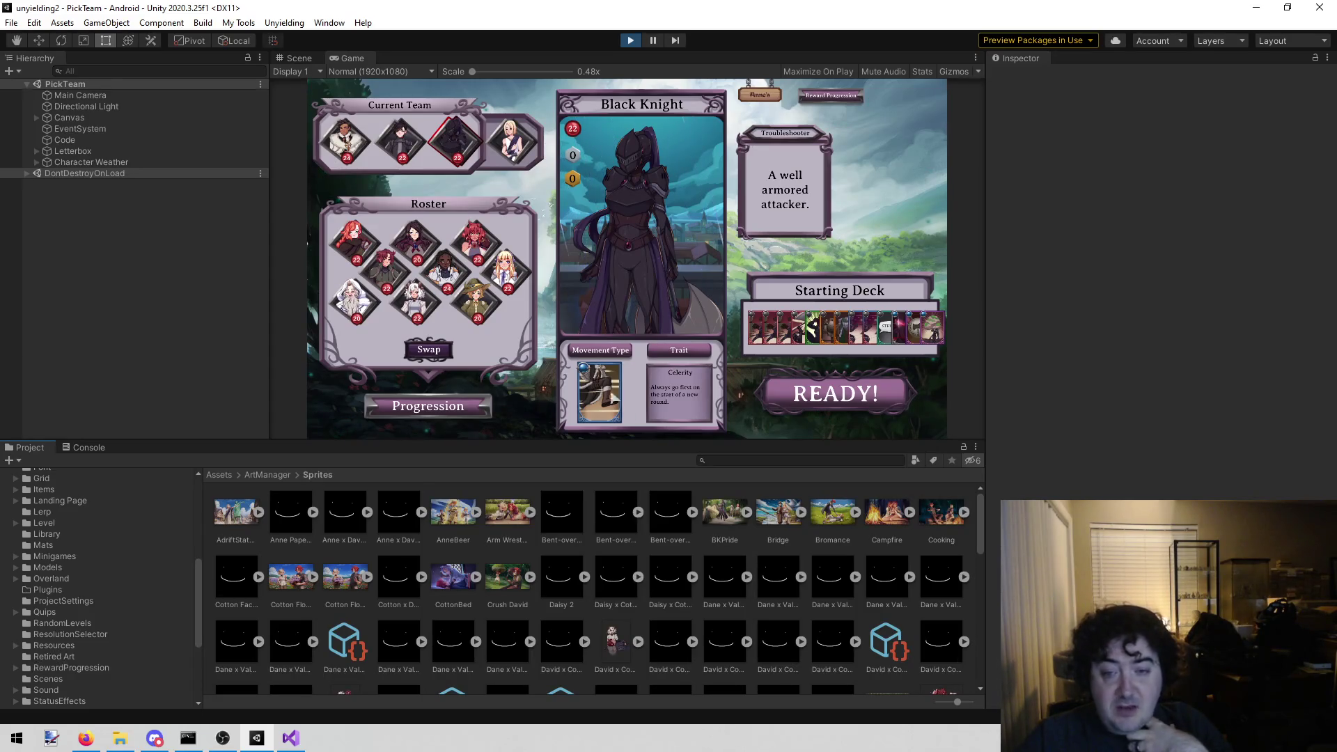
click(796, 395)
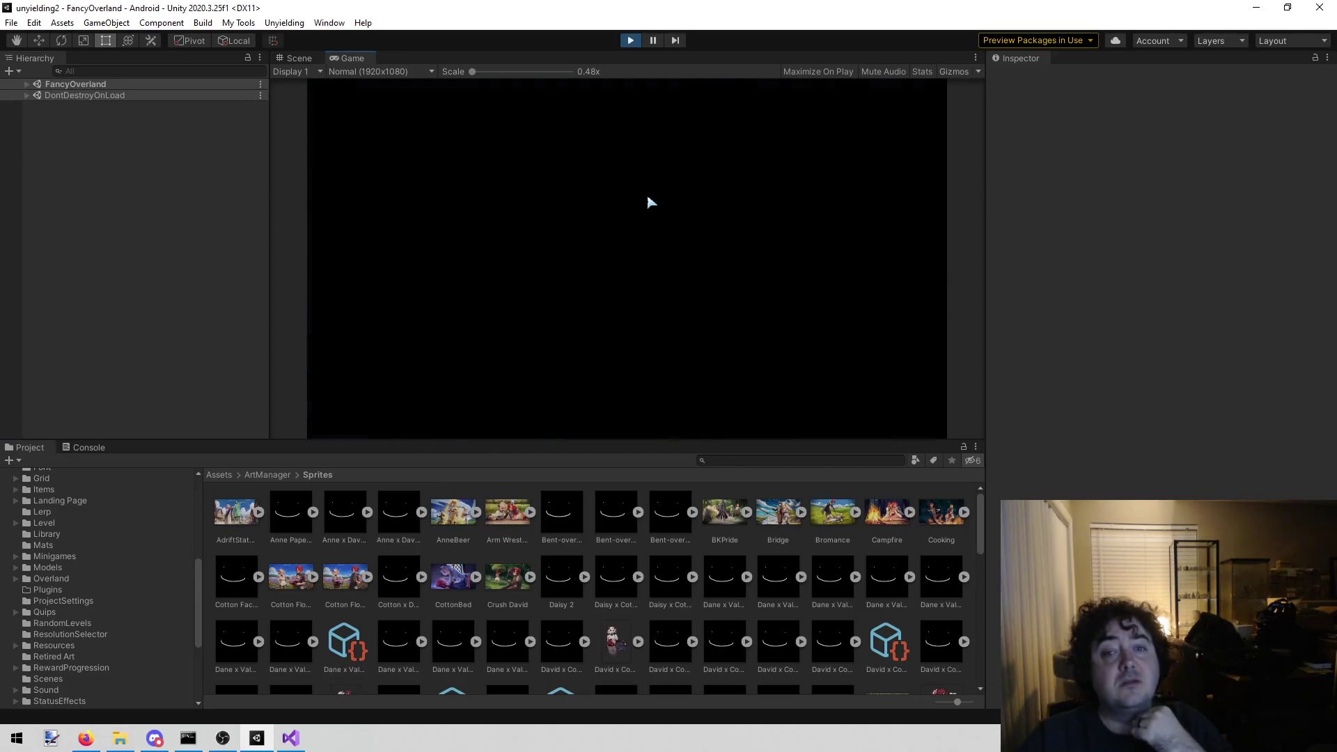
click(892, 202)
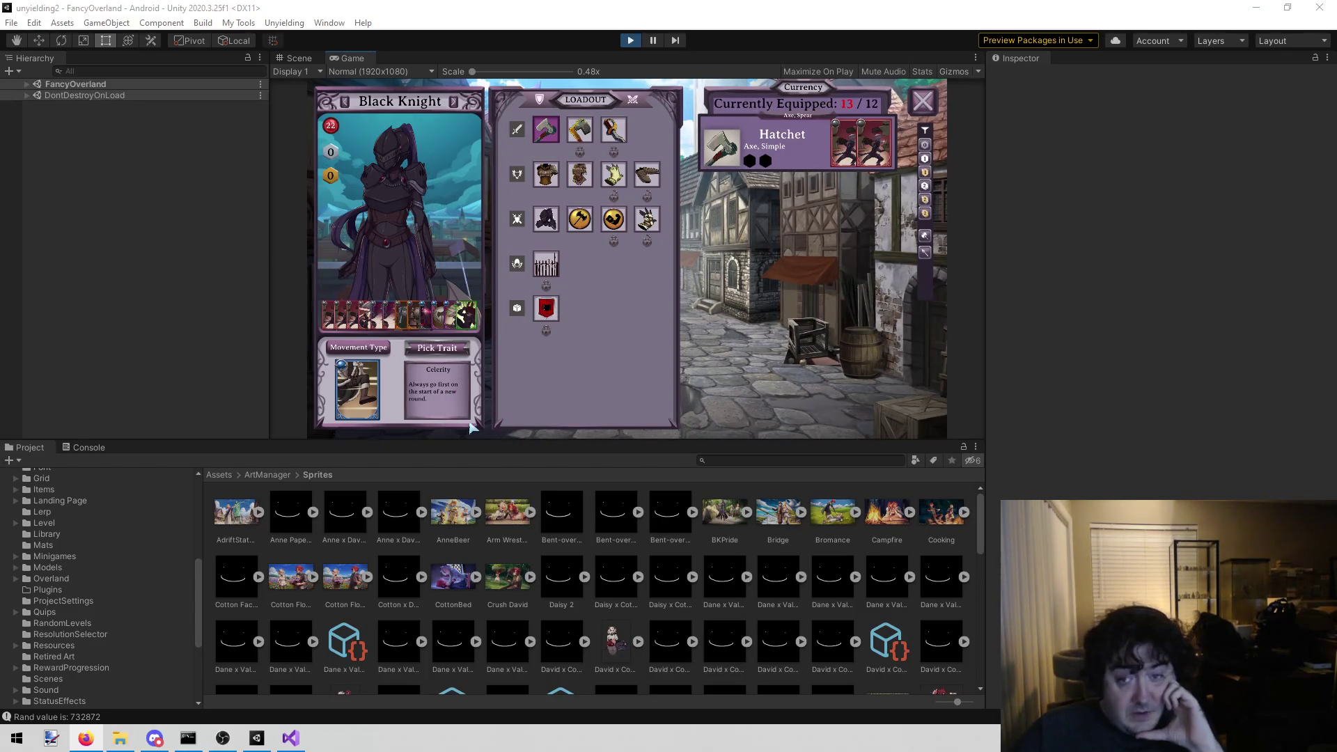
scroll(143, 566, down, 3)
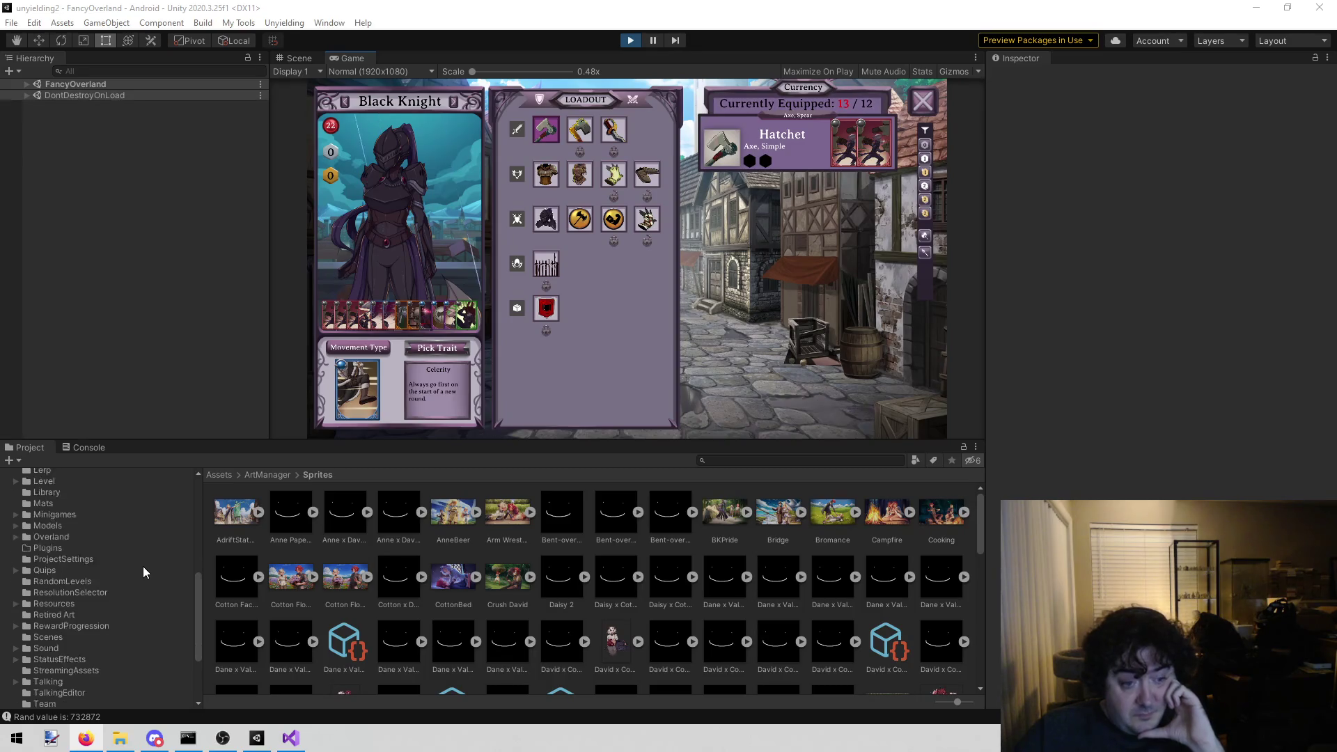
scroll(96, 562, down, 2)
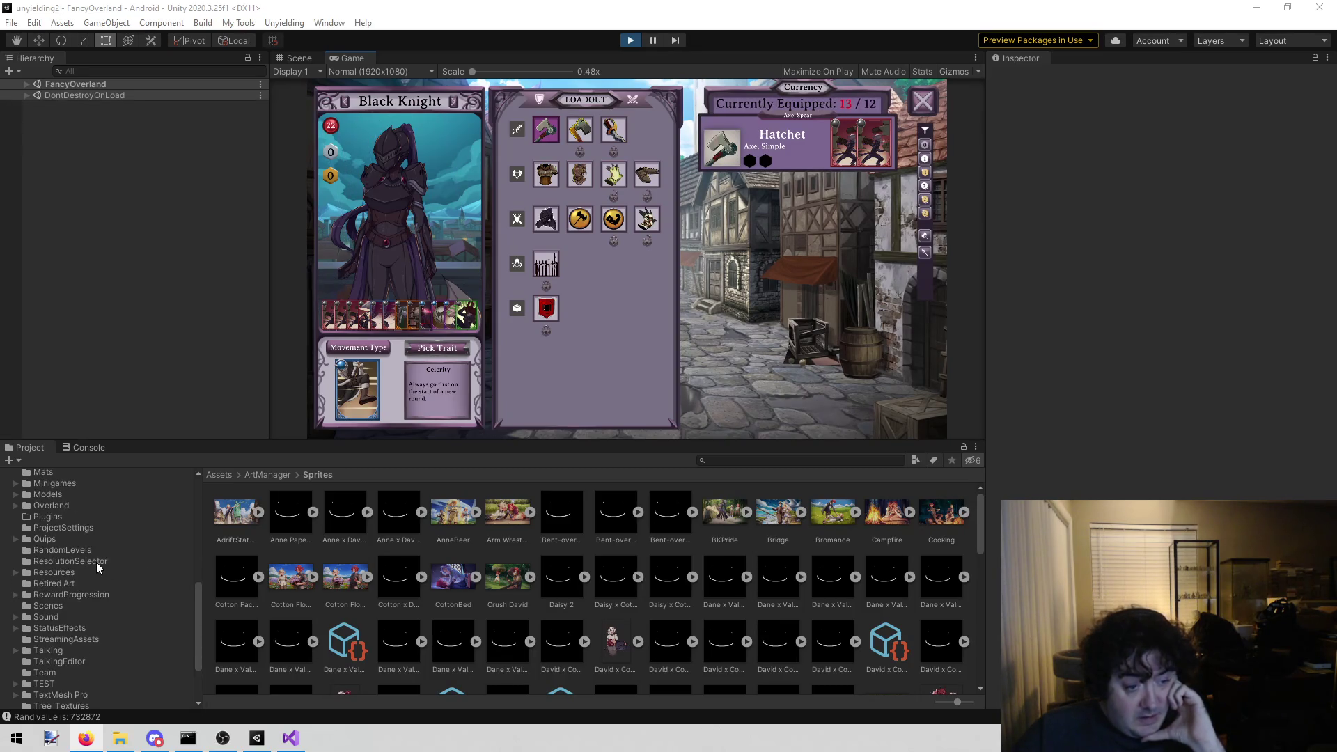
scroll(58, 656, up, 3)
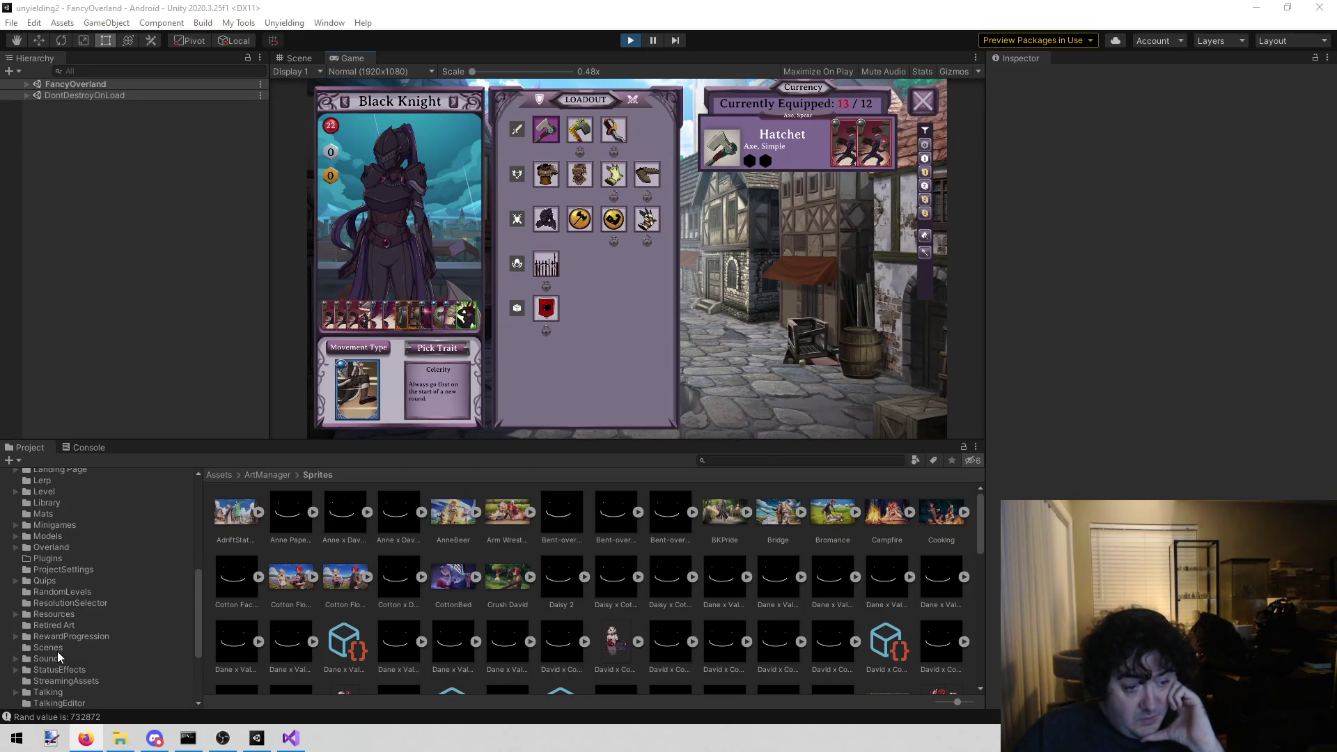
click(87, 613)
- Inspect Black Knight's unlock order and 13 slots in Resources/Characters, then open Assets/Character
double_click(291, 519)
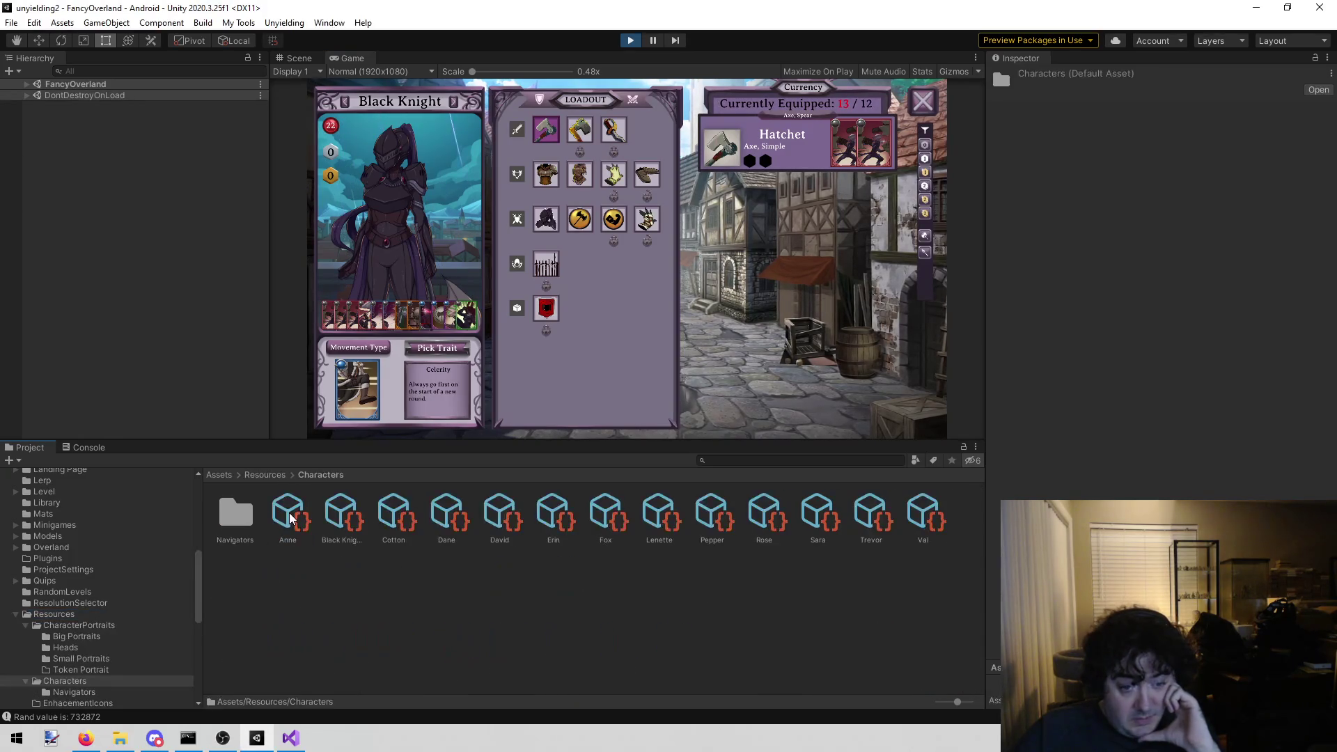
click(342, 499)
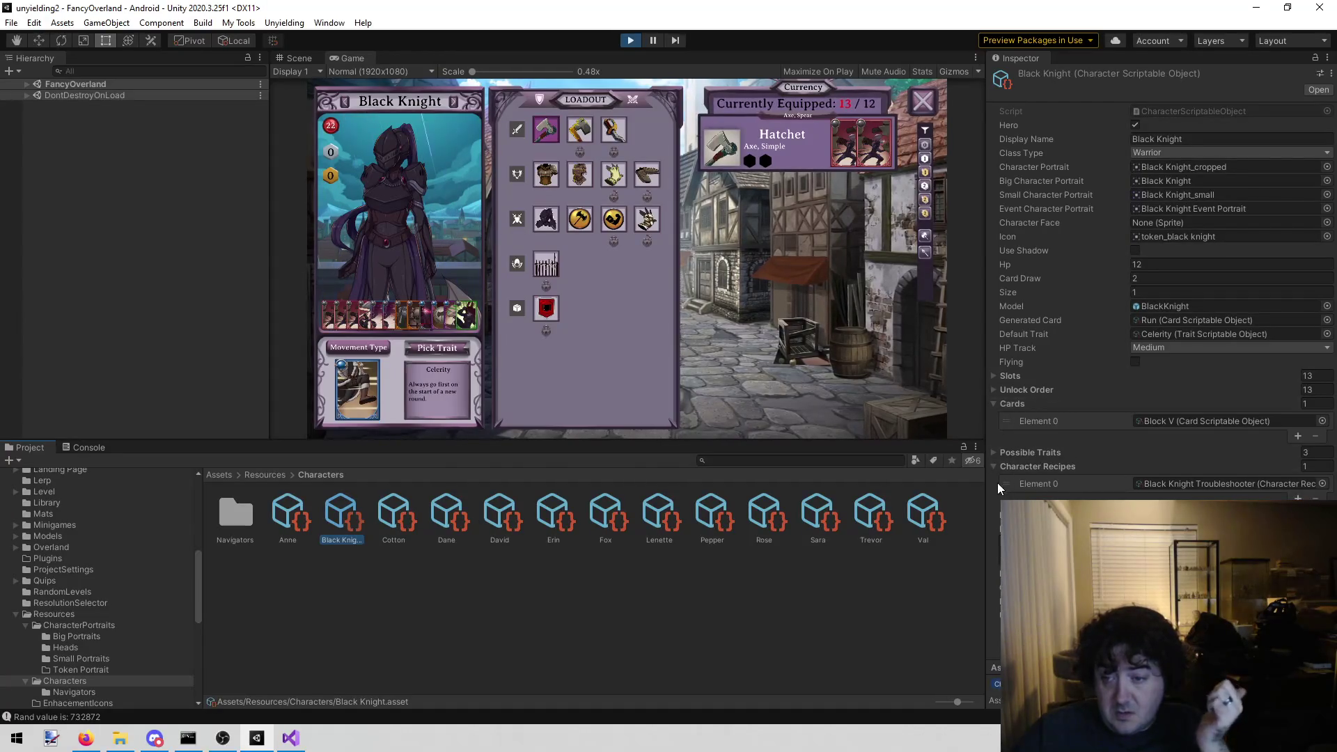
click(994, 391)
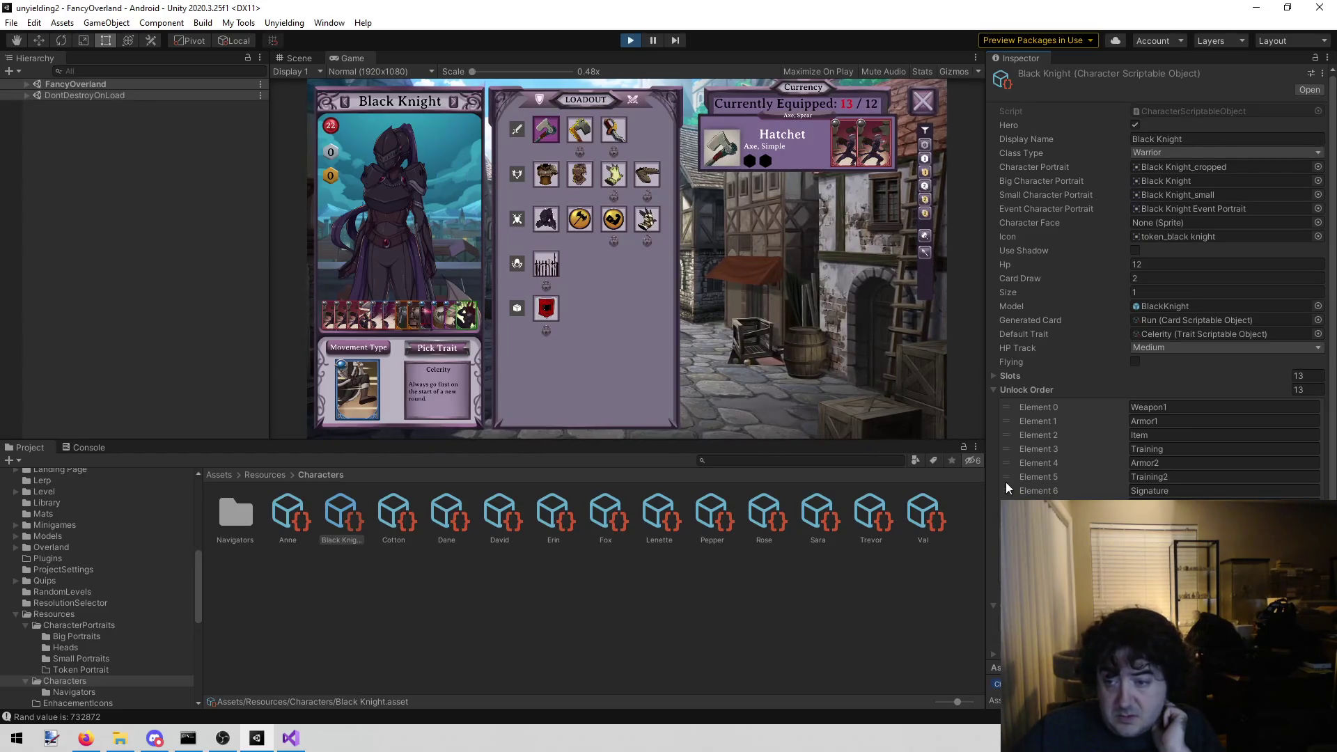
click(993, 375)
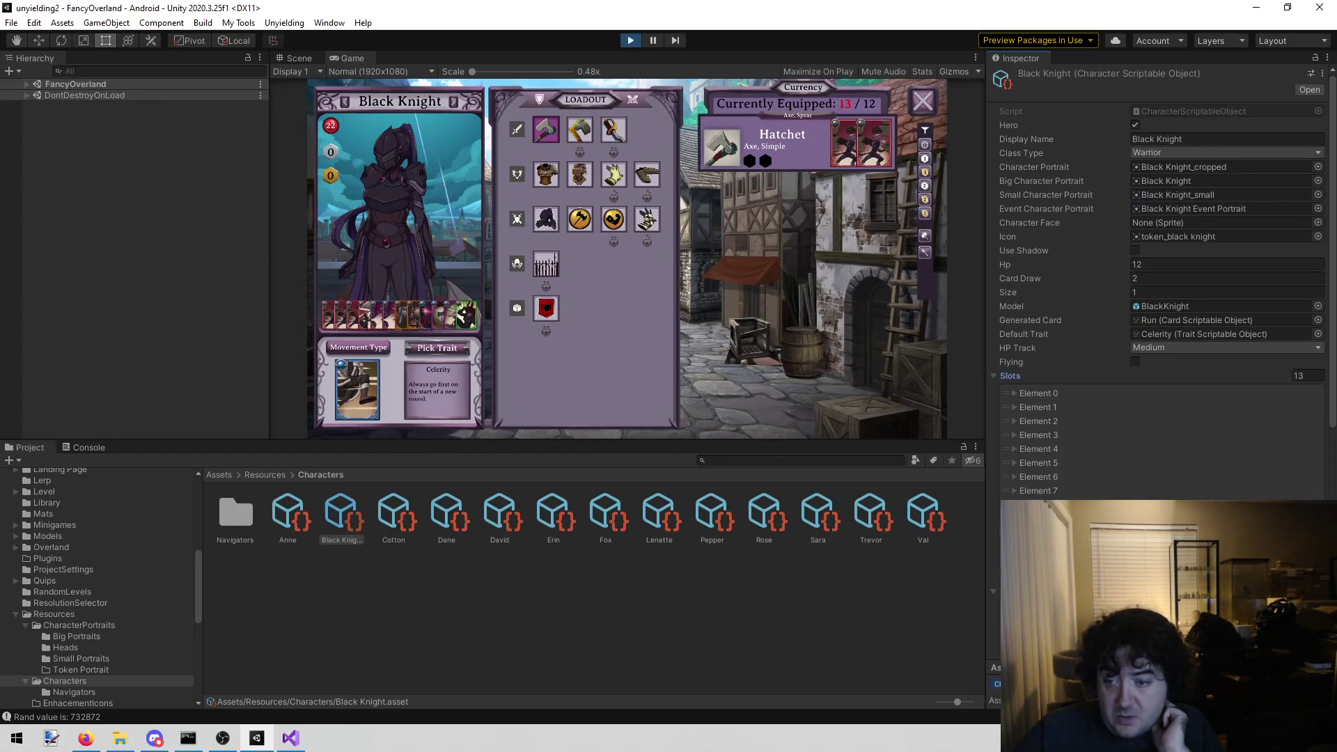
scroll(1080, 355, down, 9)
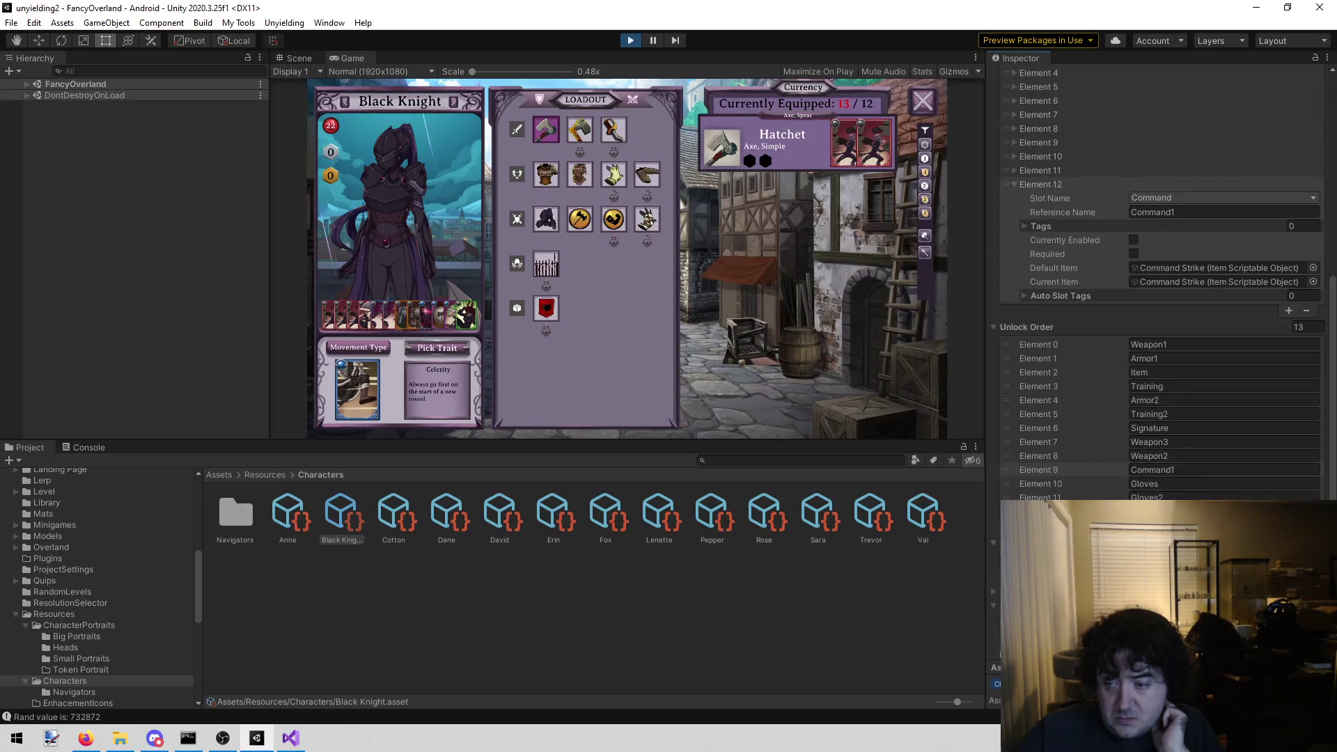
scroll(1079, 349, up, 3)
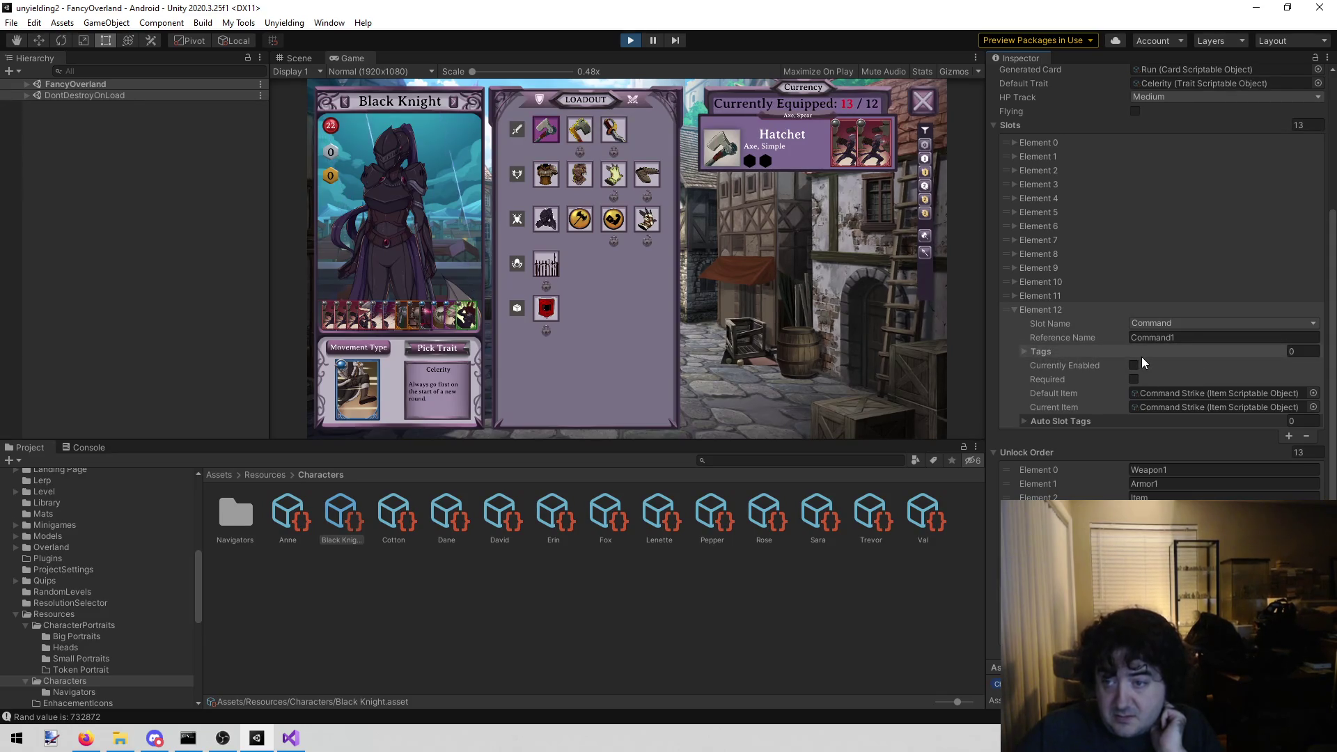
scroll(152, 558, up, 10)
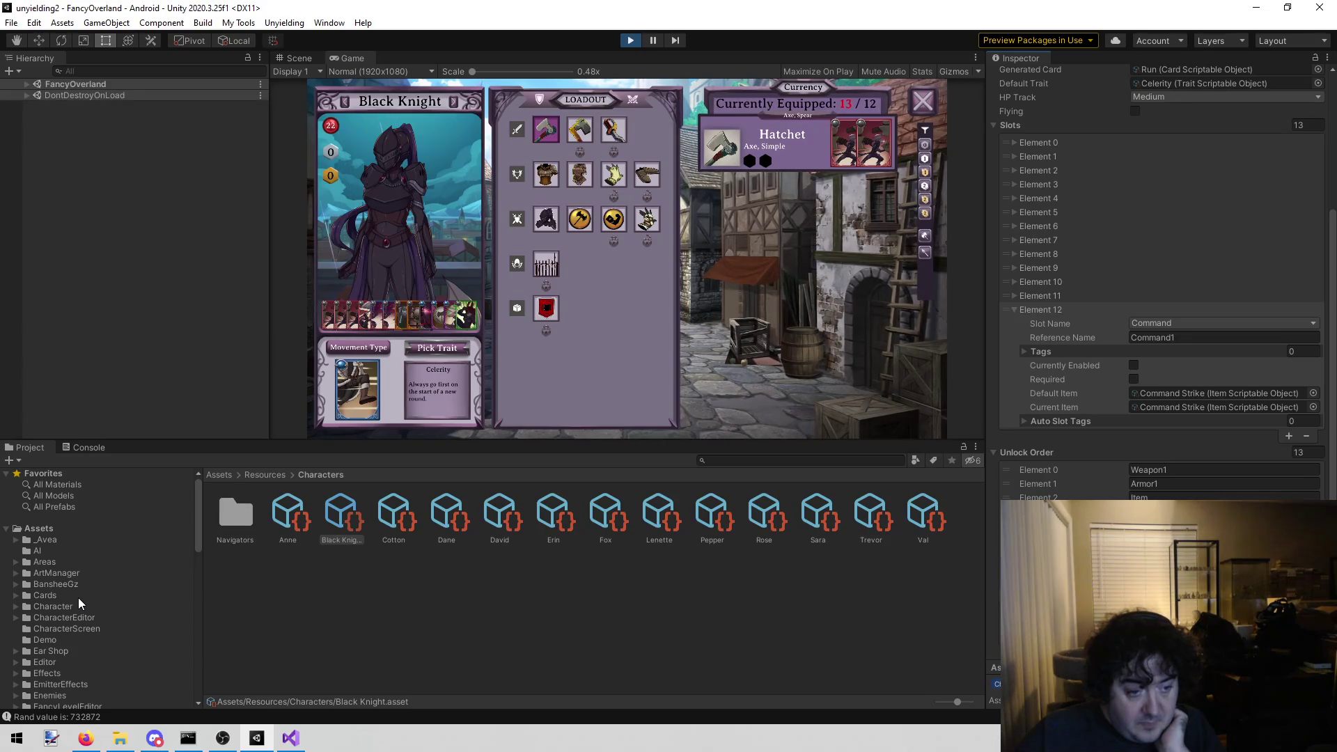
click(77, 604)
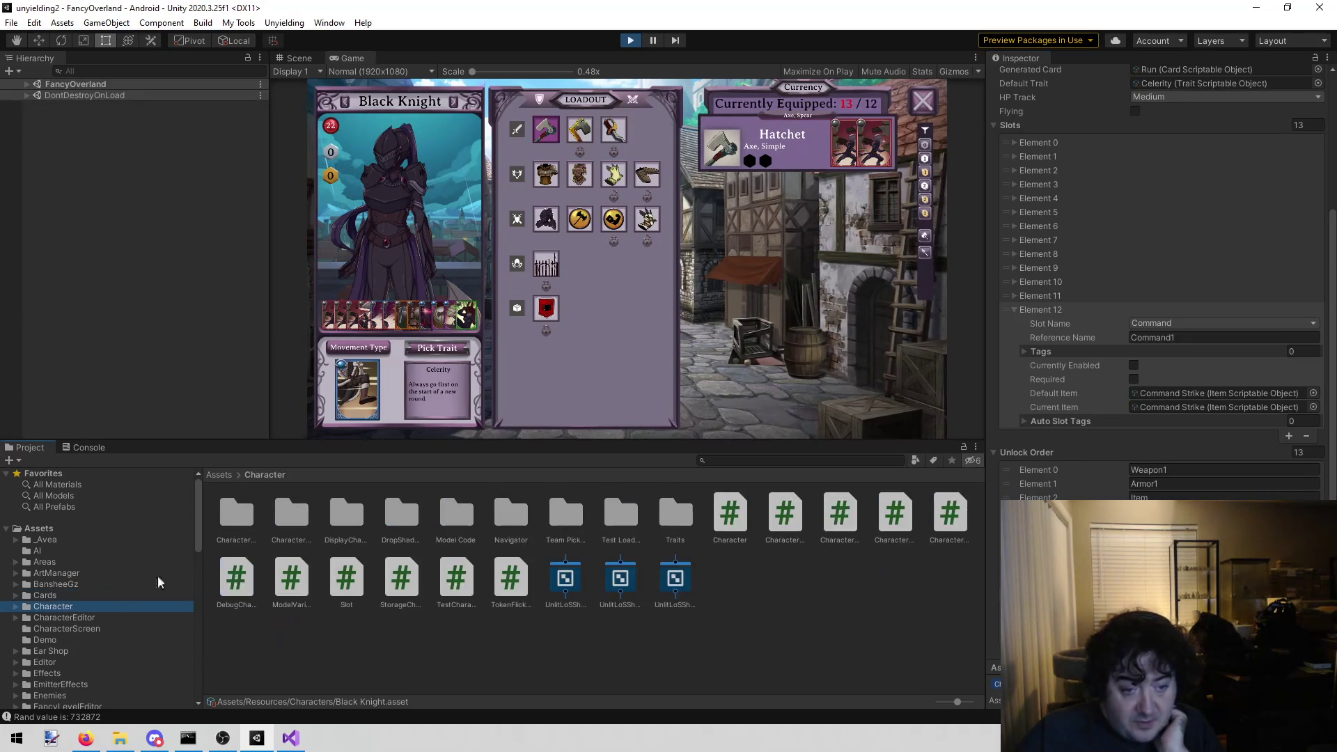
- Untick Start Enabled for Command Strike (Element 12) in the Black Knight Troubleshooter recipe
click(300, 515)
double_click(299, 516)
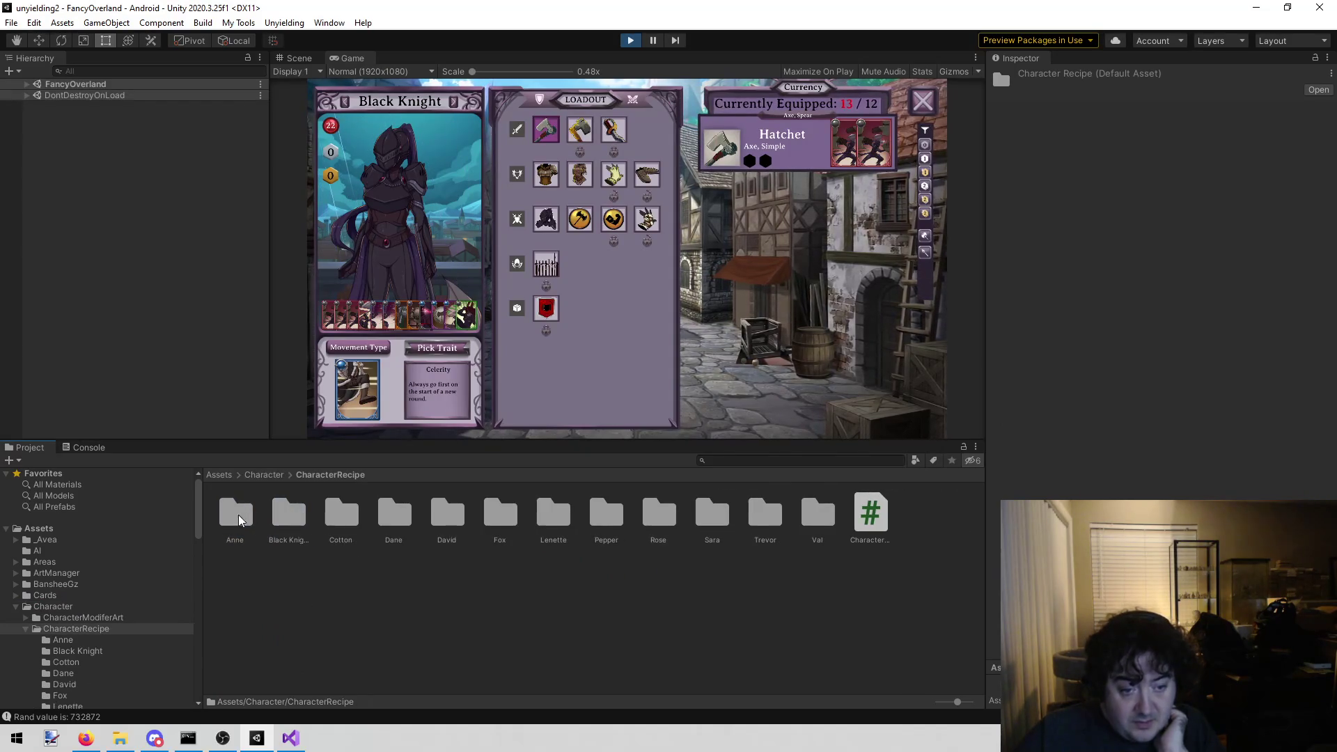
double_click(284, 517)
click(236, 517)
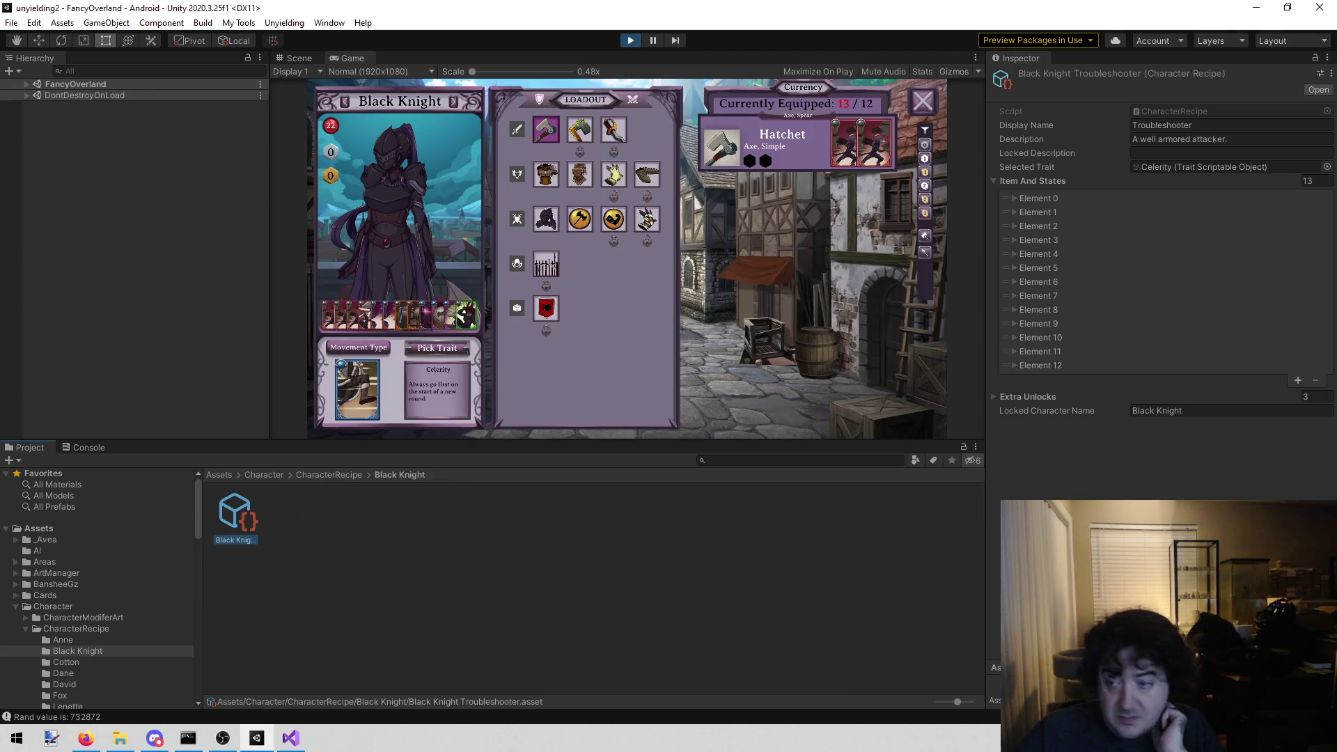
click(1014, 365)
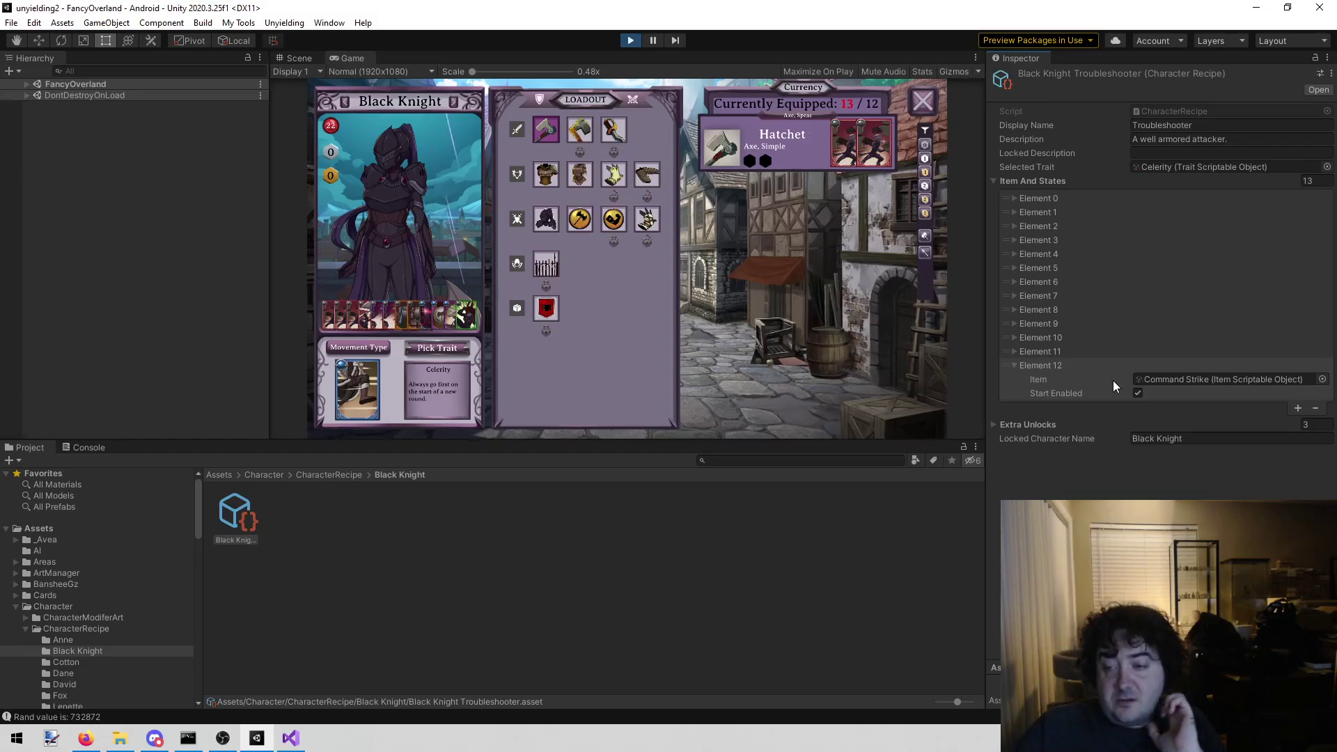
click(1136, 393)
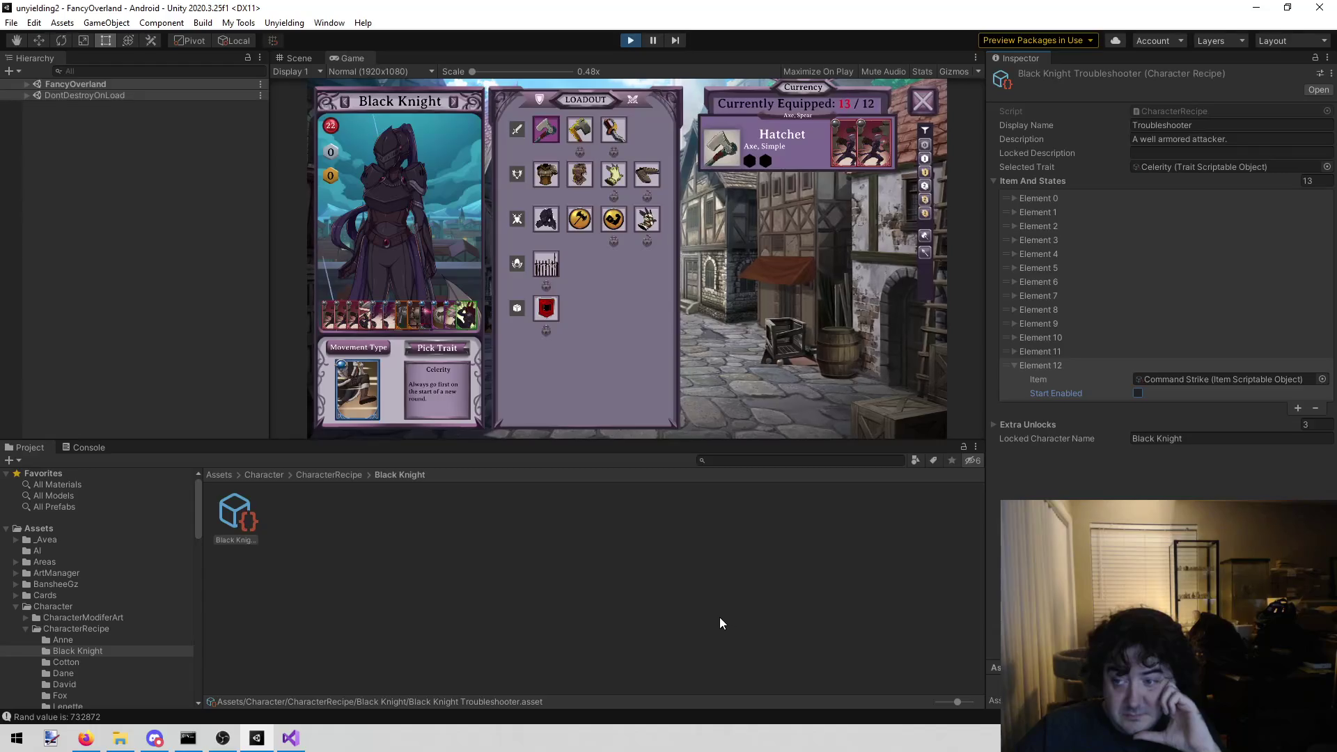
- Rerun the game to test team select, then bring up todo.txt in Visual Studio
click(715, 613)
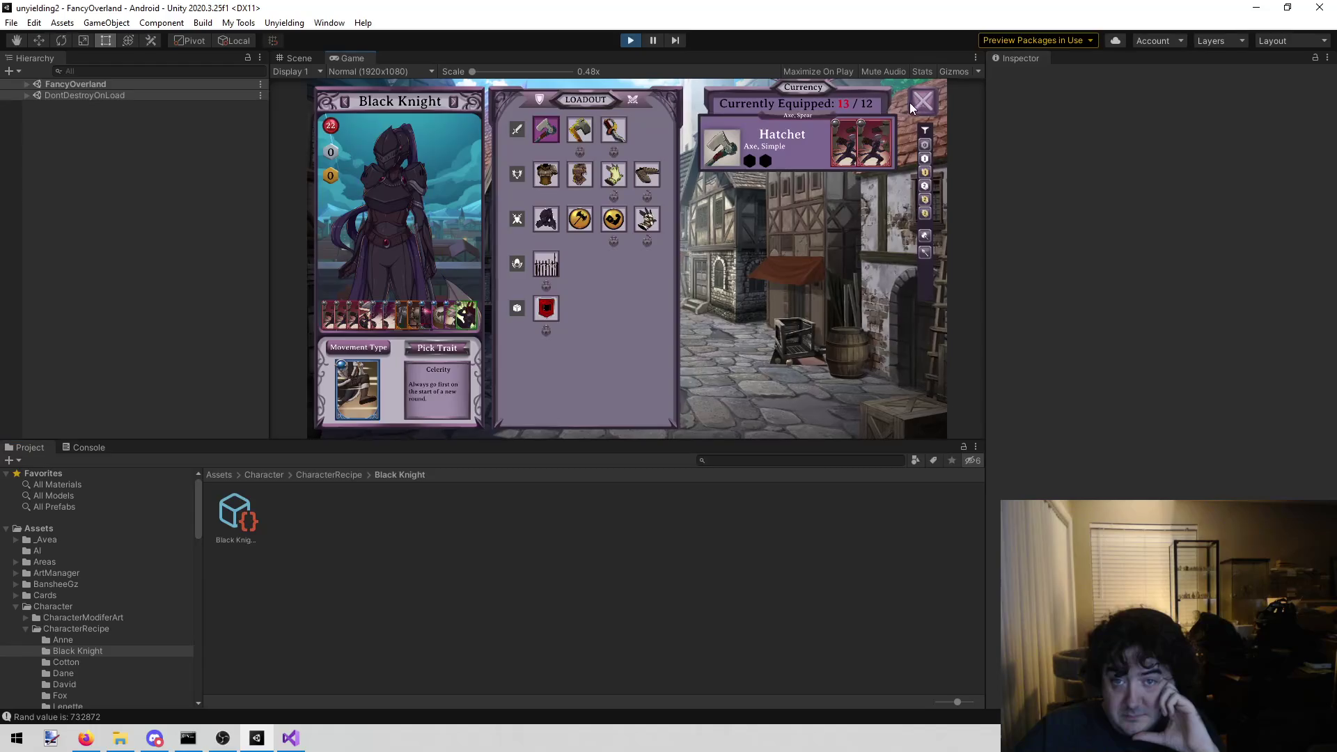
click(635, 42)
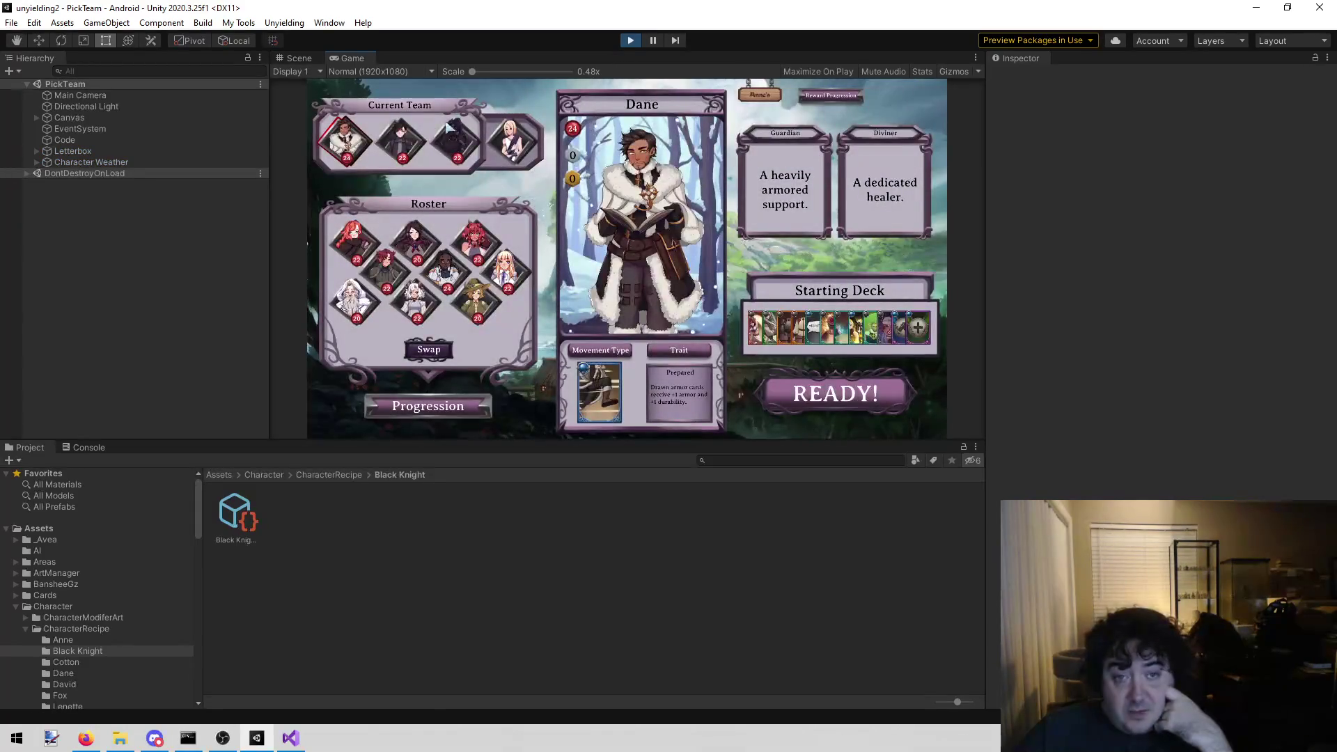
click(454, 148)
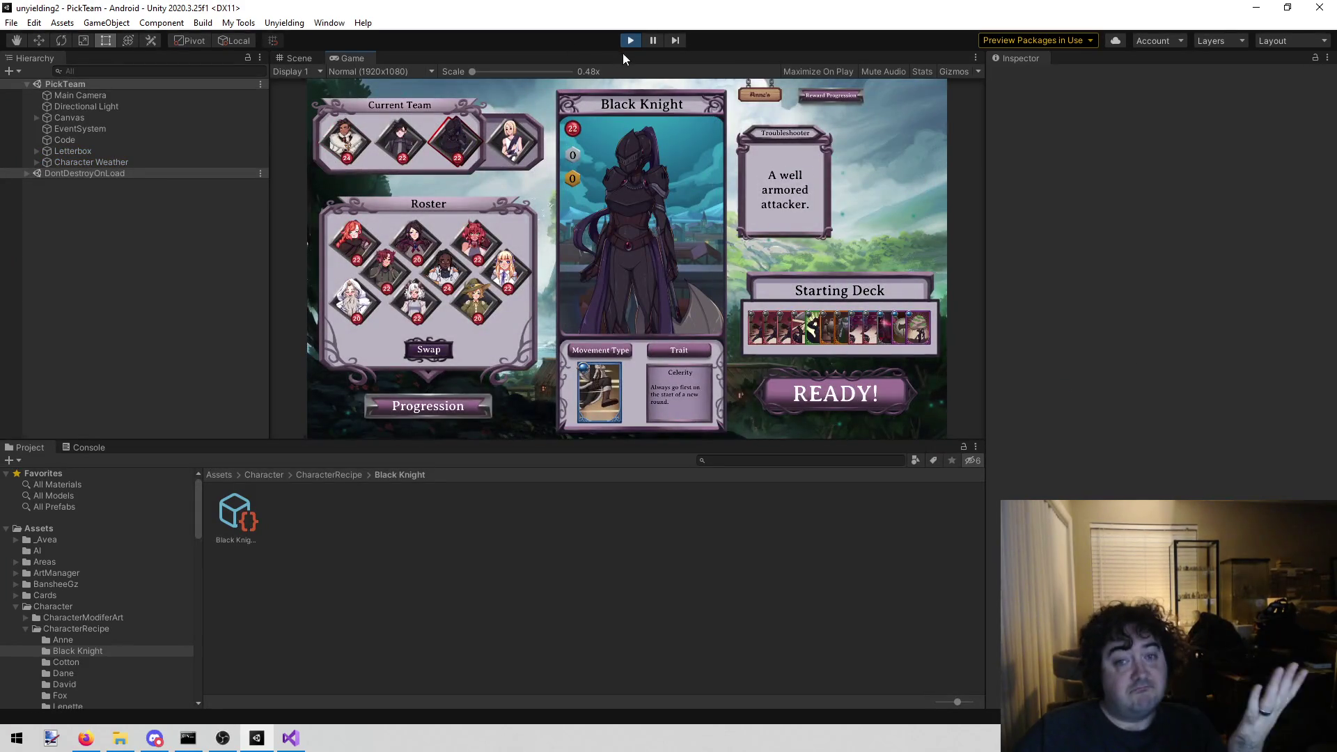
click(630, 40)
click(291, 738)
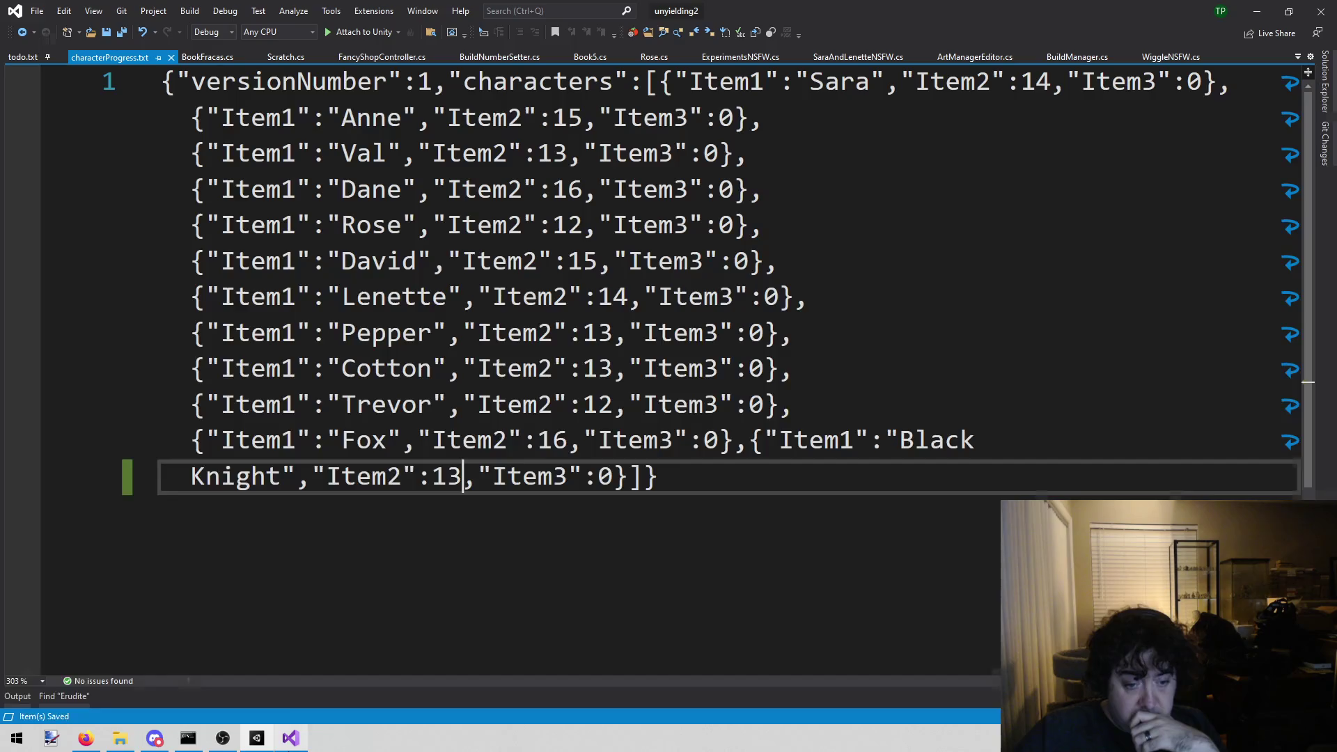
click(23, 57)
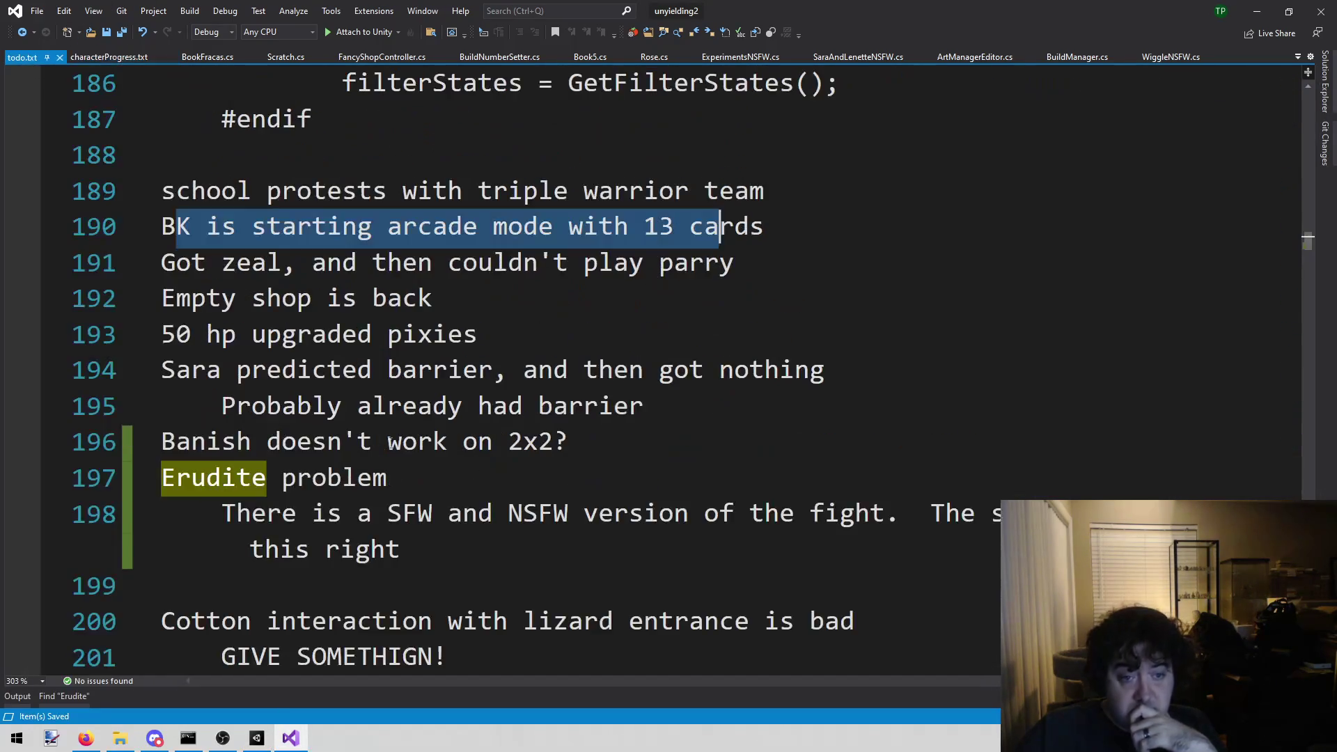
- Delete the resolved 'BK is starting arcade mode with 13 cards' and 'Empty shop is back' lines
click(458, 370)
drag(765, 226, 150, 235)
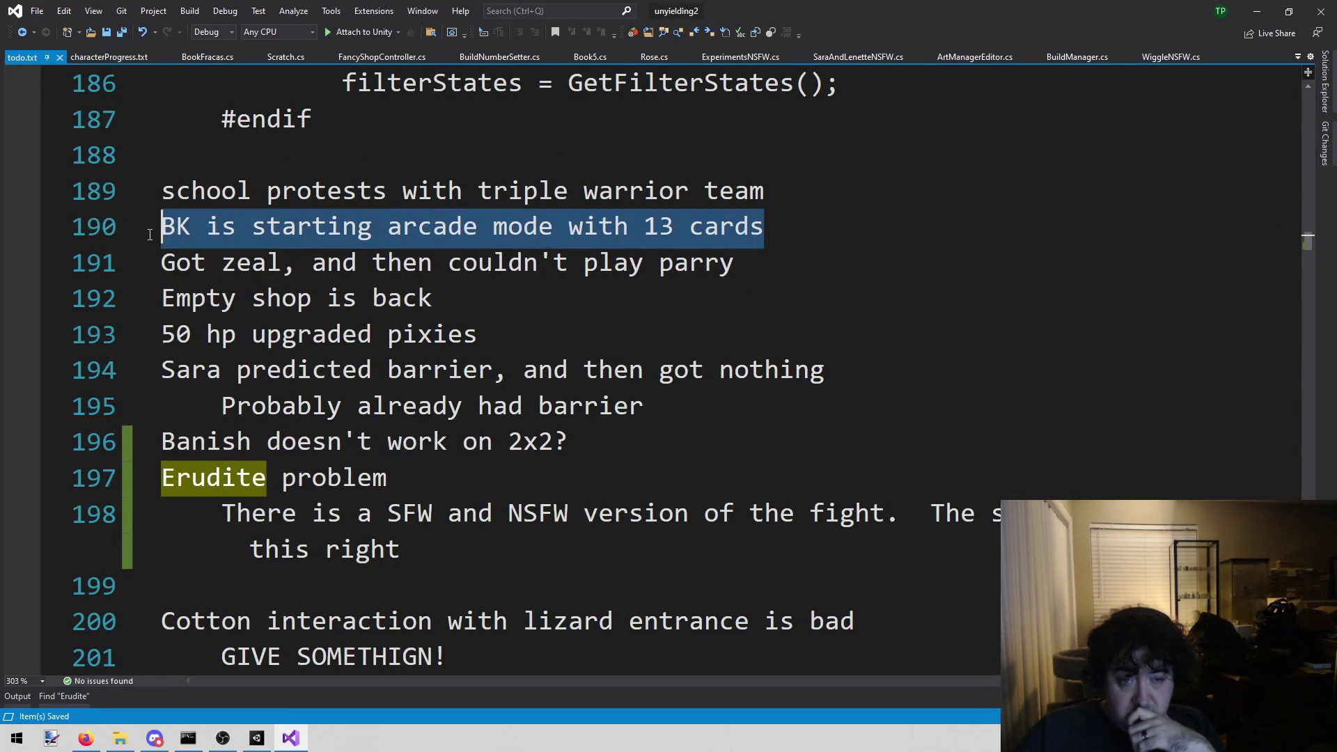
key(BackSpace)
key(BackSpace)
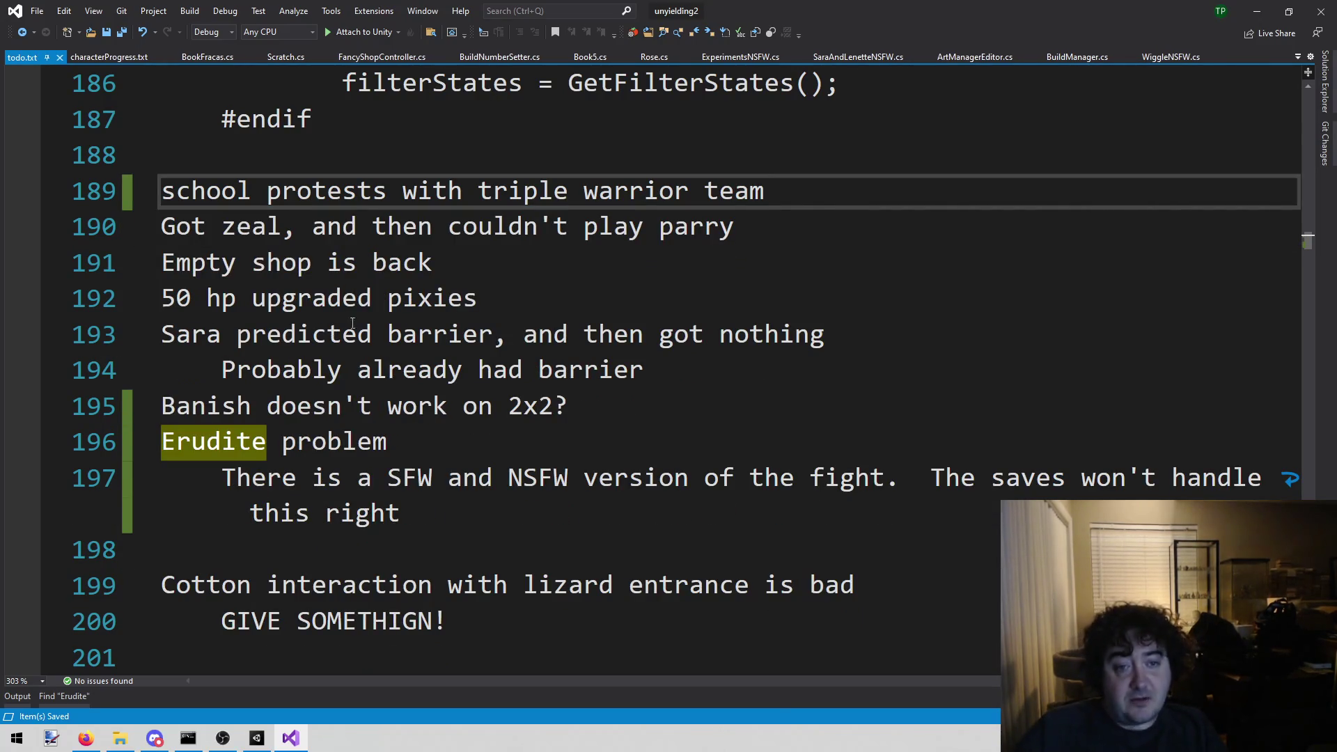
drag(478, 272, 143, 260)
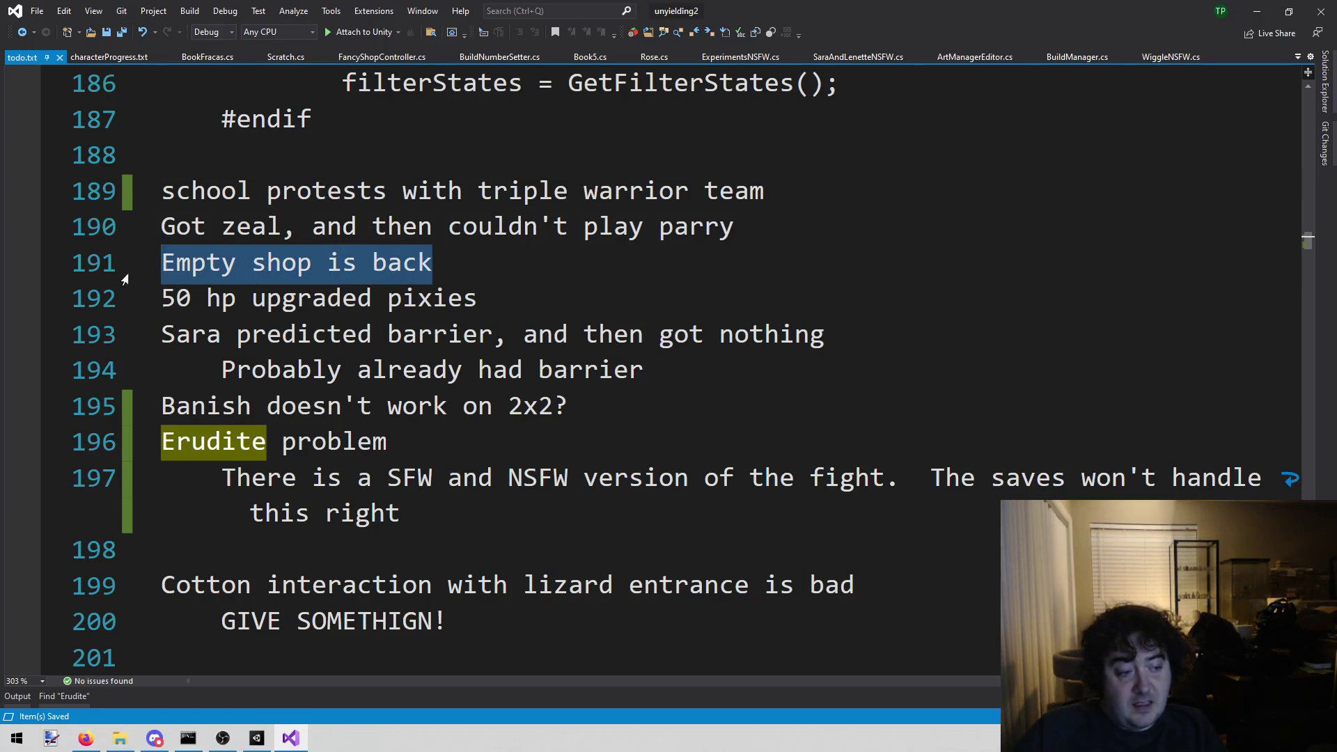
key(BackSpace)
key(BackSpace)
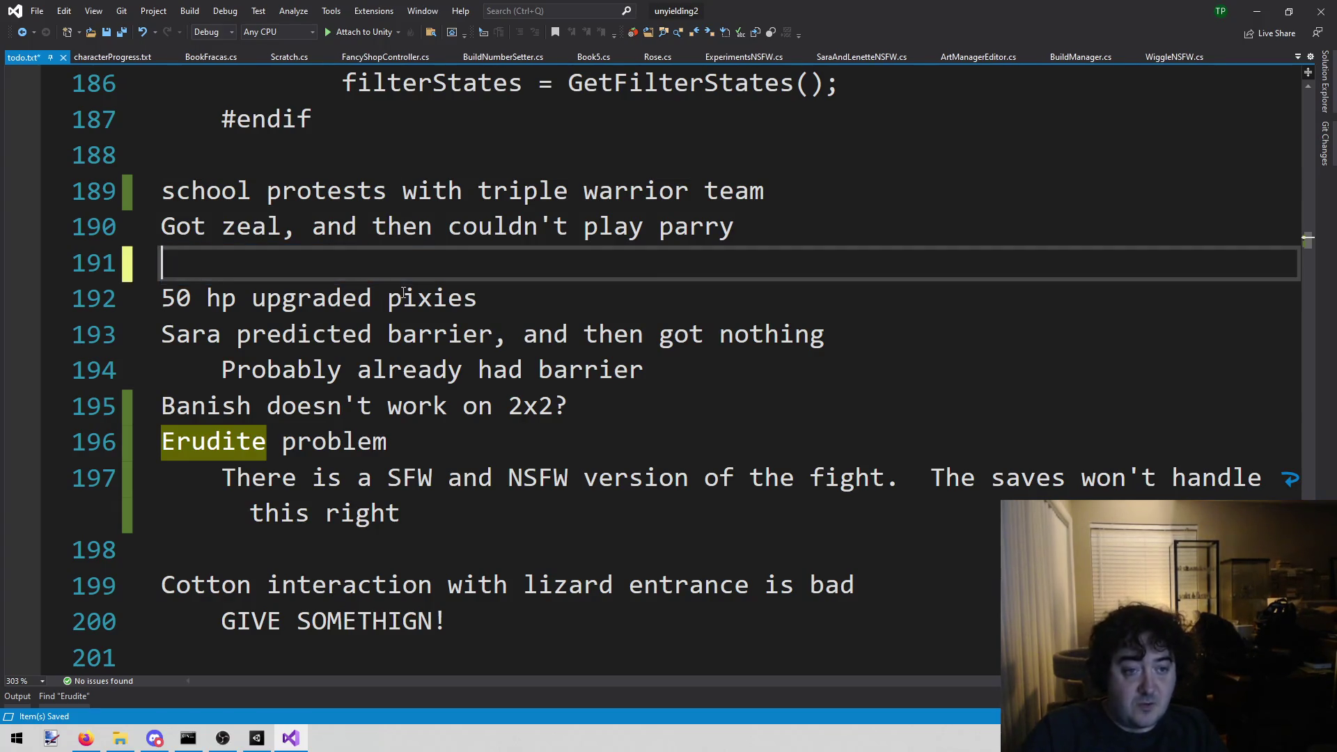
- Undo the stray edits, select the '50 hp upgraded pixies' item, and return to Unity
text(=)
key(BackSpace)
key(ctrl+d)
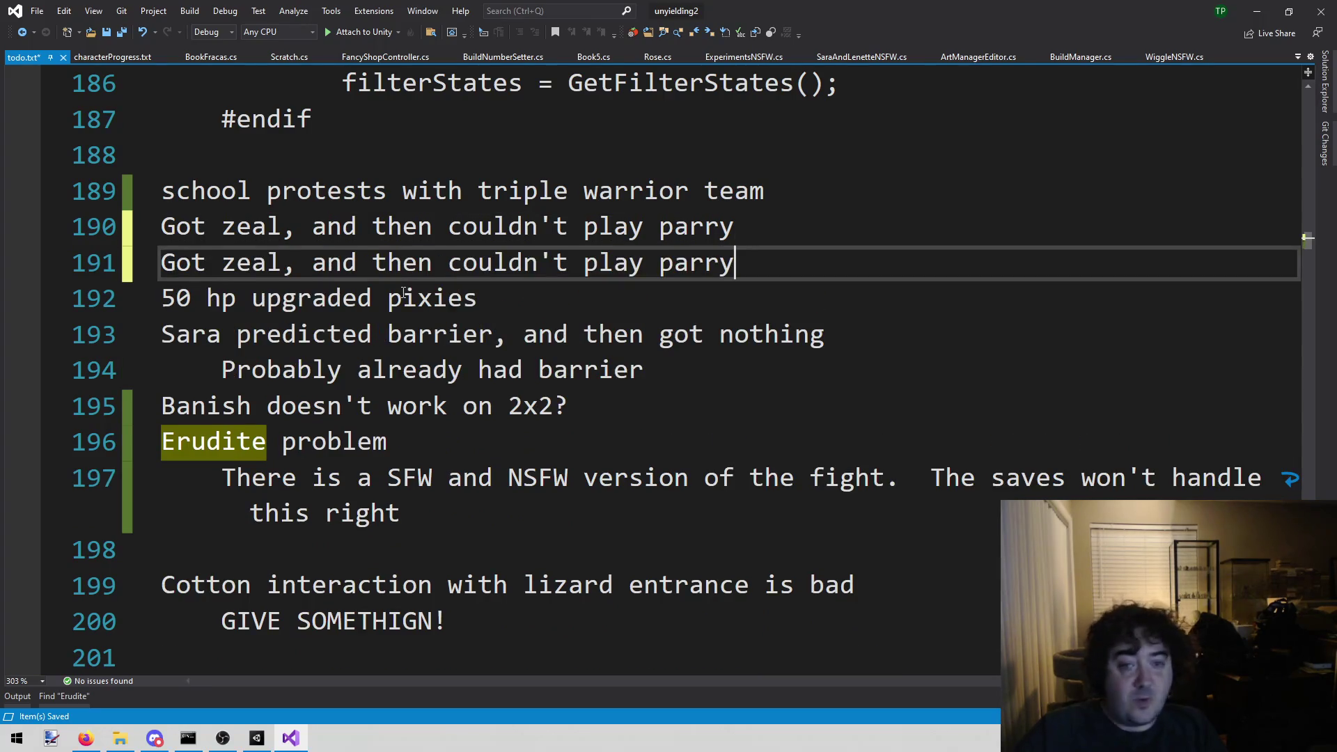
key(ctrl+z)
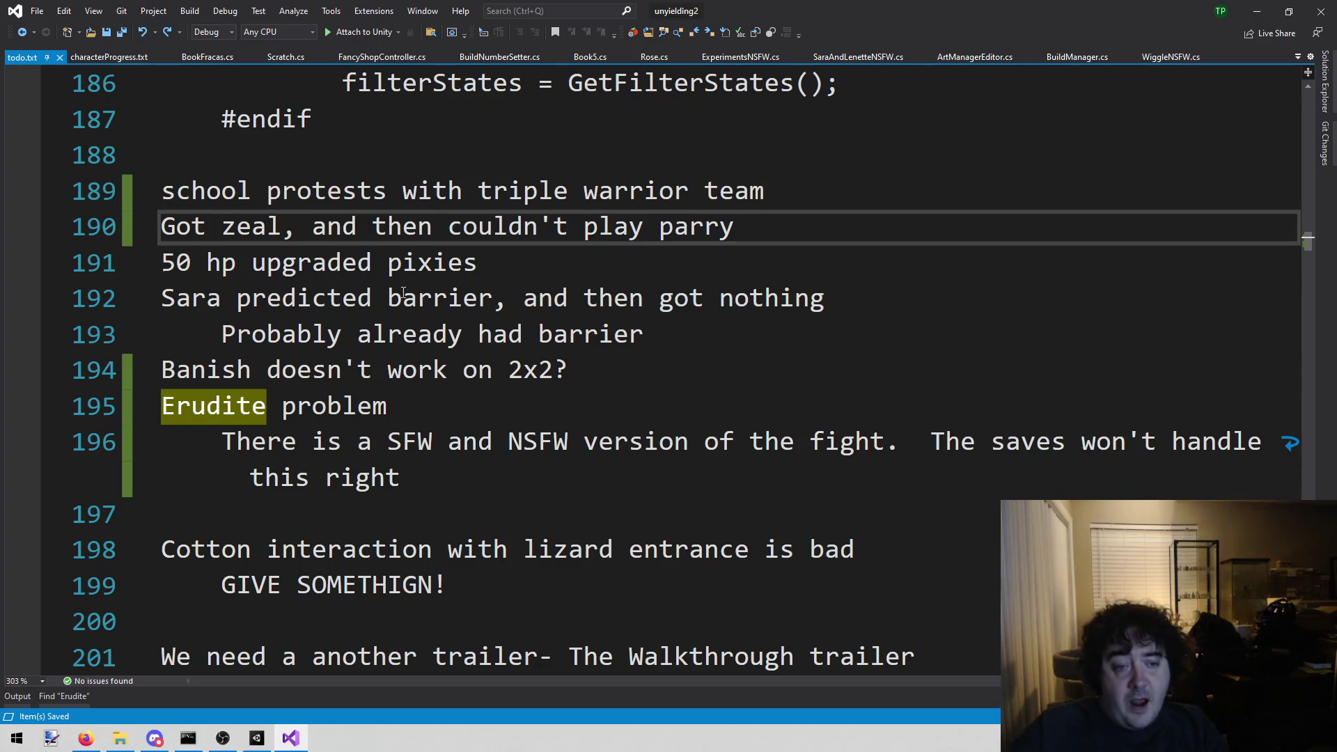
key(Down)
key(ctrl+shift+Left)
key(ctrl+shift+Left)
key(ctrl+shift+Left)
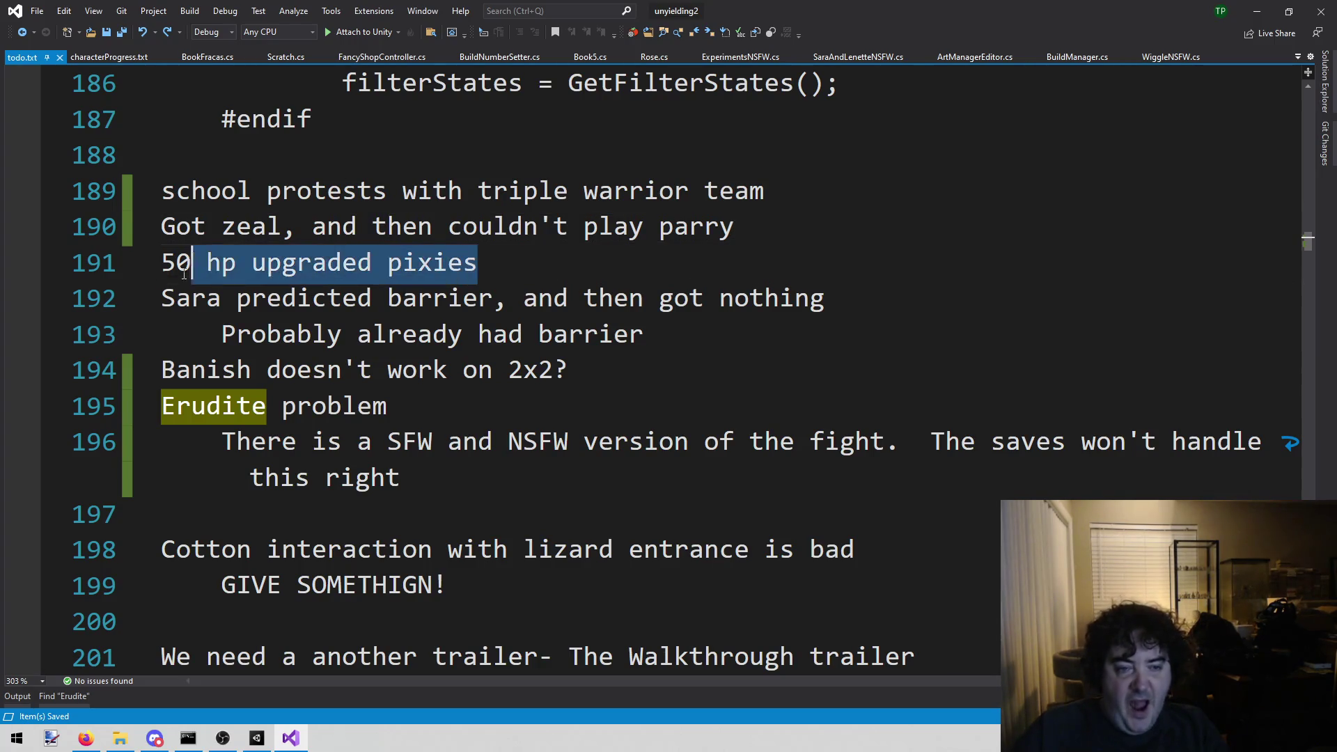
click(256, 739)
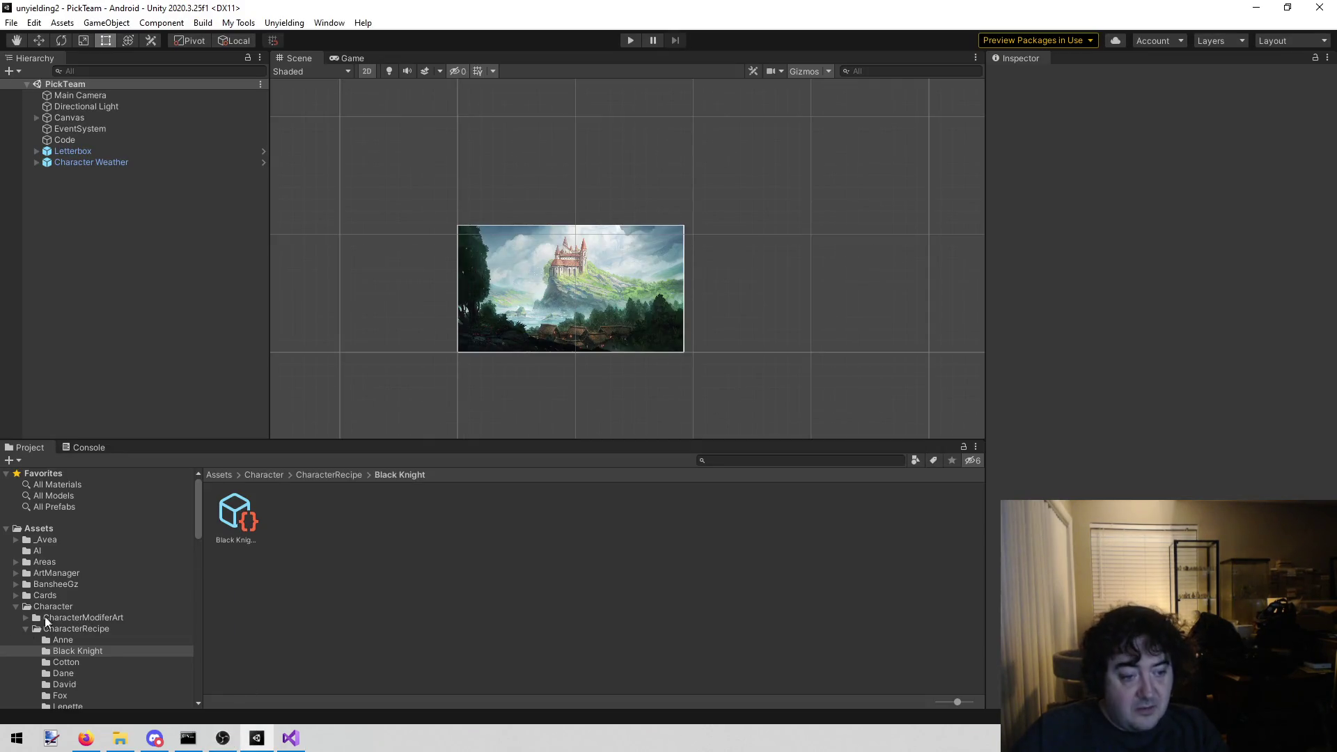
- Open the Assets/Enemies/Enemies folder in the Project window
click(18, 606)
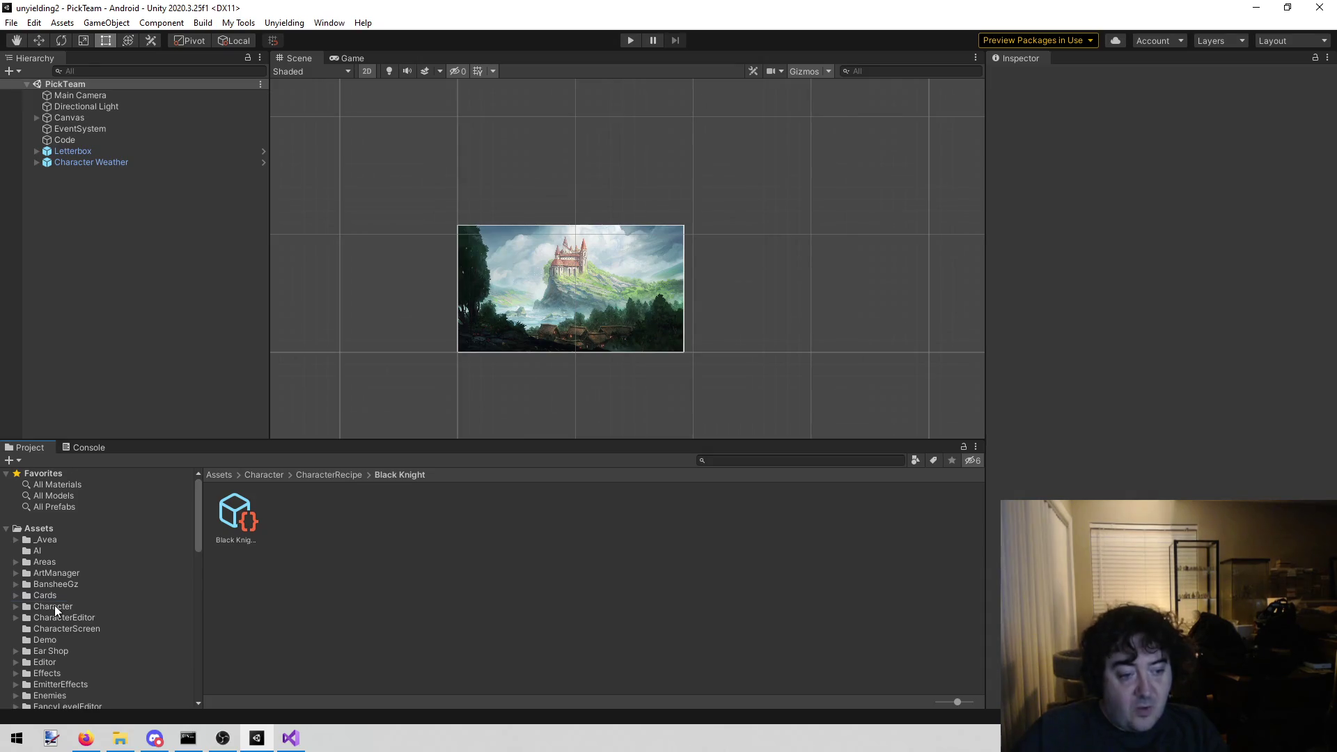
click(55, 606)
scroll(84, 622, down, 4)
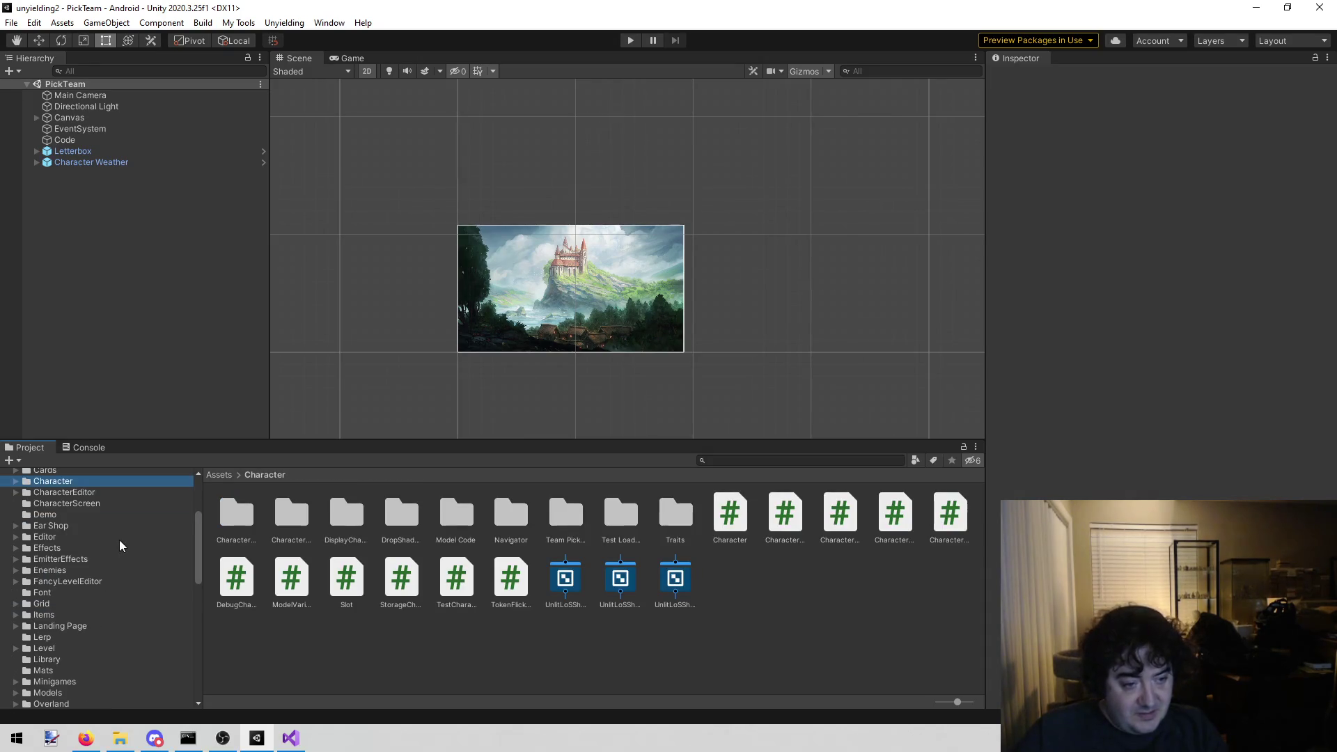
scroll(119, 512, up, 2)
click(113, 611)
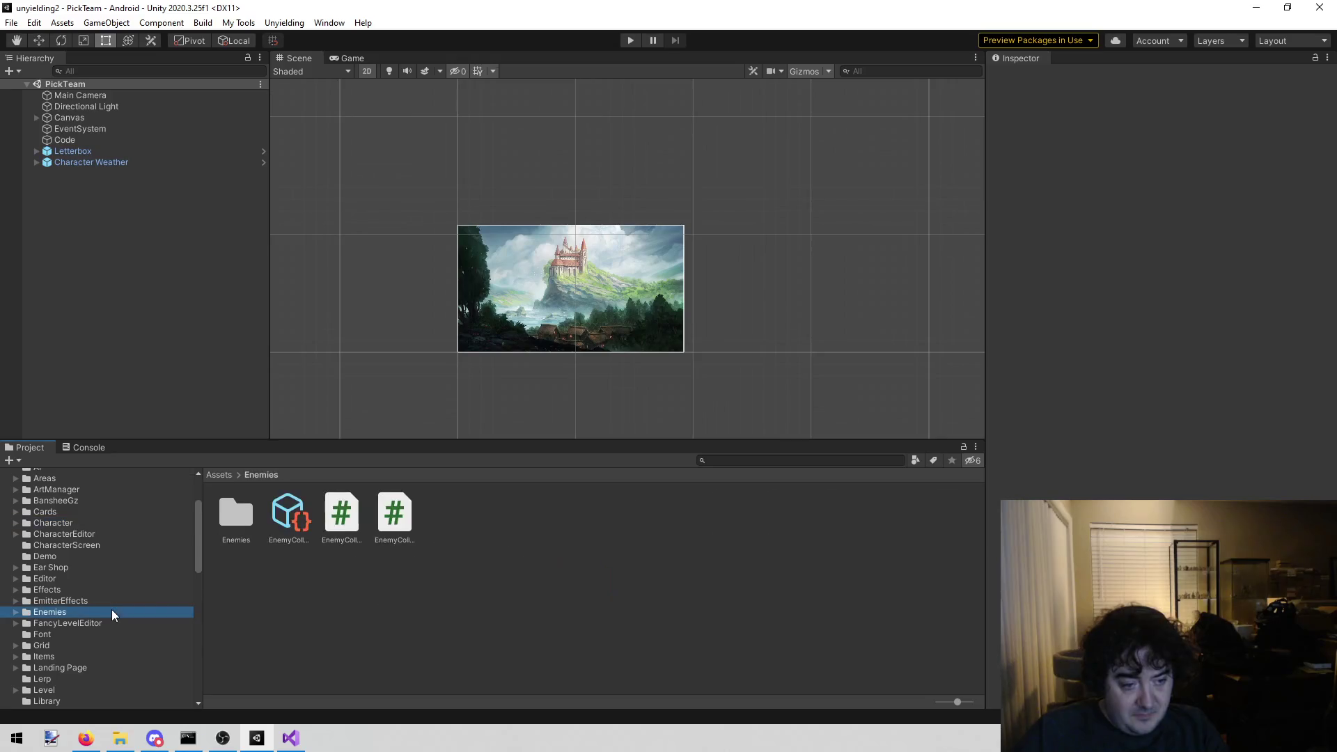
double_click(245, 499)
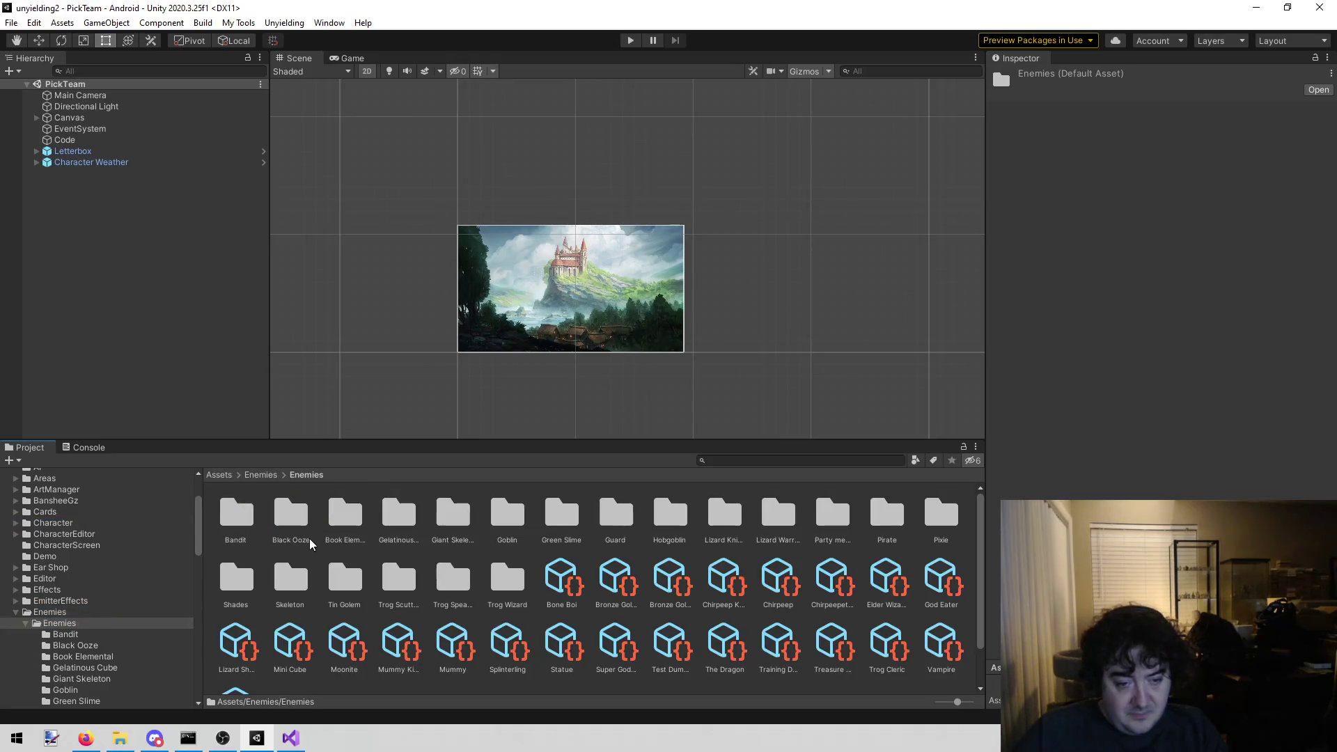
click(317, 559)
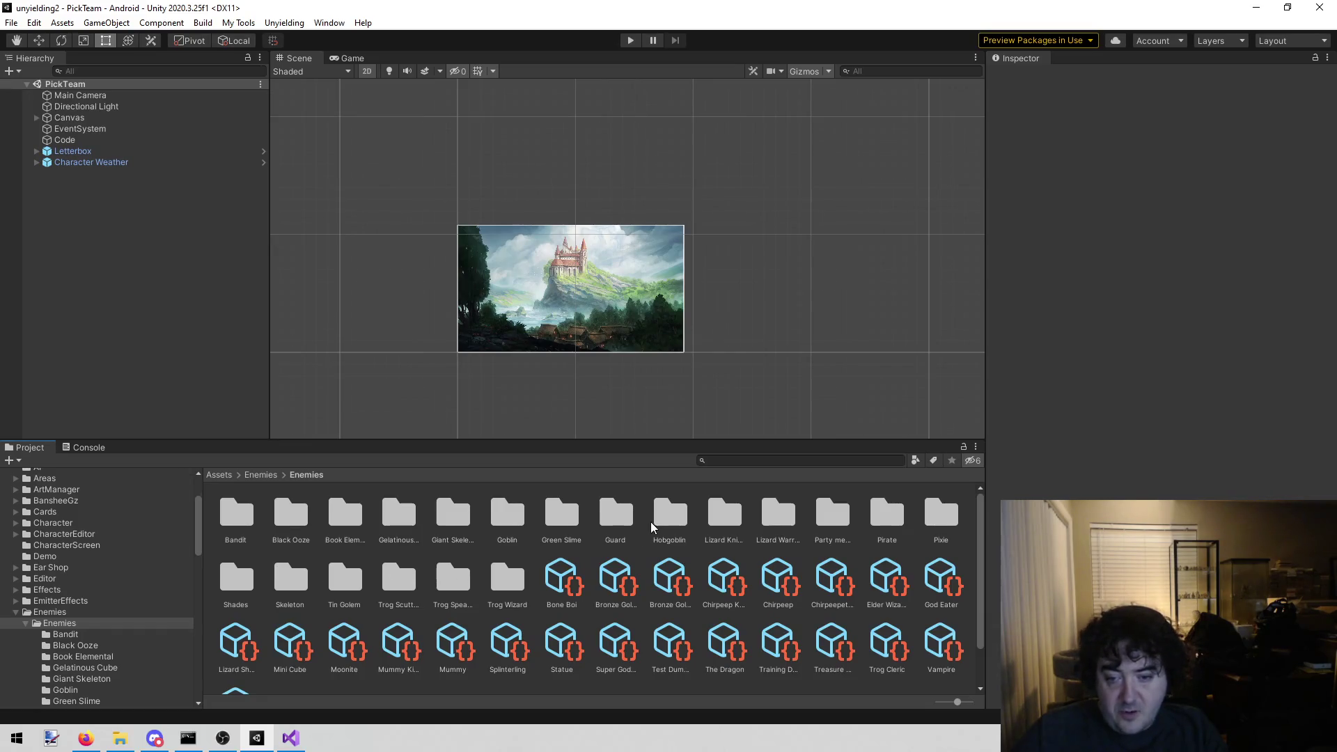
- Check the Lordly Lizard Warrior's stats, then select Powerful Pixie in the Pixie folder
double_click(765, 508)
click(234, 529)
click(289, 519)
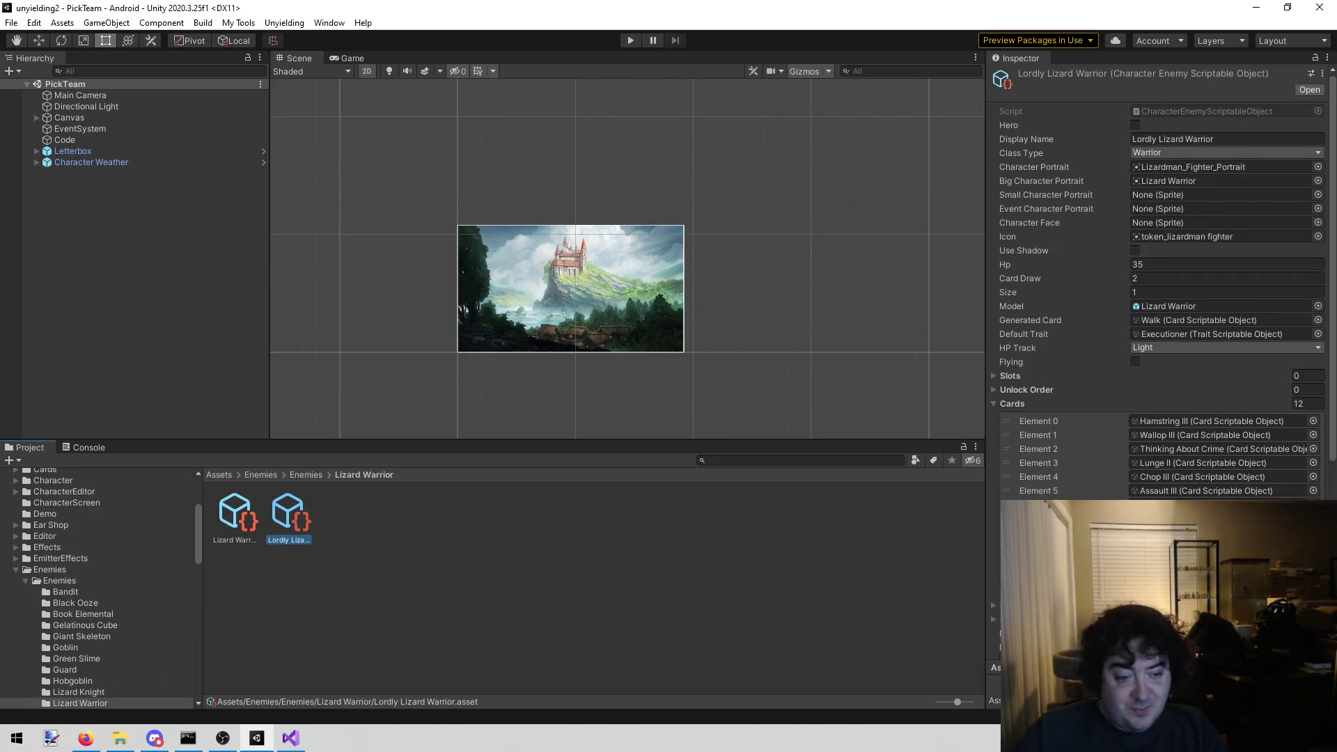
scroll(119, 665, down, 3)
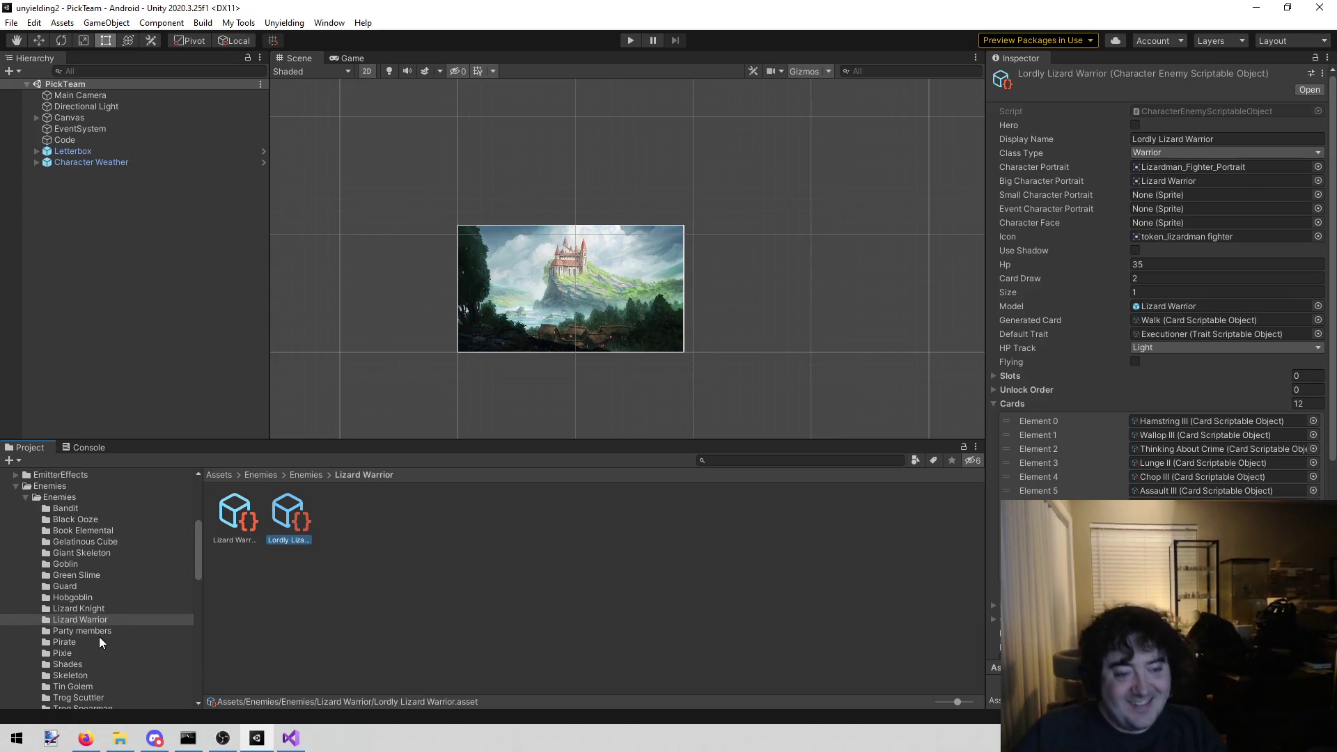
scroll(109, 622, down, 2)
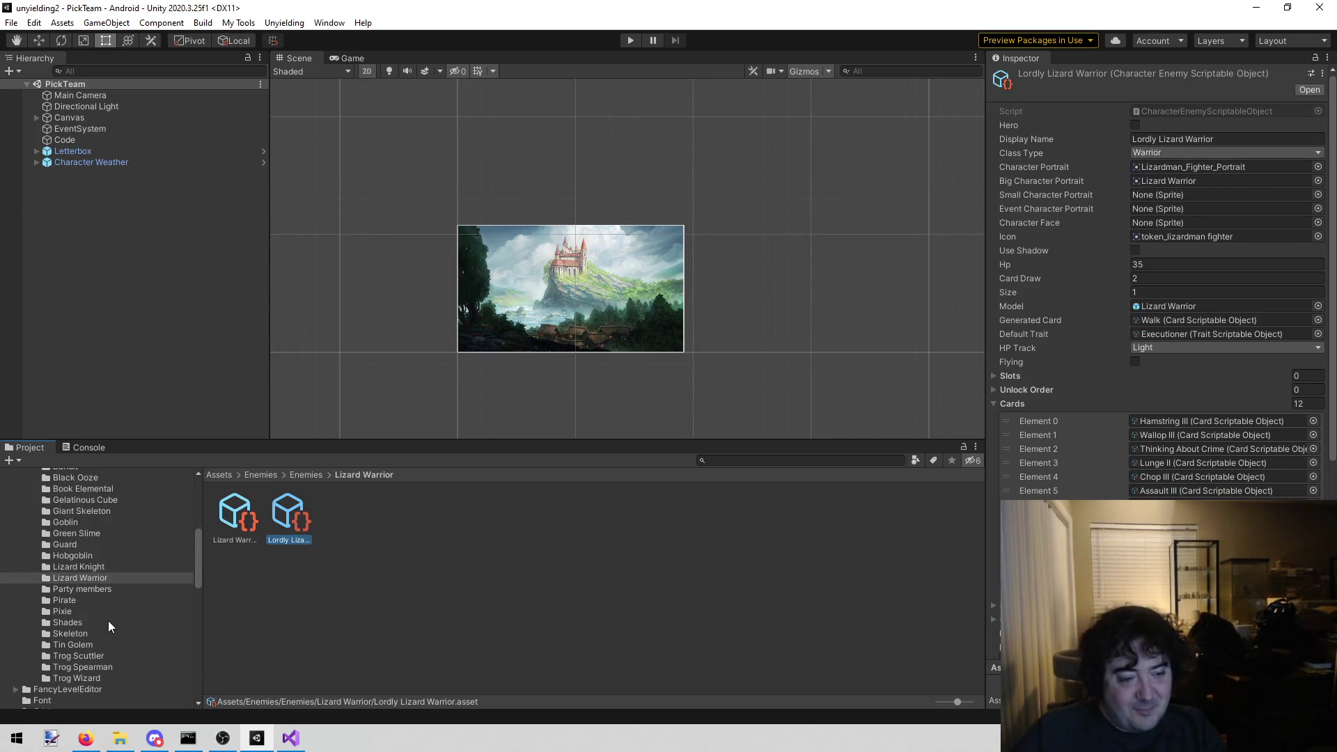
click(103, 612)
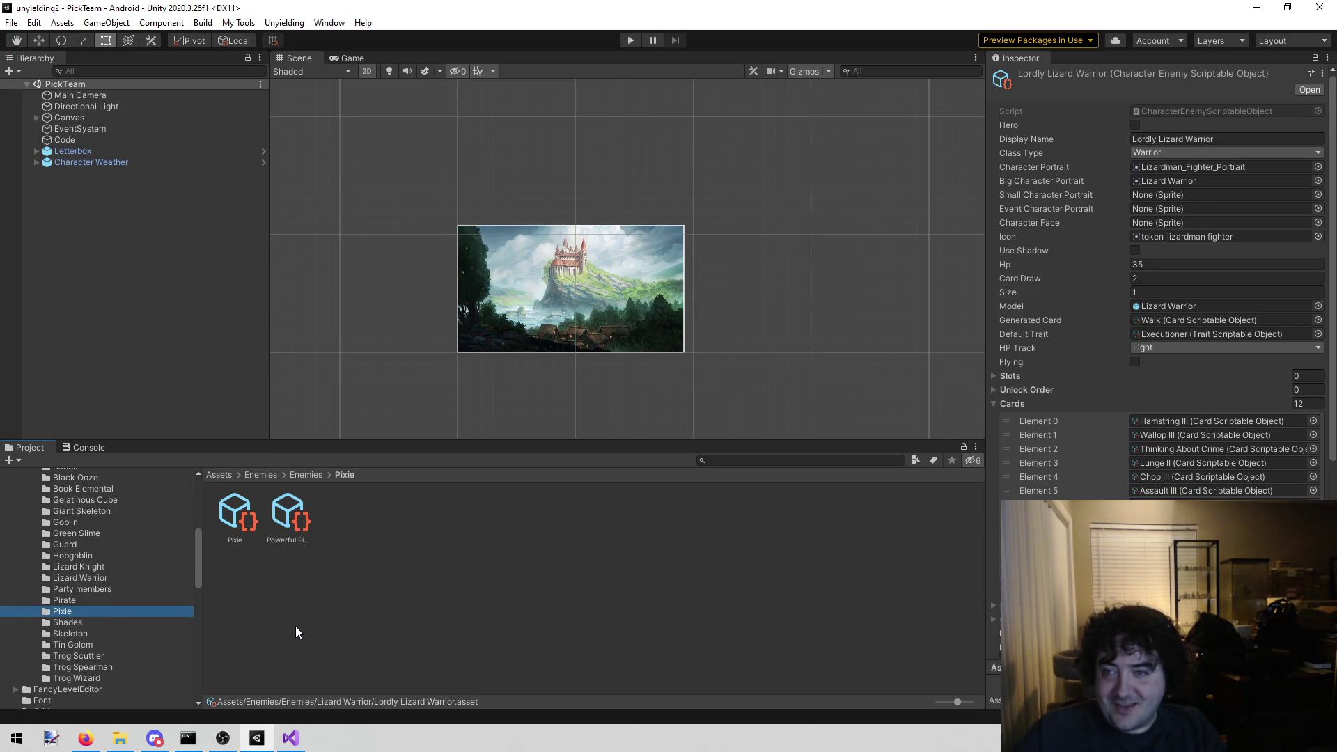
click(295, 499)
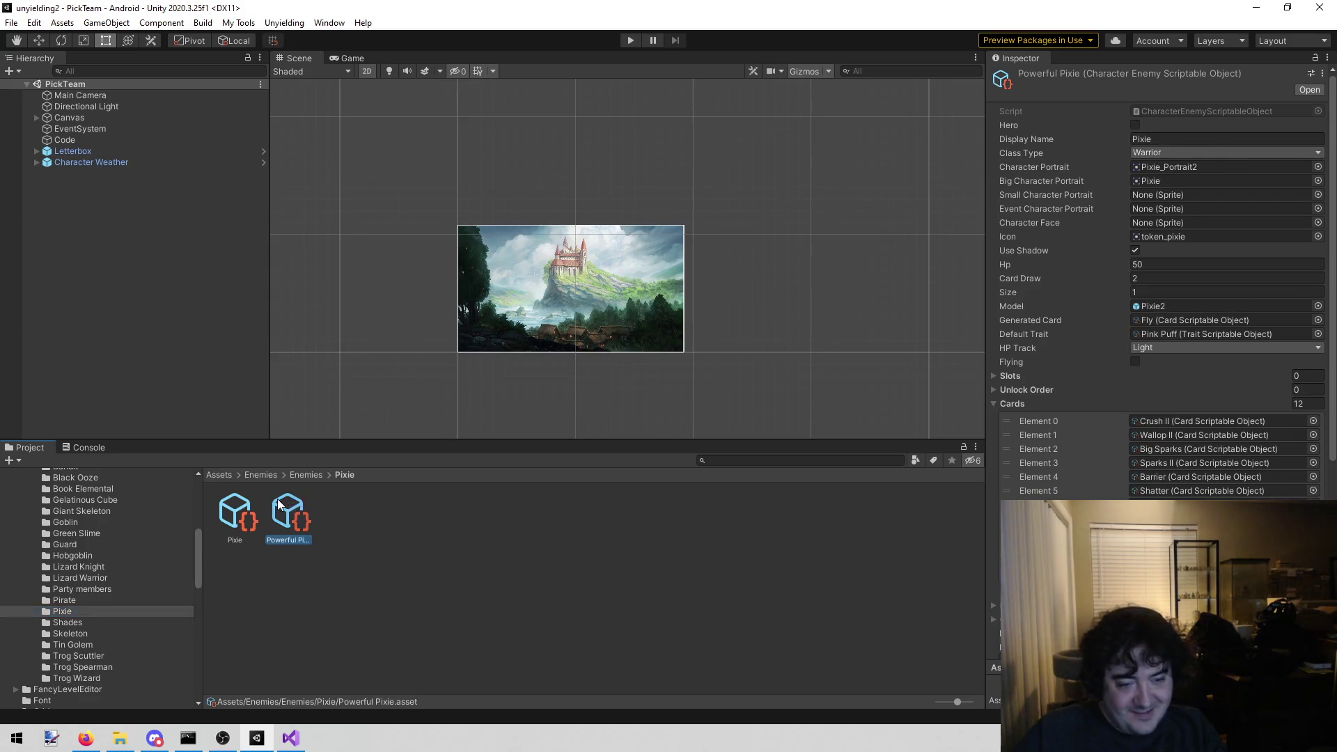
- Compare with the regular Pixie, set Powerful Pixie's Hp to 30, then return to todo.txt
click(1179, 264)
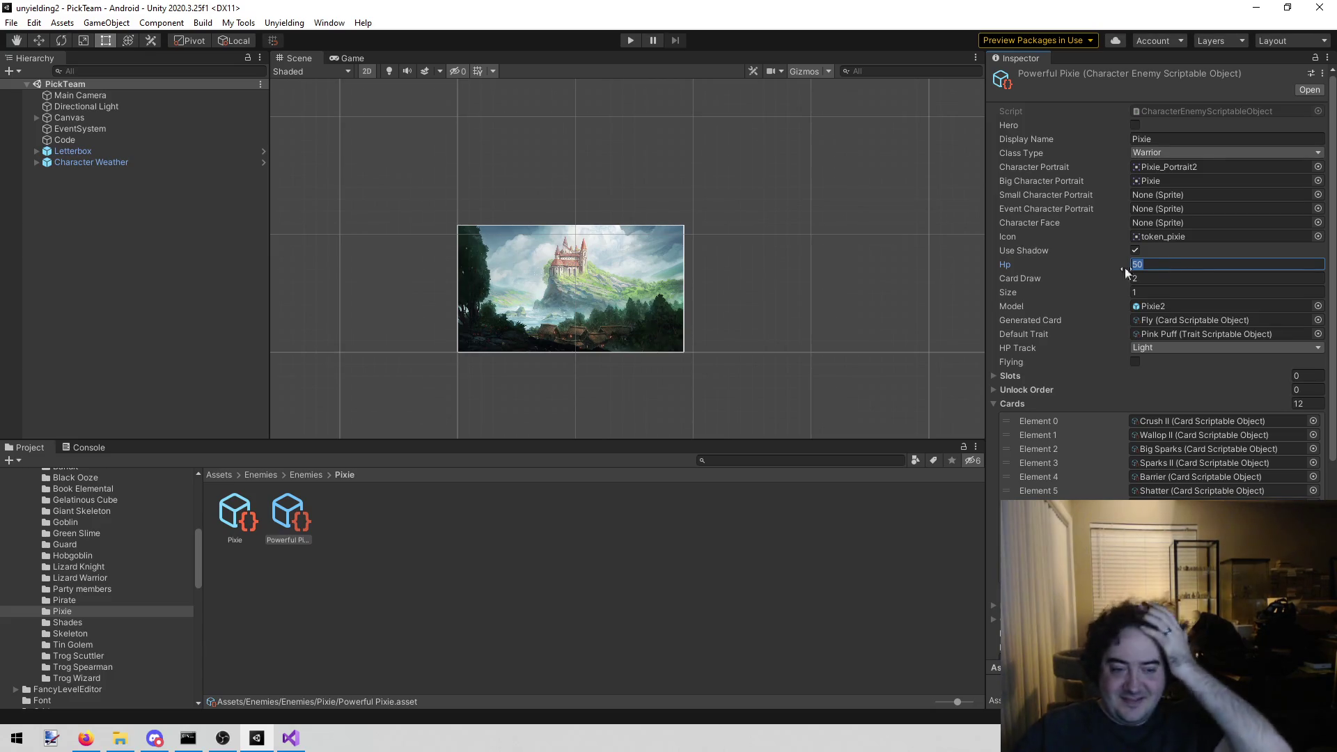
click(254, 519)
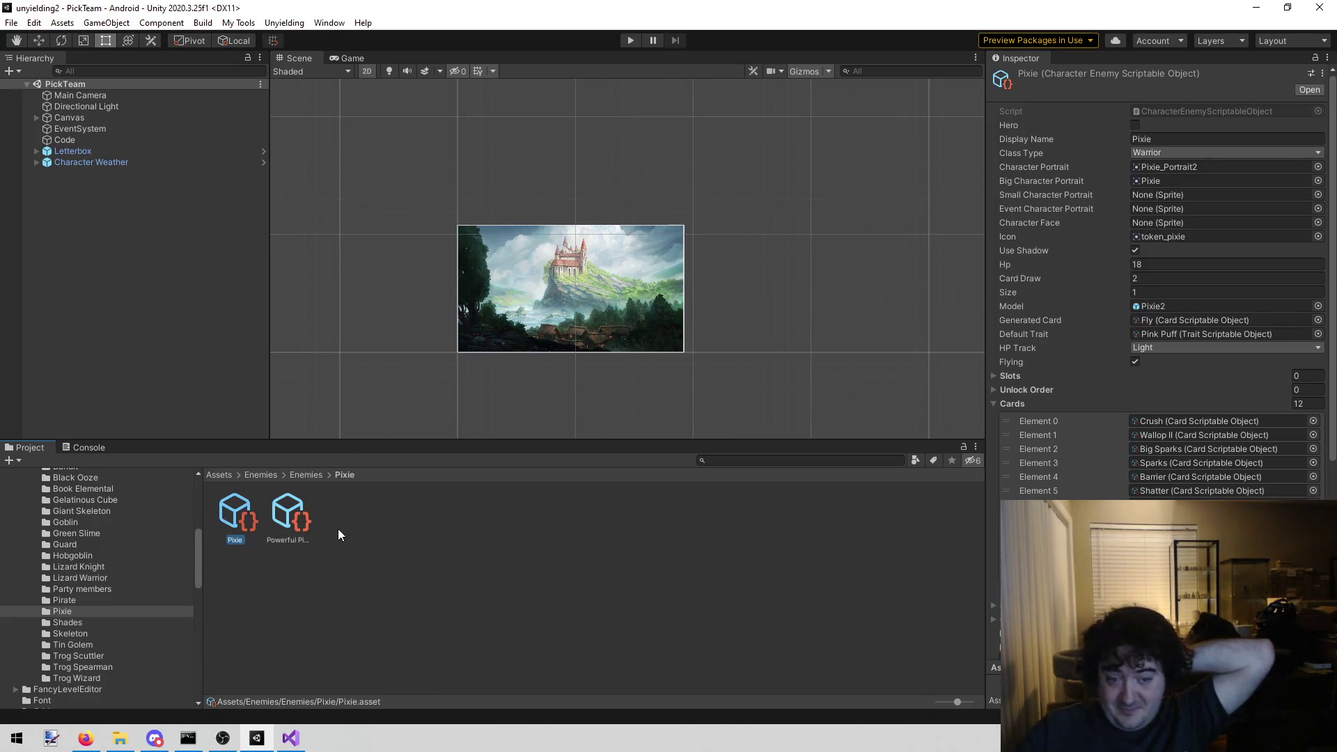
click(291, 521)
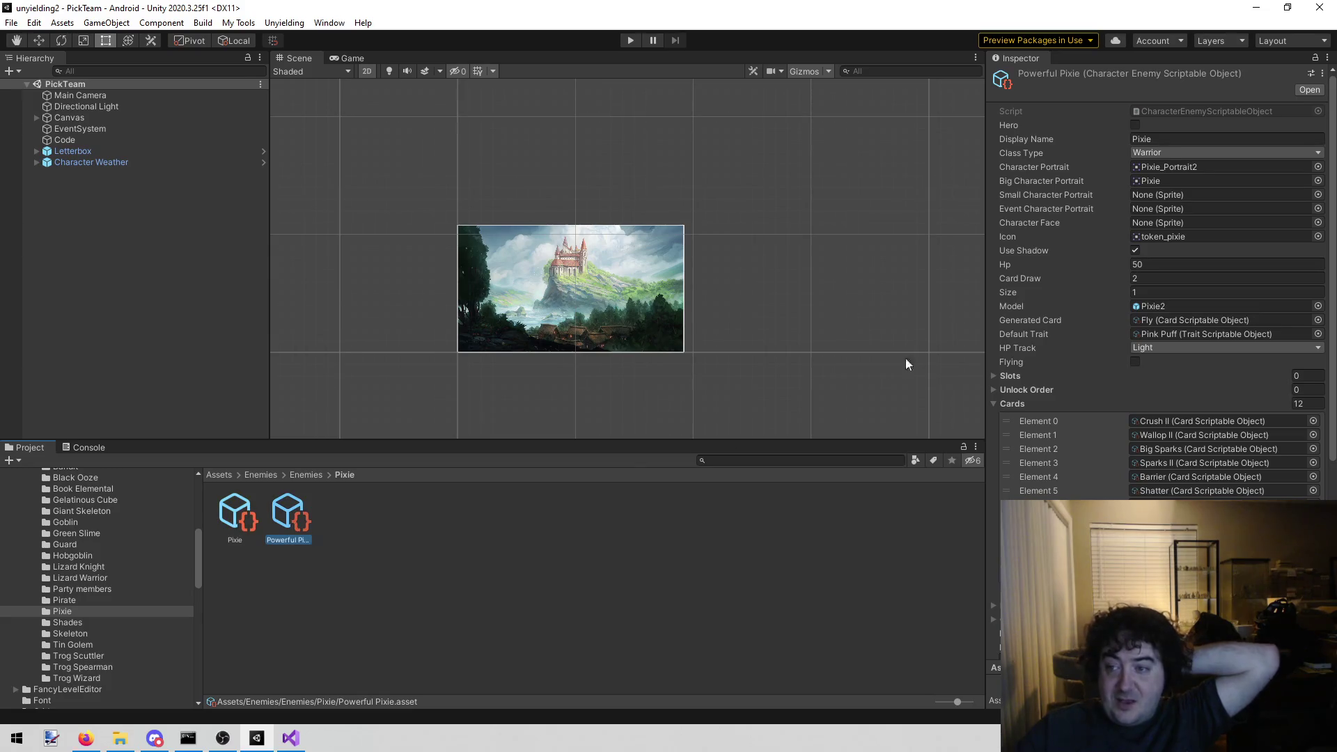
click(1164, 265)
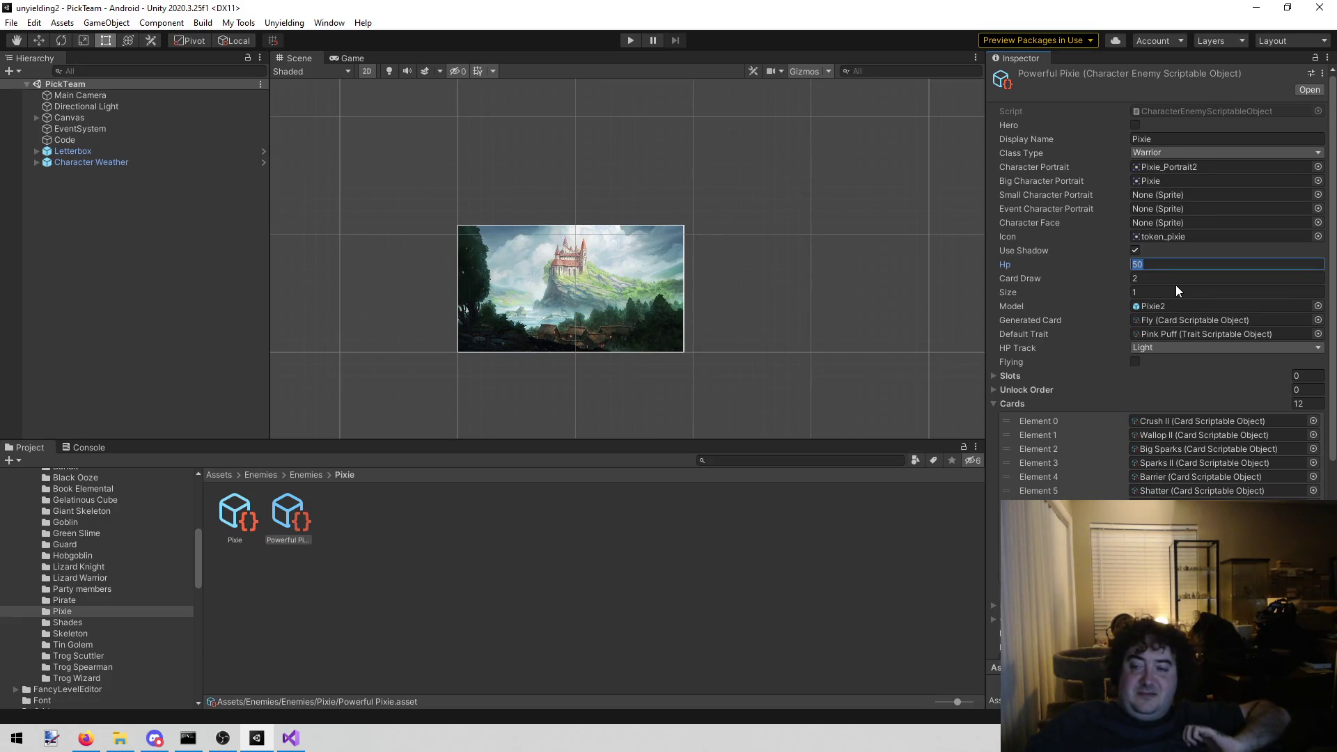
text(3)
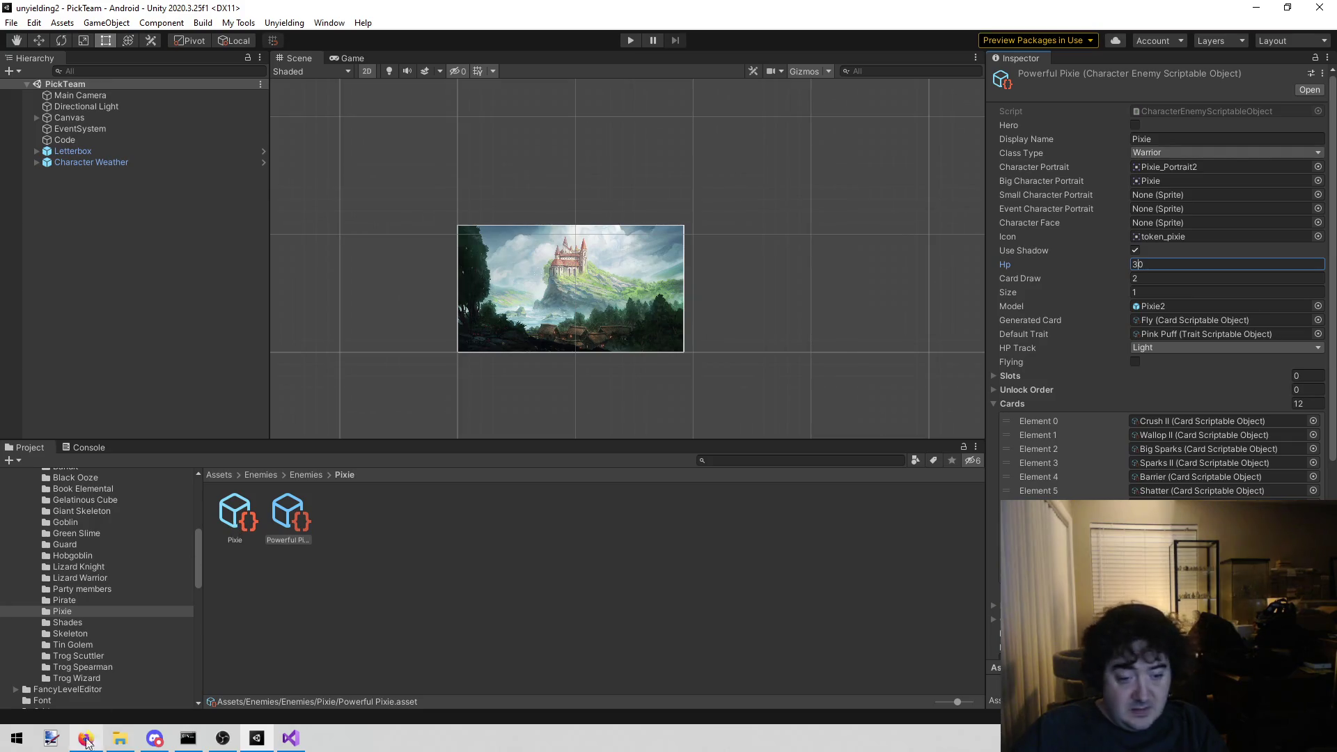
click(291, 739)
click(371, 369)
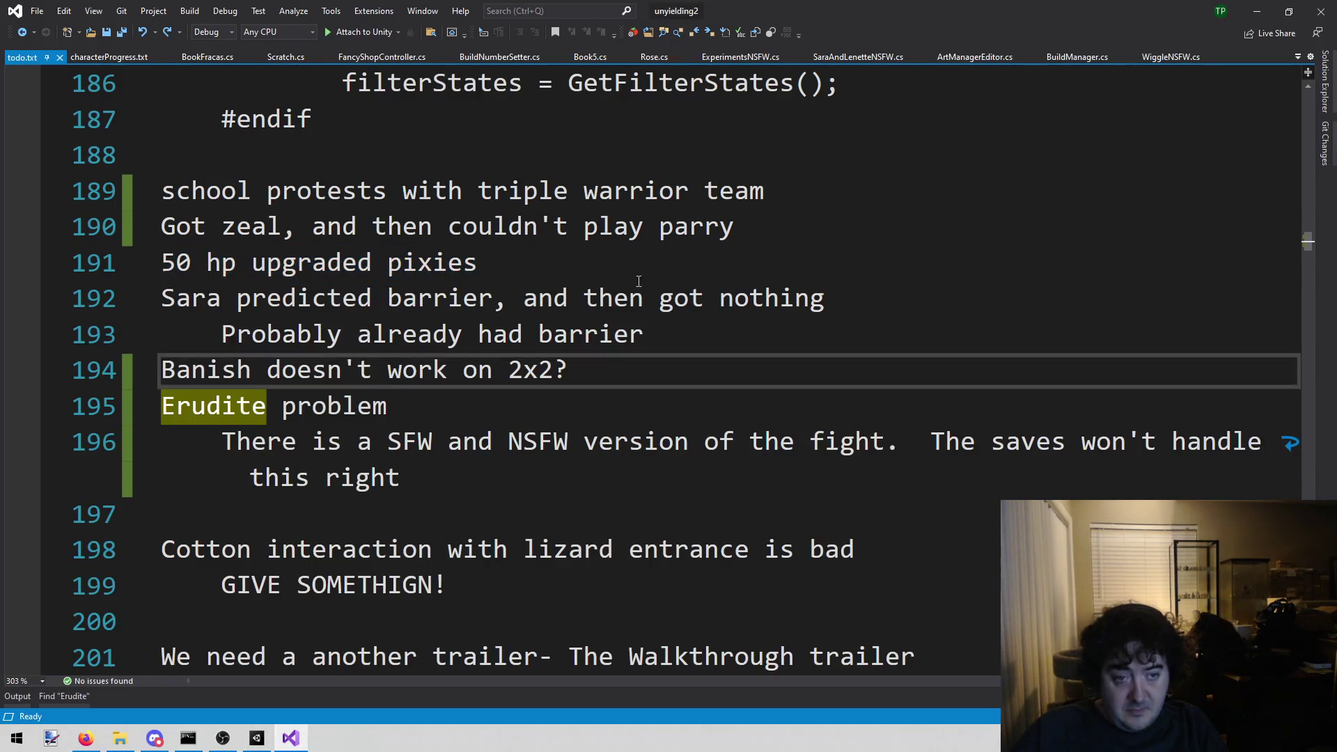
- Delete the '50 hp upgraded pixies' todo line and save todo.txt
drag(585, 255, 99, 249)
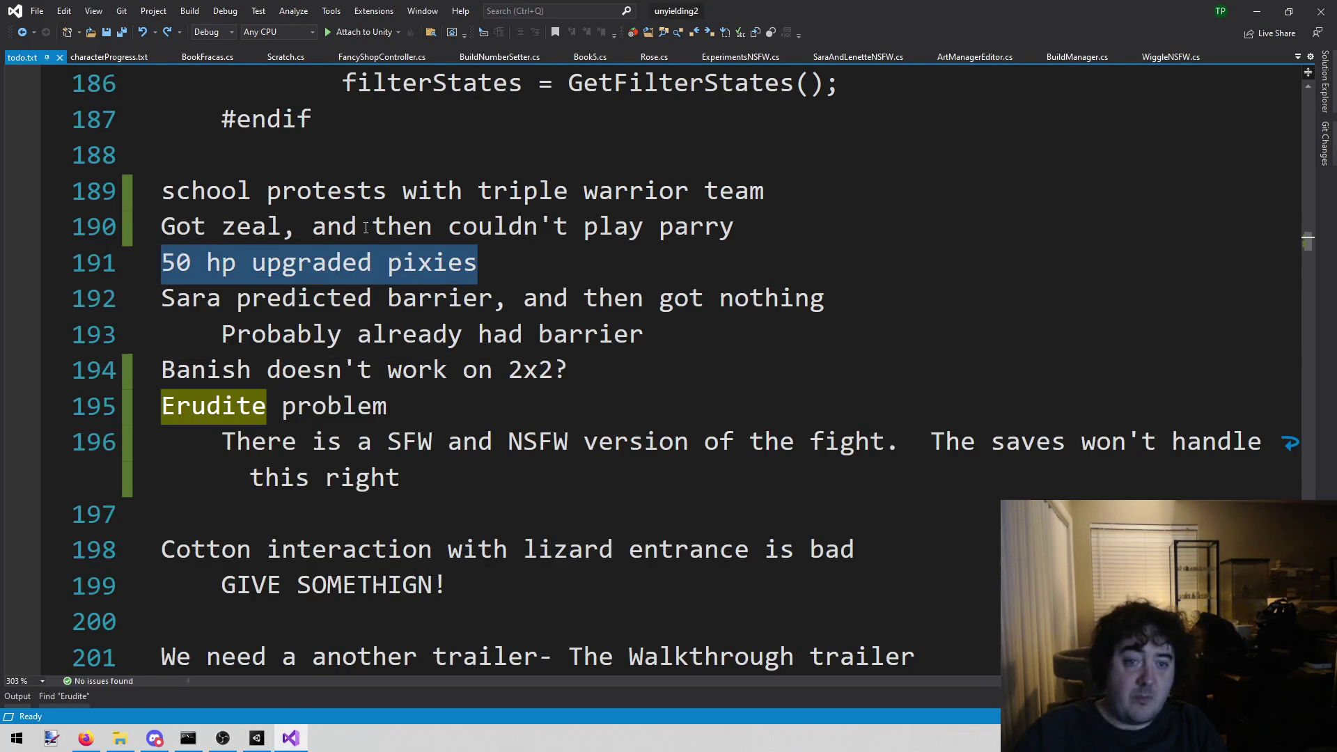
key(BackSpace)
key(BackSpace)
key(ctrl+s)
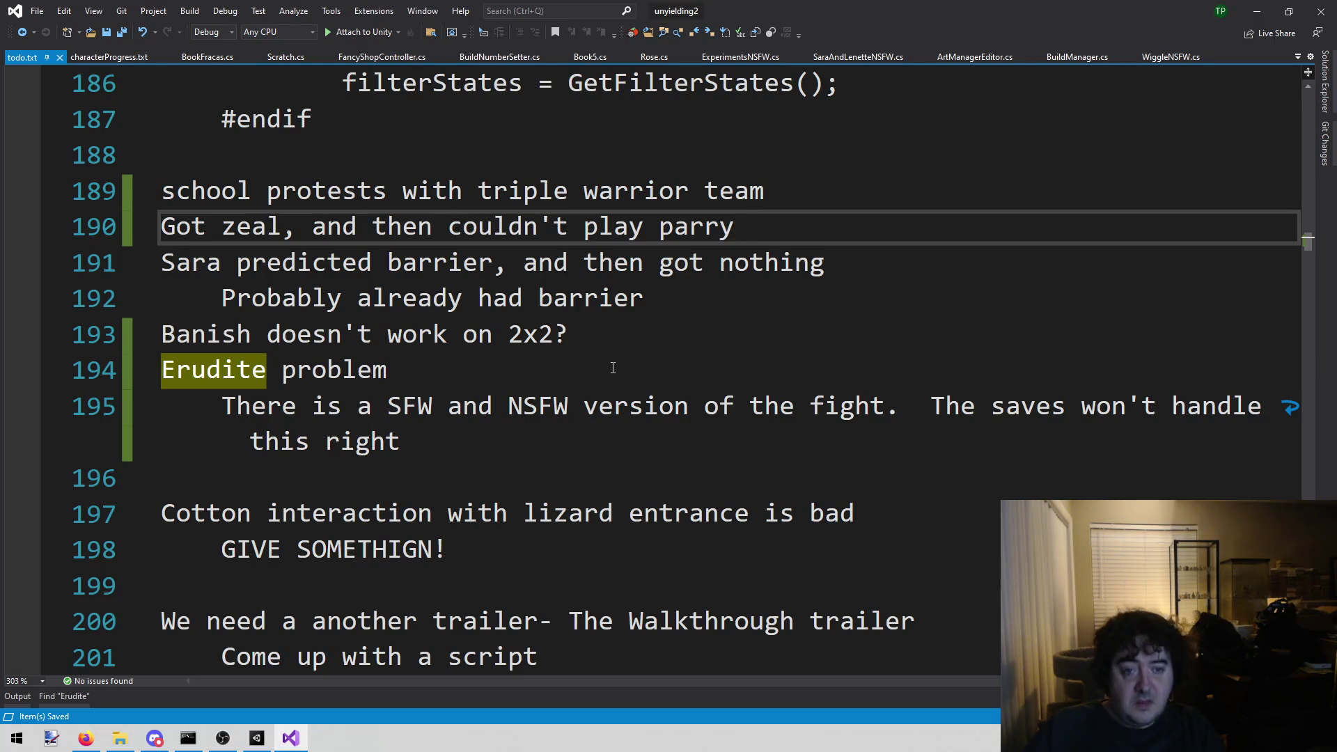
- Go to the Banish 2x2 todo note and bring up Open File in Solution
click(521, 362)
click(590, 329)
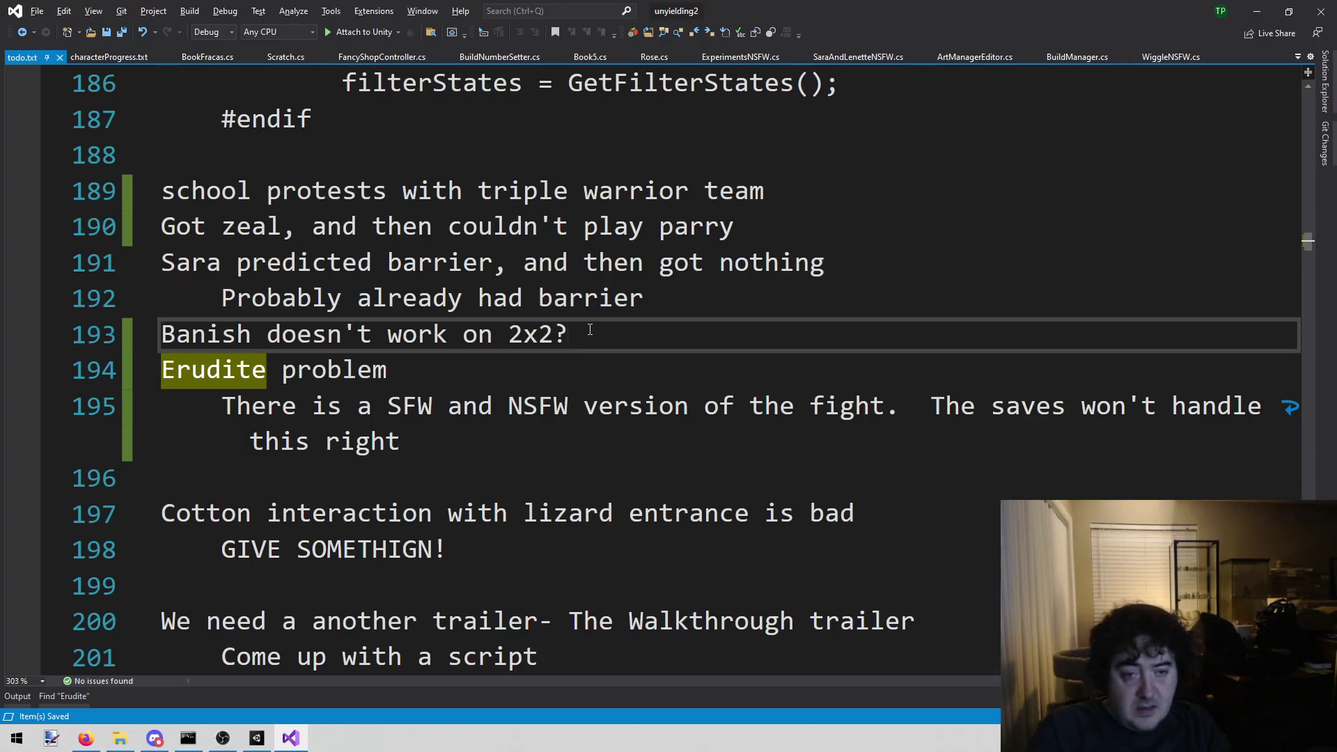
key(alt+shift+o)
- Open Banish.cs by searching 'bani' and scroll through its IsValidTarget size check
text(bani)
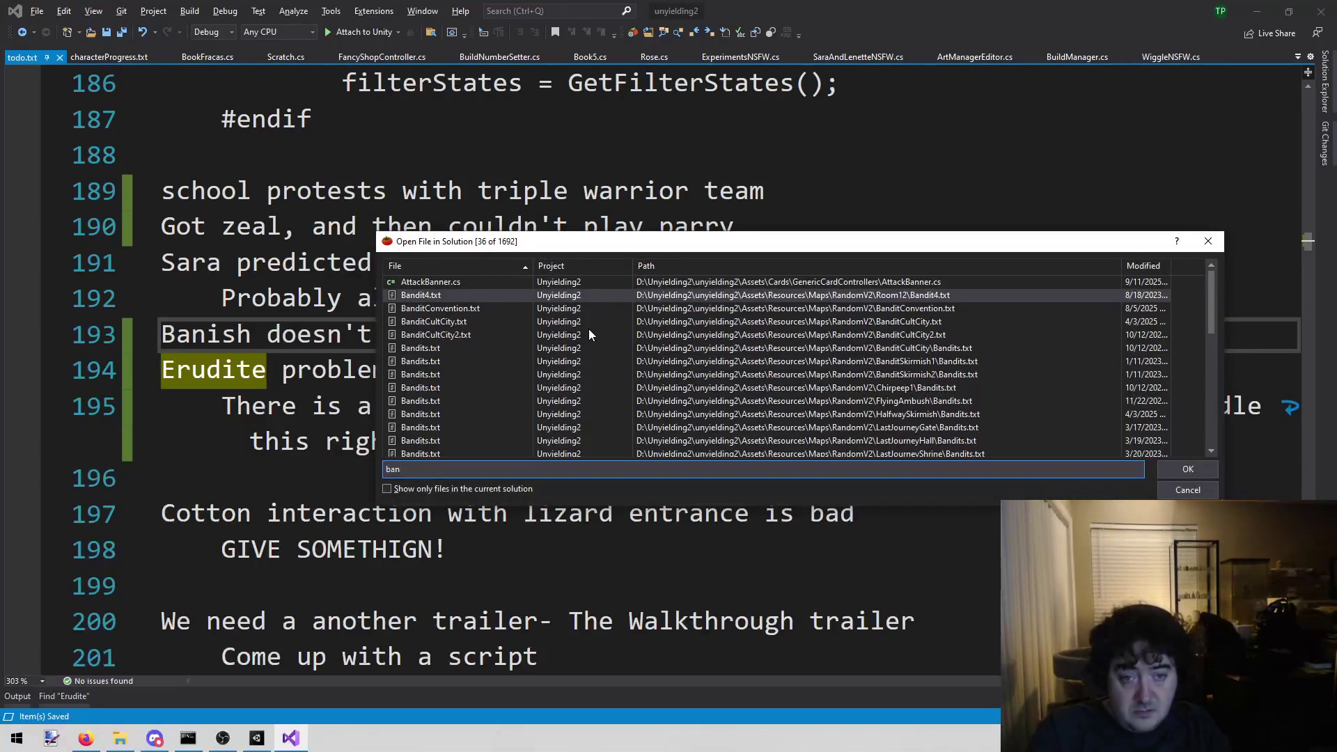
key(Return)
scroll(590, 329, down, 2)
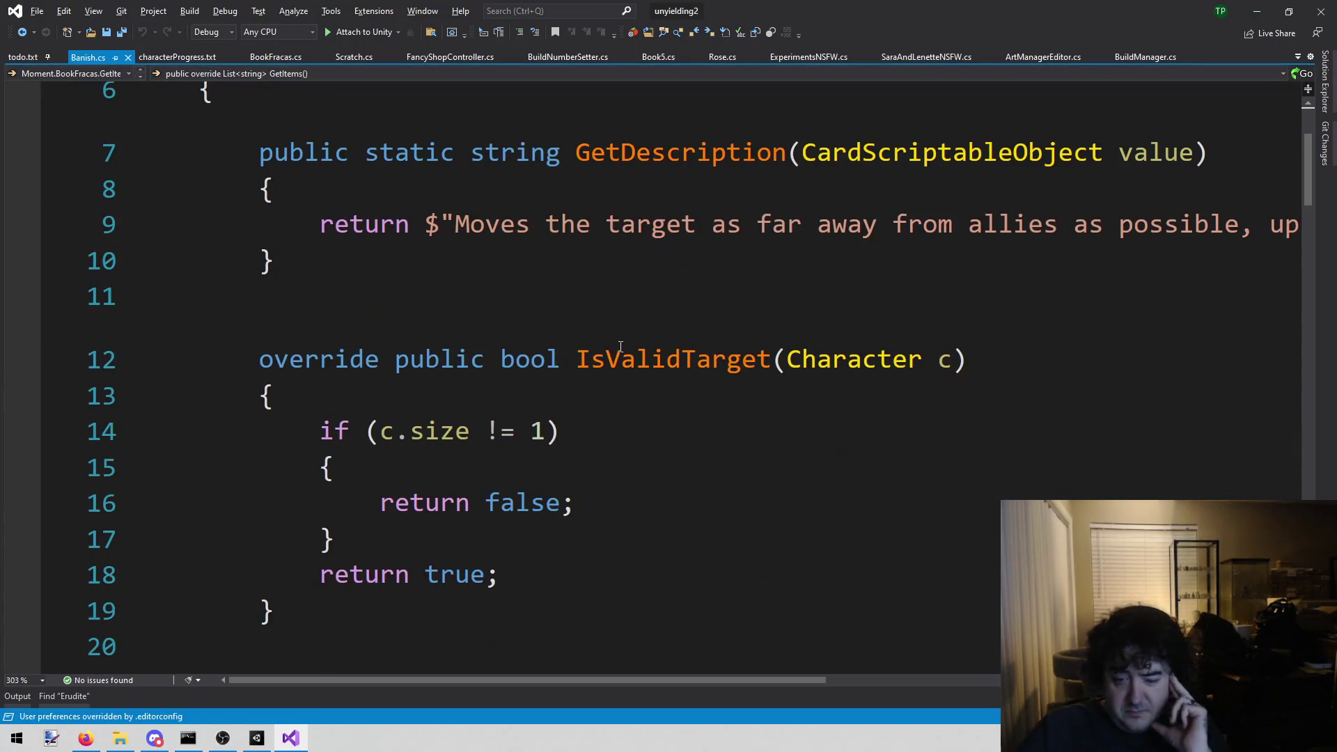
mouse_move(314, 438)
mouse_down()
mouse_move(523, 502)
mouse_move(578, 579)
mouse_move(562, 543)
mouse_up()
scroll(555, 539, down, 1)
scroll(555, 539, down, 5)
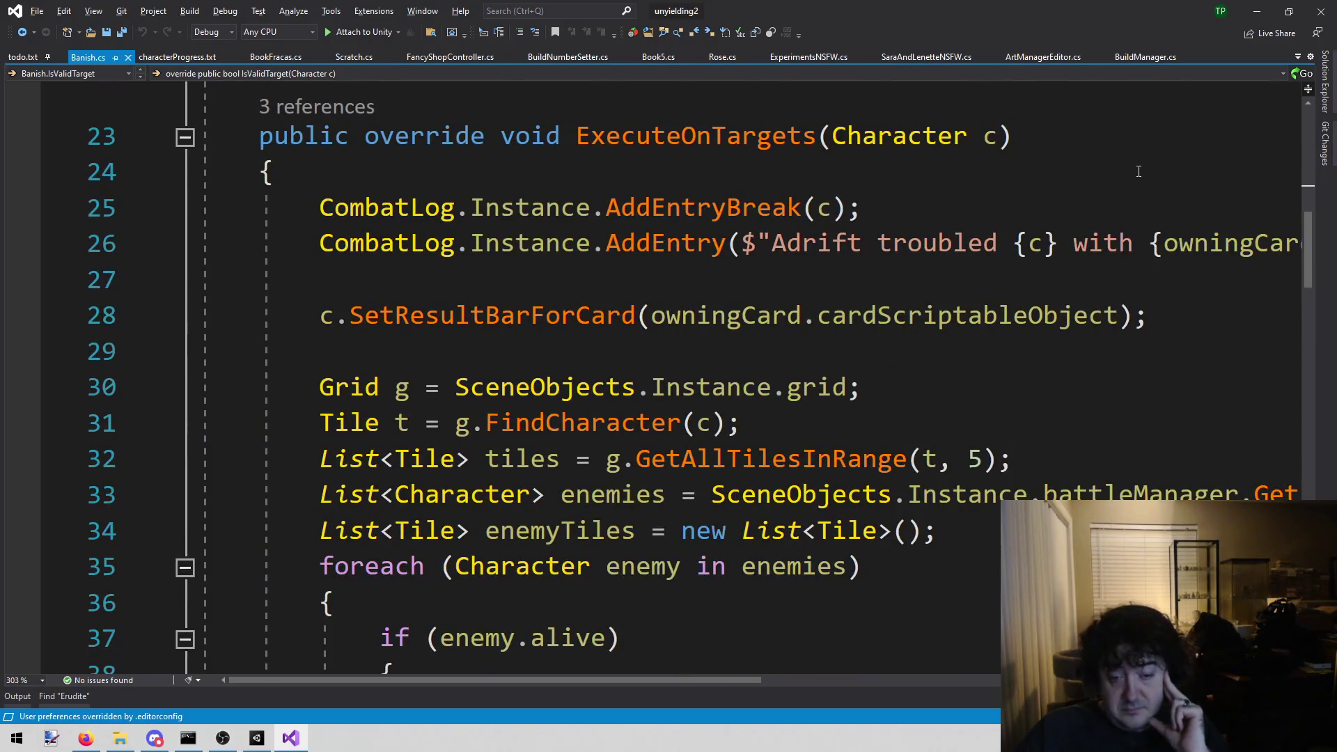
scroll(534, 538, down, 2)
scroll(1024, 289, down, 2)
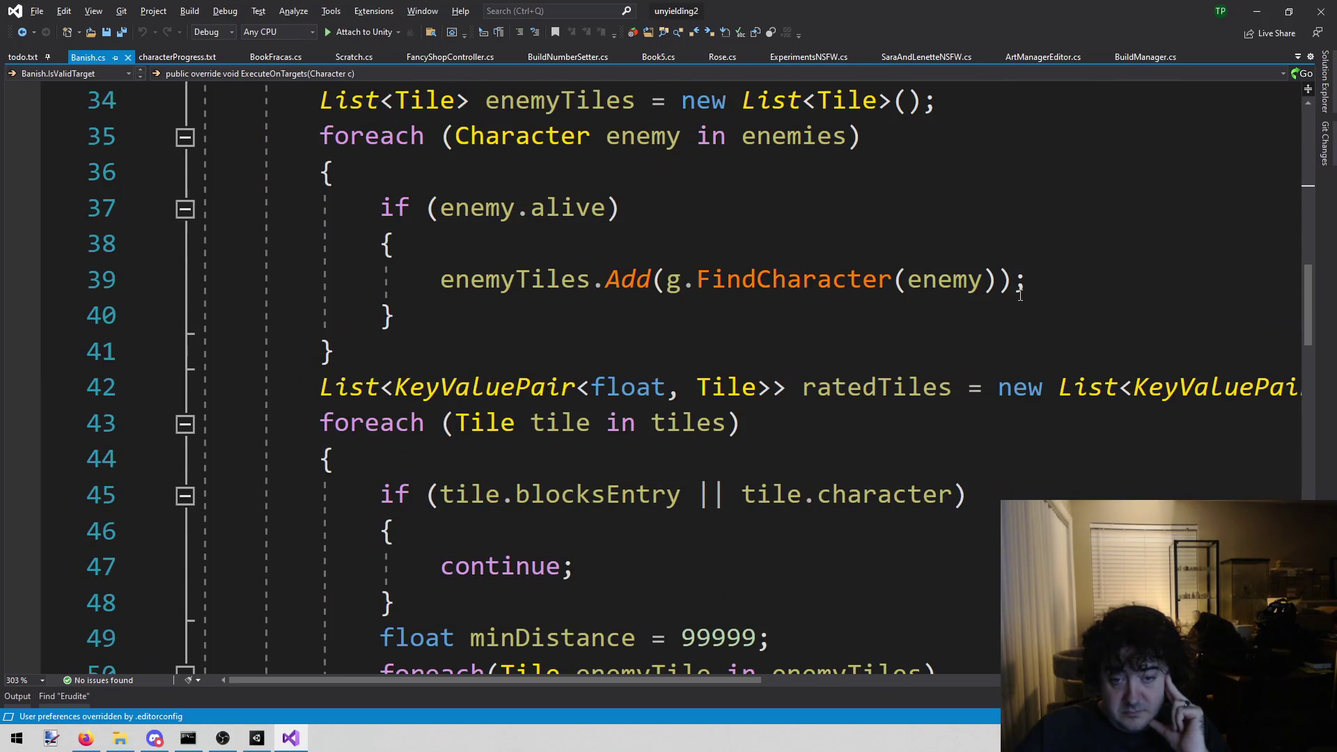
- Scroll through ExecuteOnTargets and back to the tile-sorting code, then switch to Firefox
scroll(1015, 300, down, 2)
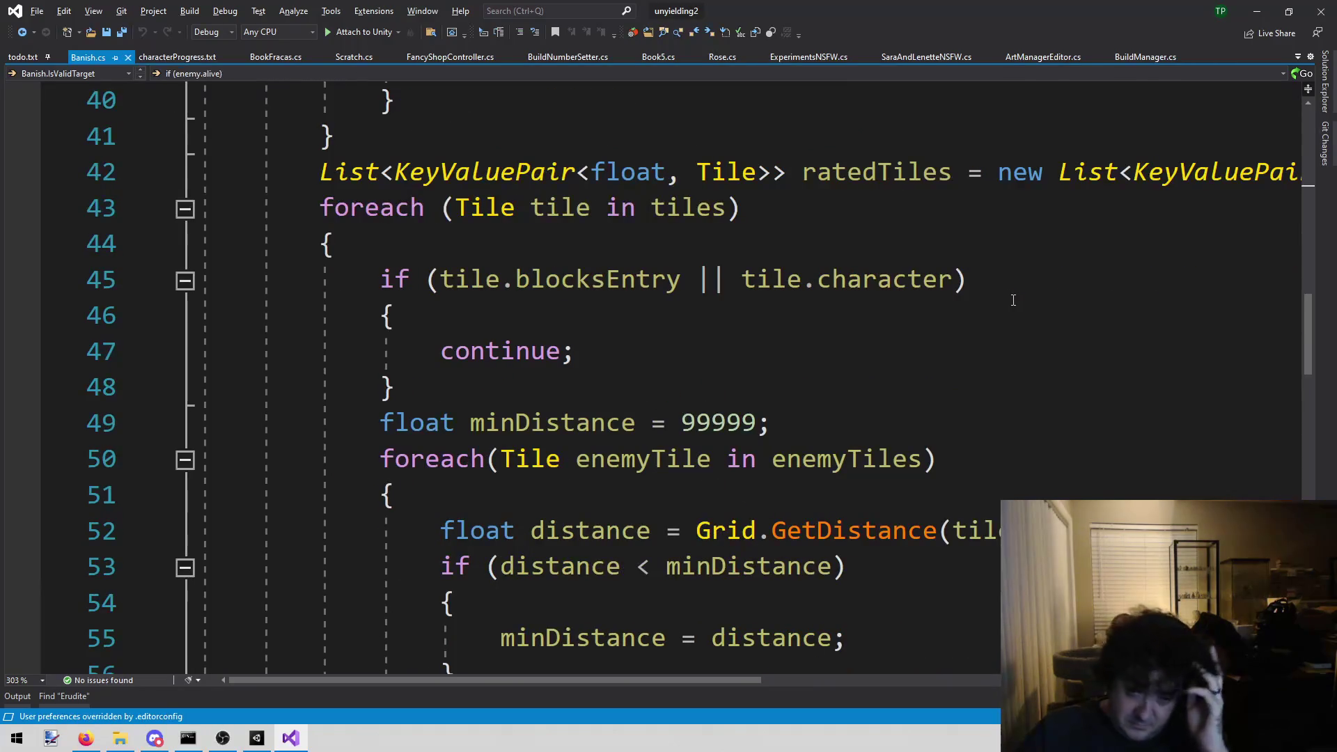
scroll(1003, 314, down, 4)
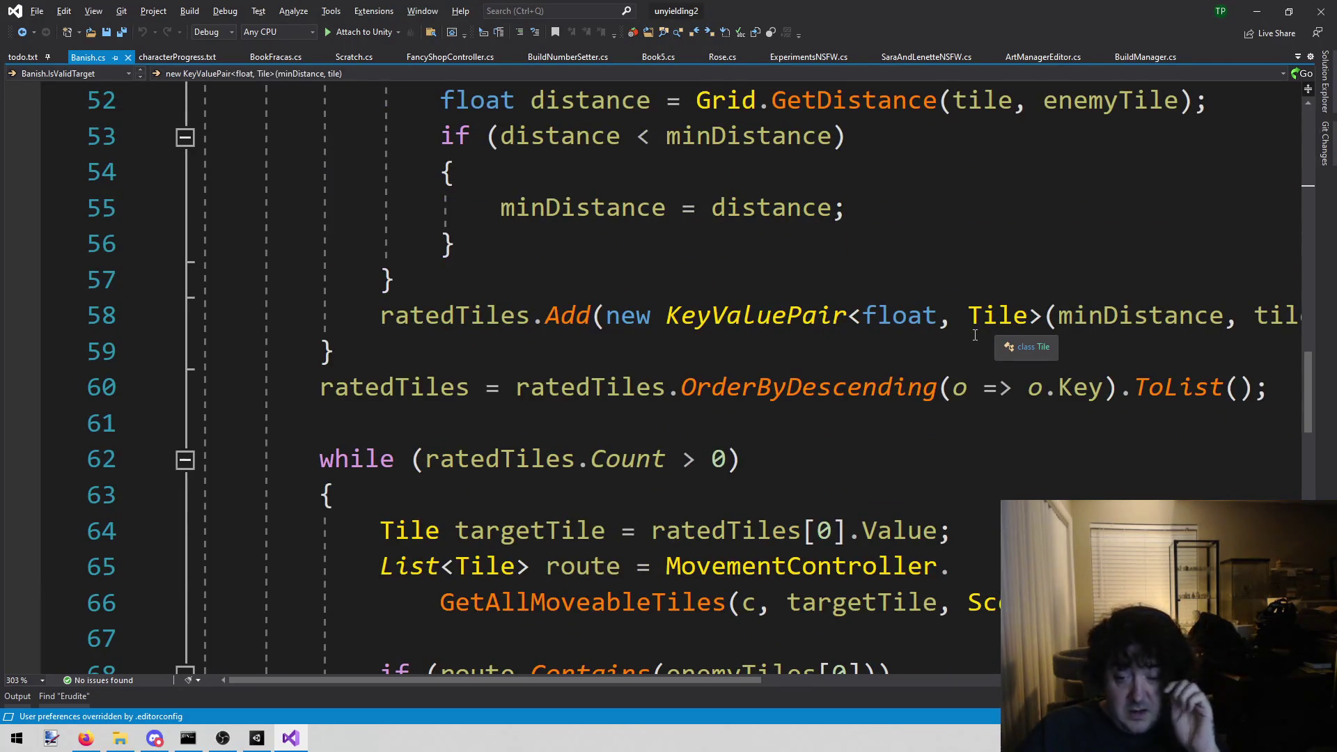
scroll(959, 341, down, 5)
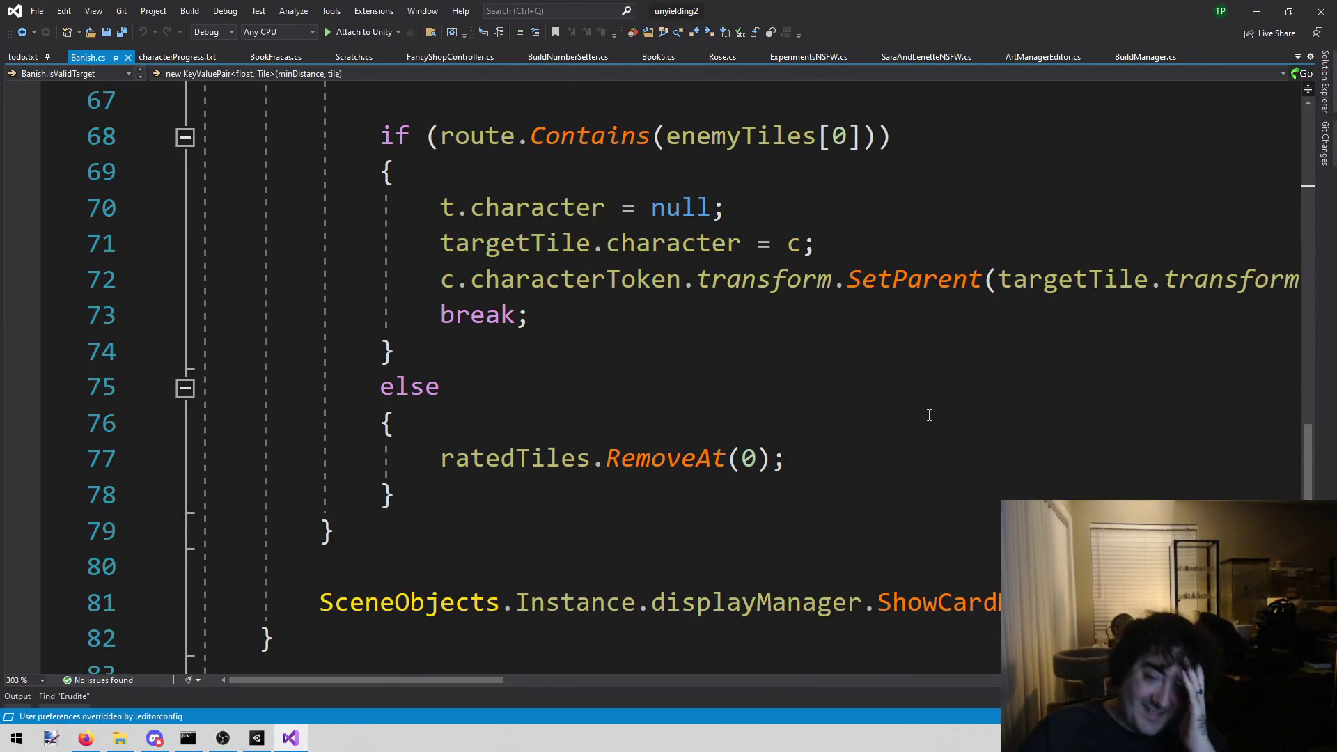
scroll(892, 461, up, 2)
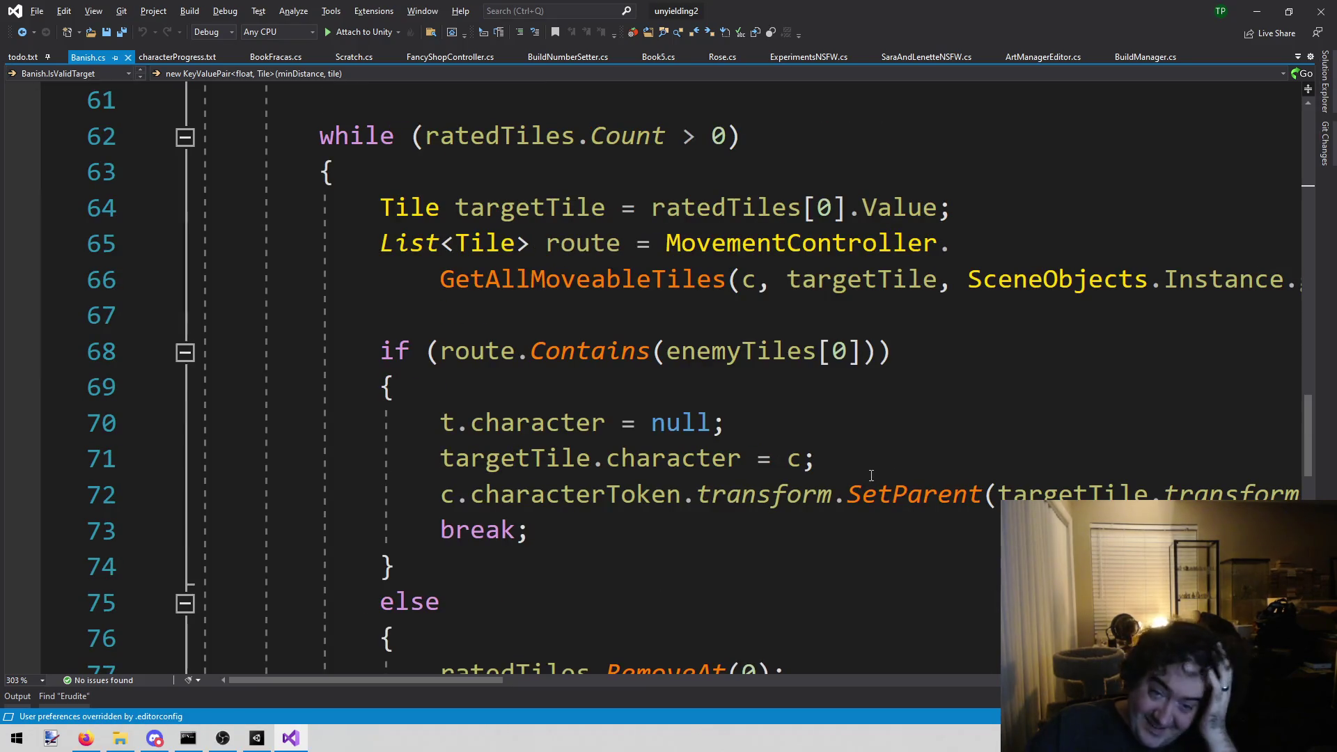
scroll(826, 516, up, 4)
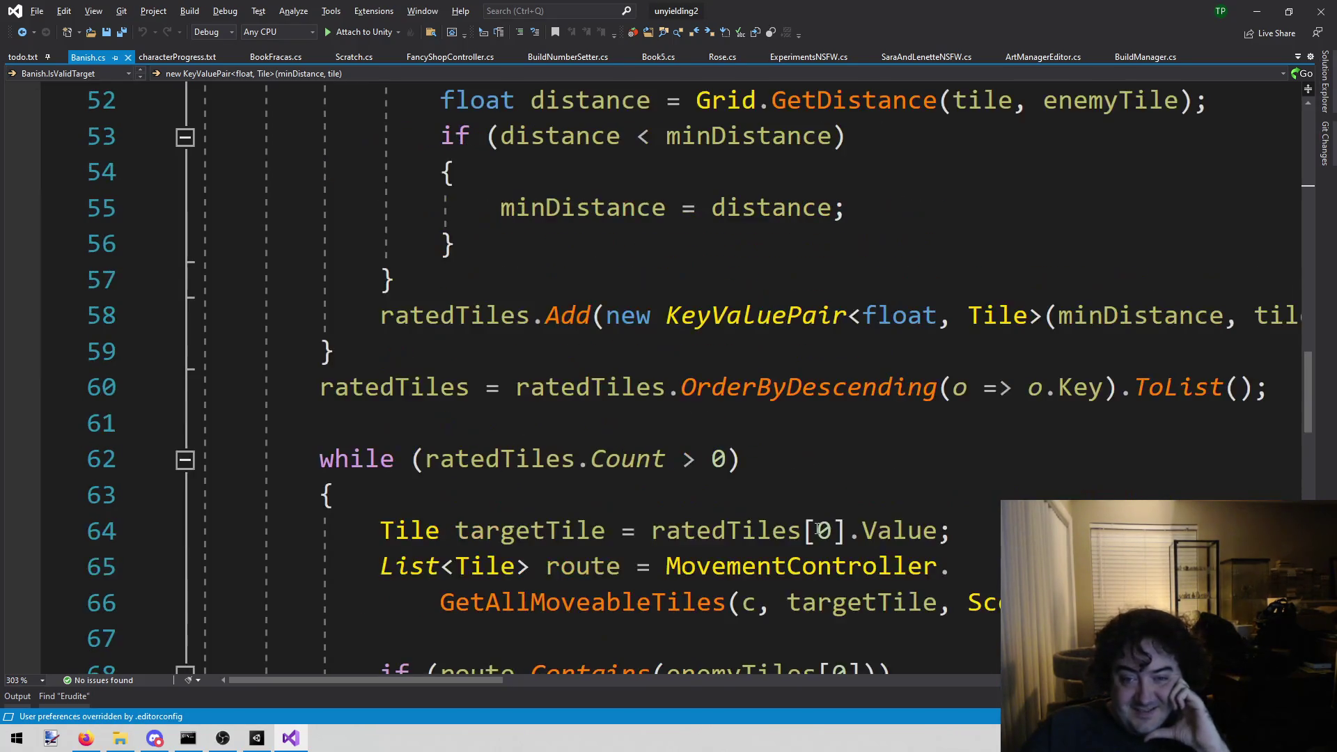
scroll(817, 529, up, 5)
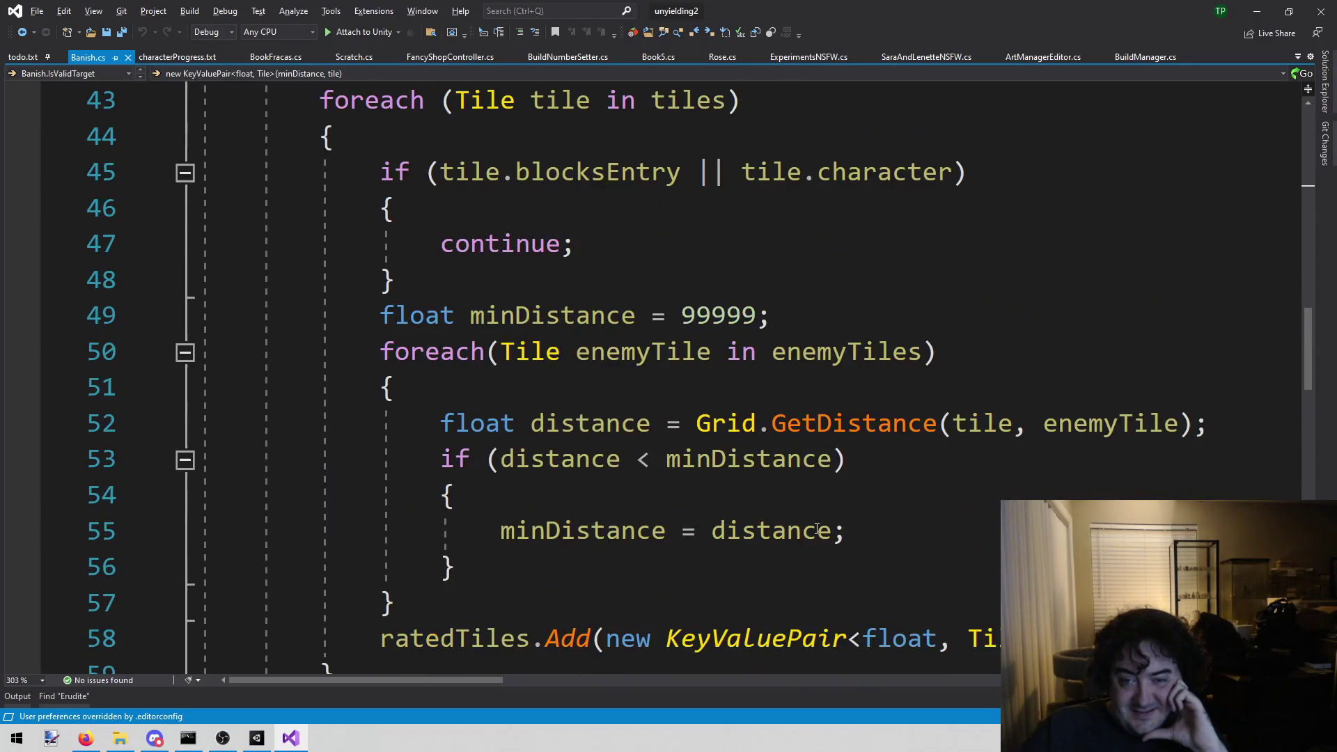
scroll(818, 529, up, 4)
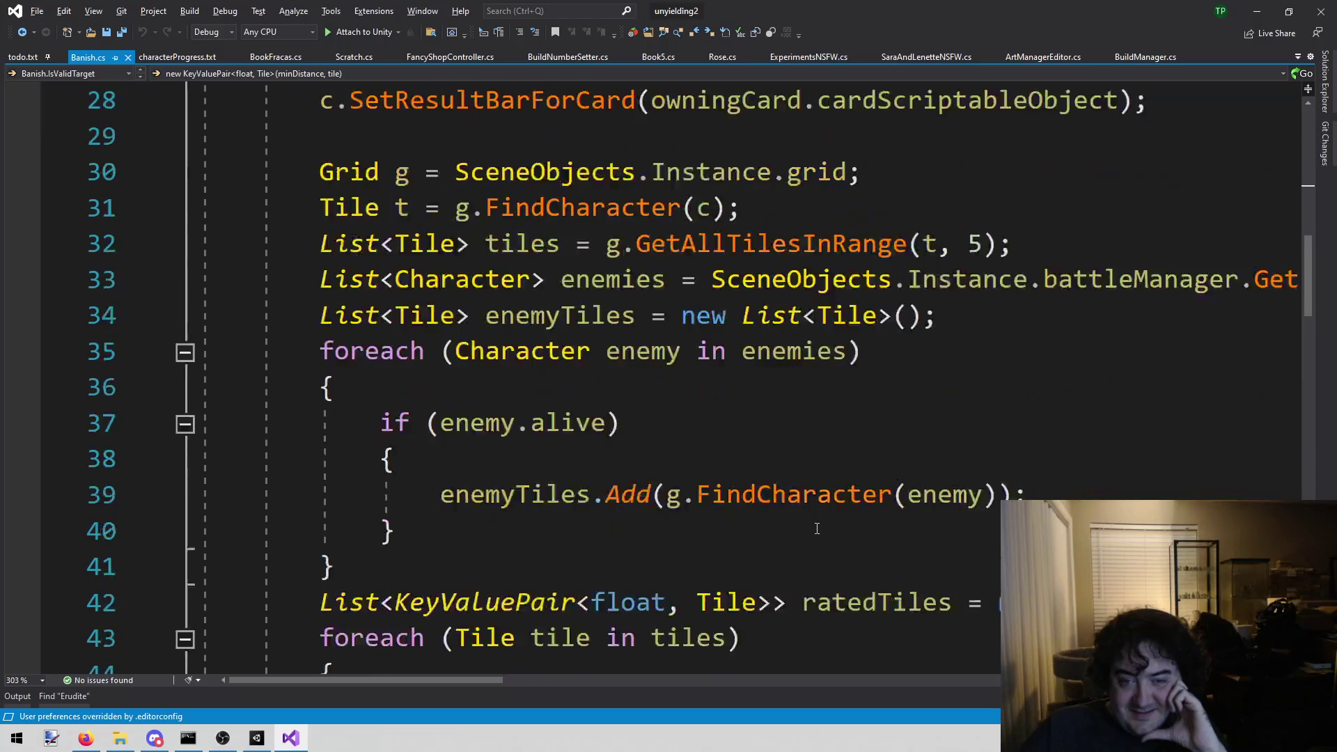
scroll(817, 529, down, 10)
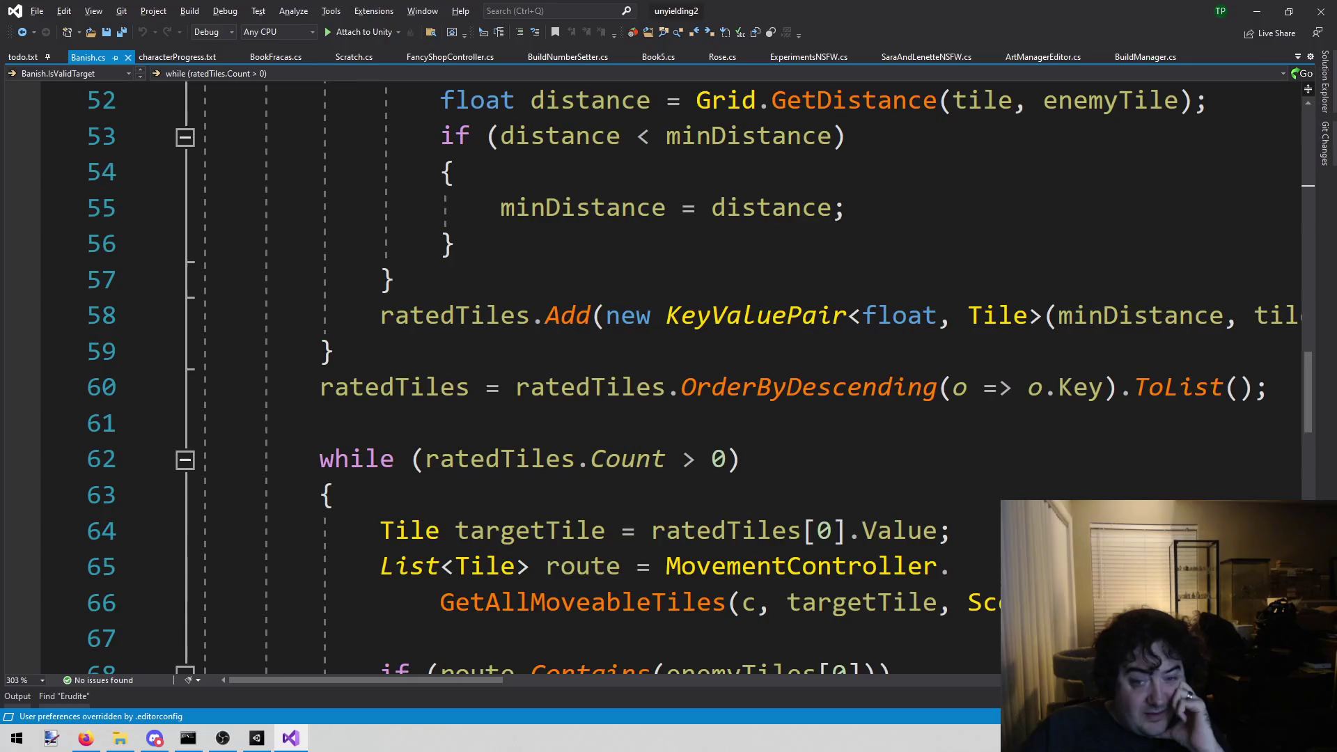
key(alt+Tab)
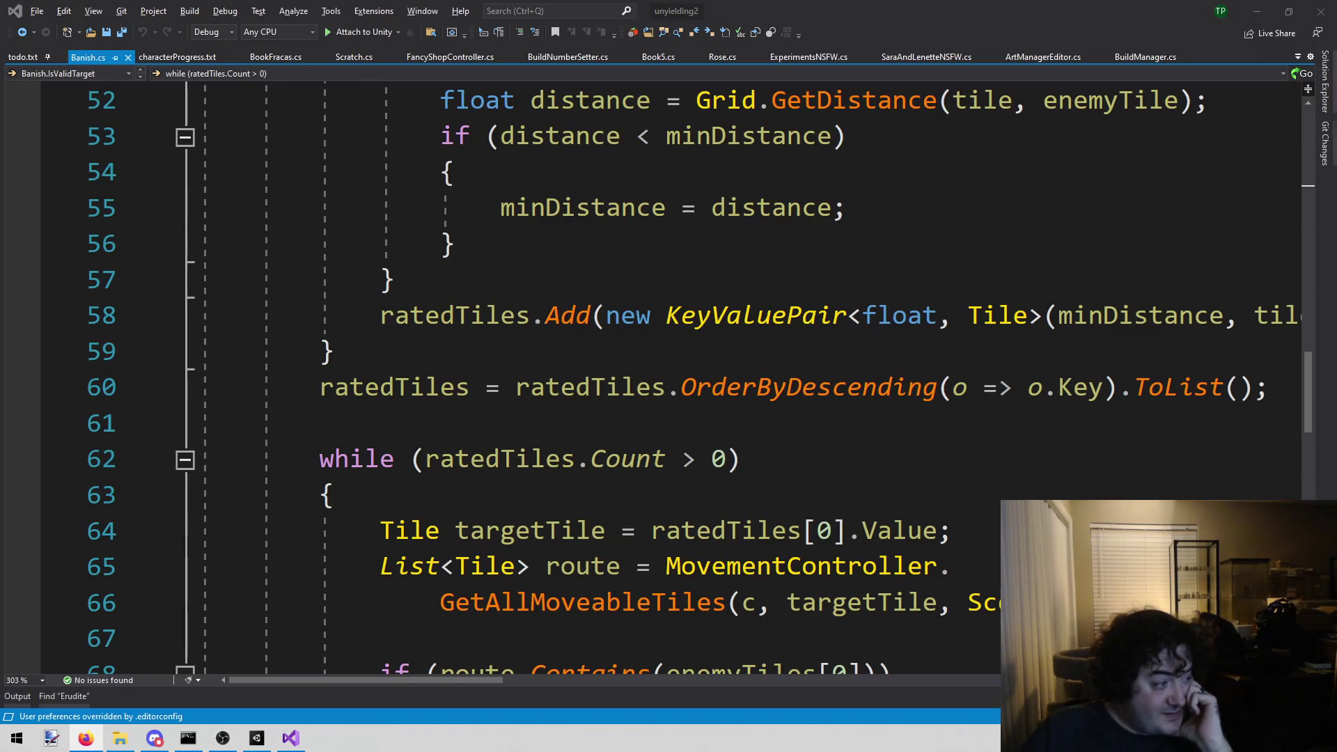
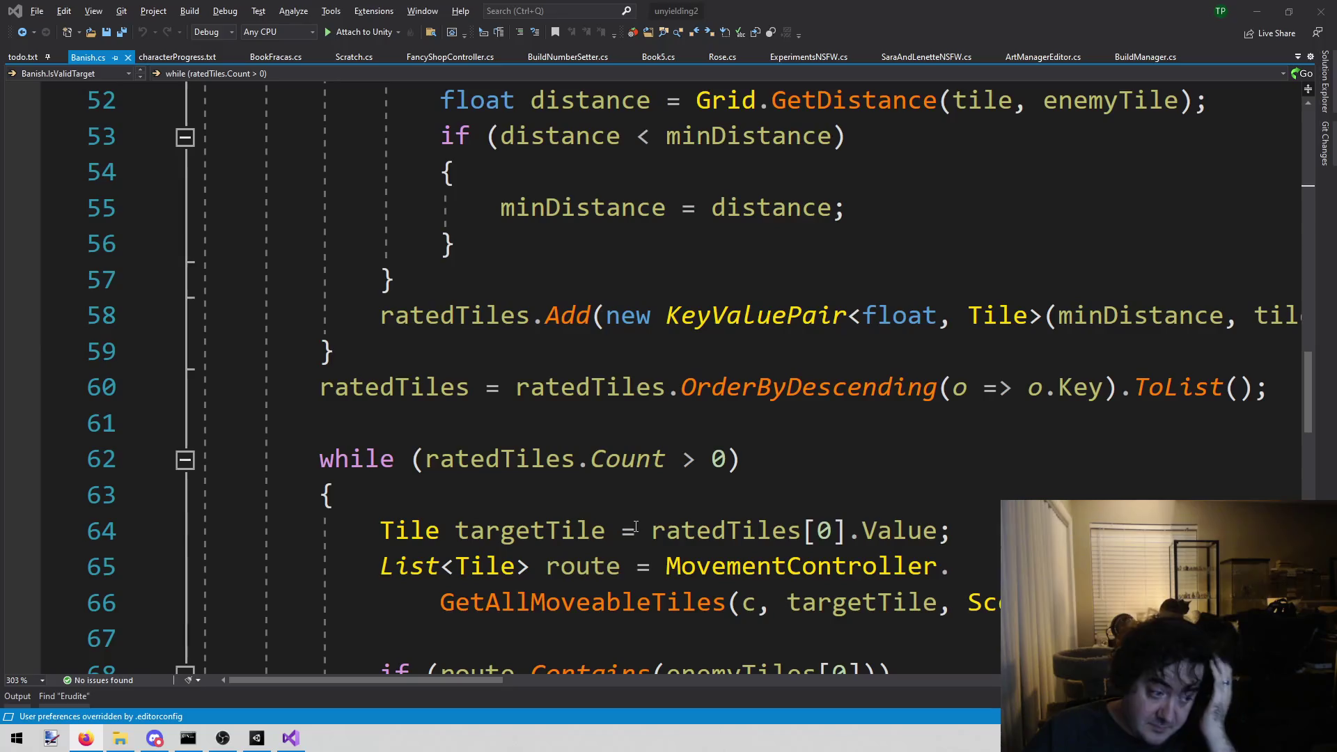
- Leave Banish.cs for todo.txt and select the note 'Banish doesn't work on 2x2?'
scroll(587, 551, up, 2)
scroll(587, 551, up, 3)
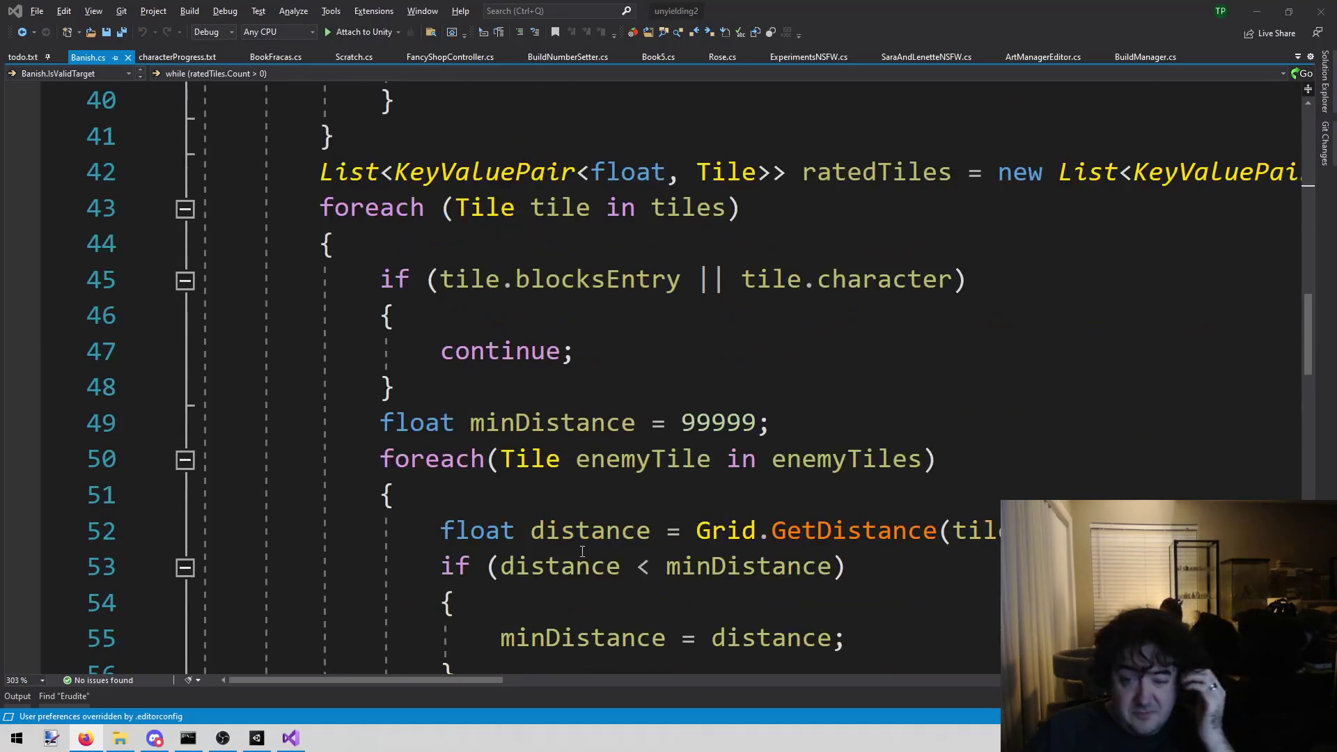
scroll(583, 551, up, 3)
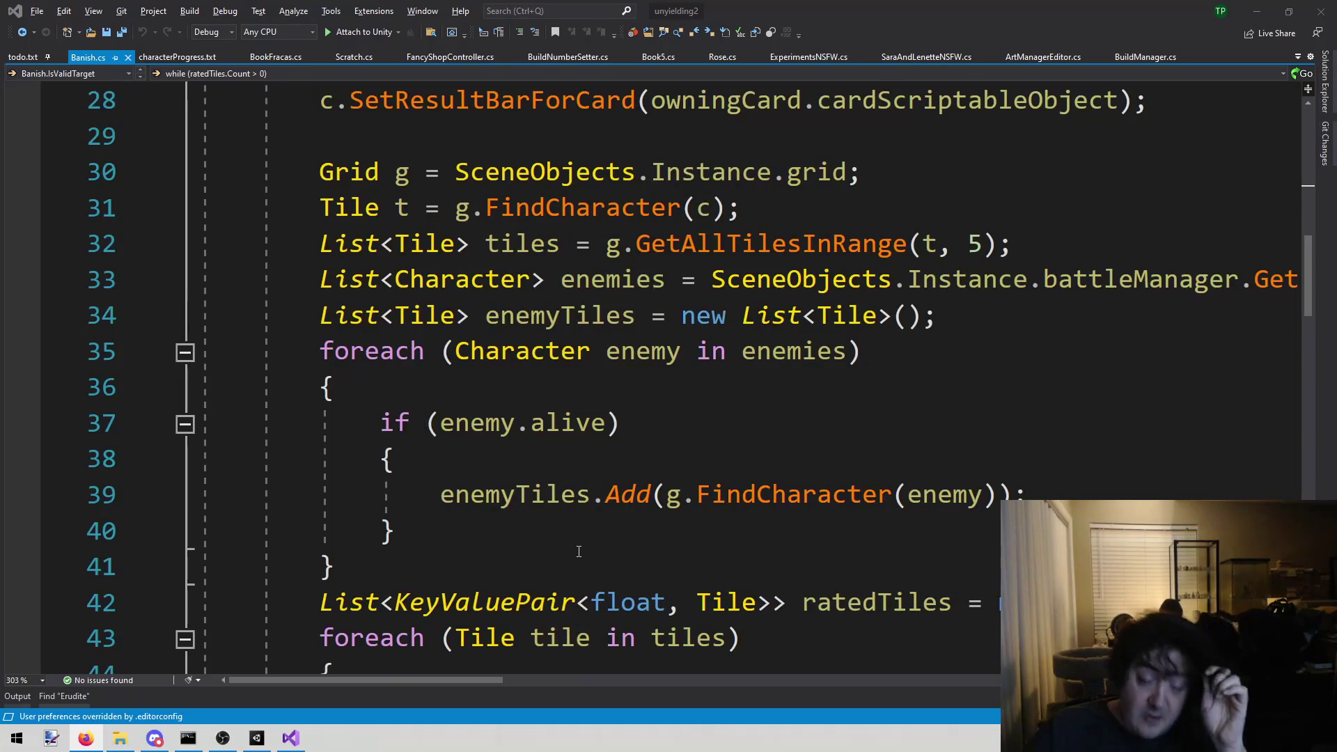
scroll(583, 550, up, 3)
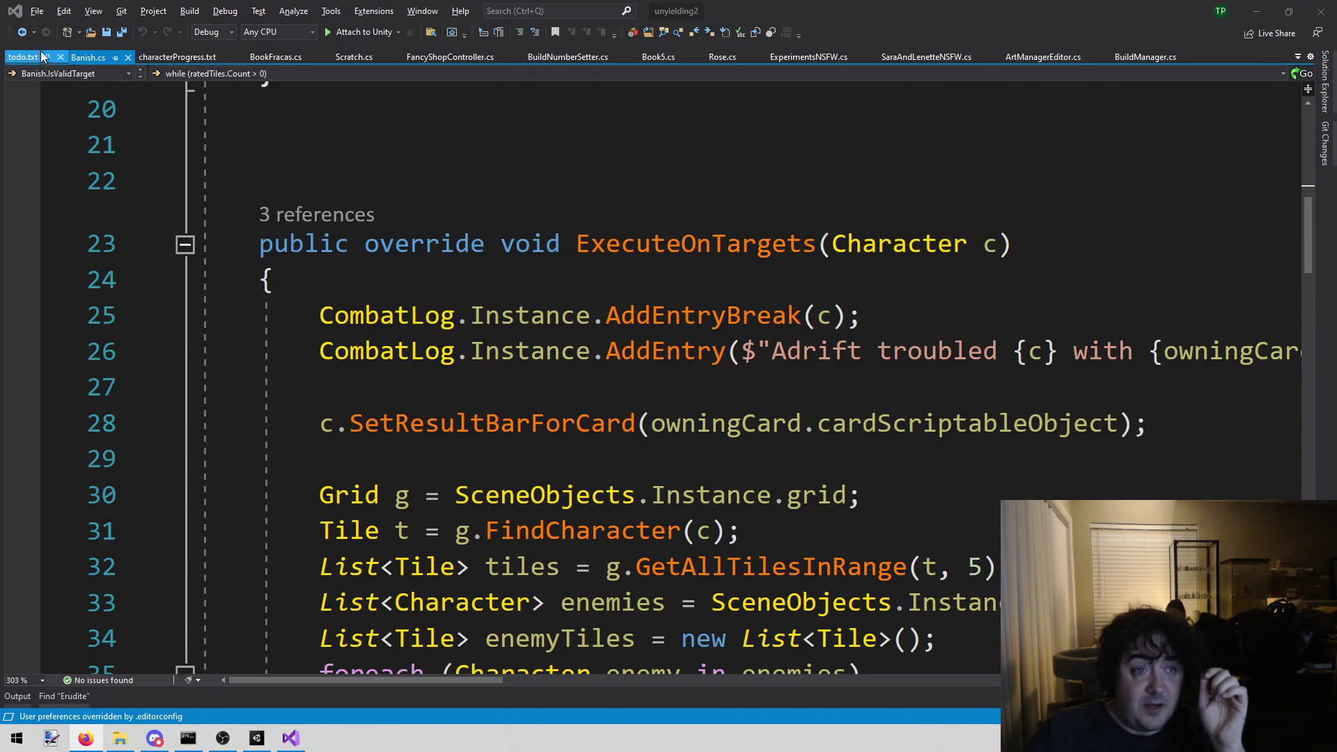
click(23, 57)
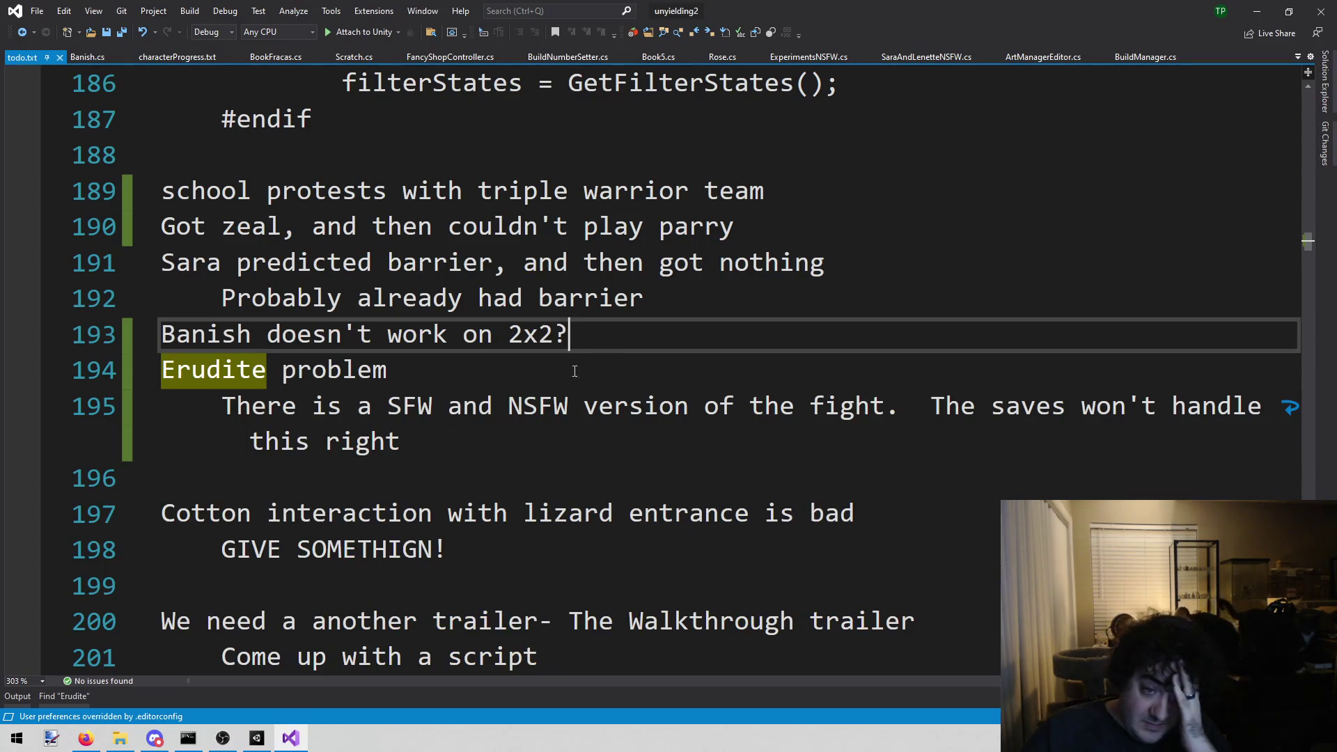
mouse_move(606, 341)
mouse_down()
mouse_move(239, 341)
mouse_move(147, 299)
mouse_move(137, 344)
mouse_up()
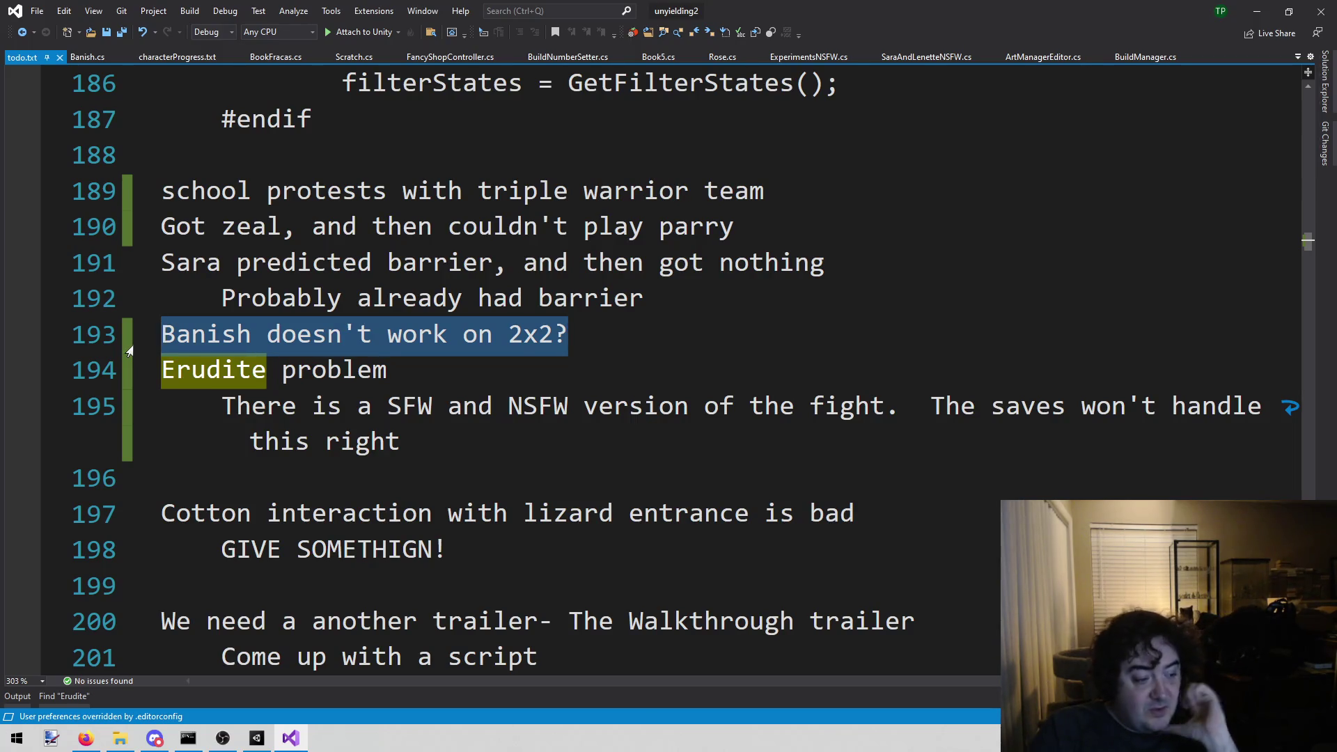
- Delete the Banish 2x2 note and its leftover blank line, then save todo.txt
key(Delete)
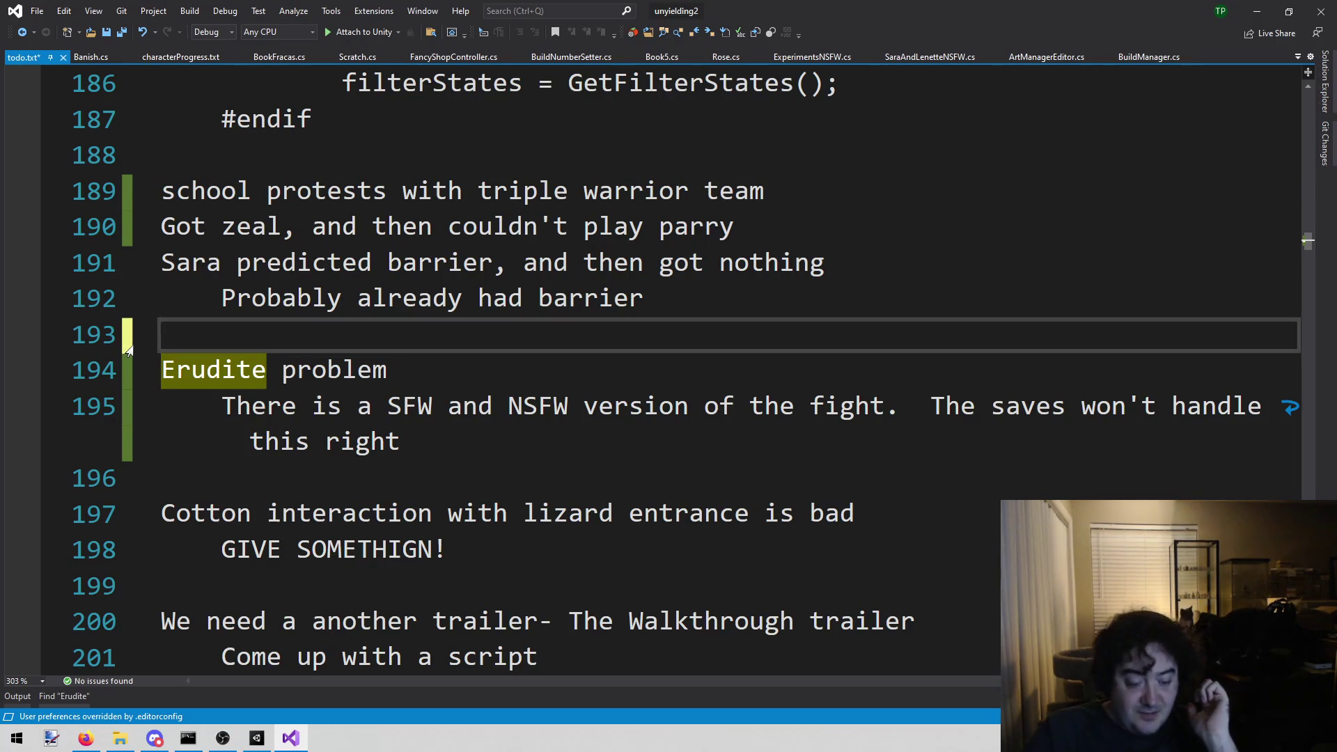
key(BackSpace)
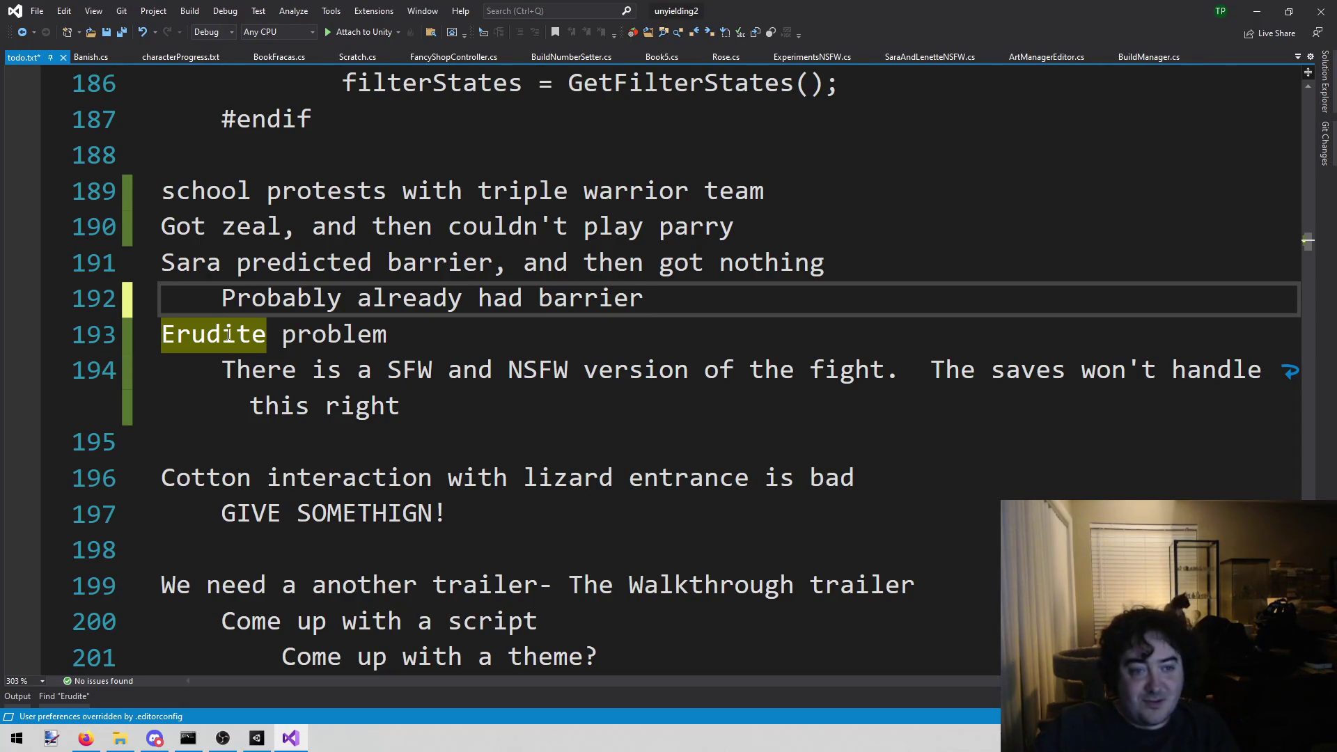
click(501, 435)
key(ctrl+s)
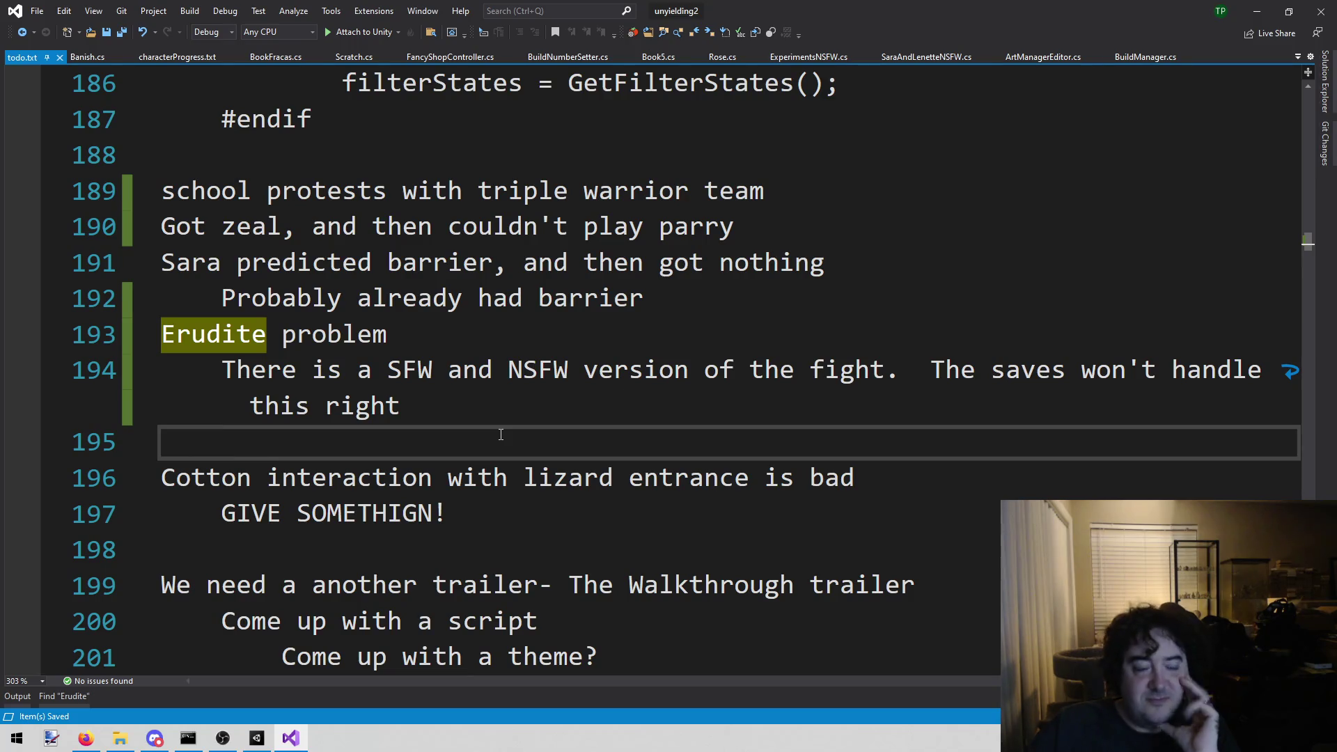
key(alt+Tab)
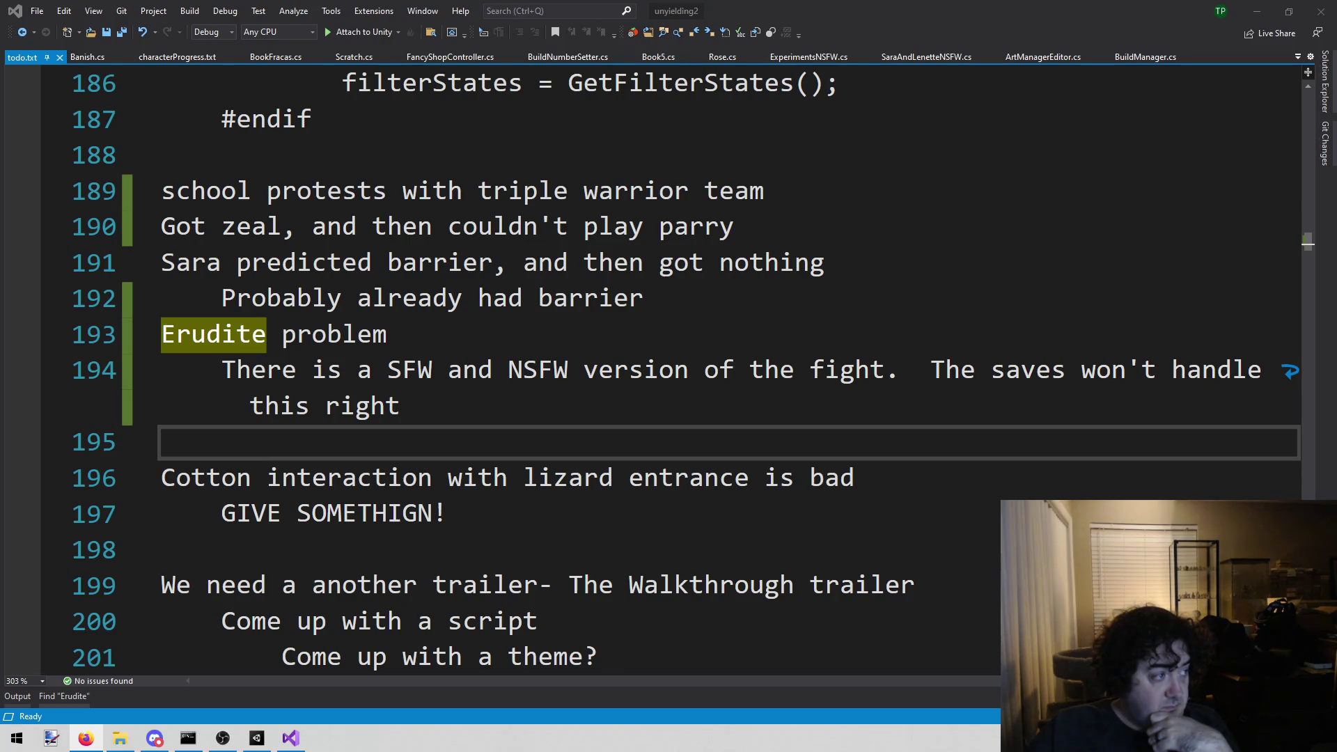
- Place the cursor on the Sara predicted barrier note in todo.txt
click(312, 275)
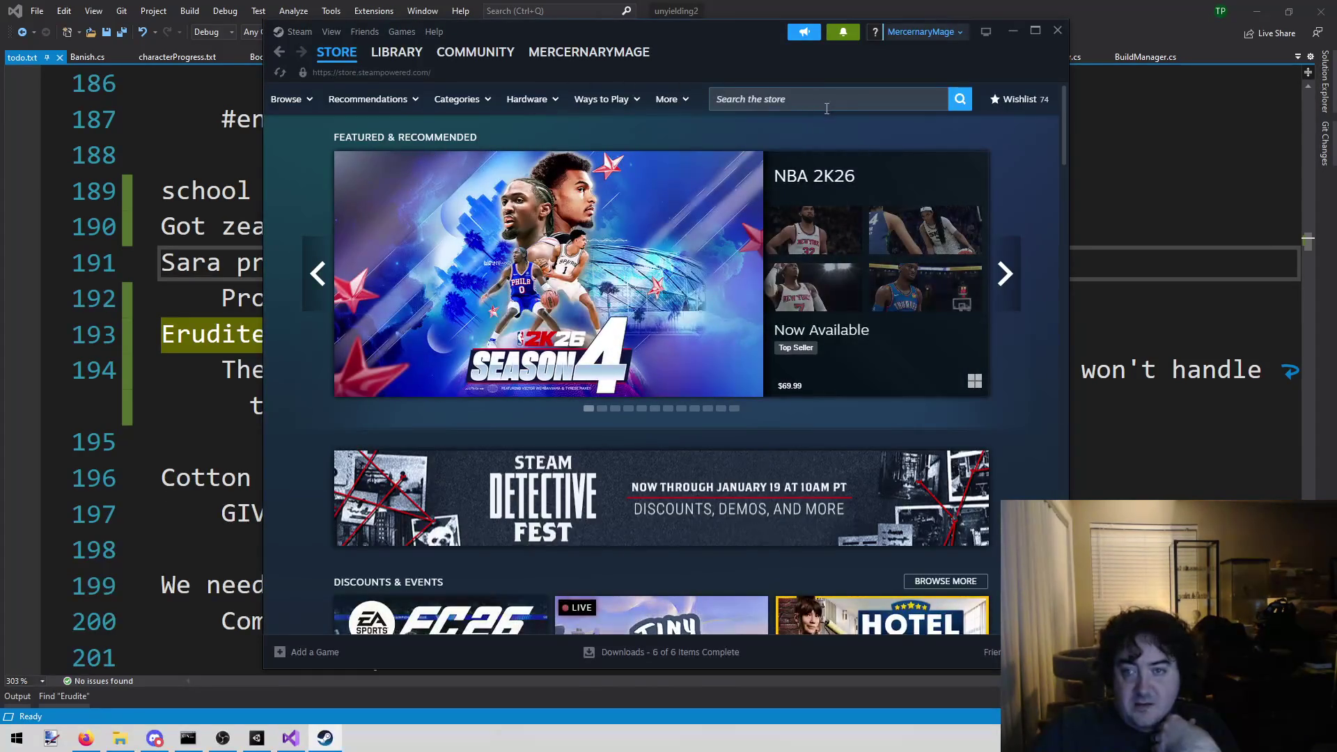
- Search the Steam store for 'terr' and open Terraria's store page
click(825, 105)
text(terr)
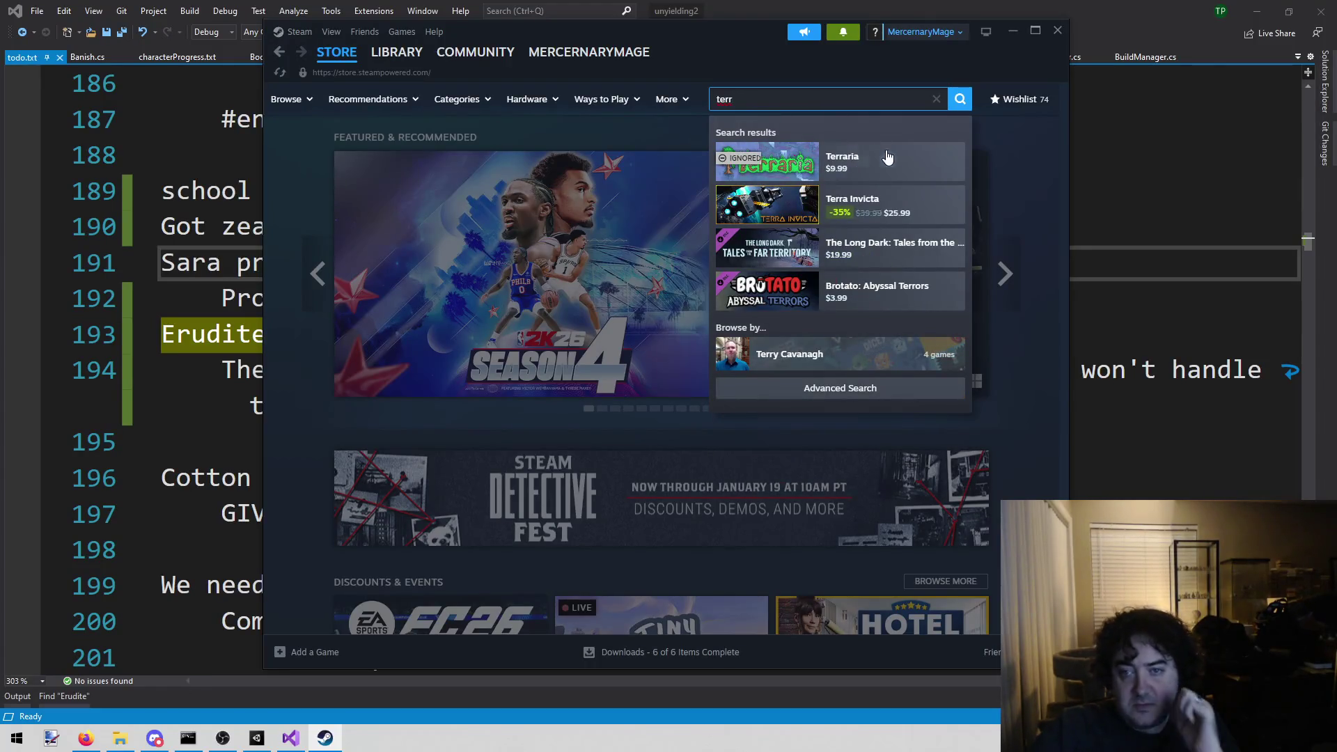
click(884, 156)
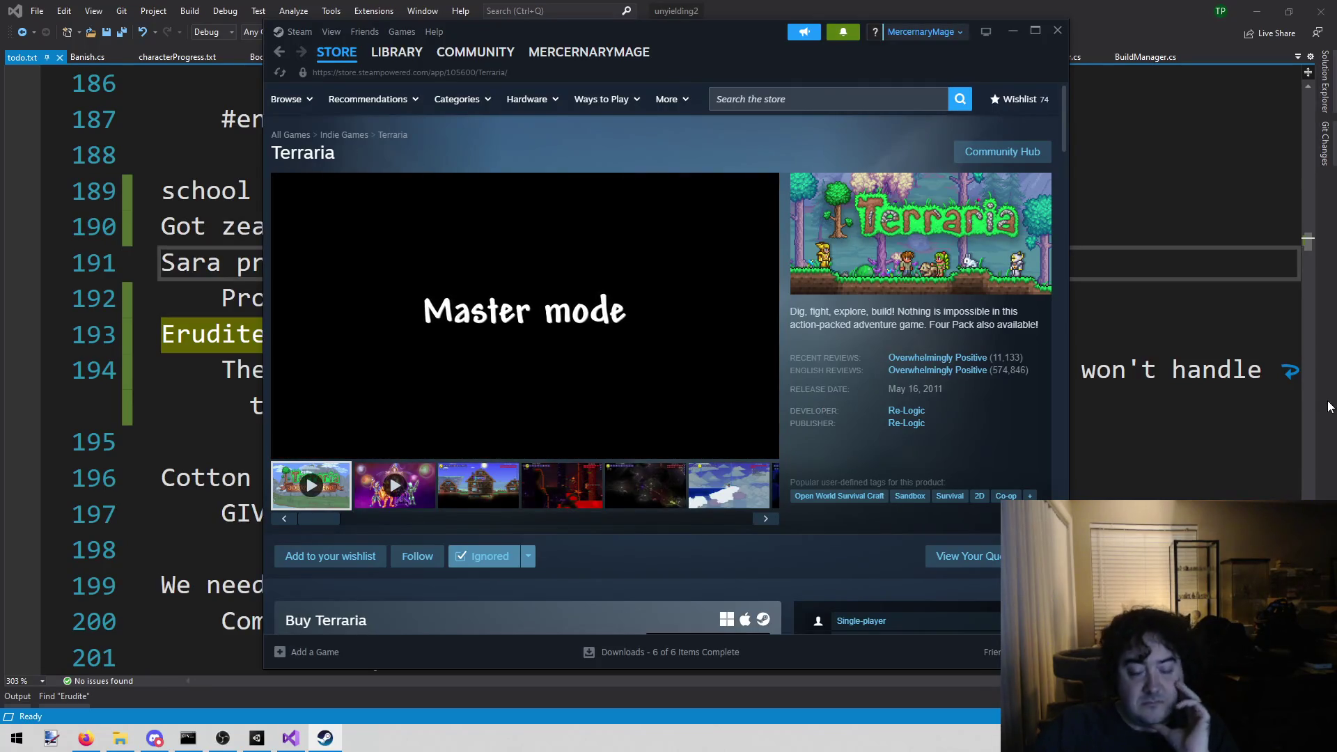
mouse_move(515, 326)
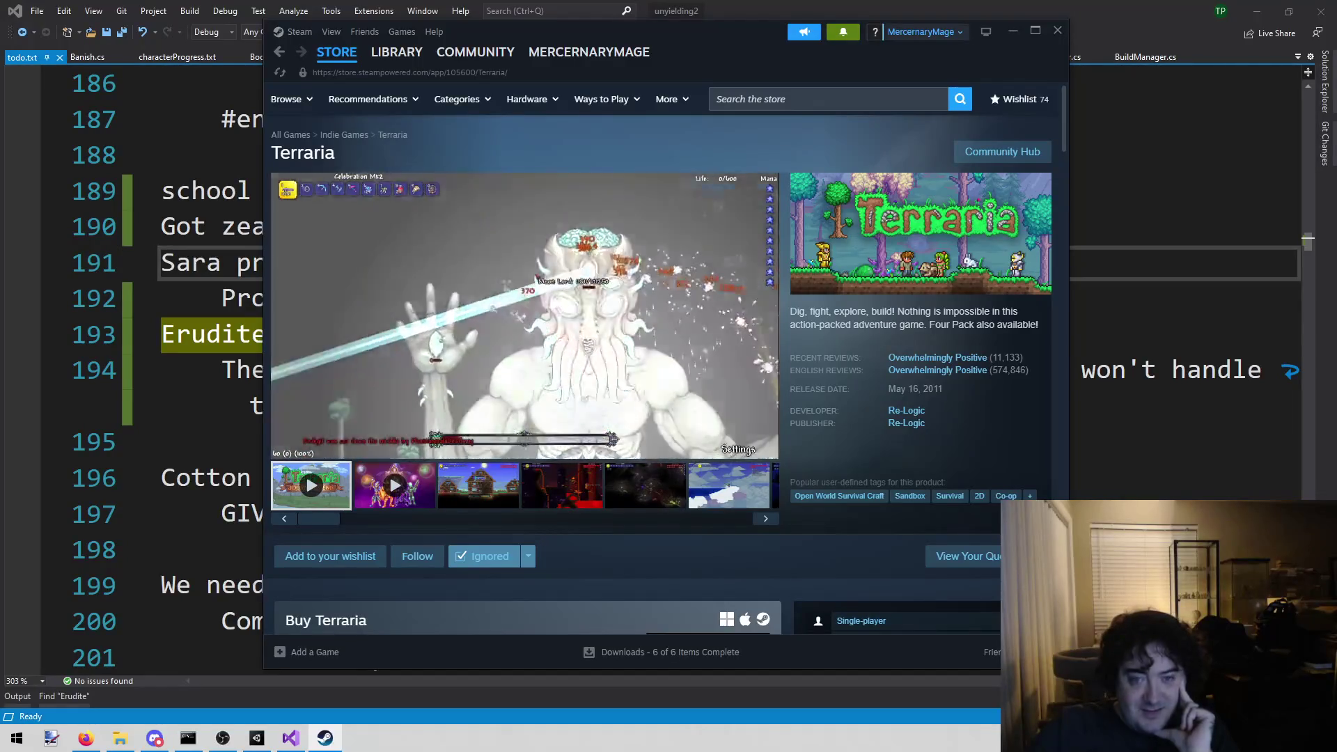
- Watch the Terraria trailer, then close the Steam window
mouse_move(378, 402)
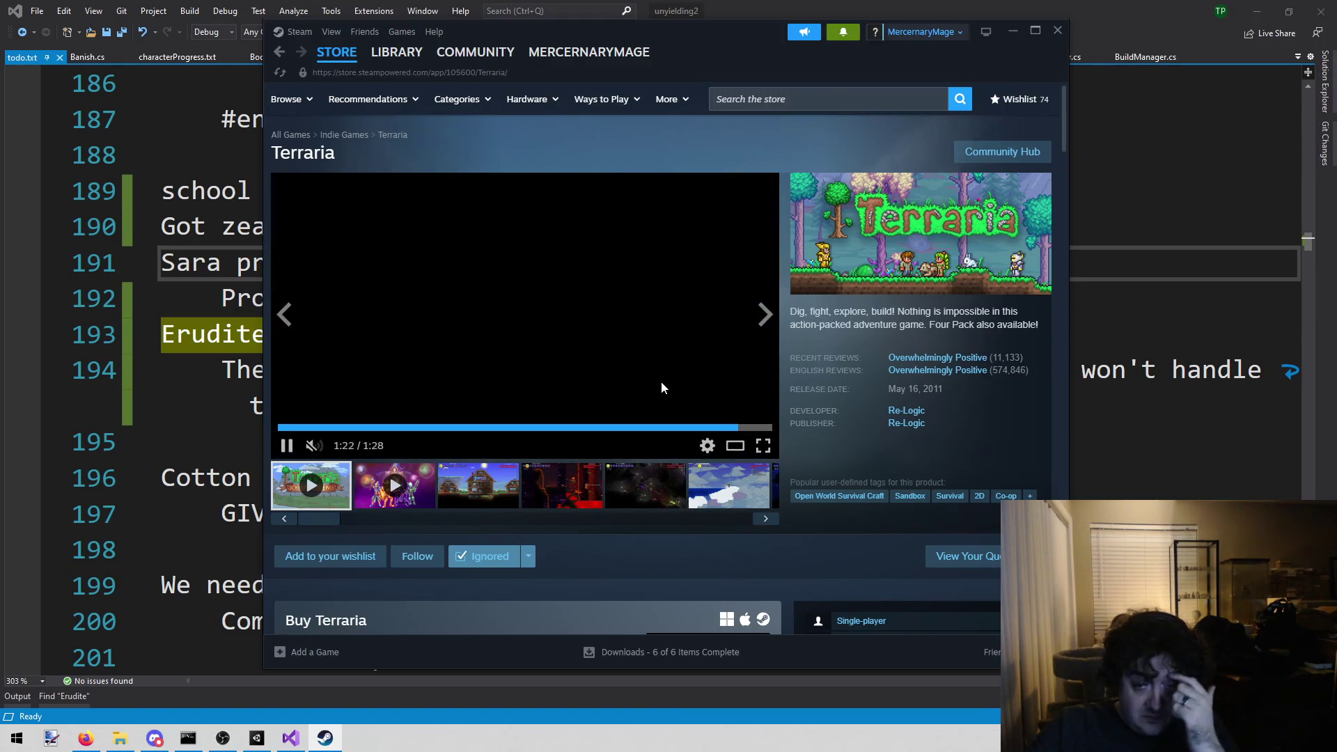
click(1051, 39)
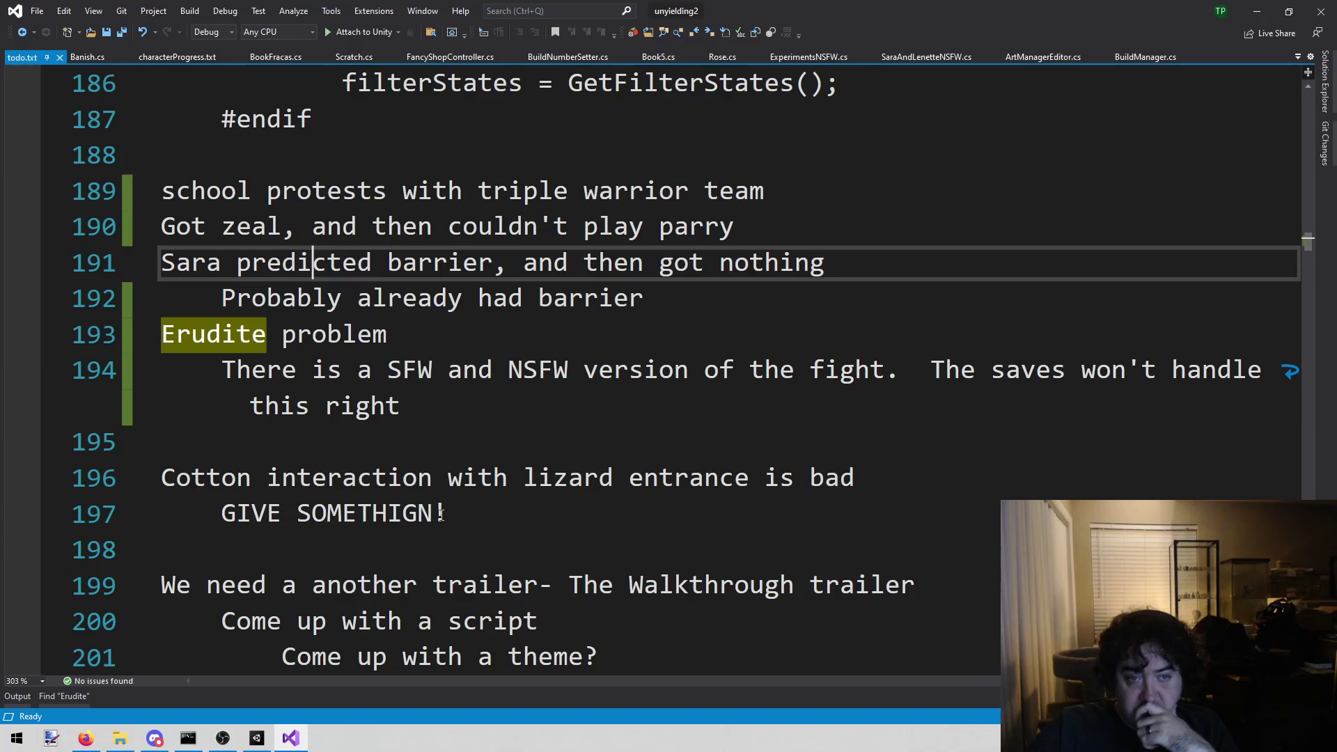
- Switch to Unity, load the Combat scene from the Unyielding menu, and start play mode
mouse_move(164, 232)
mouse_down()
mouse_move(703, 195)
mouse_move(739, 245)
mouse_up()
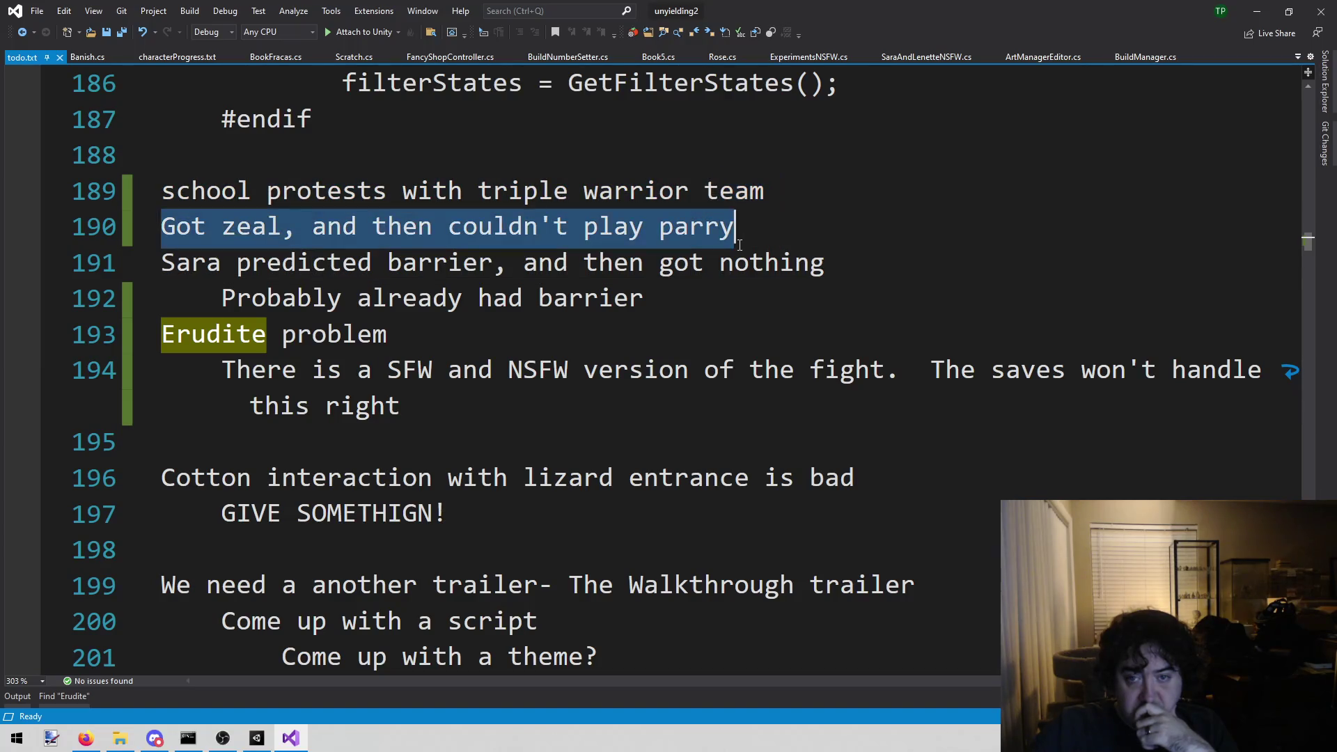
click(756, 235)
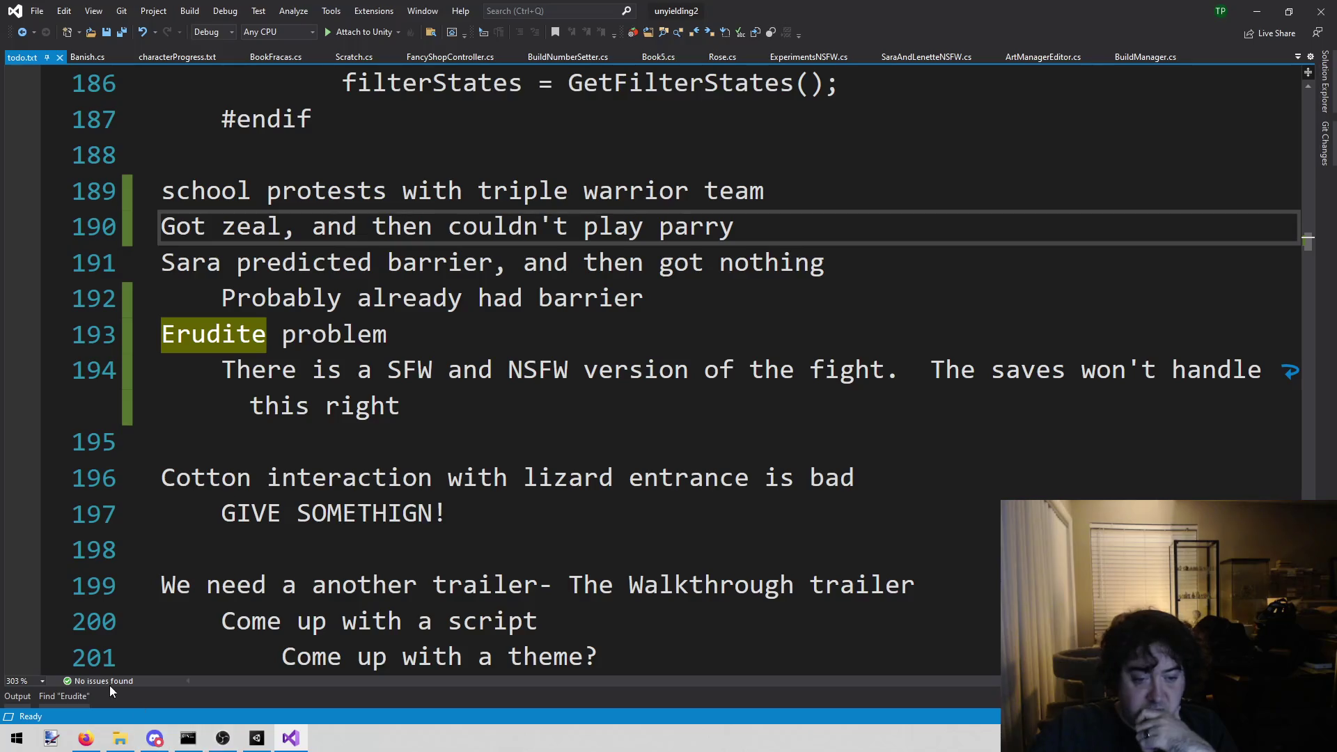
click(257, 738)
click(284, 23)
click(291, 40)
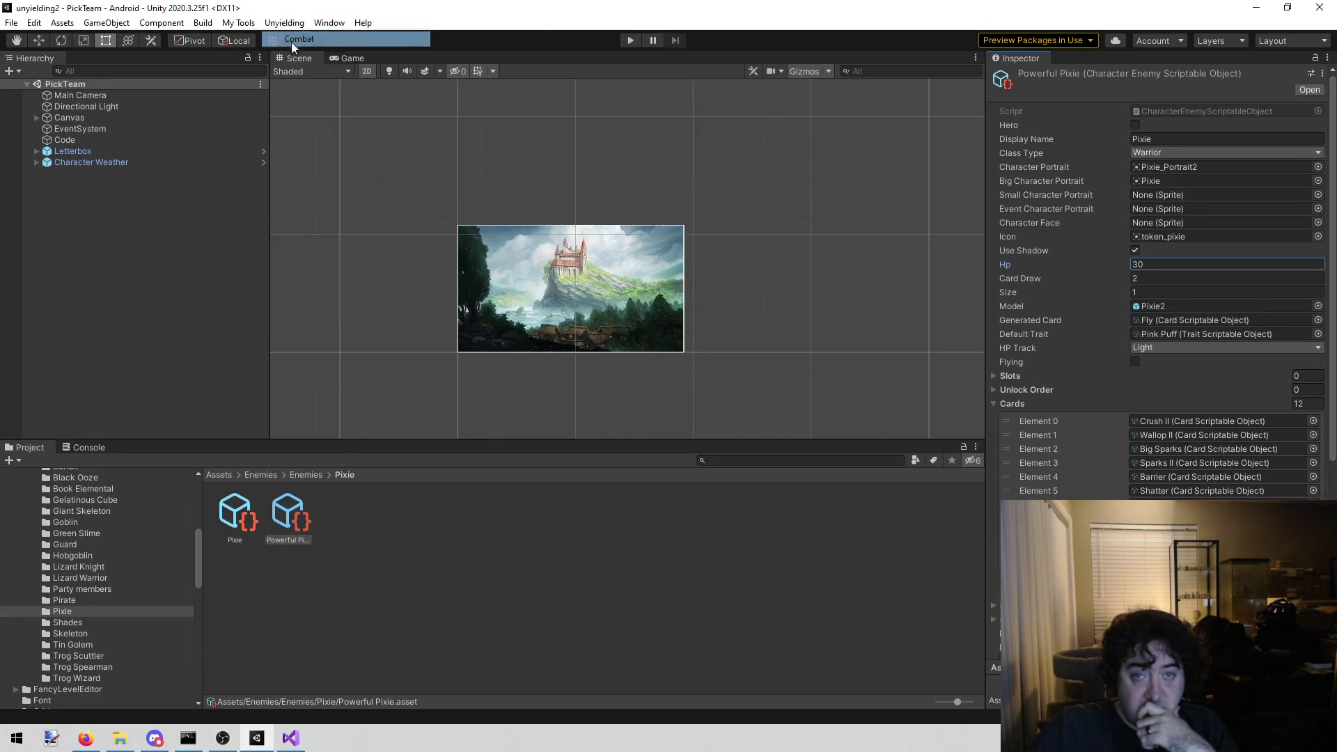
click(632, 40)
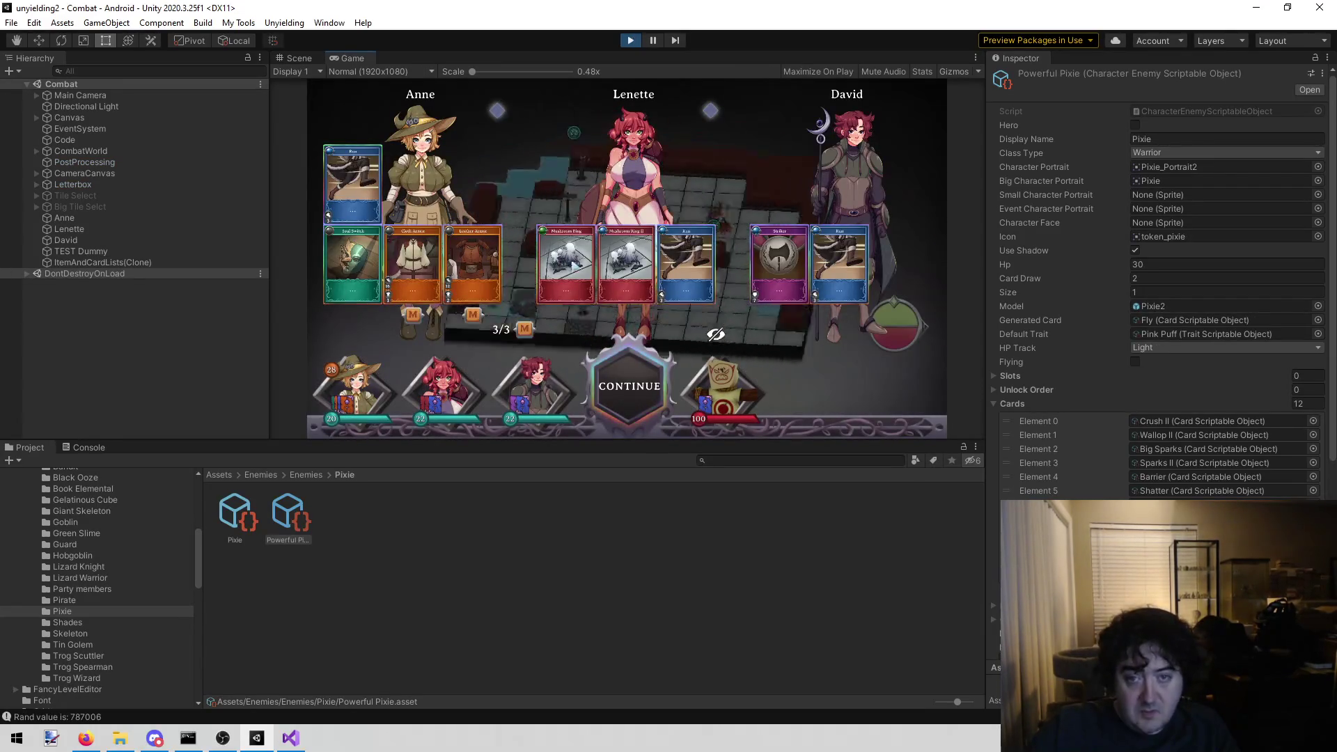
- Continue past the card overlay, play Mushroom Ring II, then stop play mode
click(636, 385)
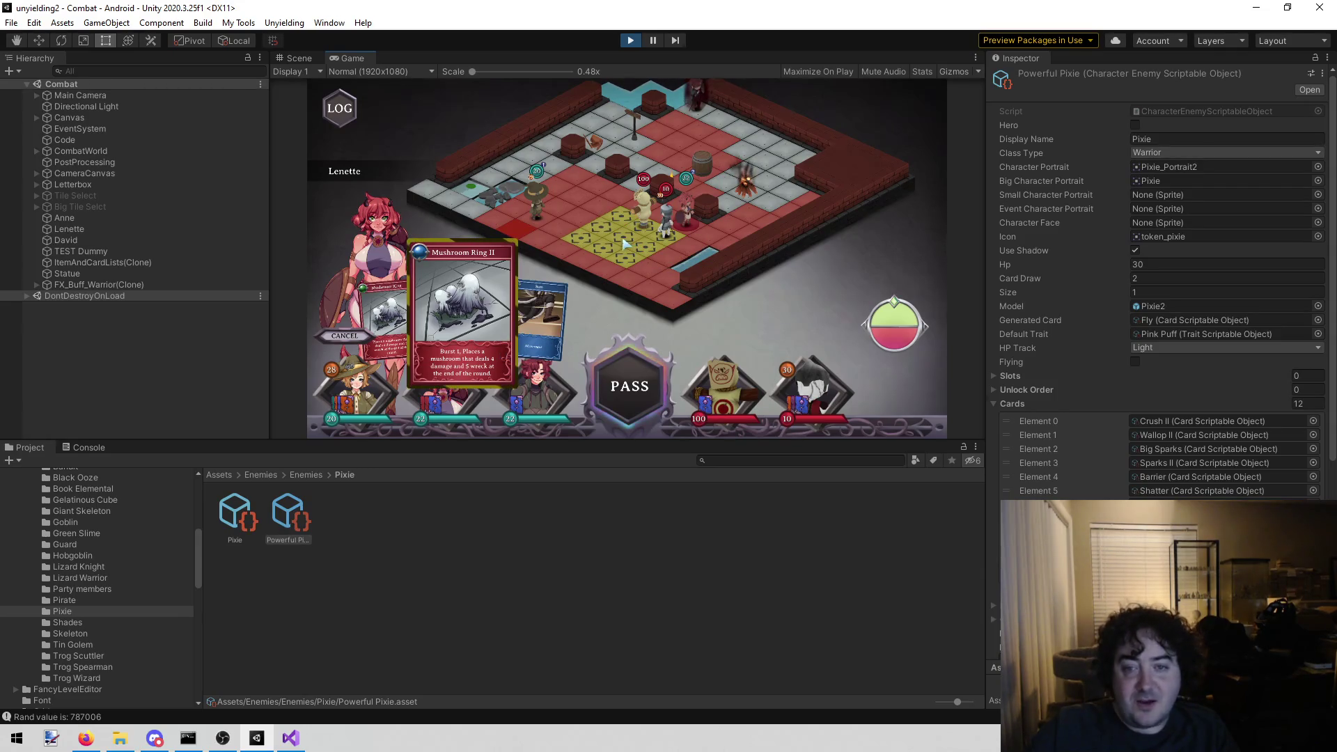
click(626, 244)
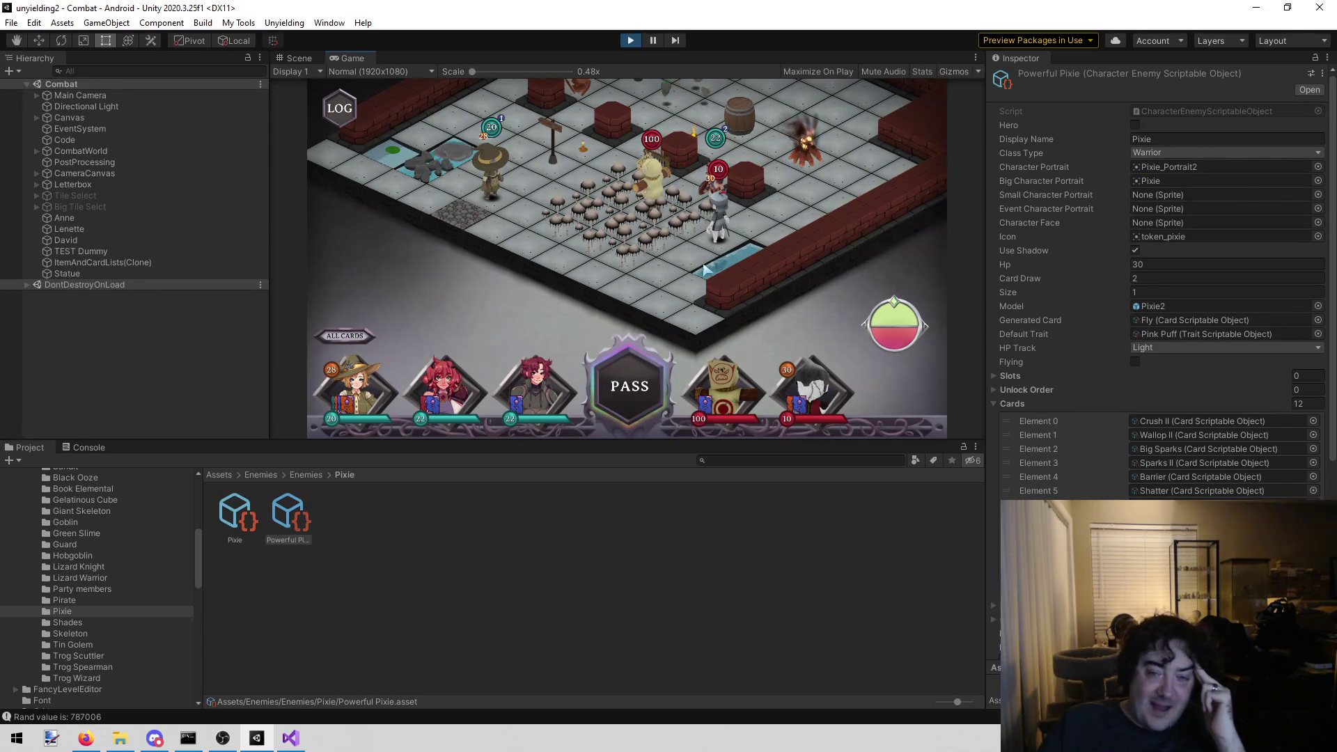
mouse_move(587, 213)
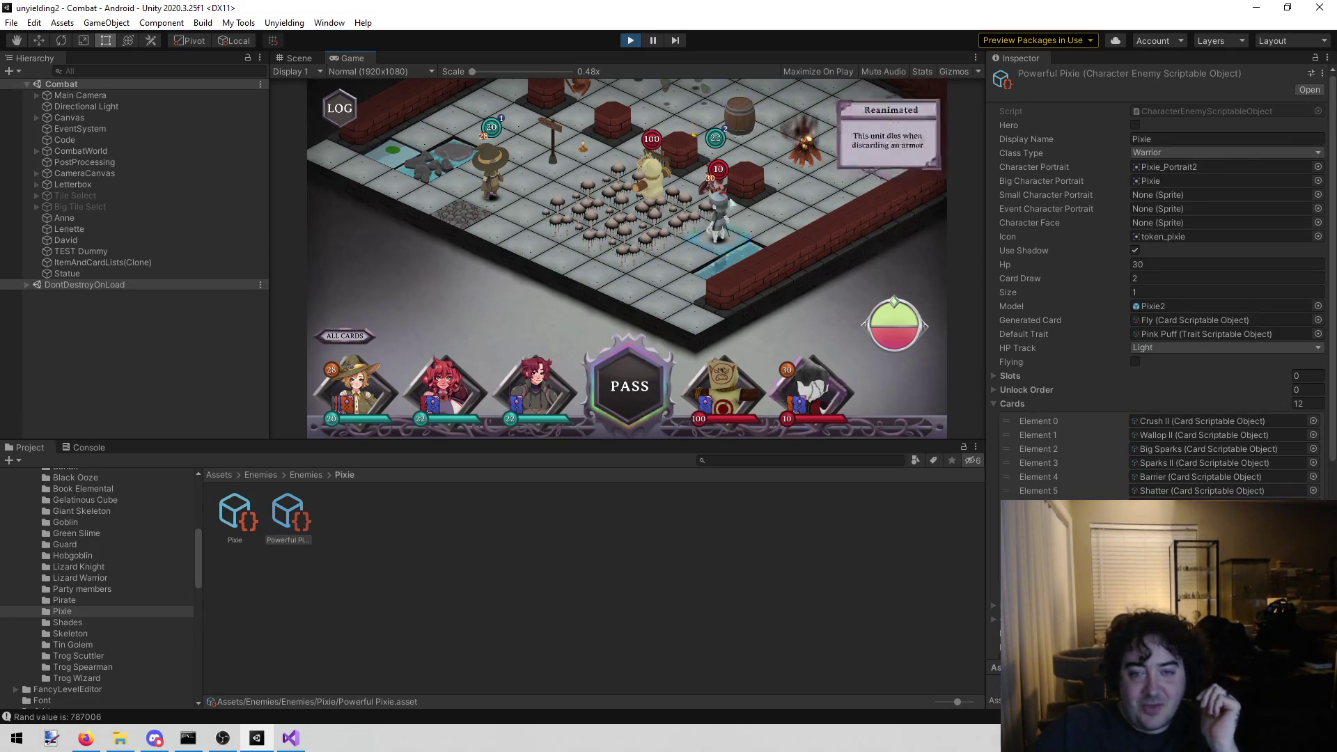
click(631, 41)
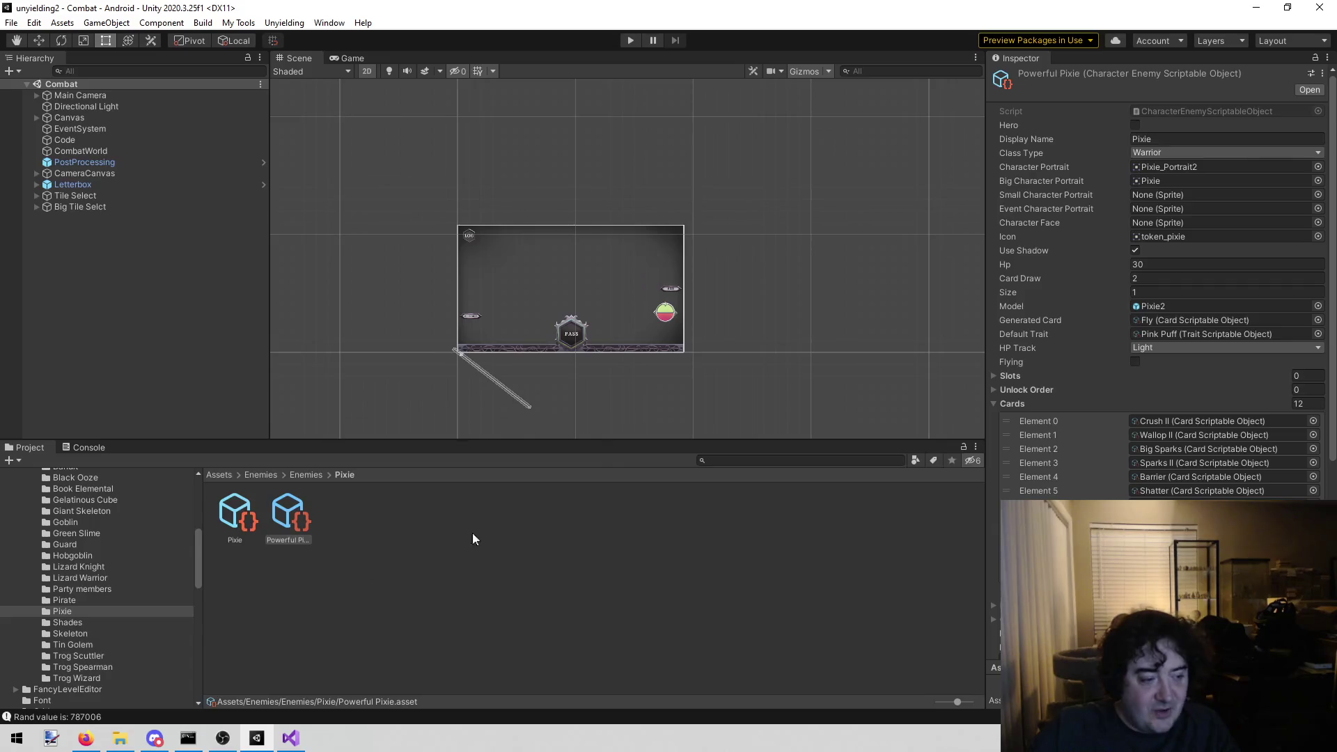
click(572, 616)
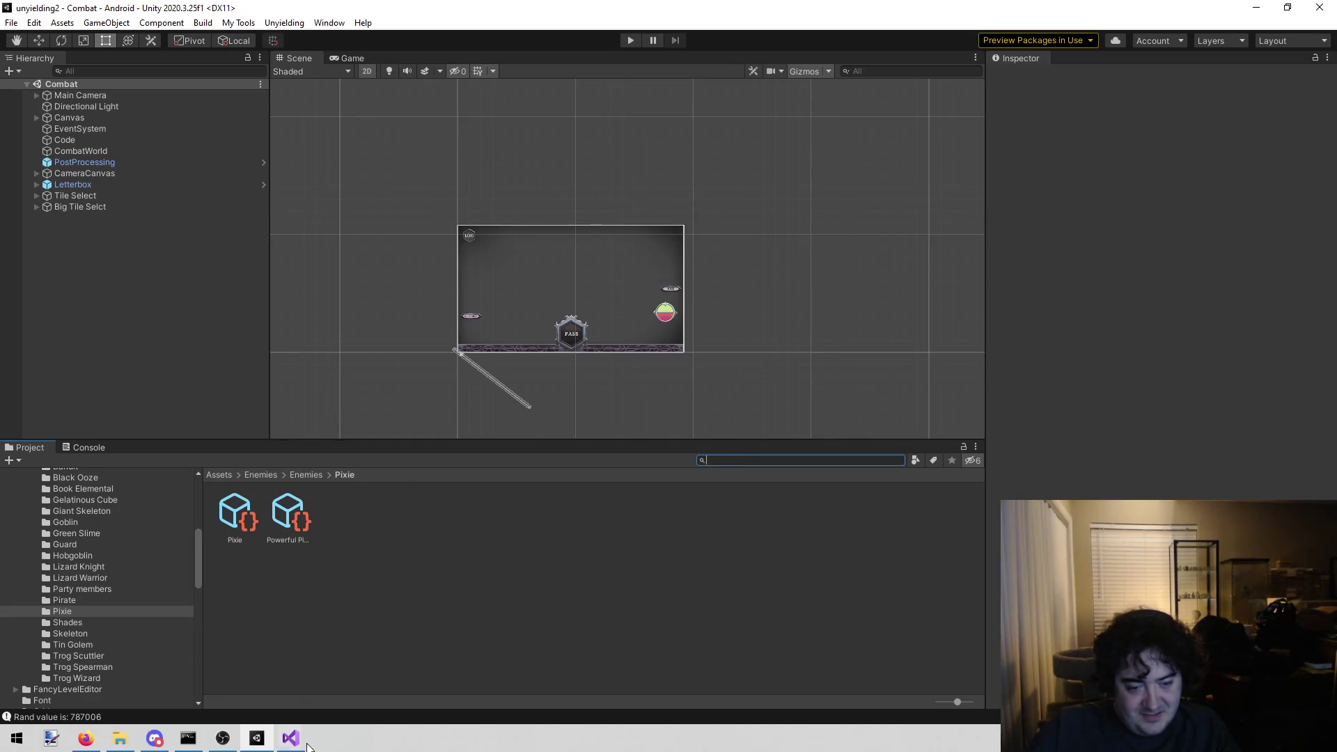
- Review the saves and school protests notes in todo.txt, then return to Unity
click(286, 740)
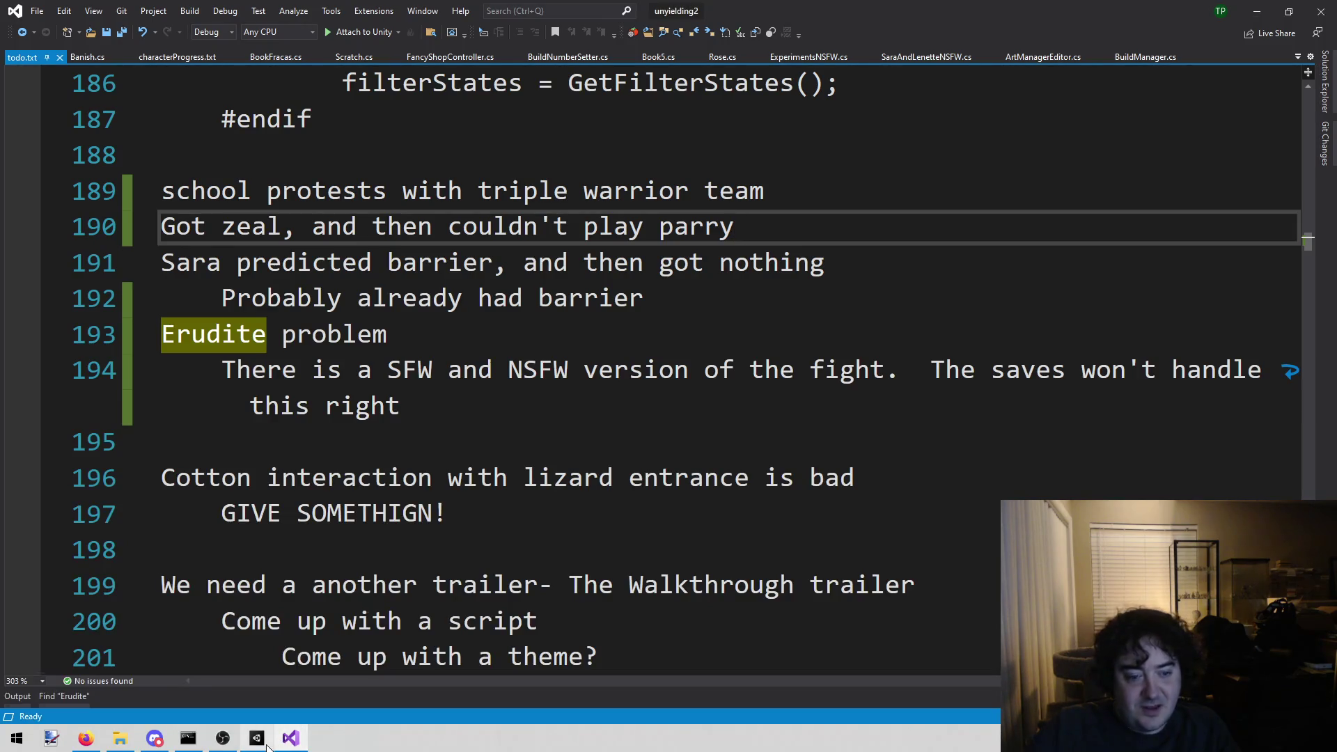
mouse_move(257, 744)
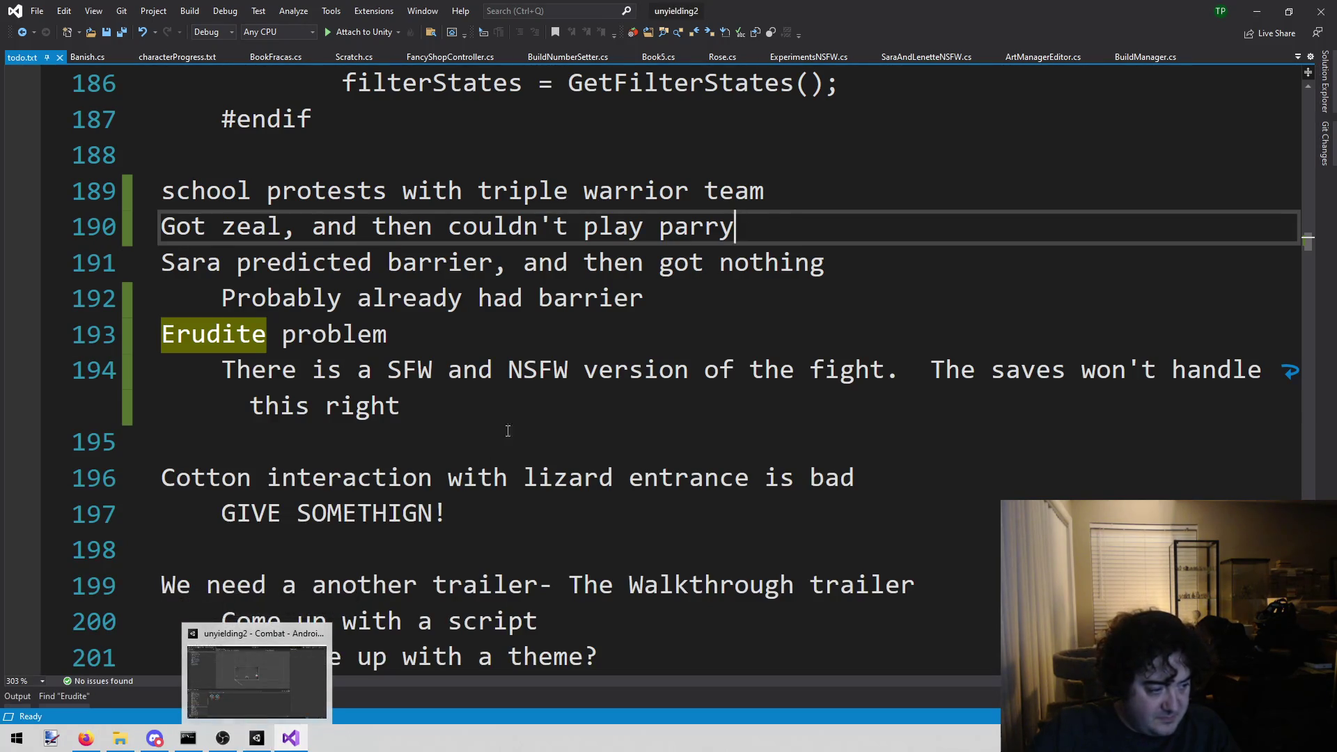
click(498, 409)
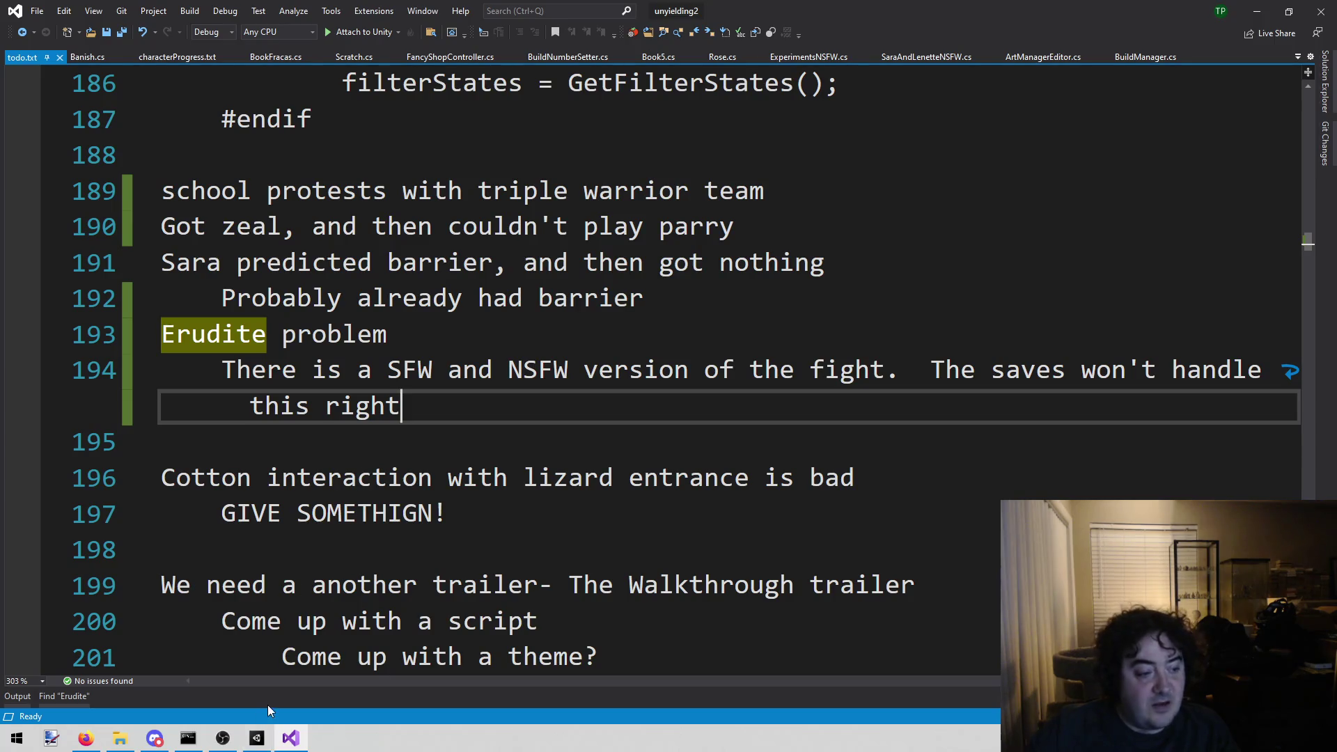
mouse_move(258, 741)
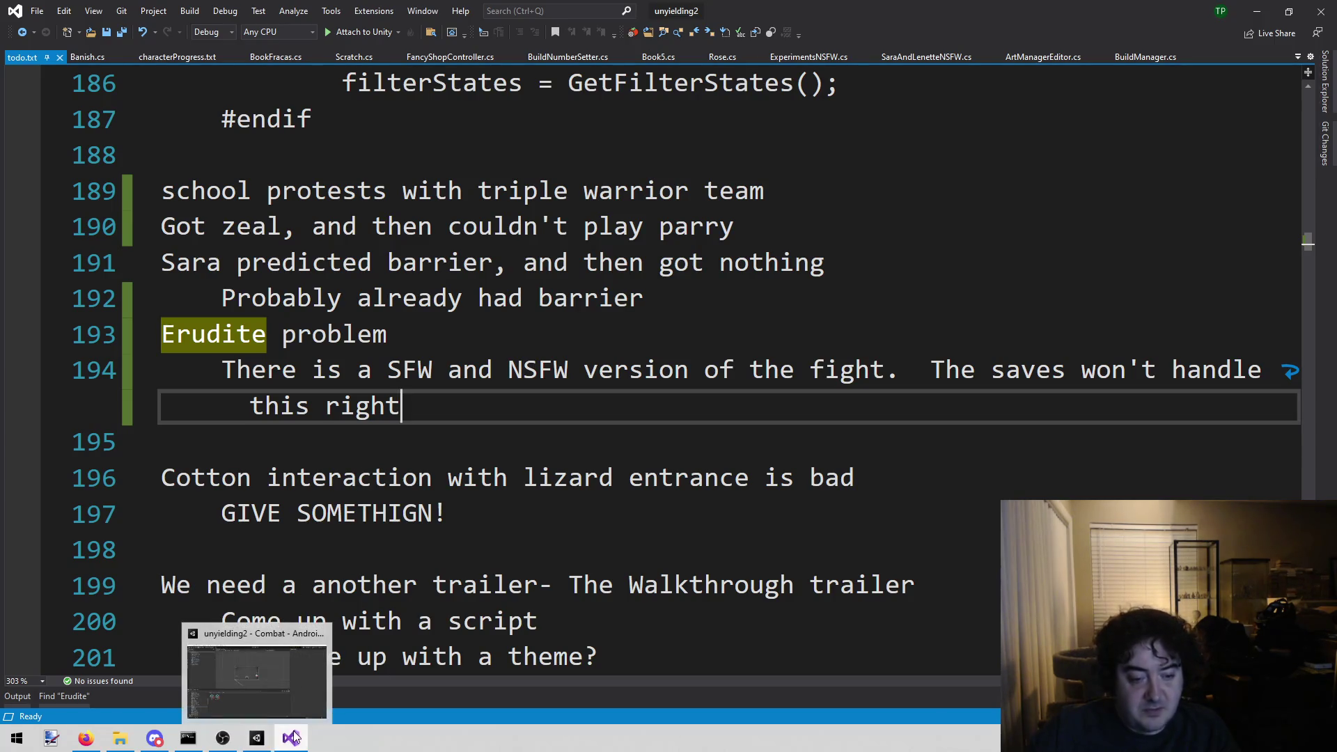
click(384, 375)
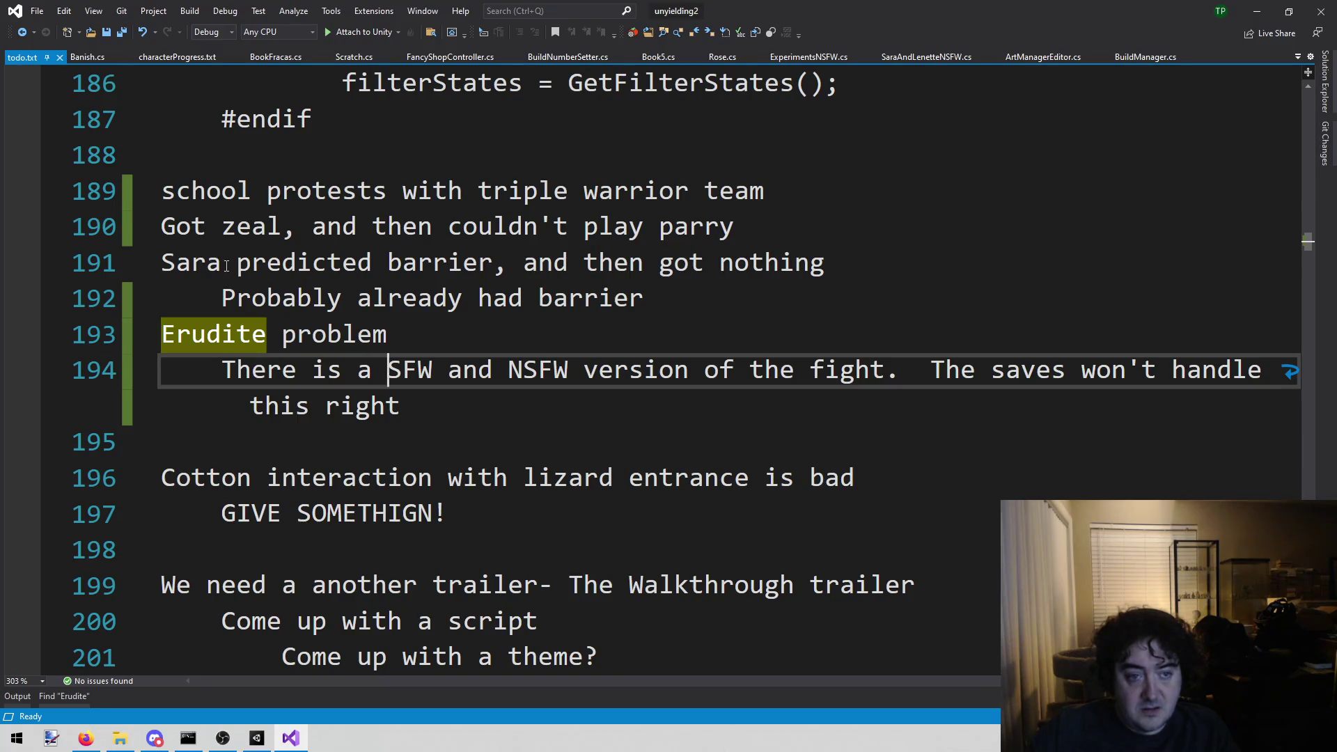
click(257, 738)
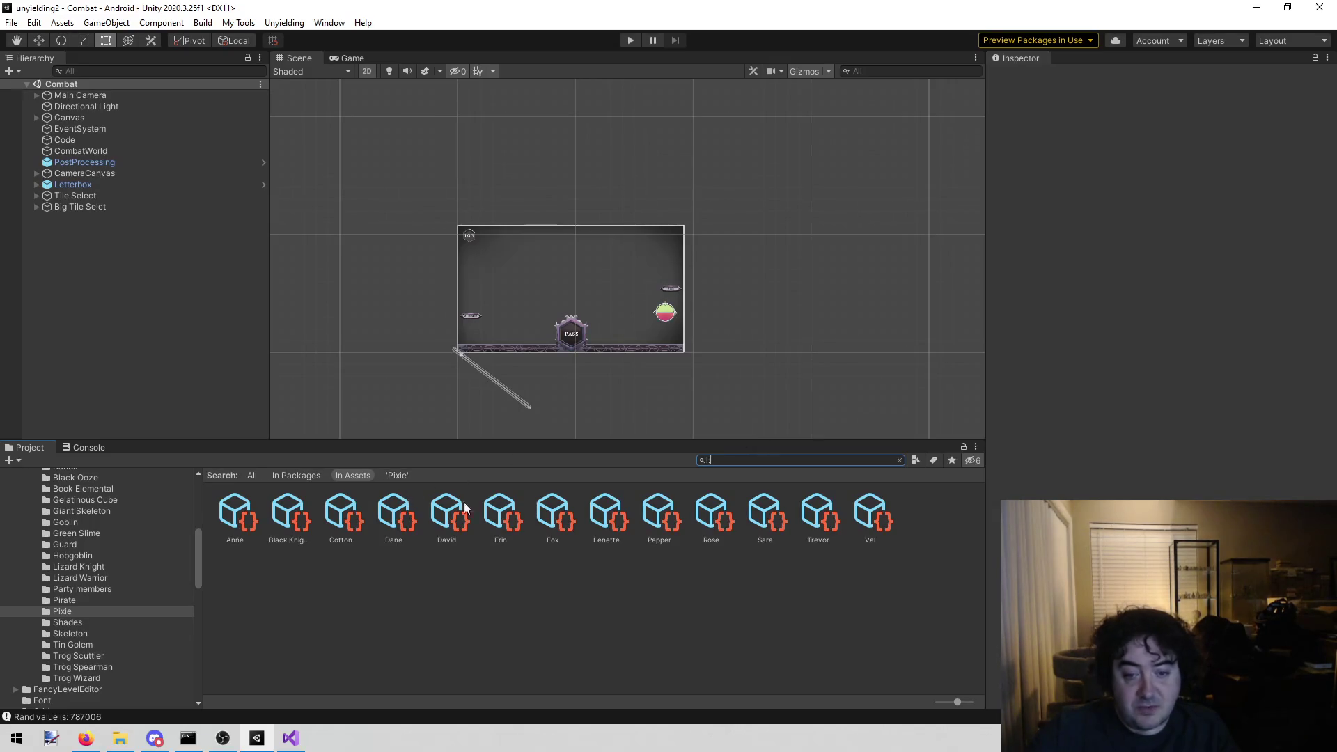
- In Lenette's asset, collapse Slots and Unlock Order, delete her cards, leaving one empty slot
click(606, 519)
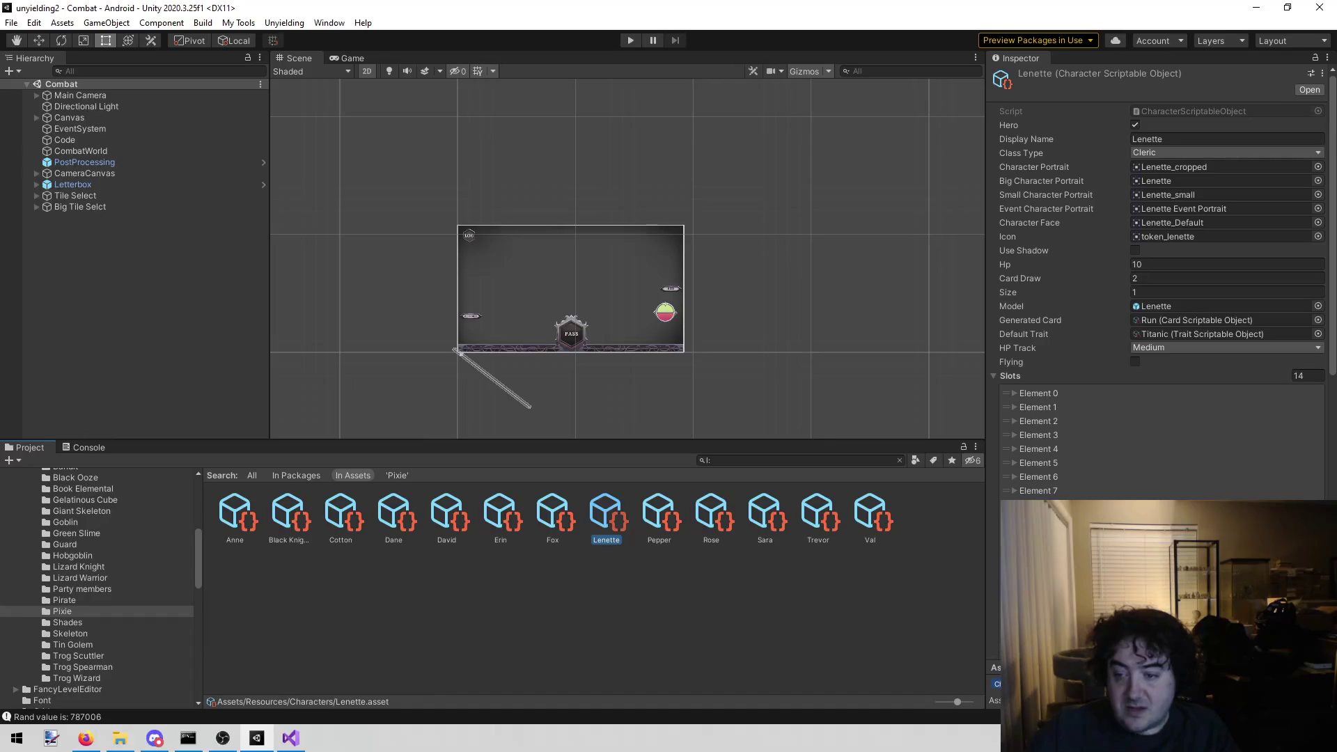
click(996, 378)
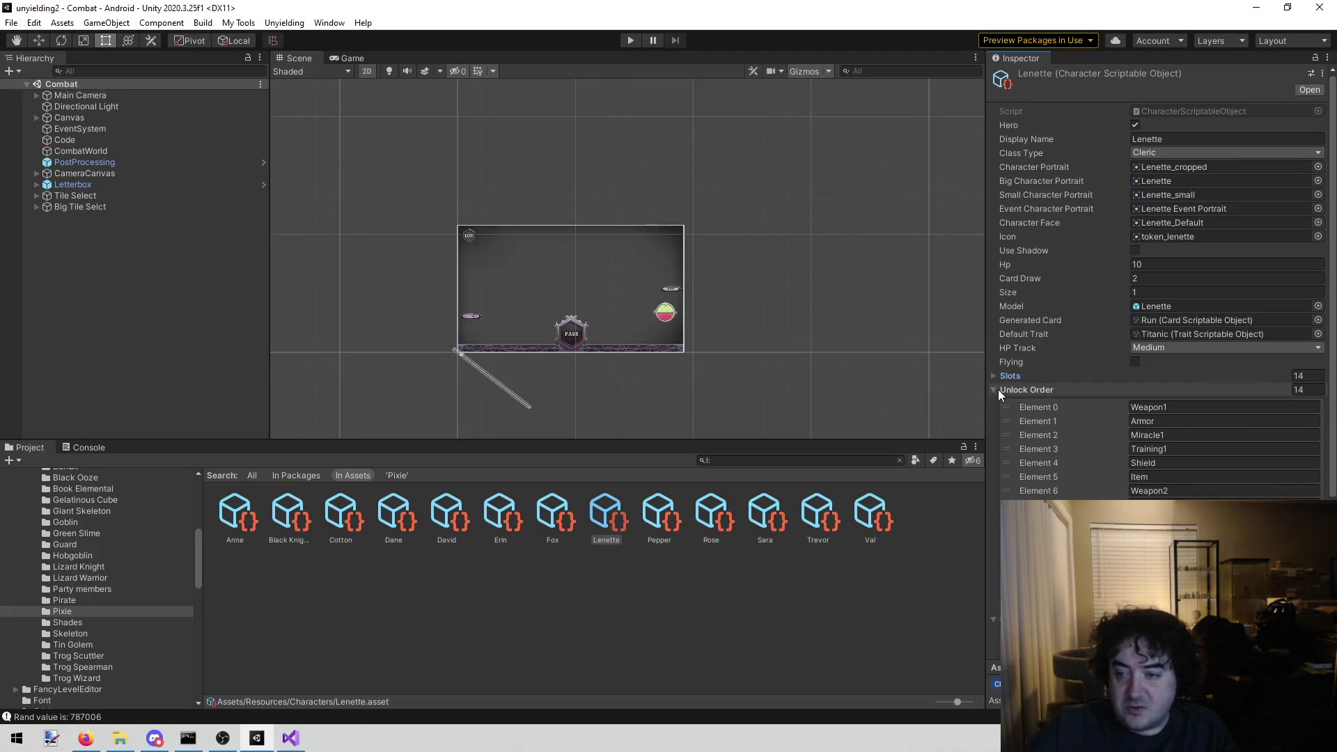
click(995, 390)
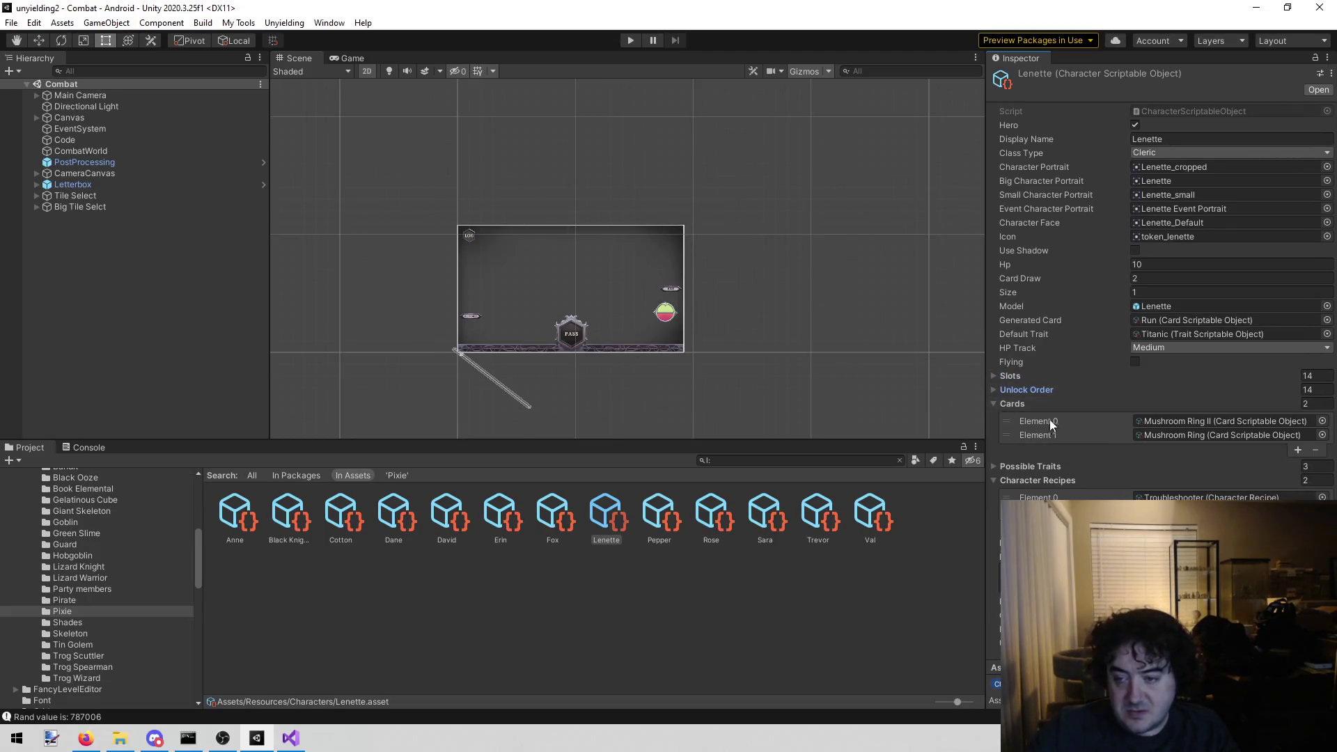
click(1092, 404)
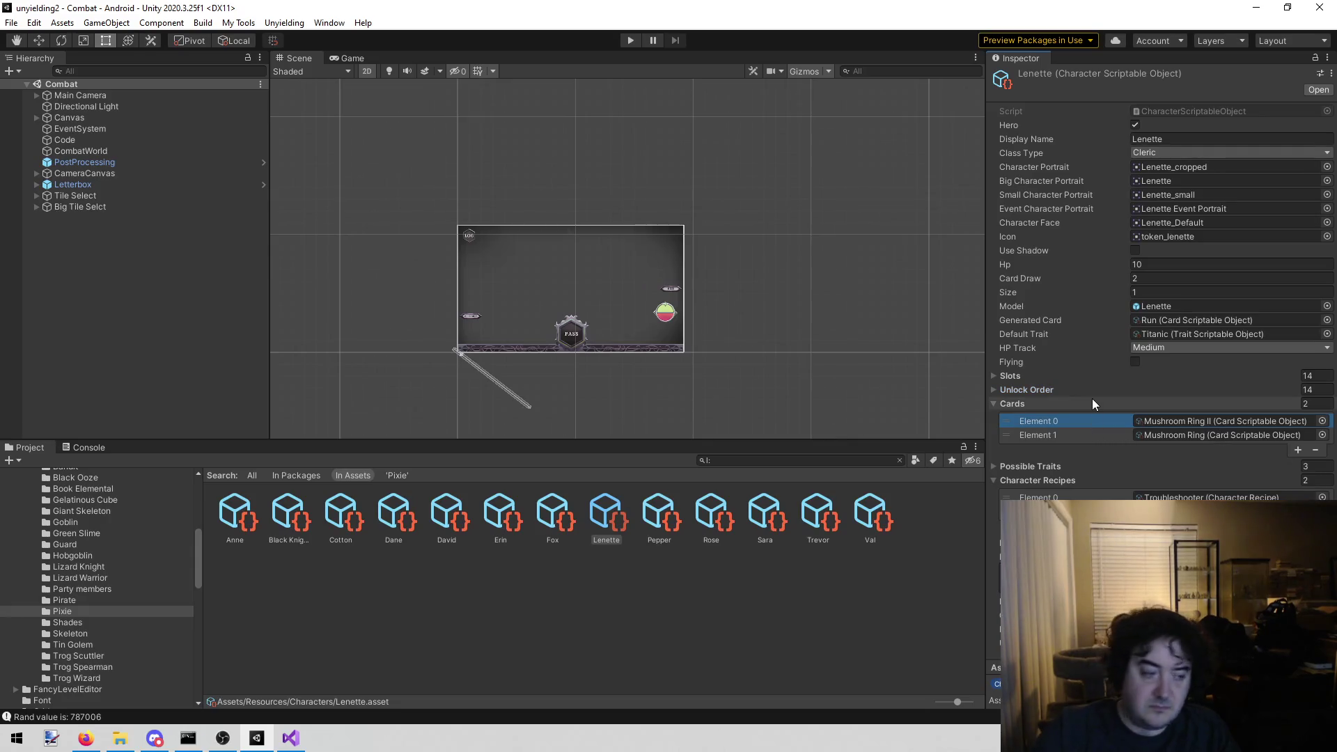
key(Delete)
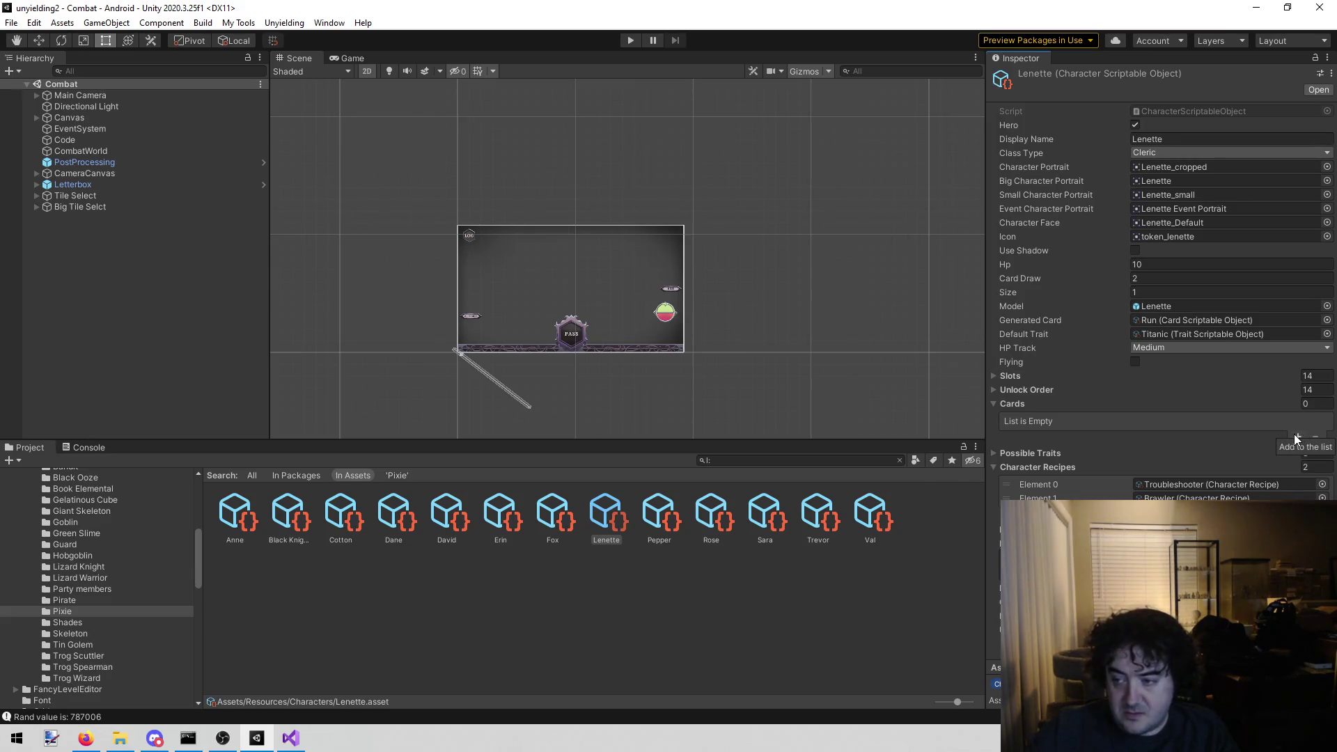
click(1298, 437)
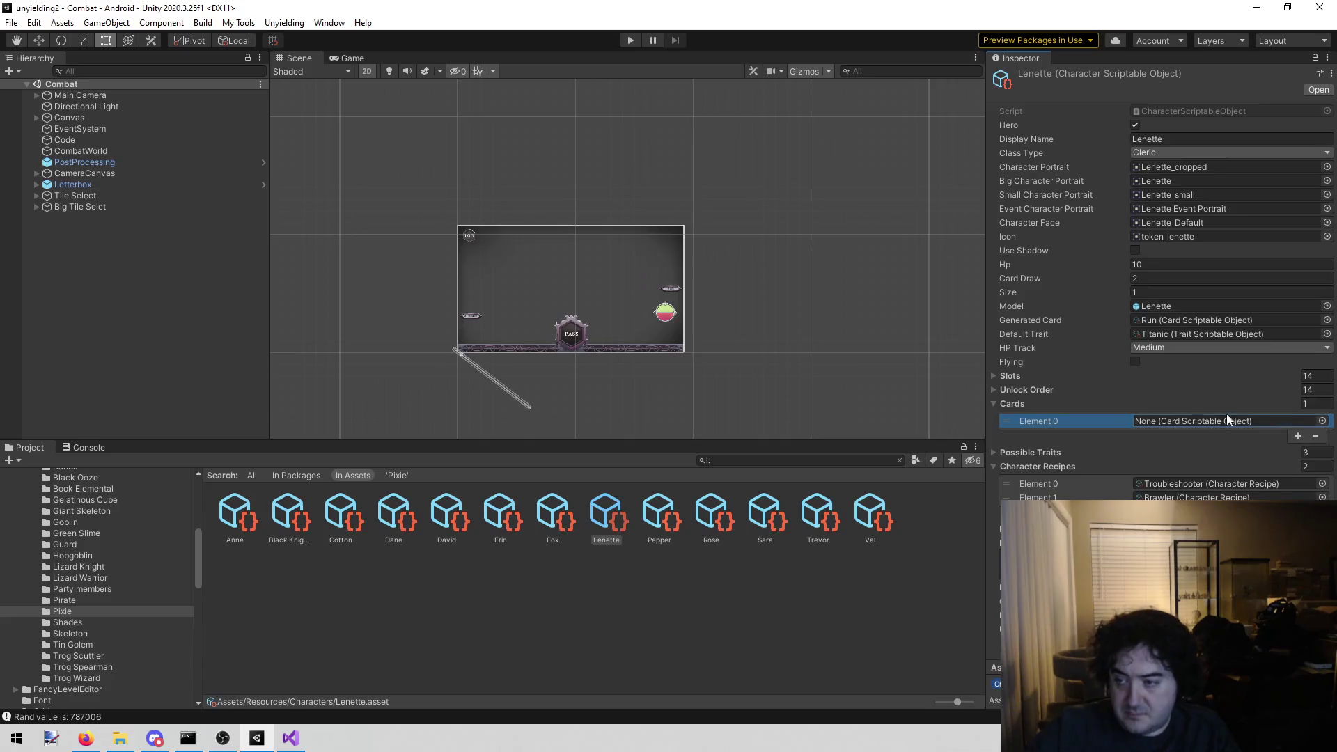
- Assign Parry to Cards Element 0 and add a second Parry as Element 1
click(1323, 423)
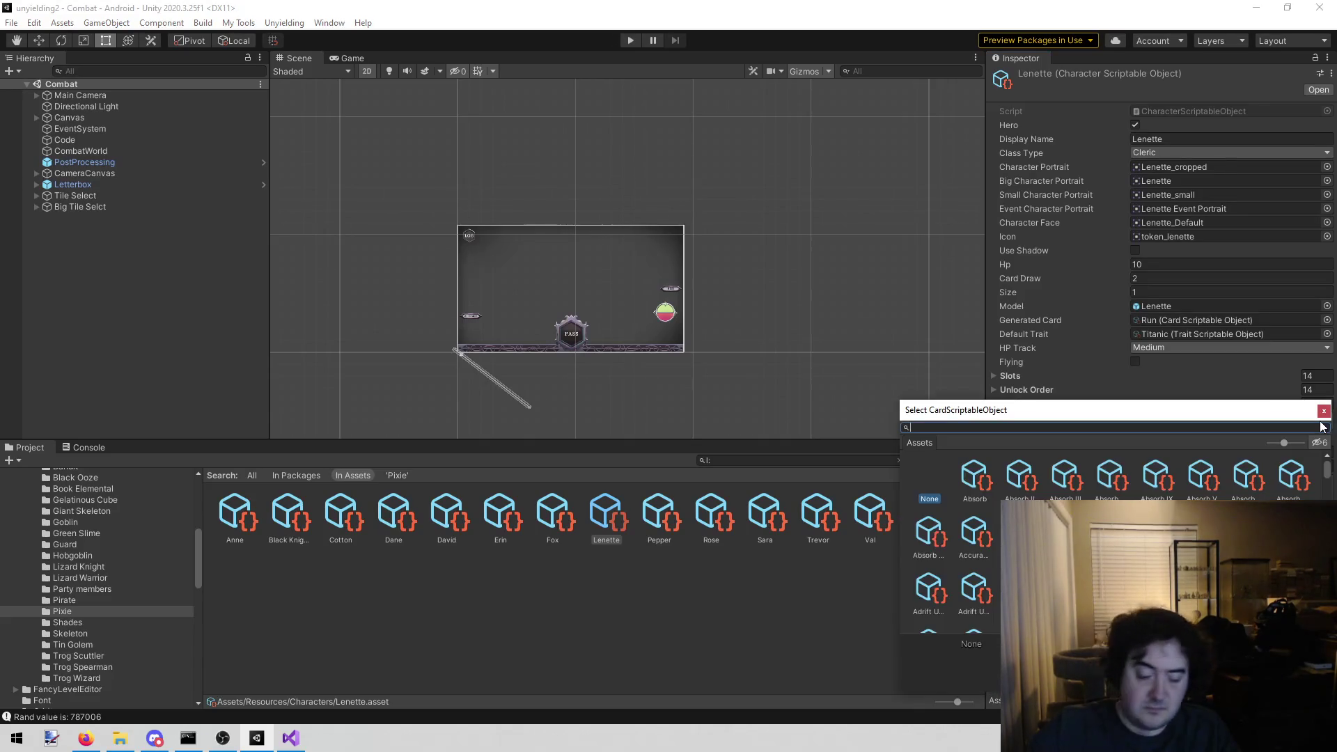
text(parry)
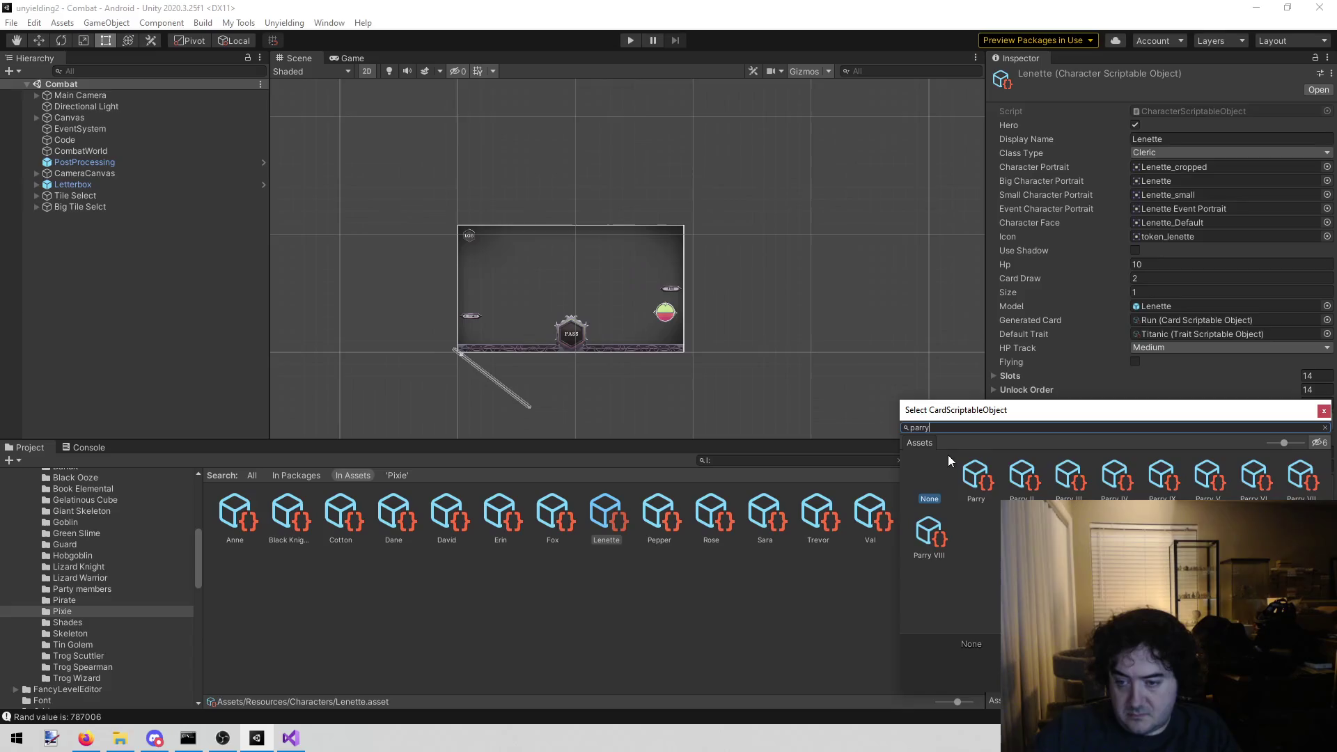
double_click(975, 481)
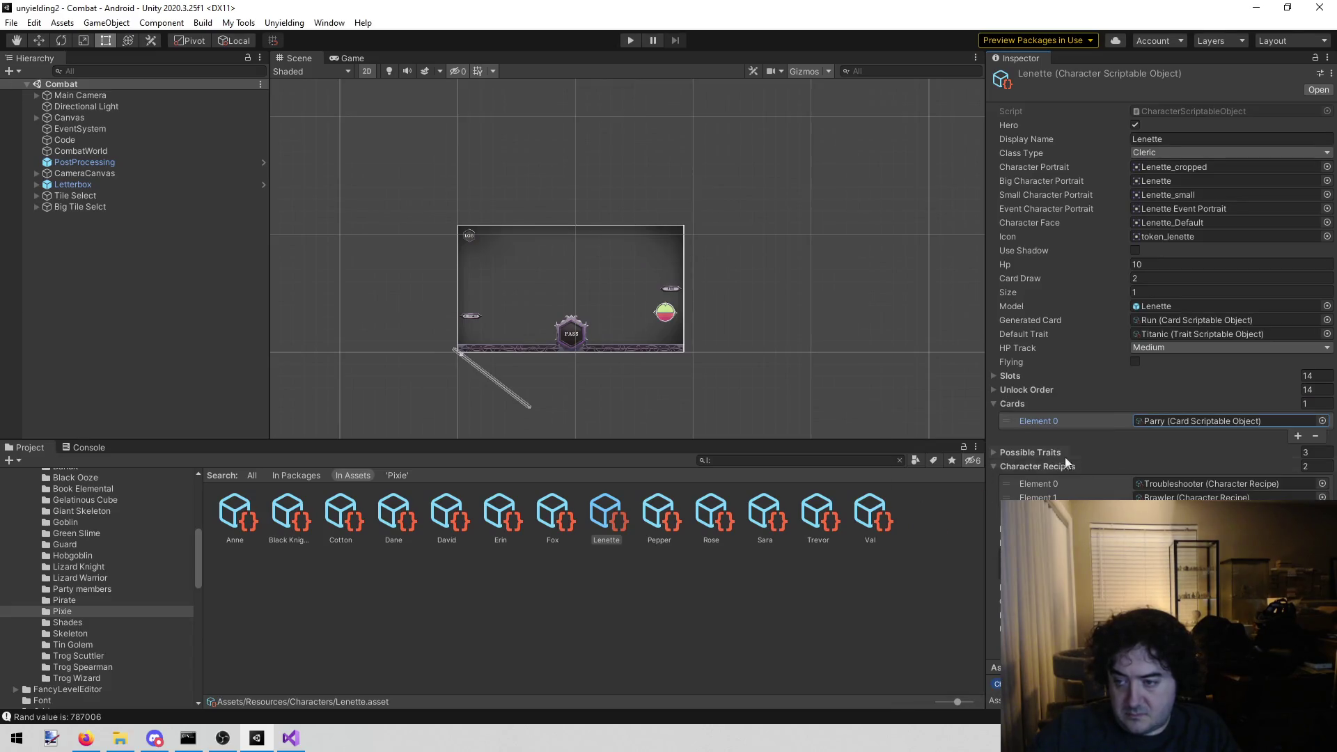
click(1298, 436)
click(1323, 436)
text(parry)
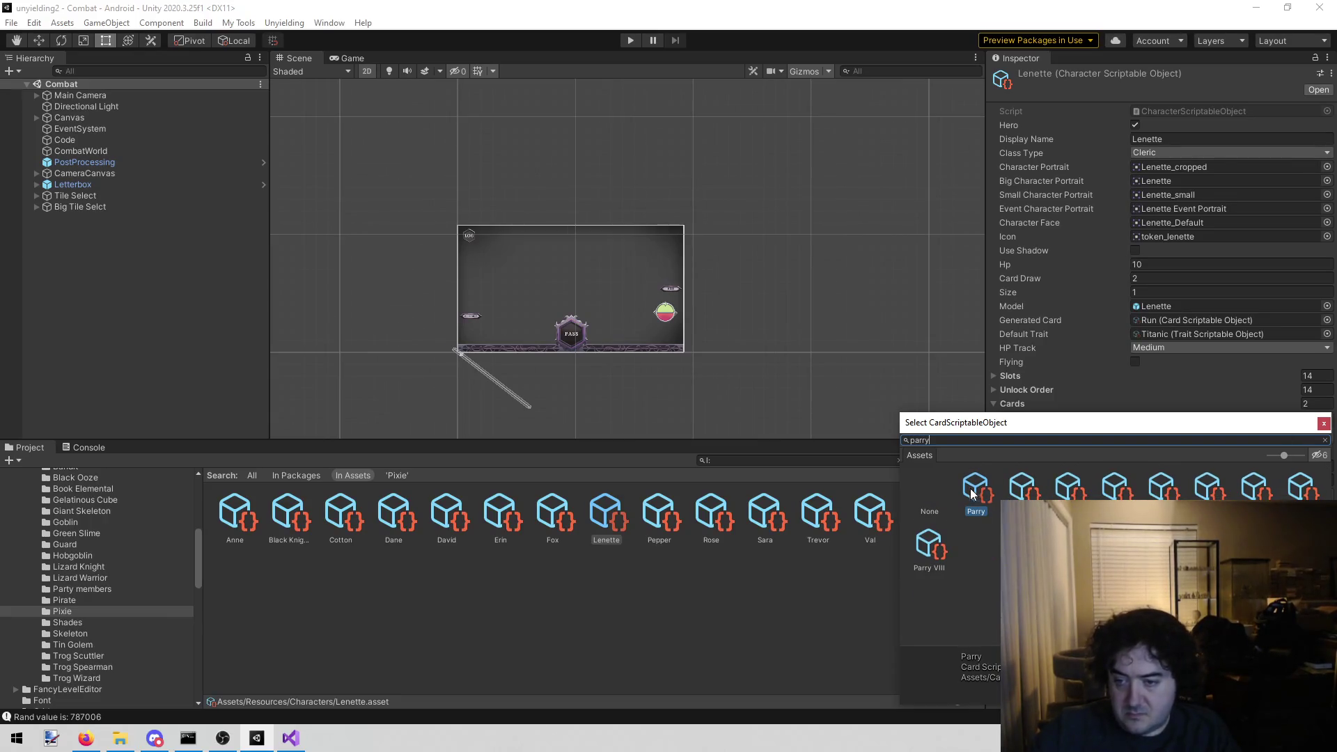
double_click(973, 493)
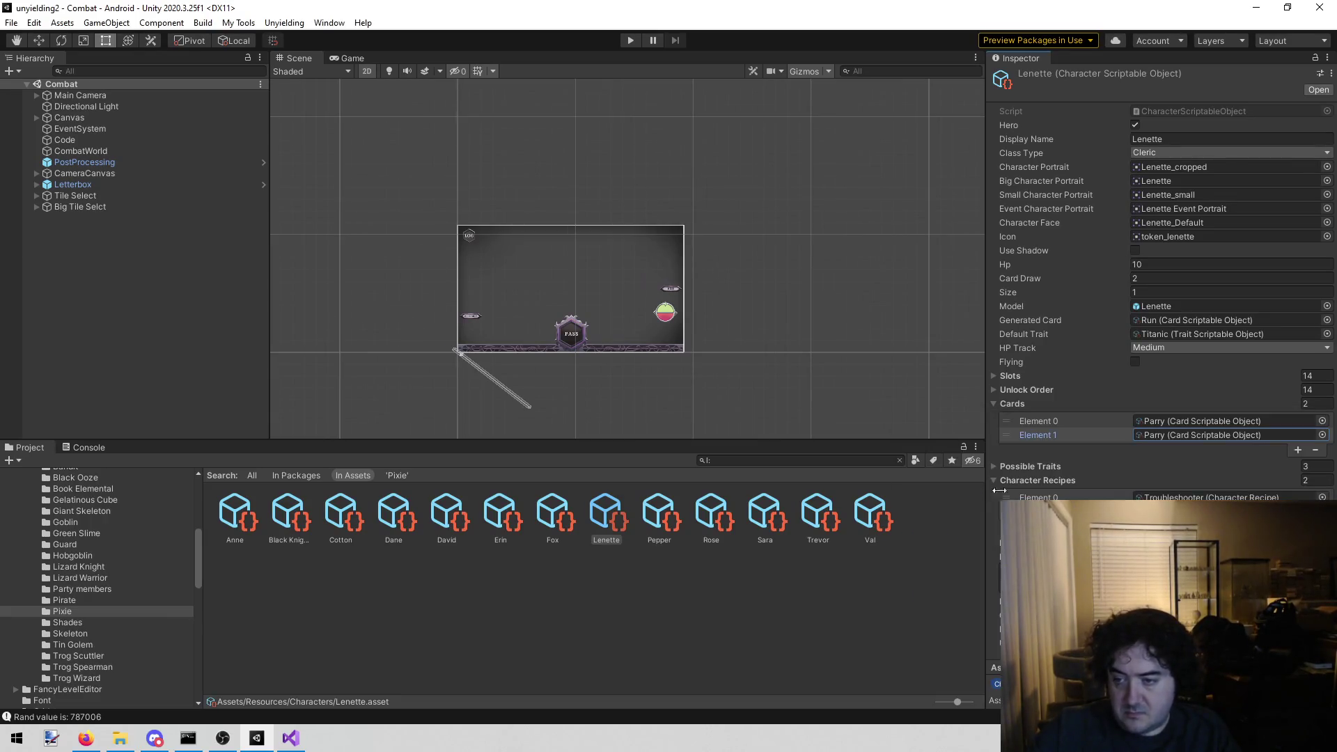
- Add a third card slot and assign Smite to Element 2
click(1299, 452)
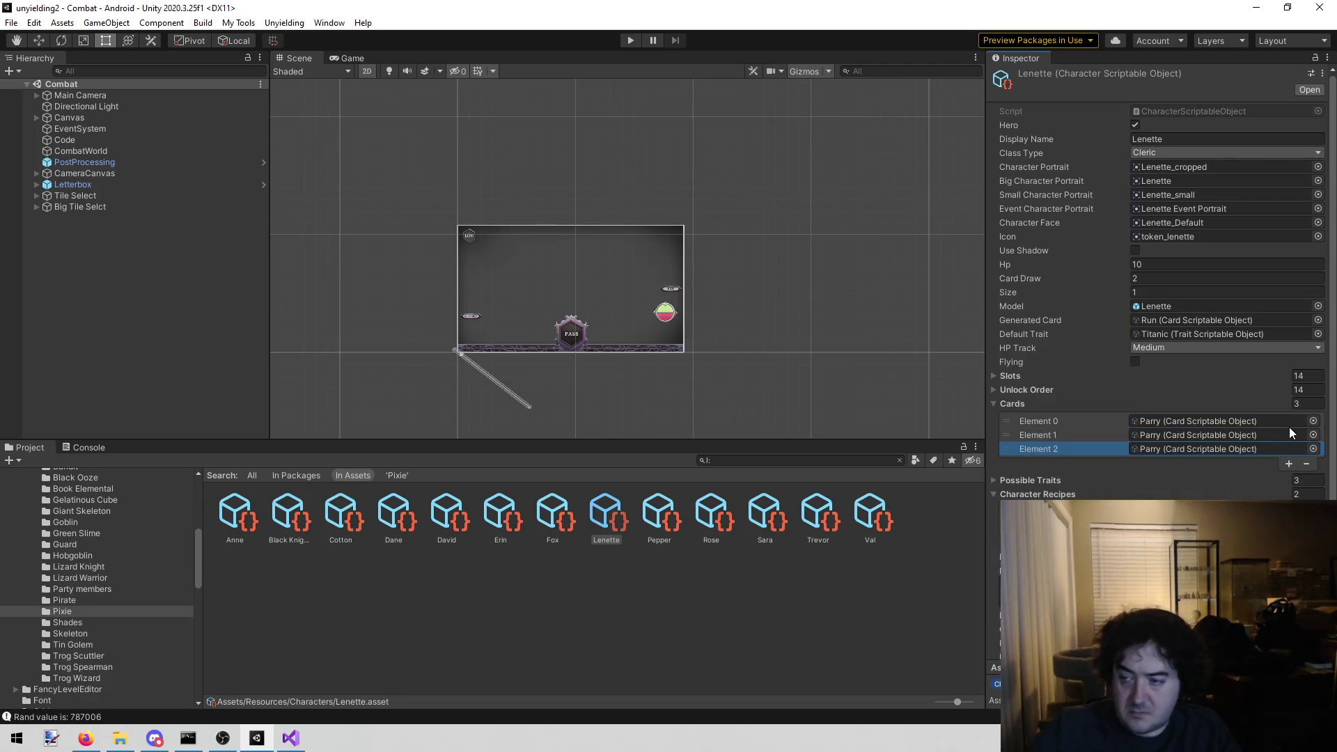
click(1319, 452)
right_click(1317, 454)
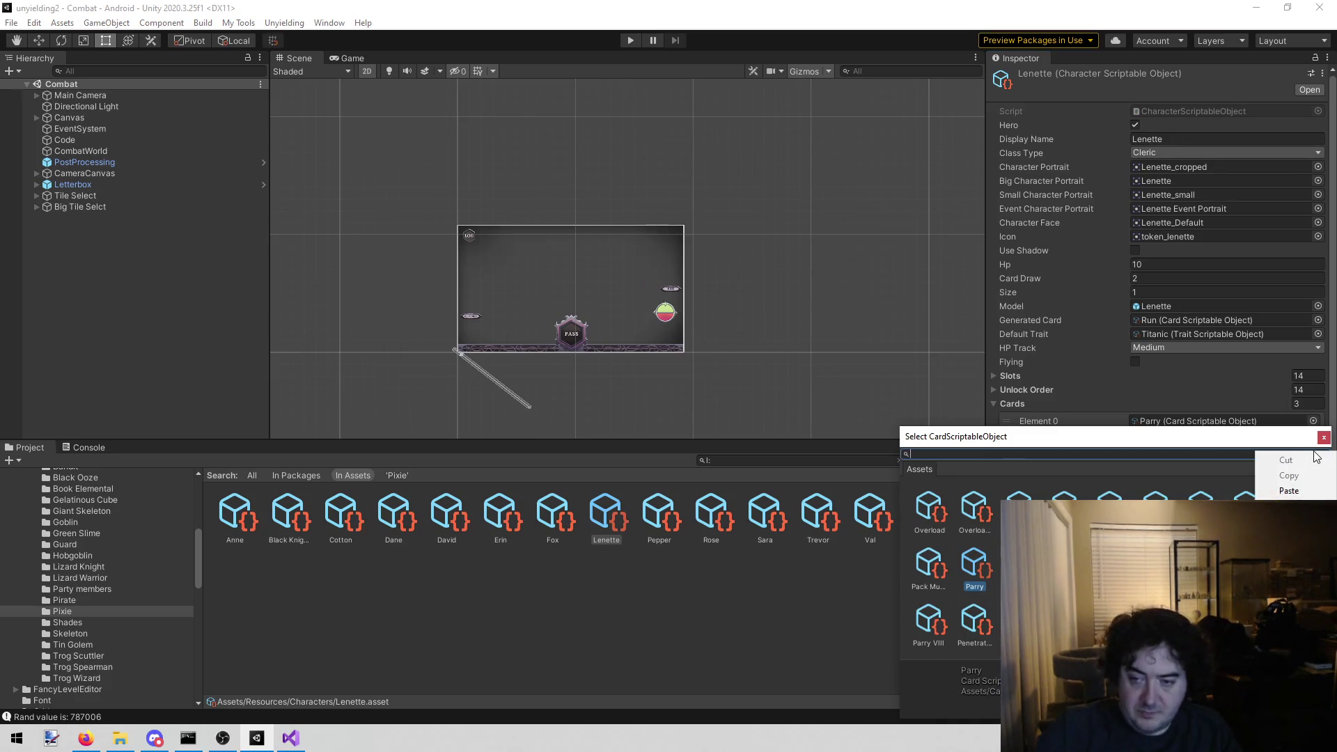
click(1023, 453)
text(smite)
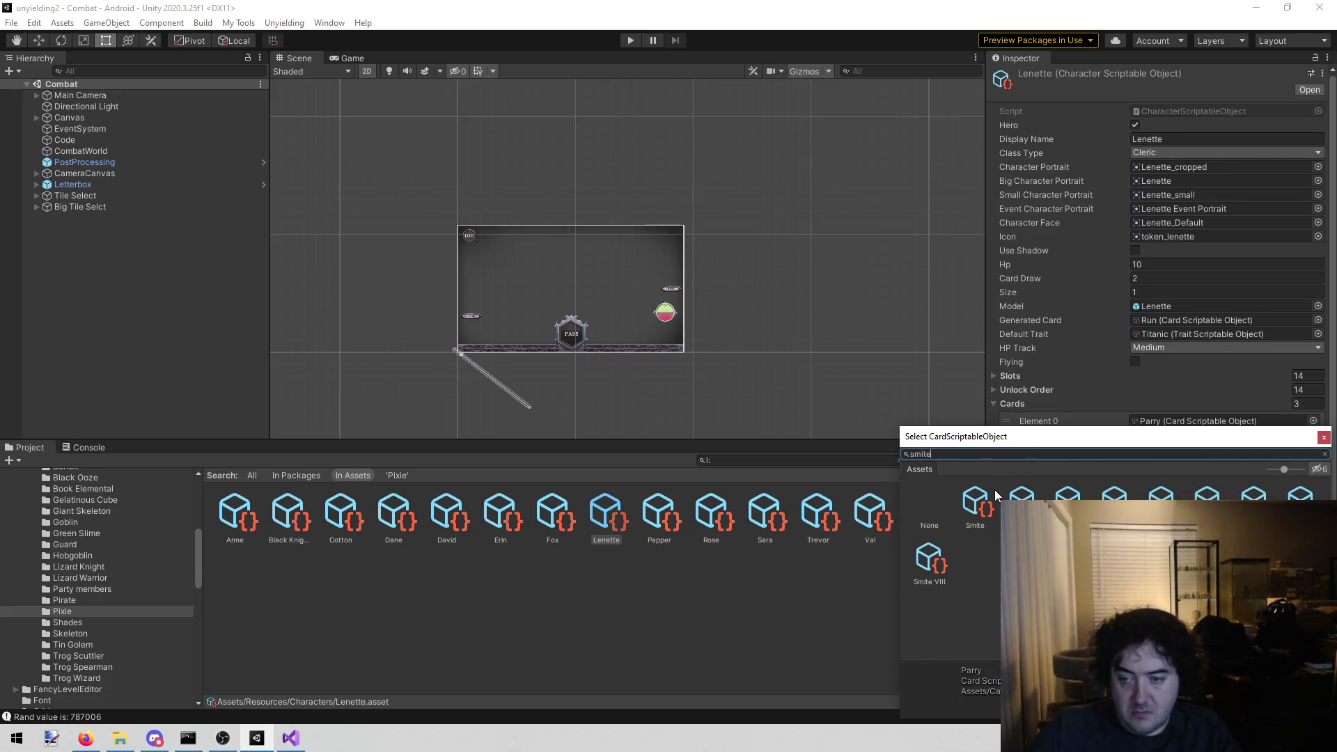
double_click(974, 507)
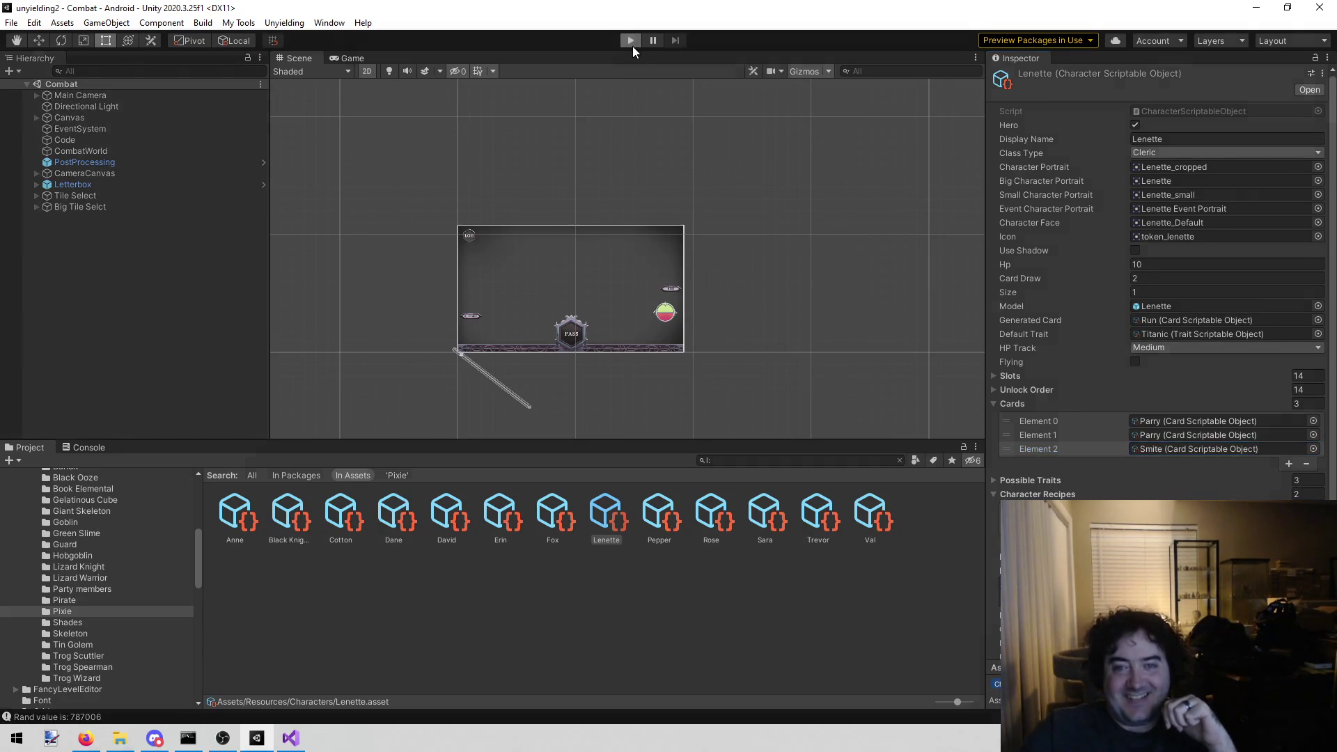
click(632, 43)
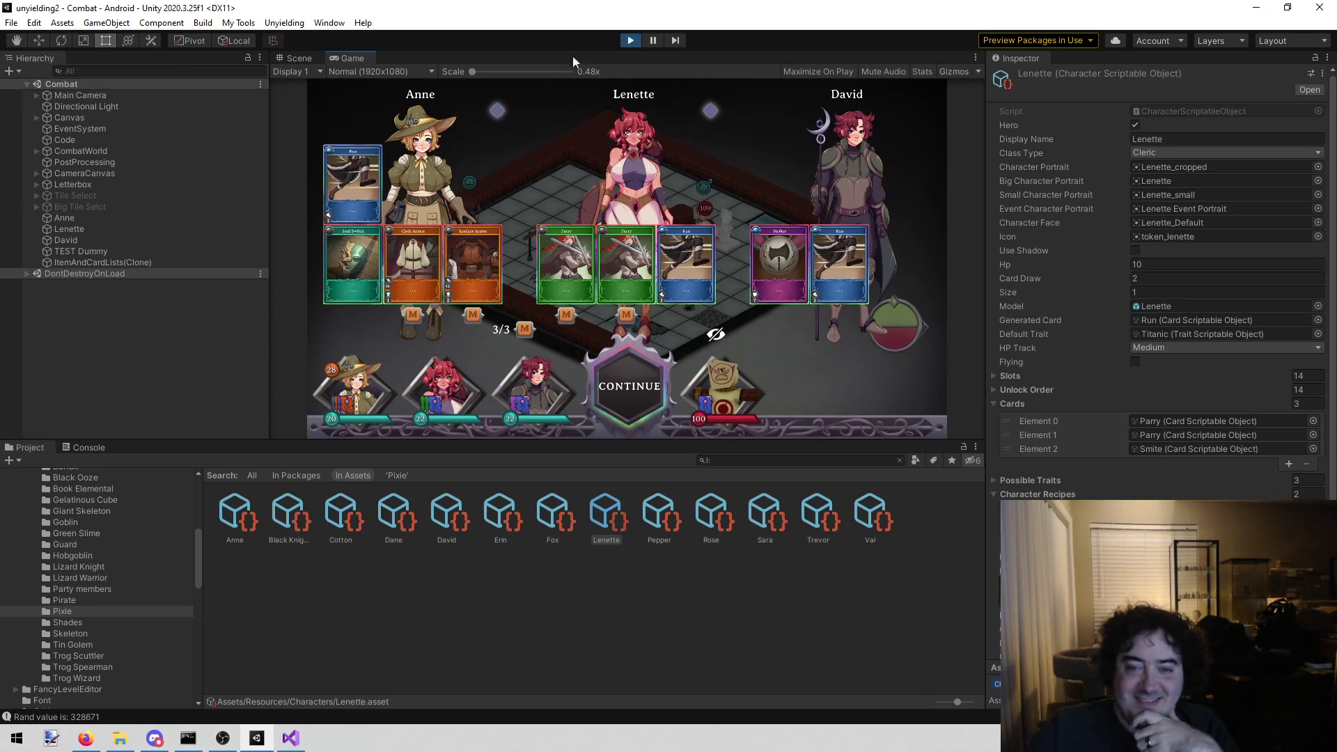
click(615, 373)
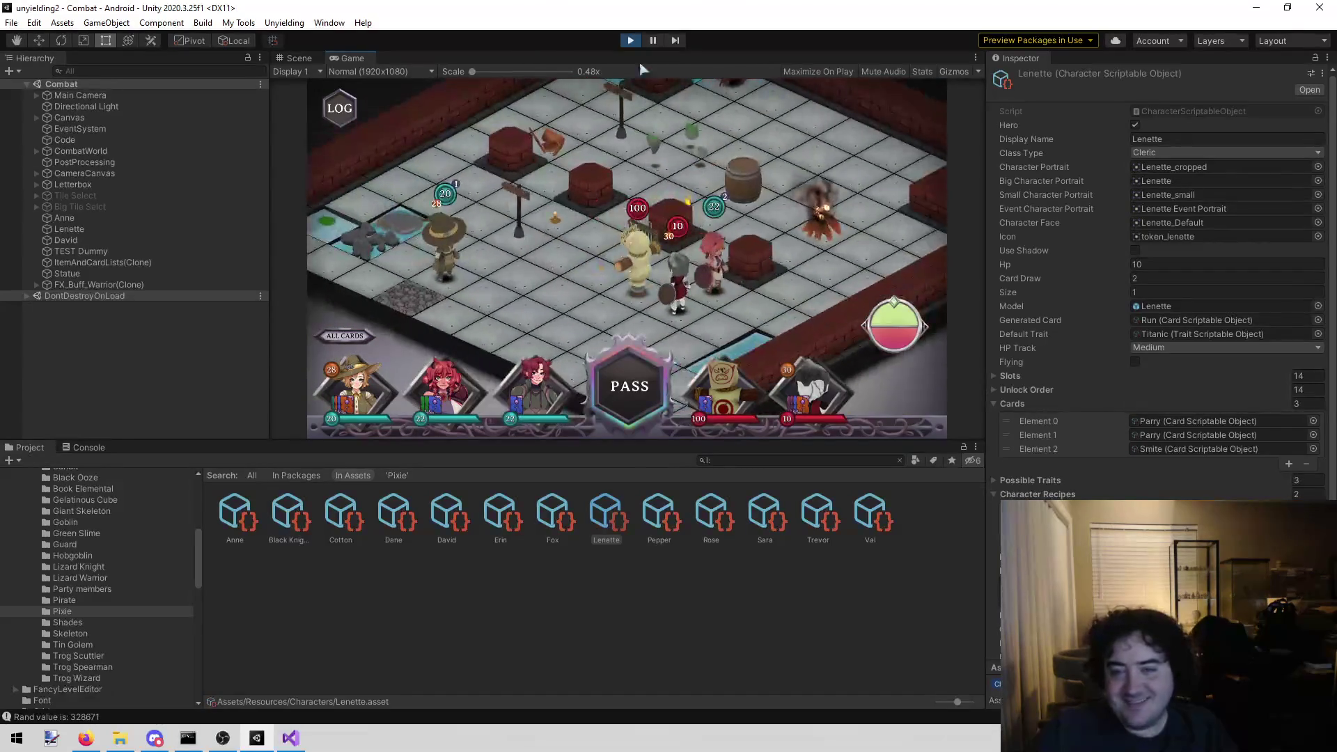
mouse_move(636, 272)
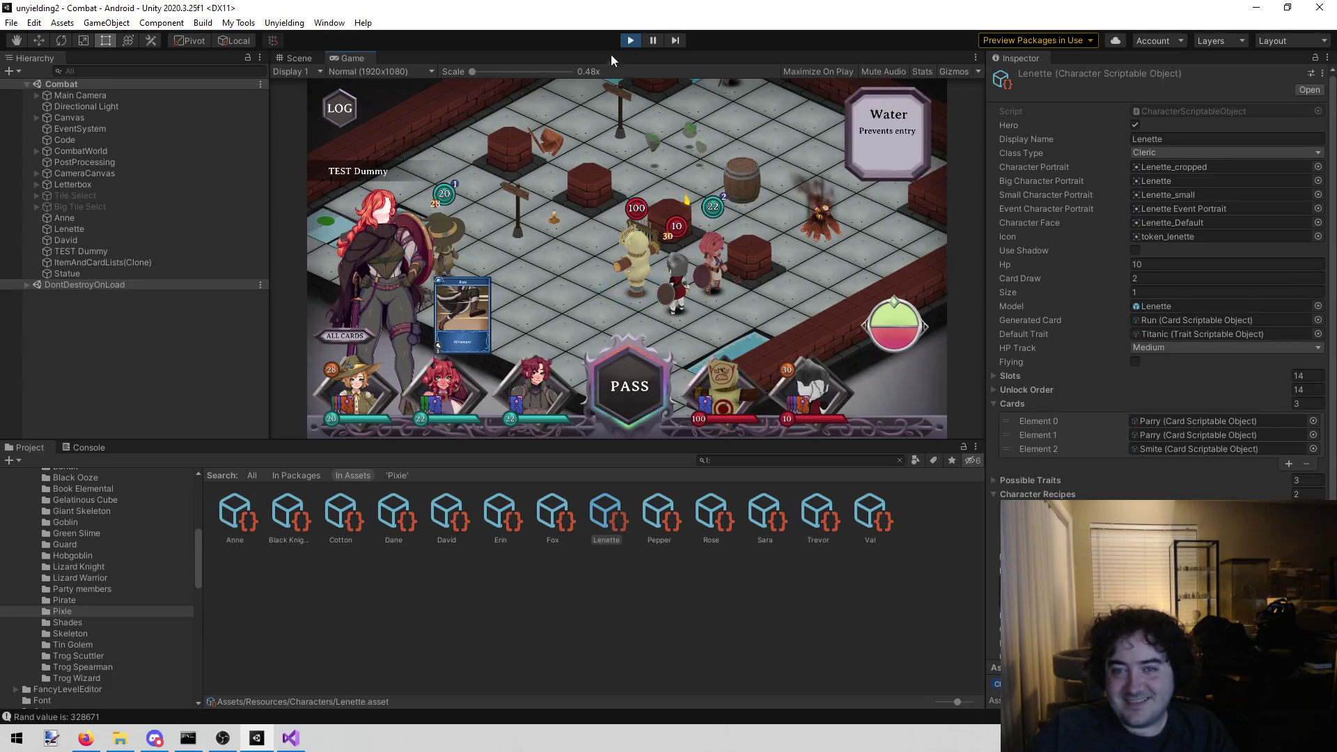
click(629, 42)
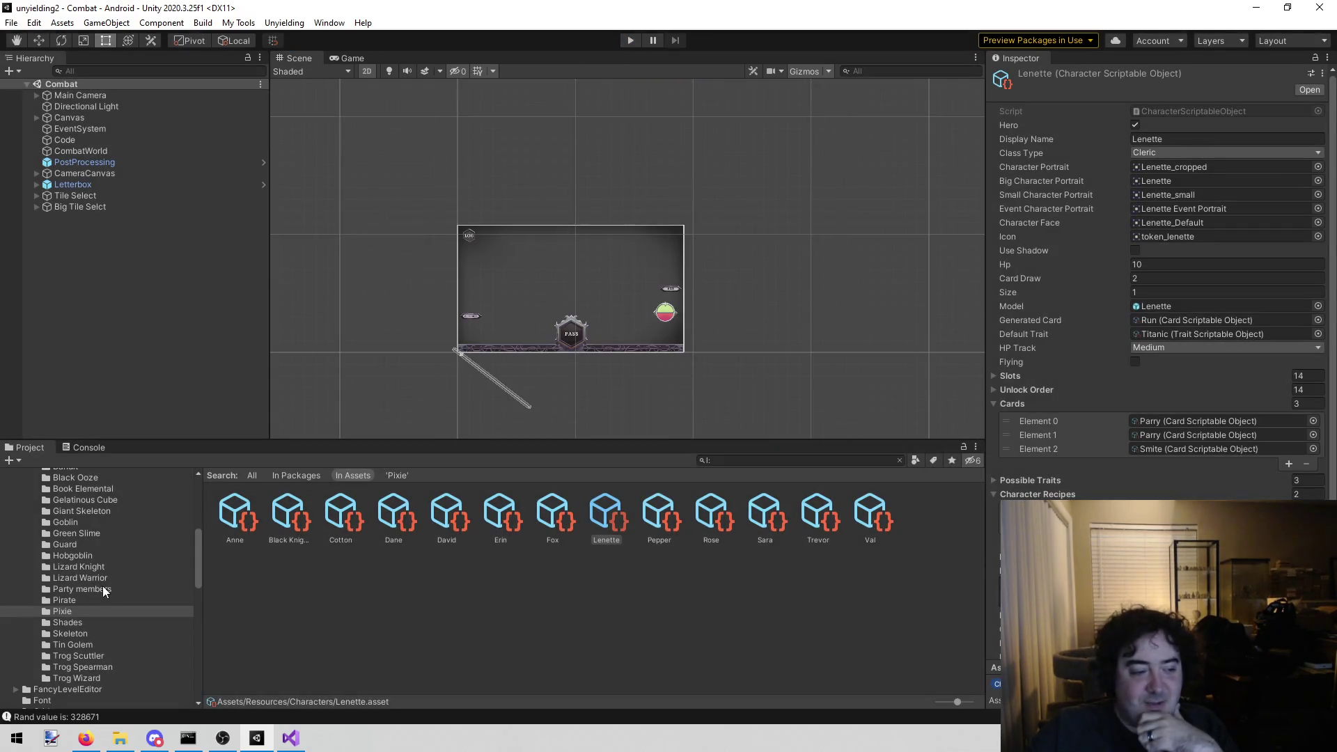
- In the Enemies folder, clear the Test Dummy enemy's Default Trait from Witchcraft to None
scroll(106, 608, up, 3)
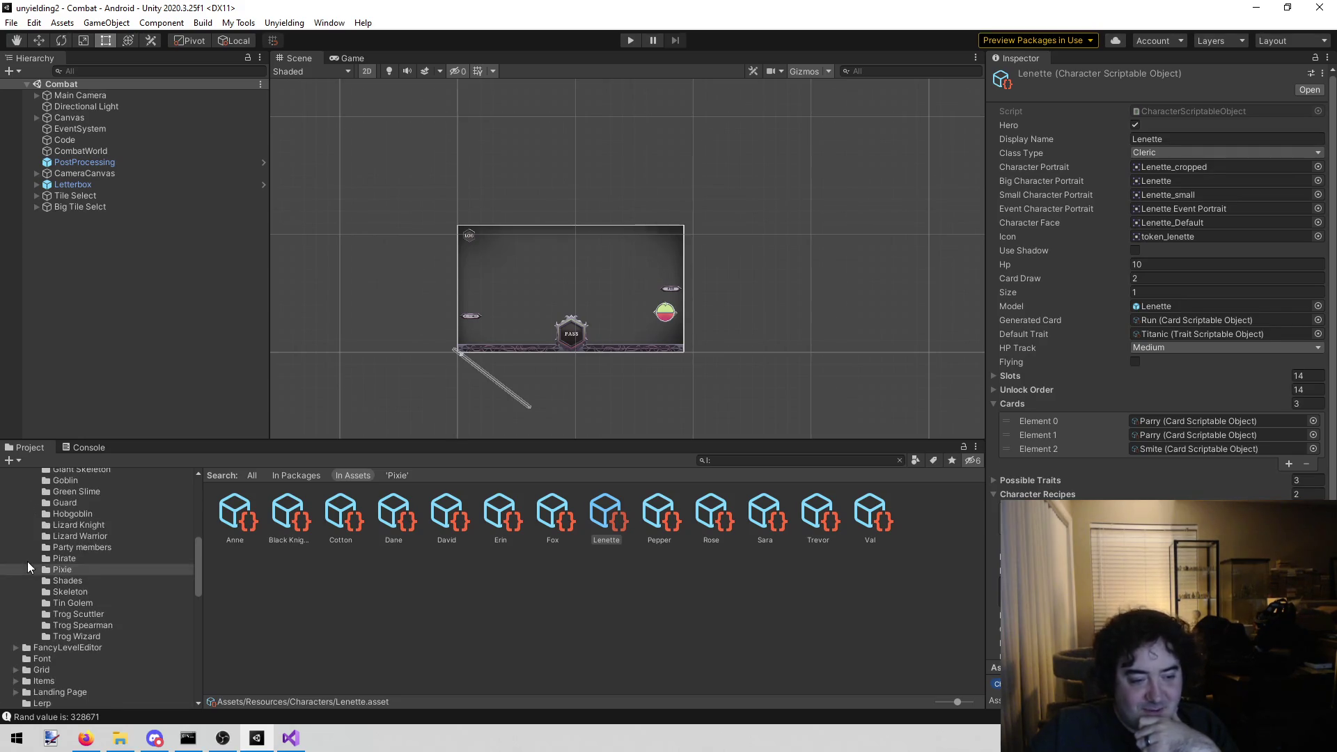
scroll(46, 537, down, 2)
click(70, 499)
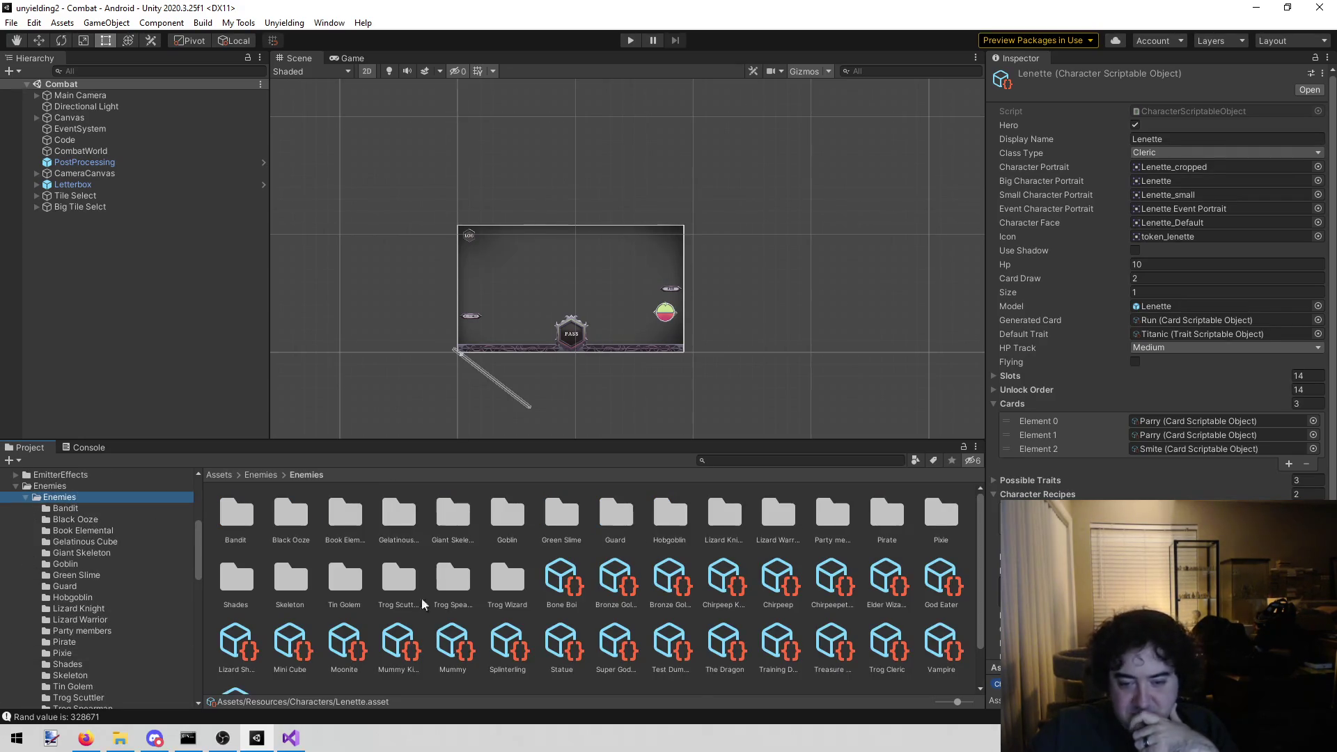
scroll(727, 648, down, 2)
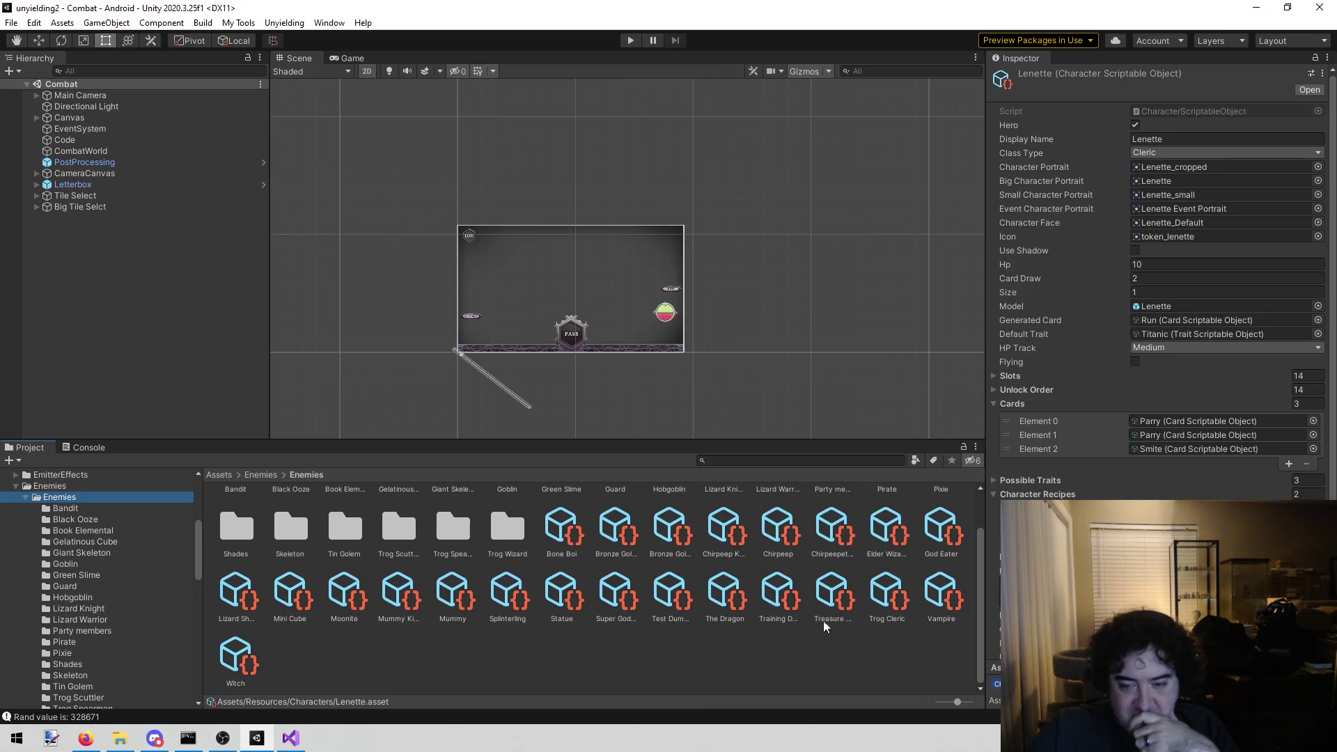
click(801, 598)
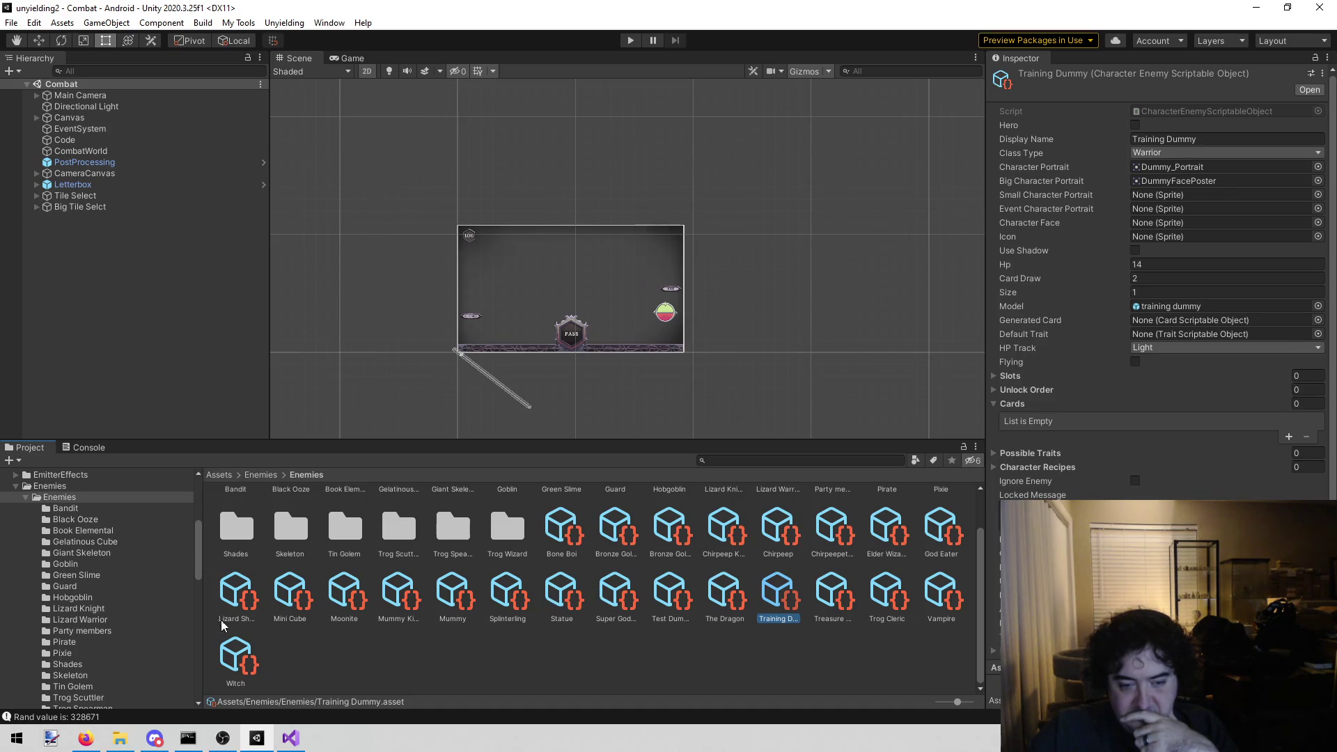
click(676, 594)
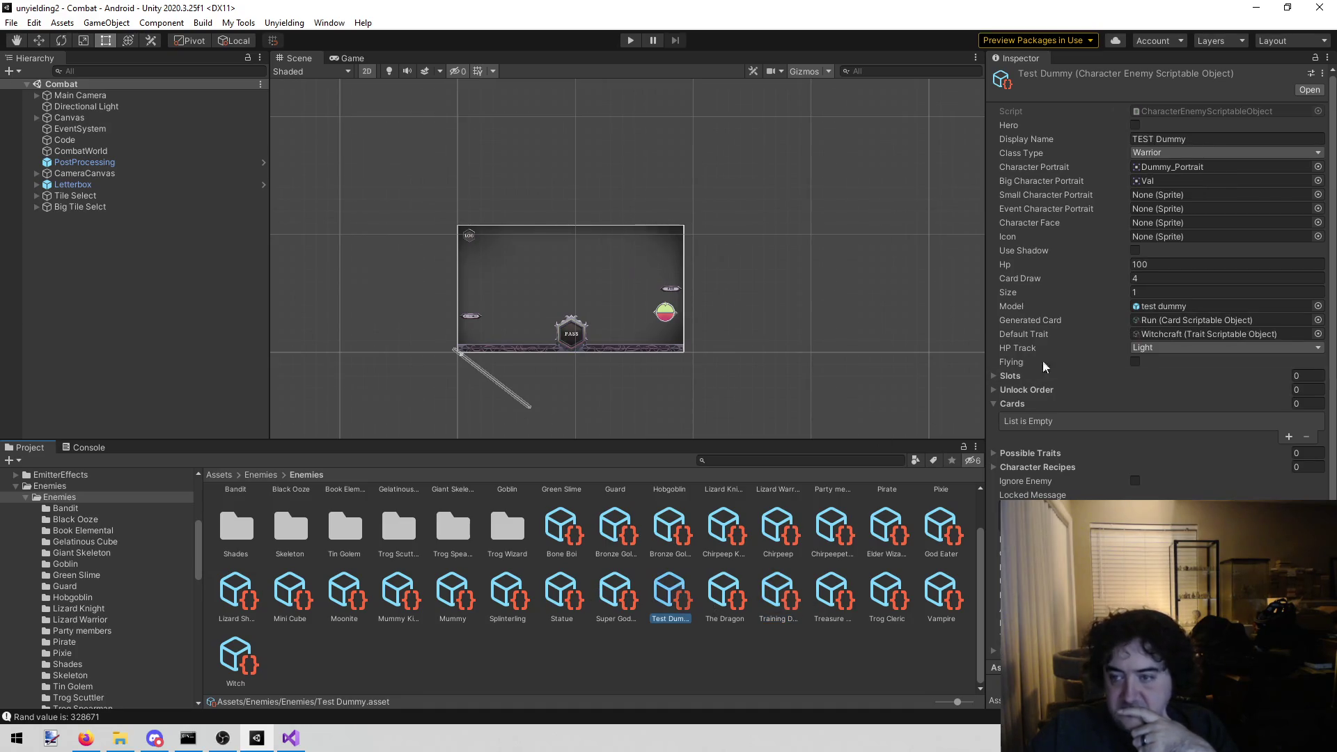
click(1017, 331)
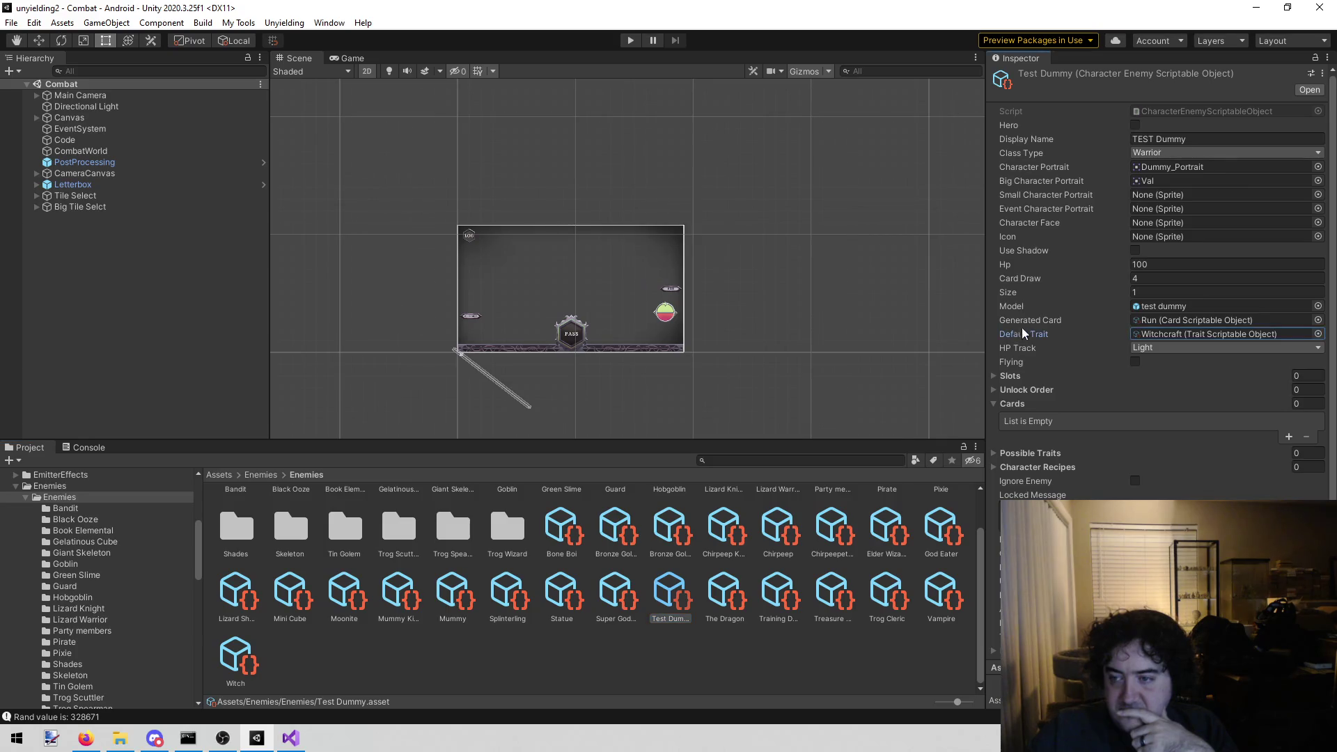
key(Delete)
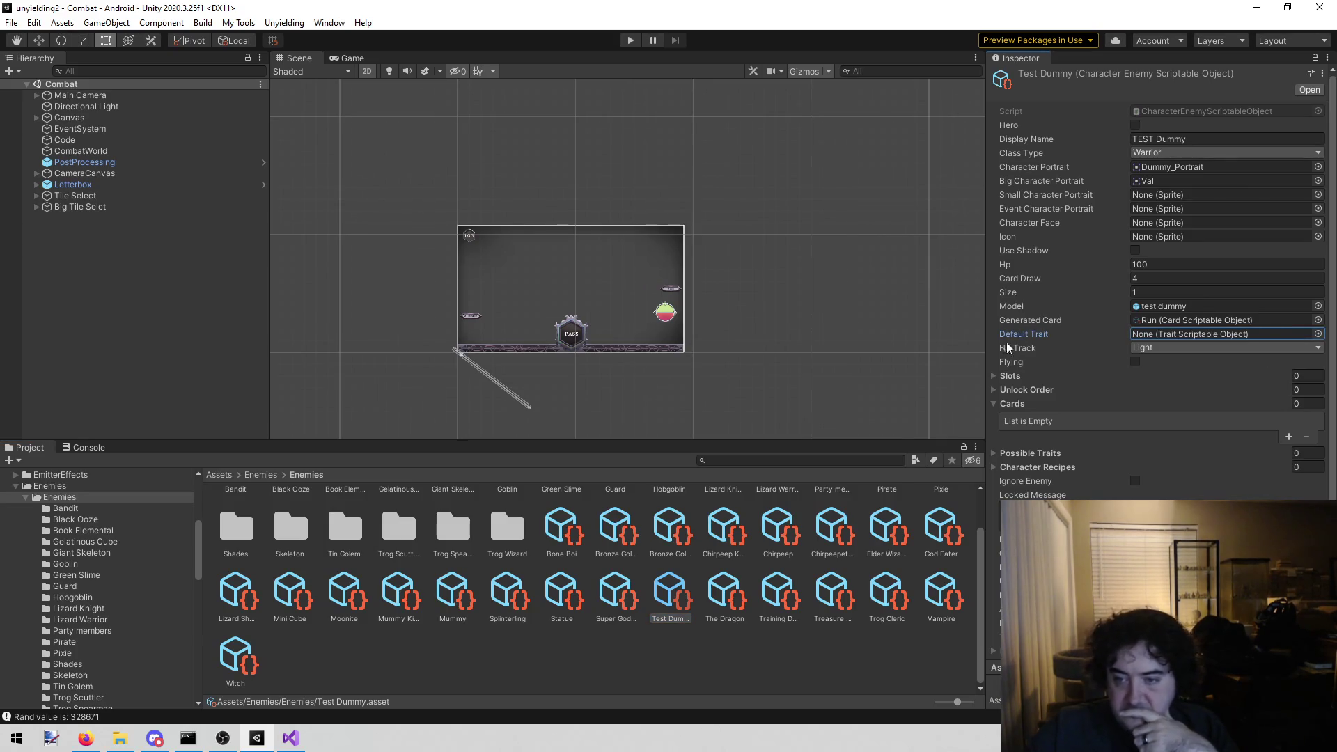
- Start the combat scene with the updated dummy and discard a card for Anne
click(625, 41)
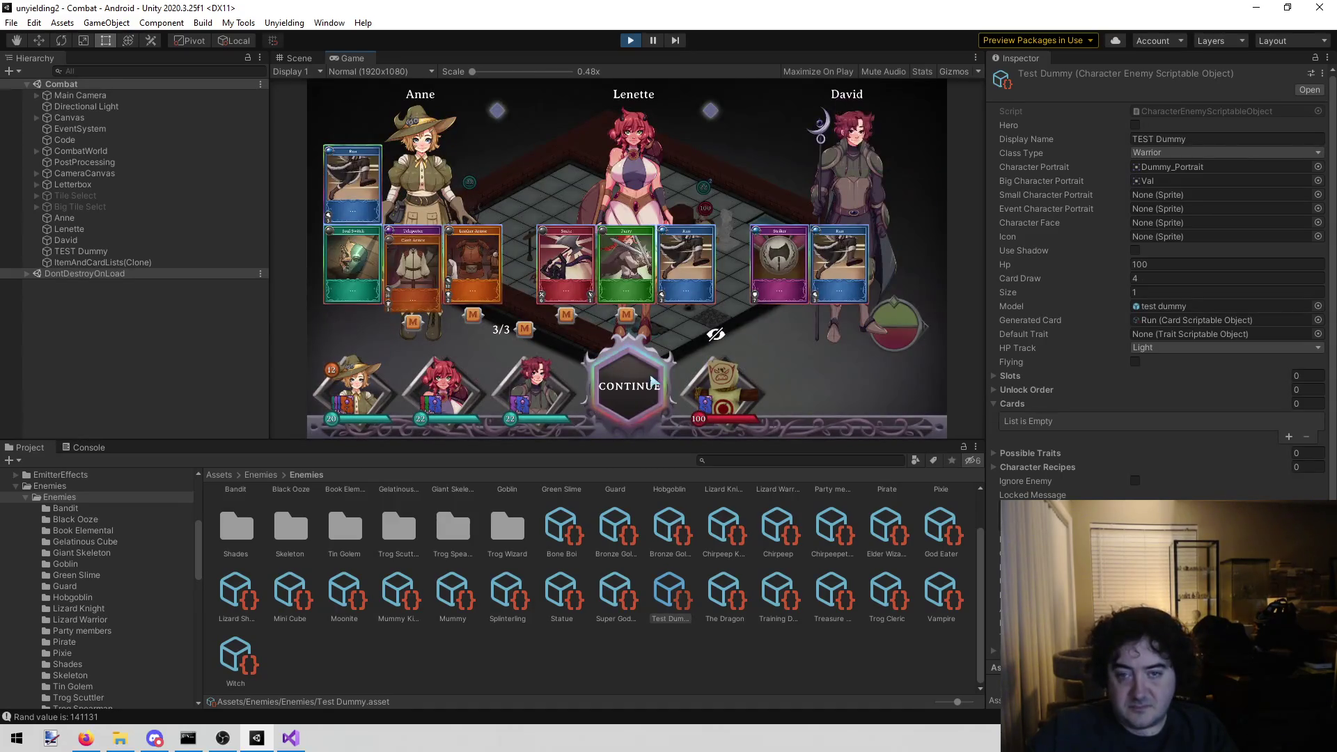
click(622, 376)
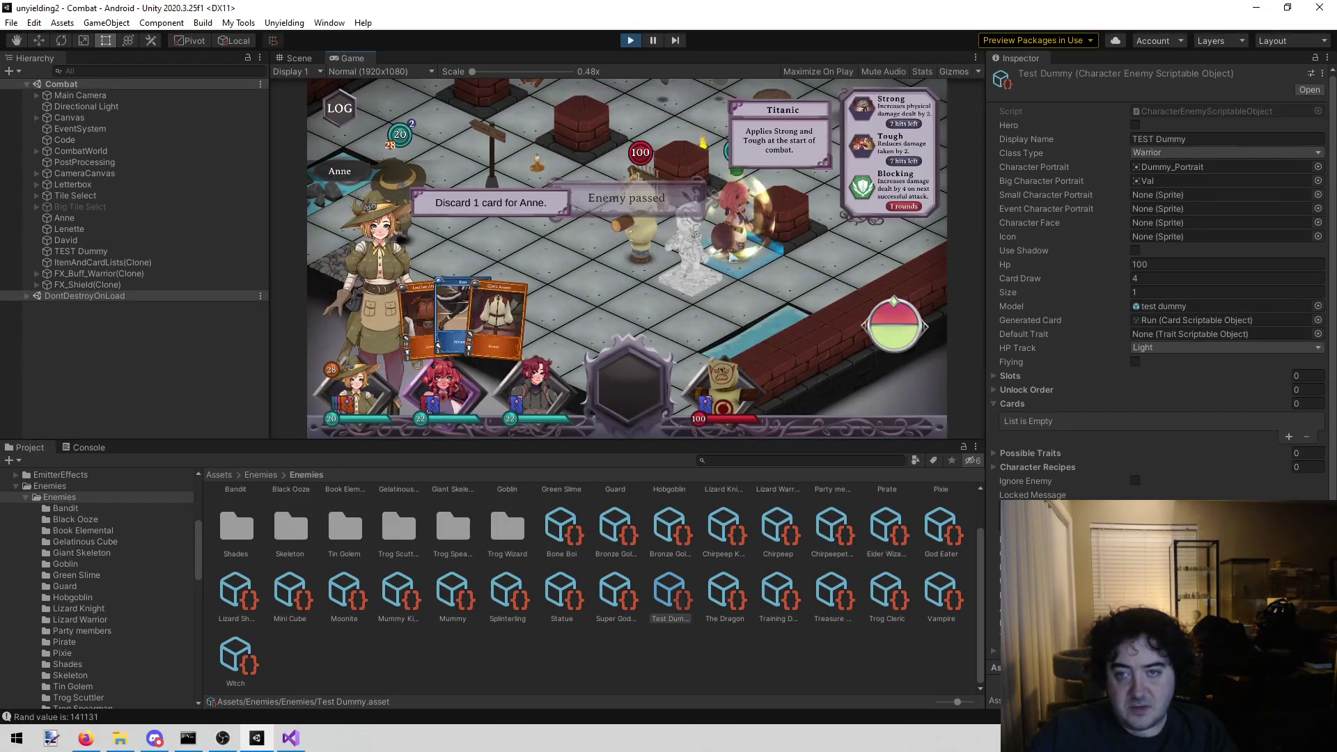
mouse_move(465, 320)
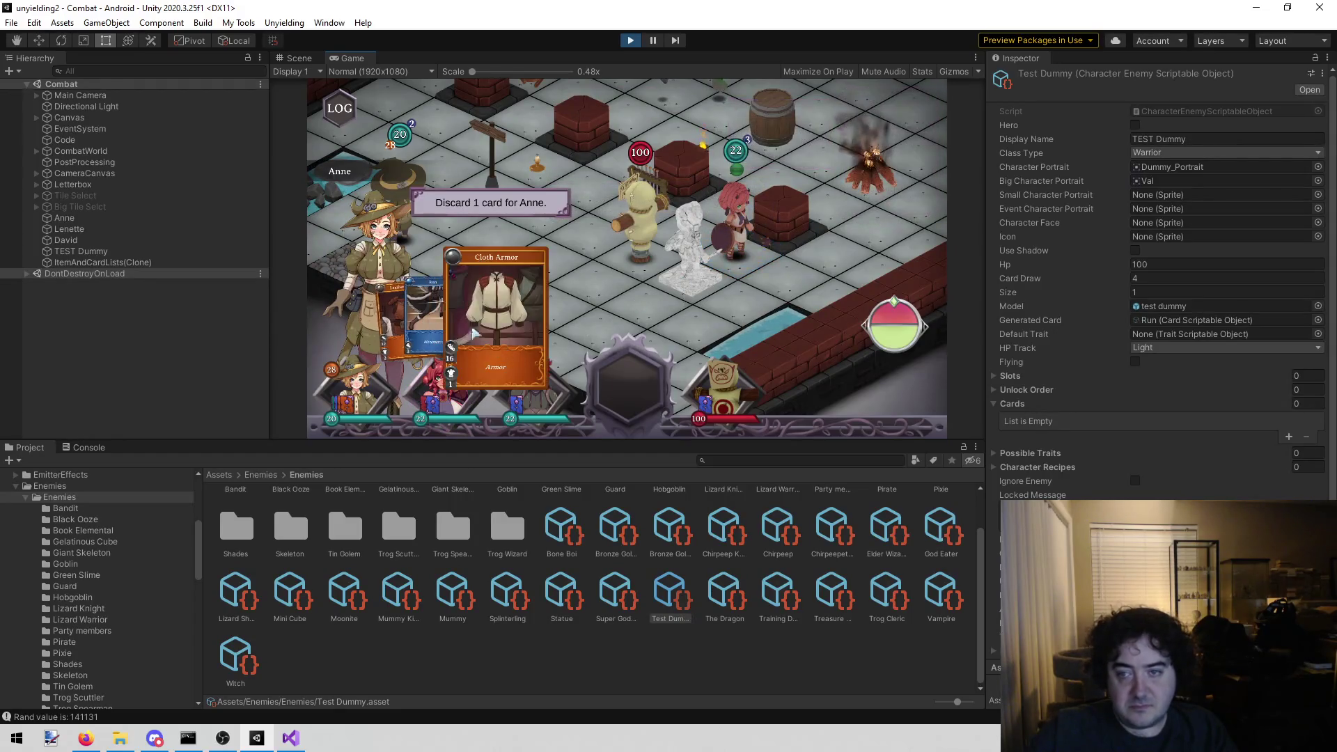
click(449, 317)
click(491, 203)
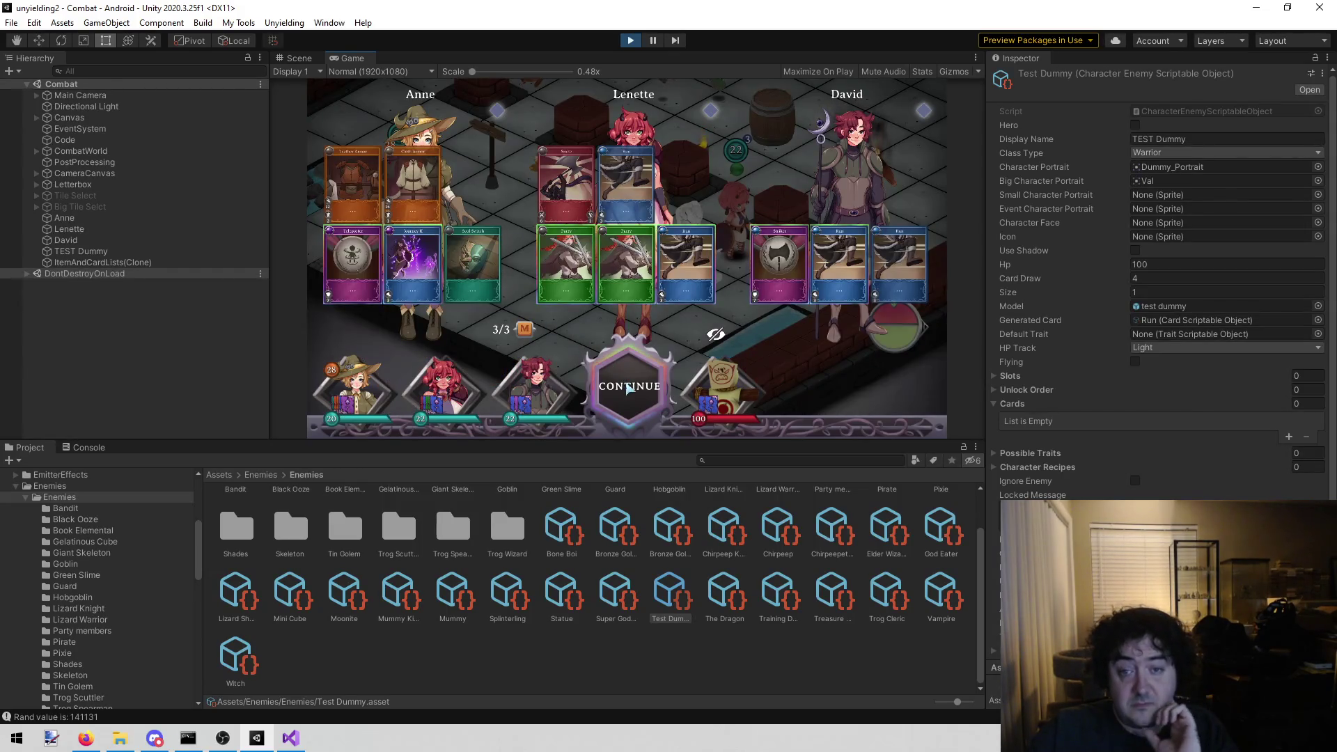
- Continue past the card overview, maximize the Game view, and bring up todo.txt in Visual Studio
click(629, 386)
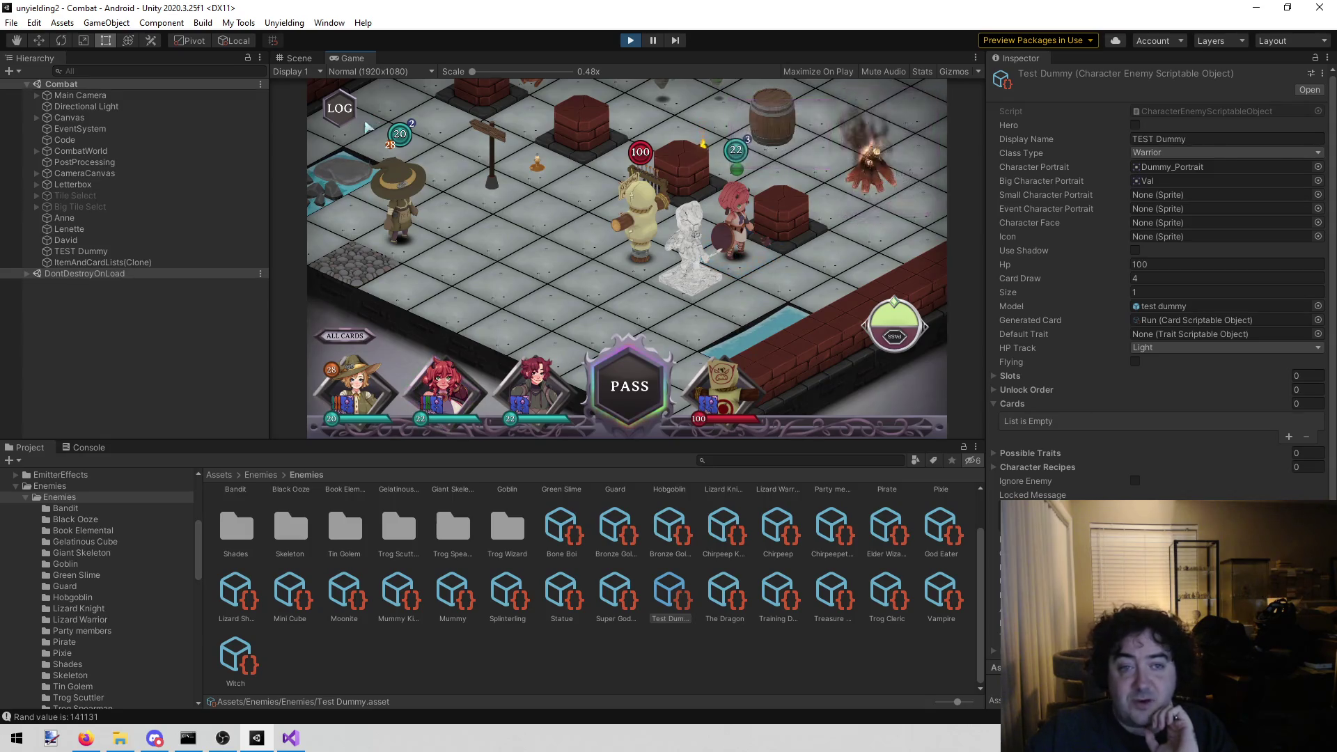
right_click(361, 66)
click(395, 100)
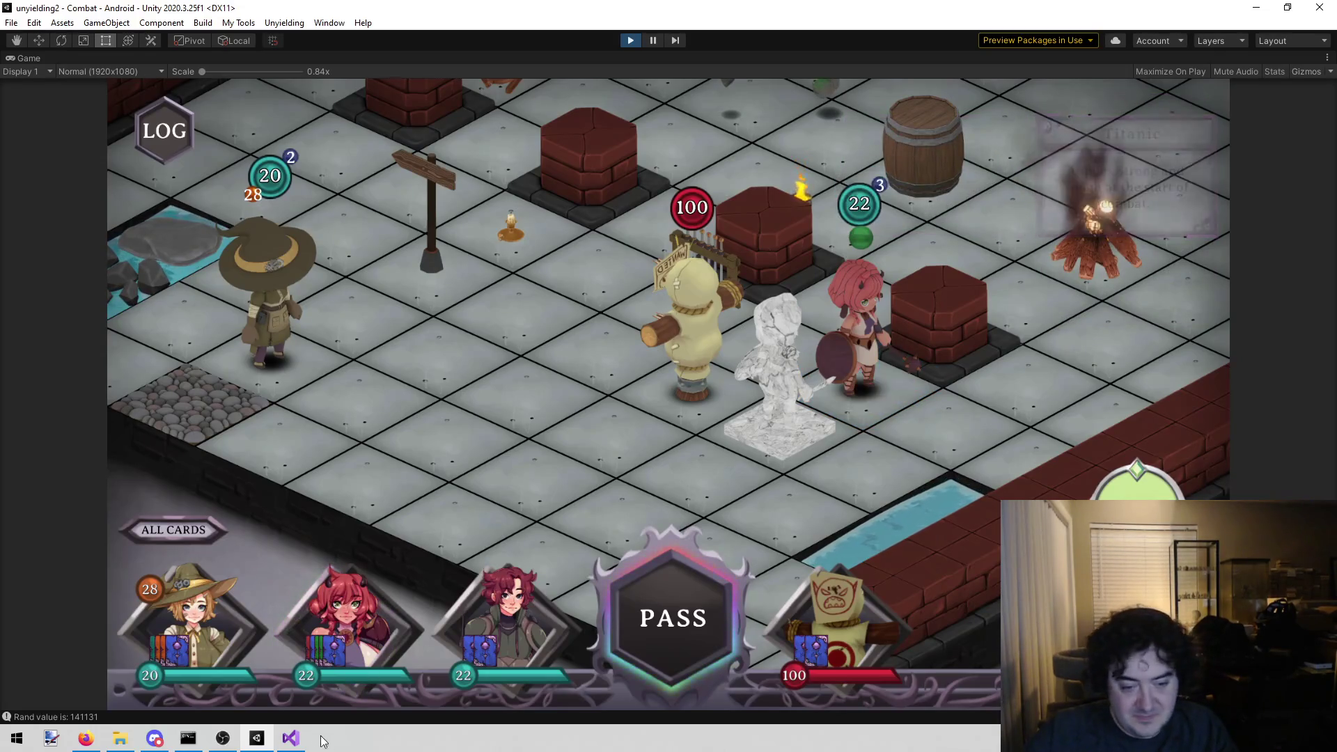
click(291, 738)
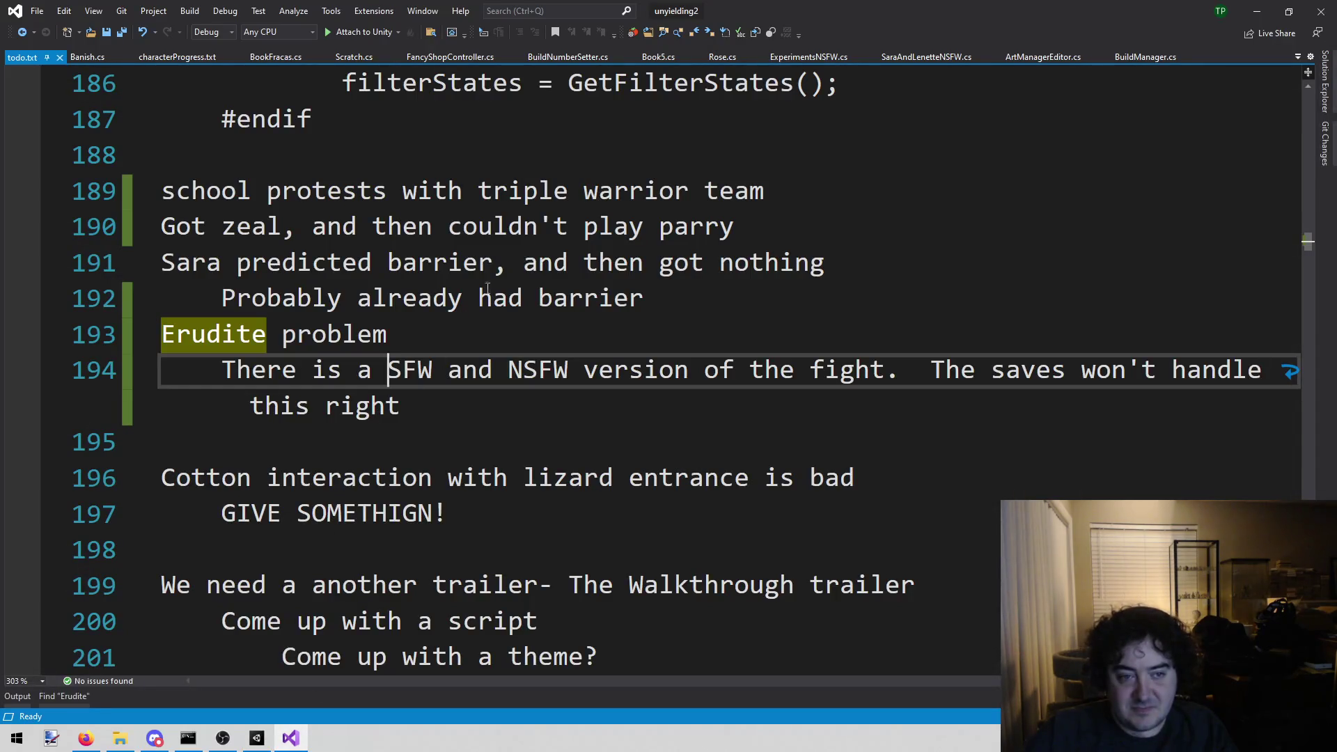
- Under the zeal note on line 190, add the line 'ICON IS NOT CENTERED'
click(795, 201)
click(792, 239)
key(Return)
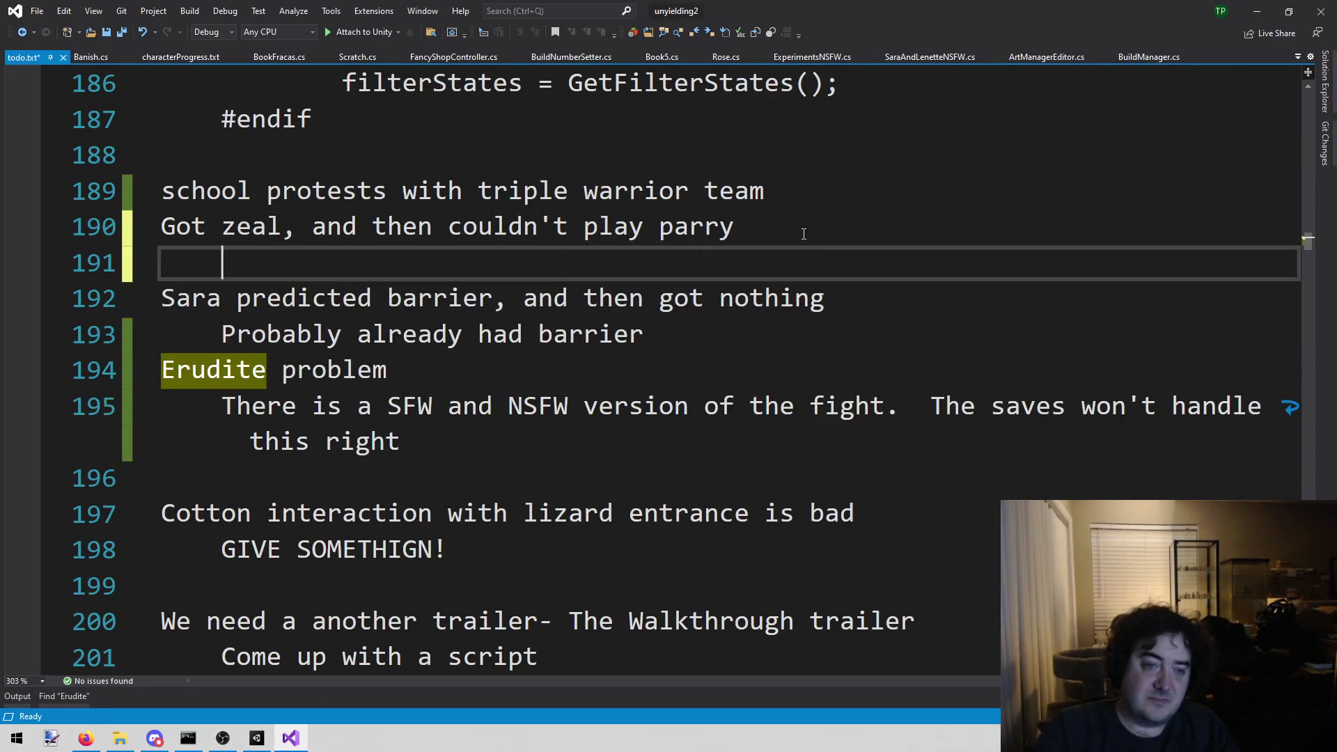
text(ICON IS NOT CENTERED)
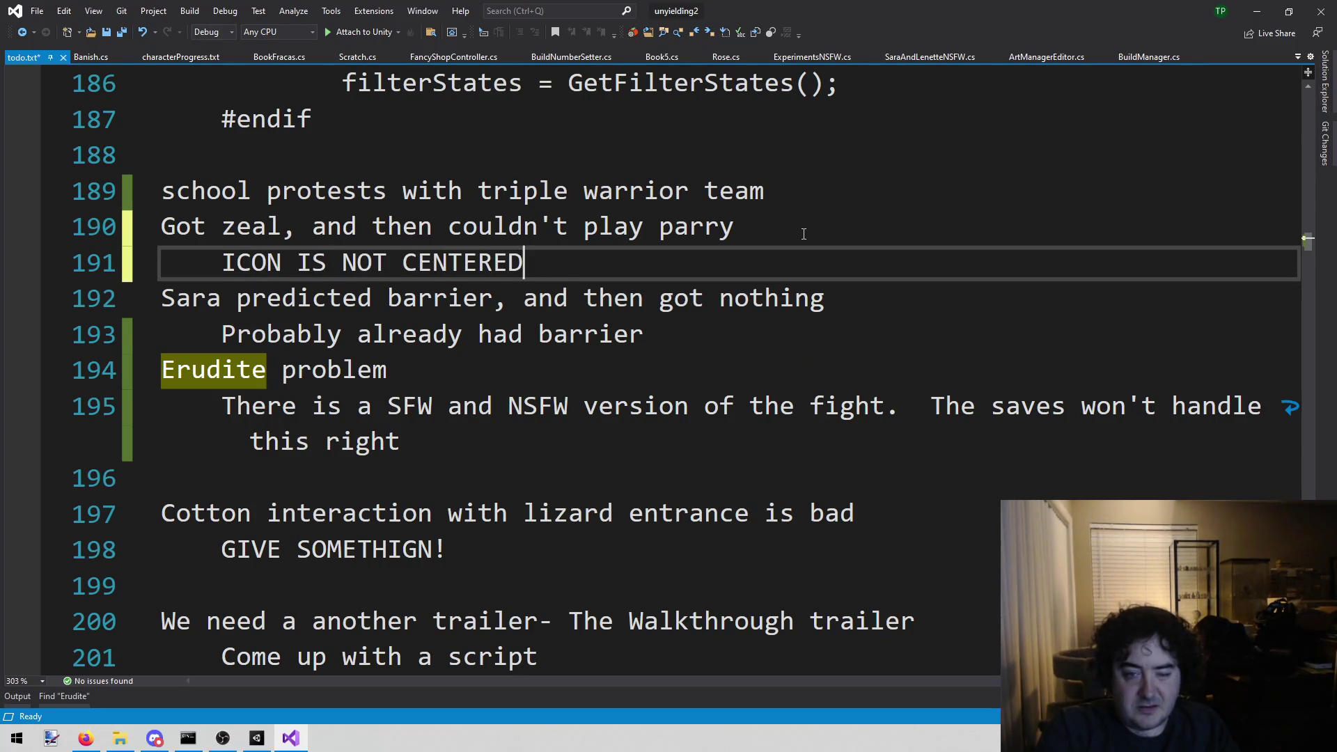
key(Return)
key(BackSpace)
- Add a note that Zeal says 'blocking' on the line below, then minimize Visual Studio
key(Return)
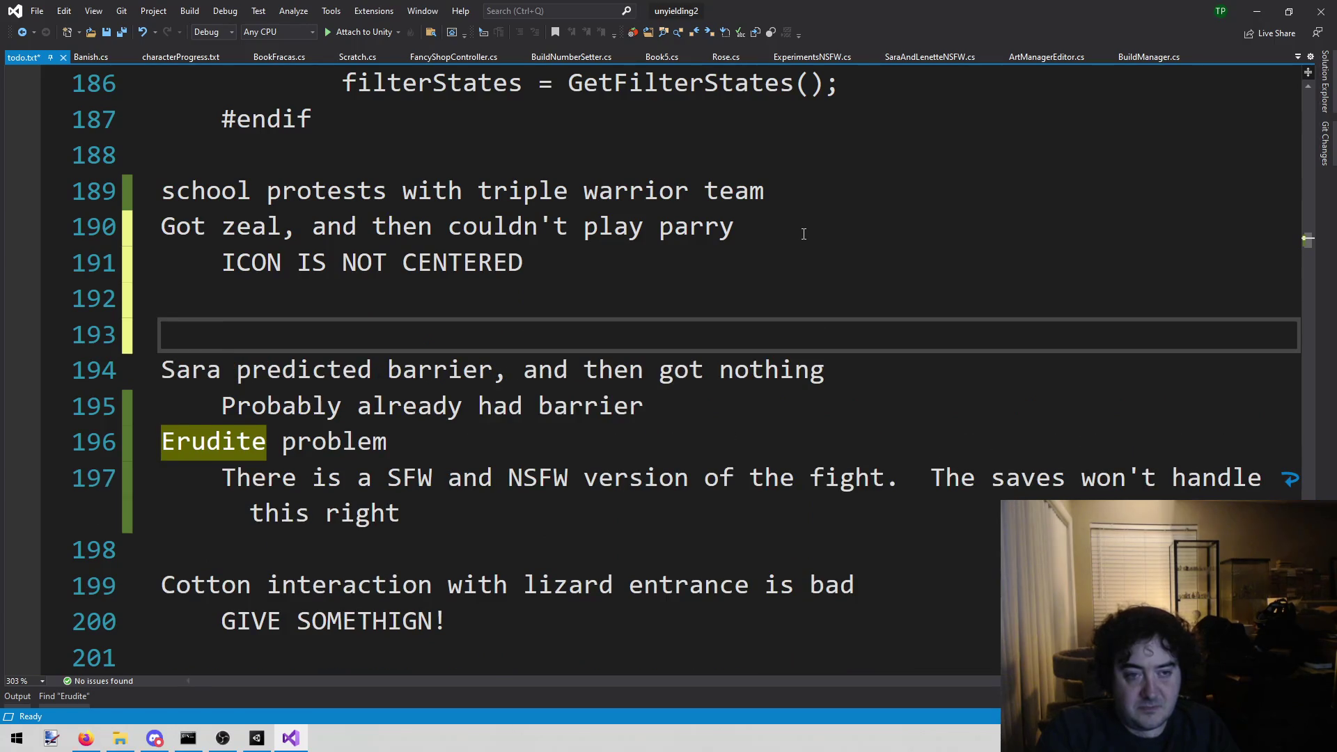
key(Up)
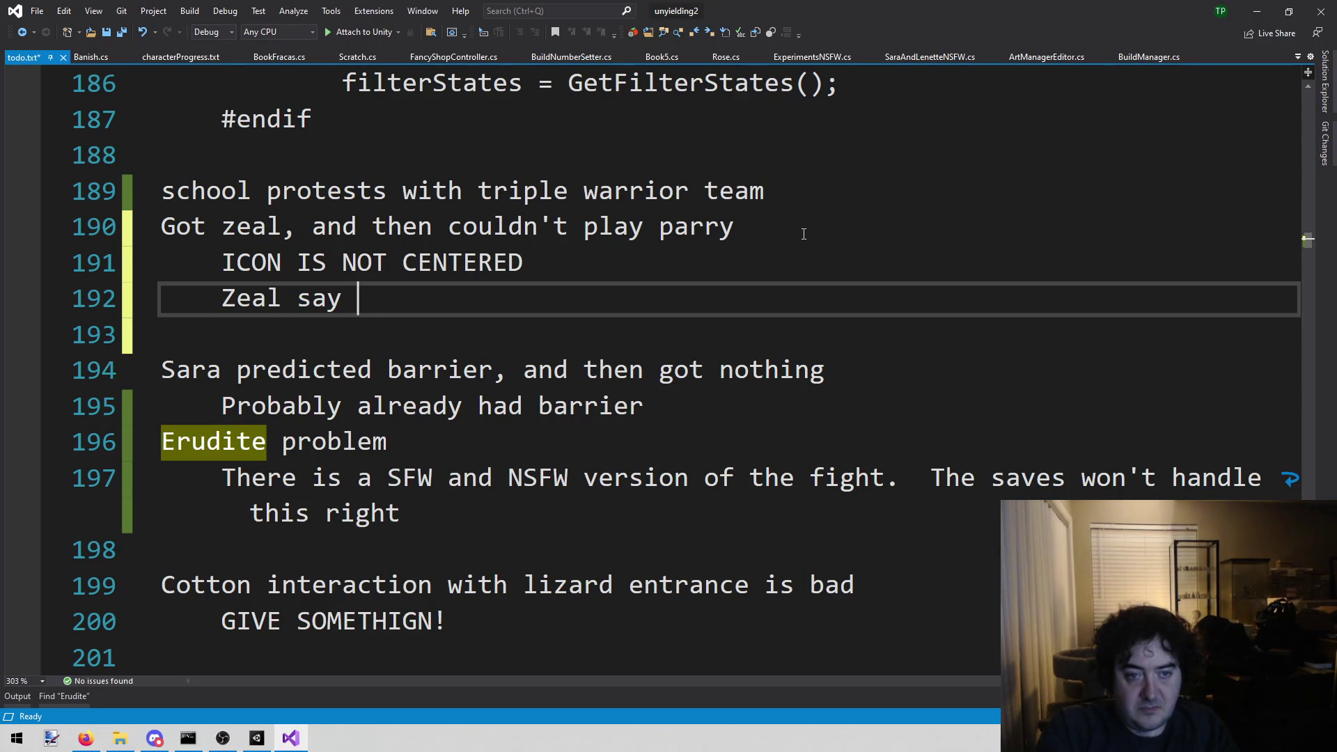
text(blocking)
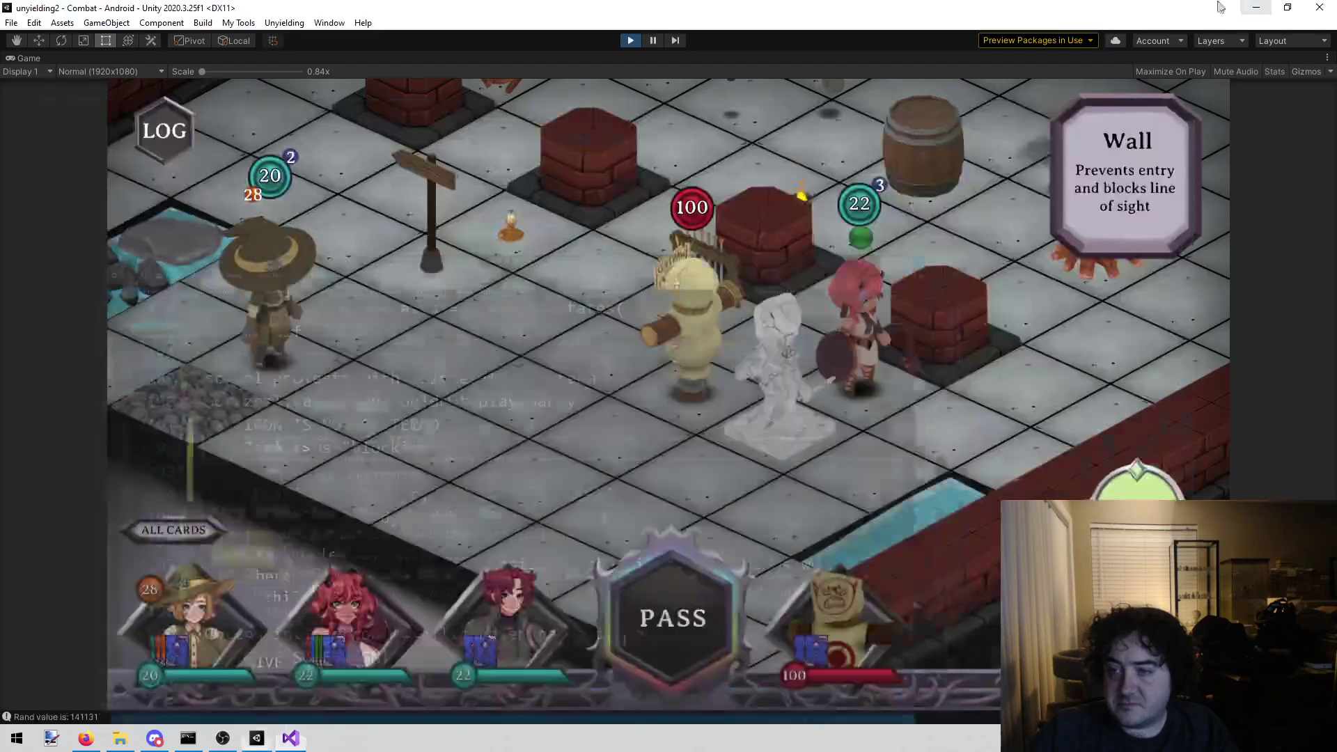
click(1258, 11)
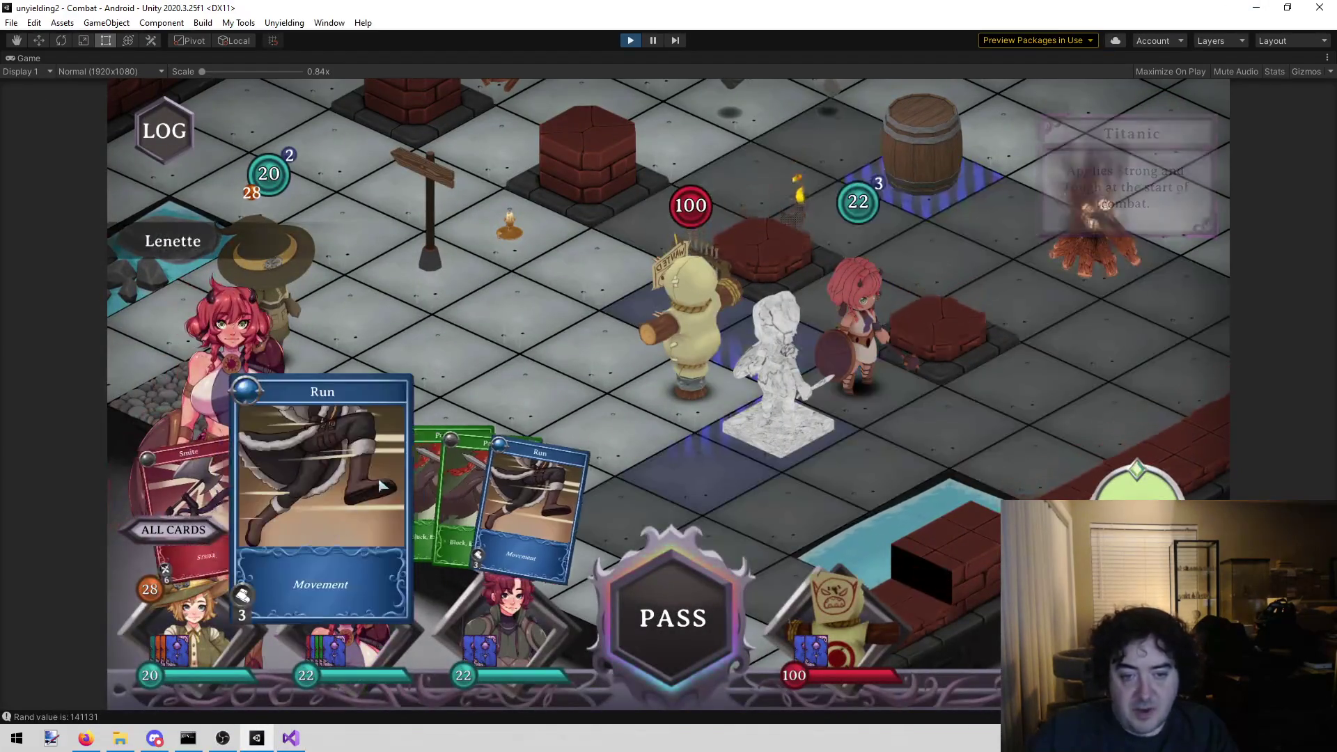
- After failing to play Parry, play Smite on the scarecrow dummy, dropping it to 88 HP
click(401, 472)
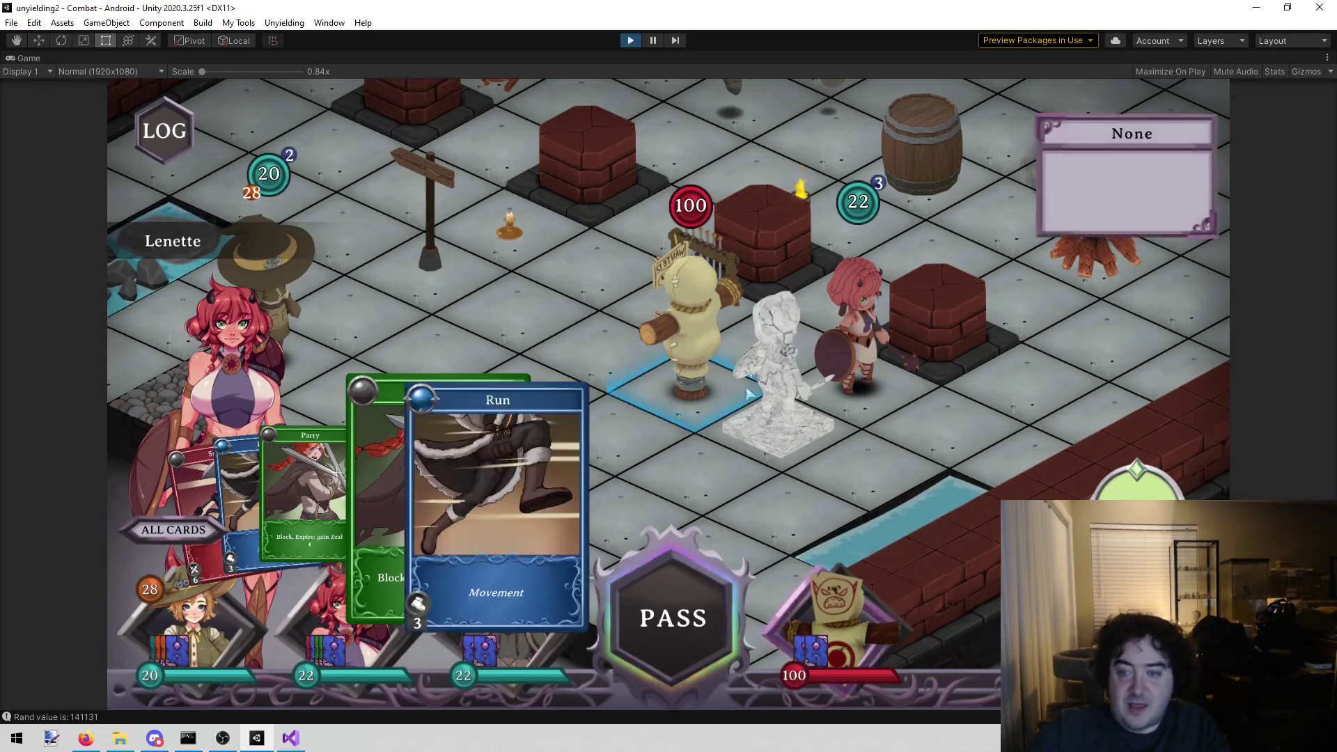
mouse_move(875, 411)
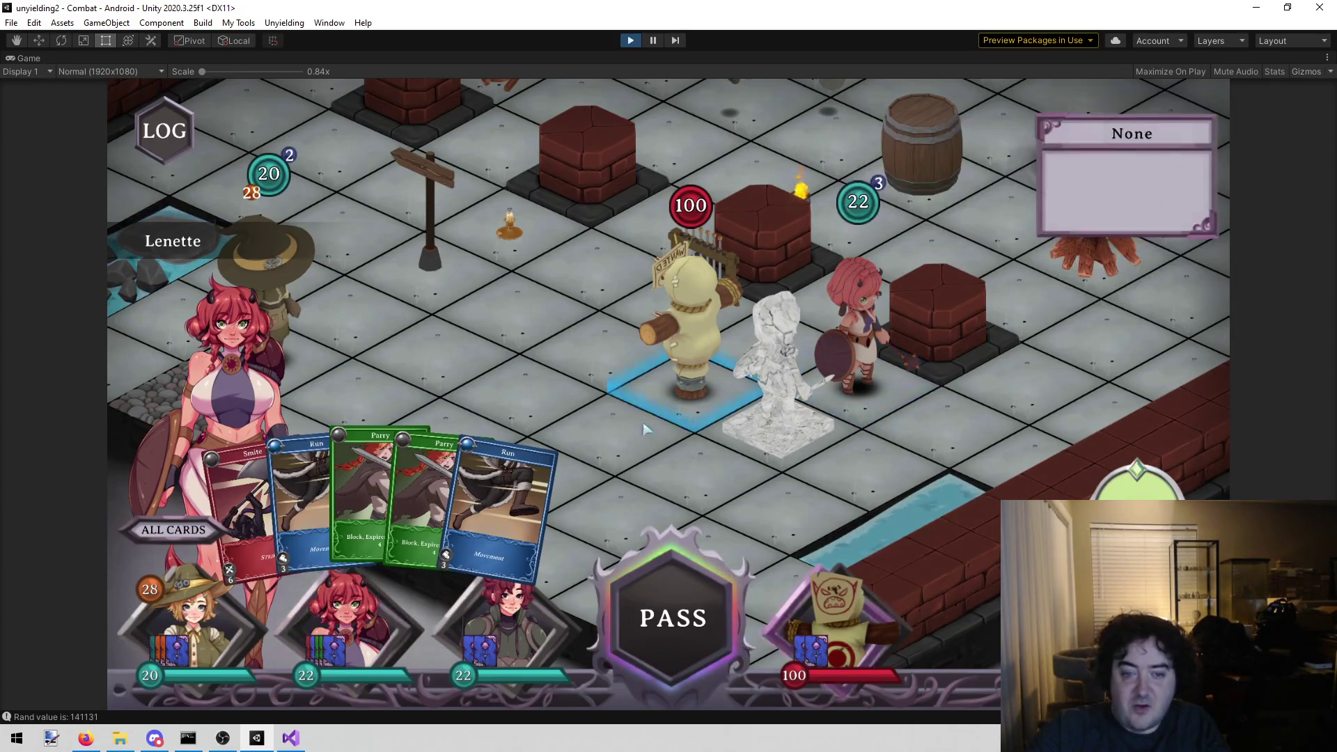
click(367, 491)
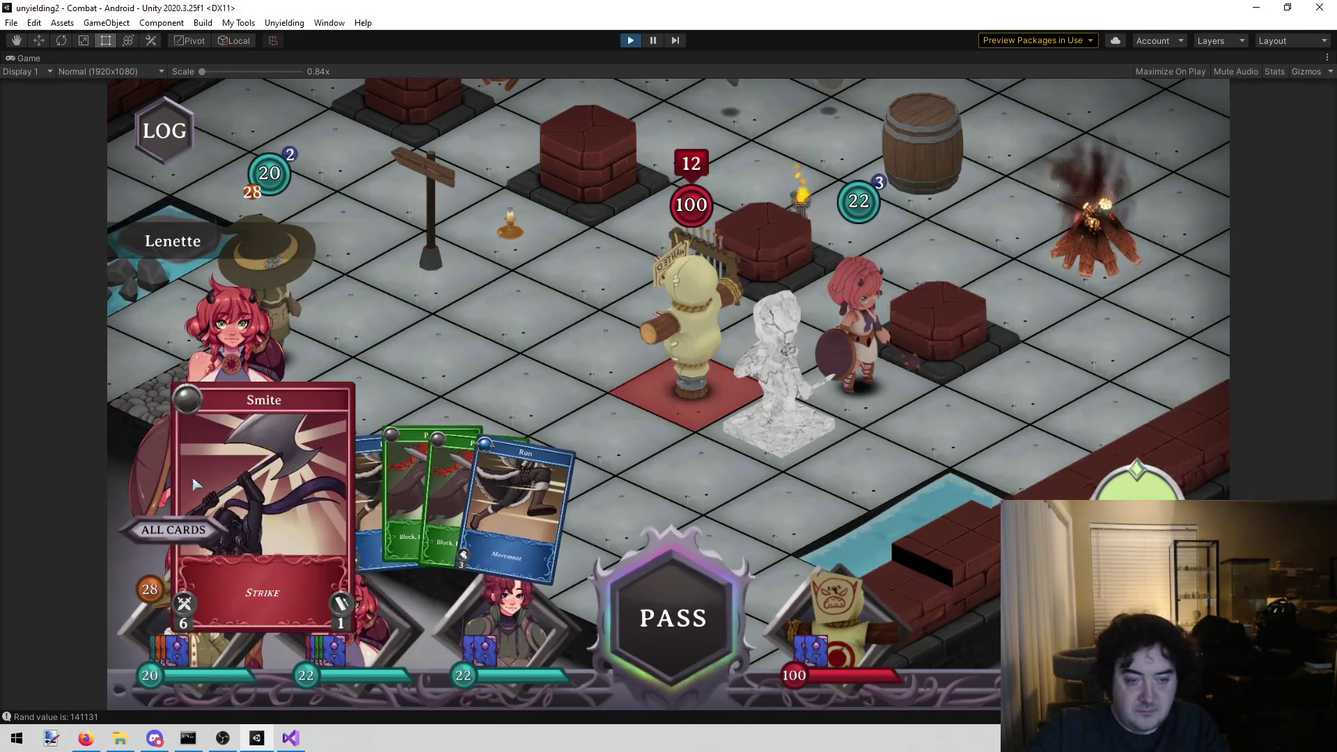
click(241, 501)
click(675, 378)
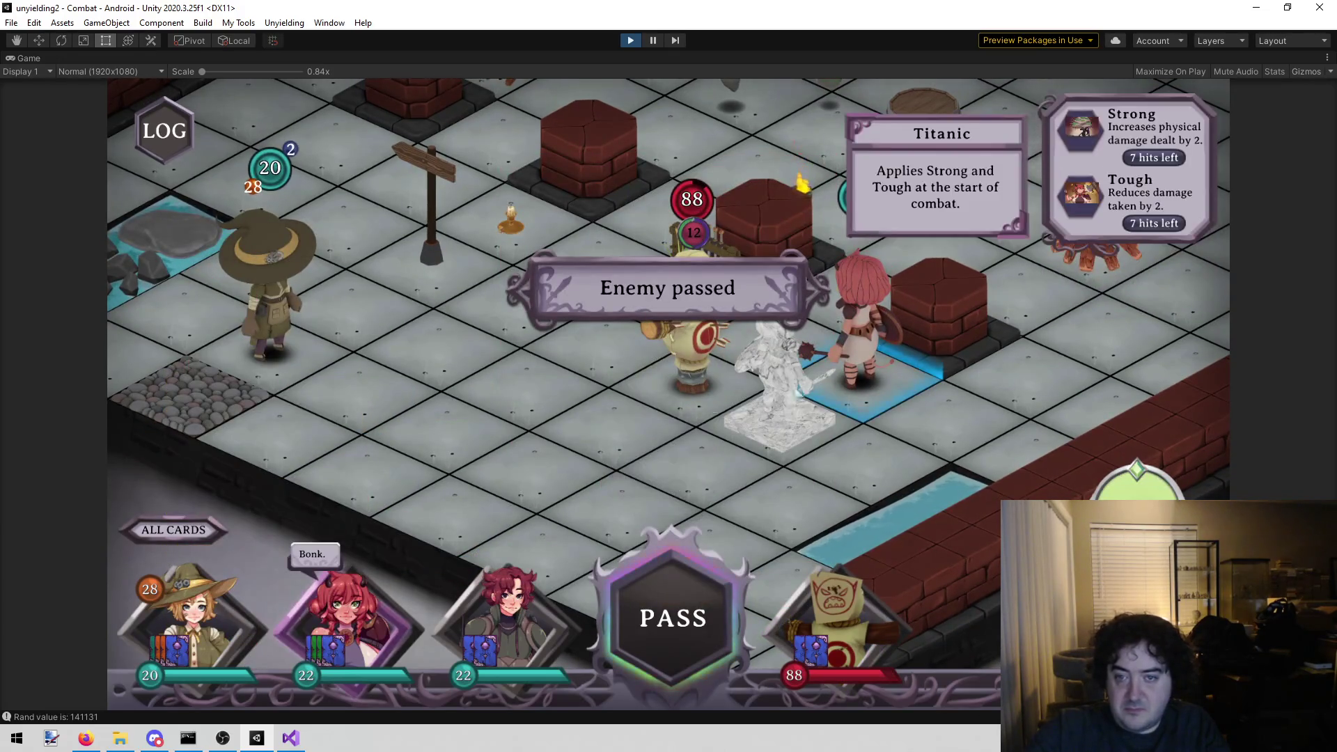
- Select Lenette, play Parry on her, and exit play mode with Ctrl+P
click(863, 341)
click(393, 519)
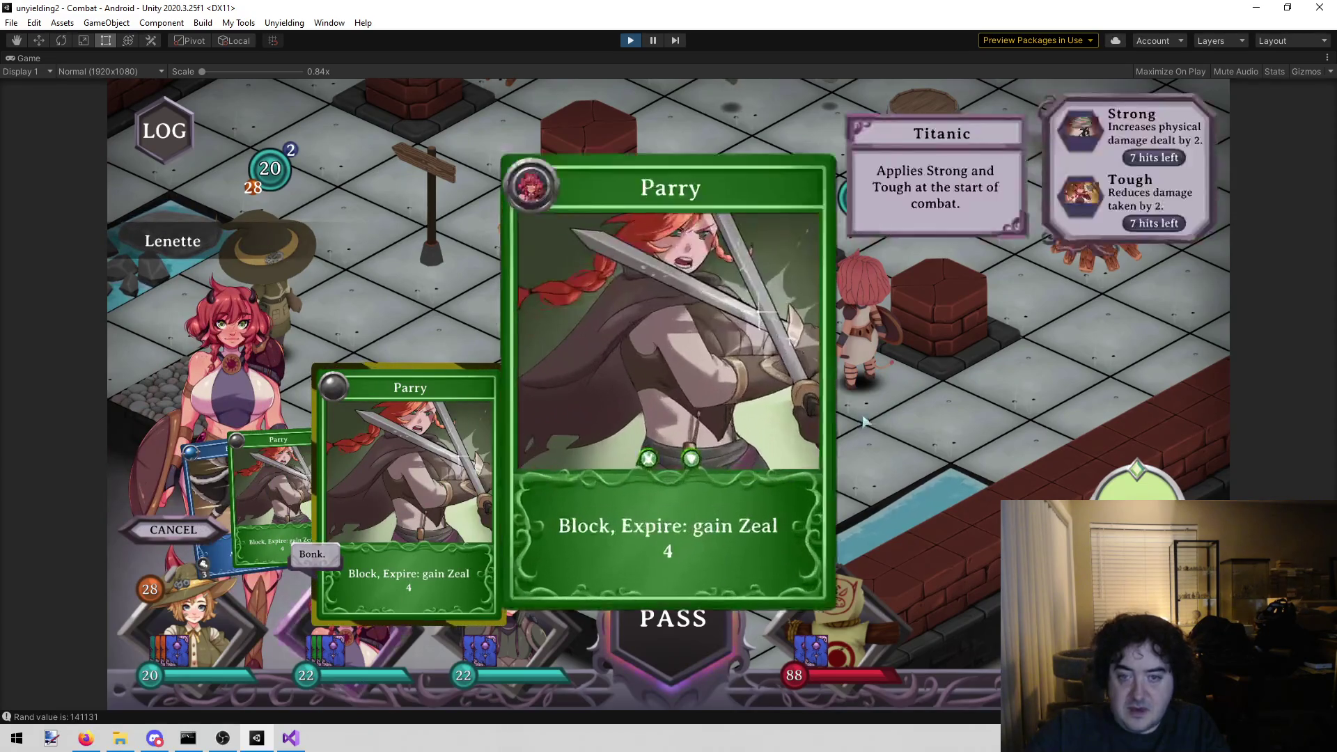
click(878, 396)
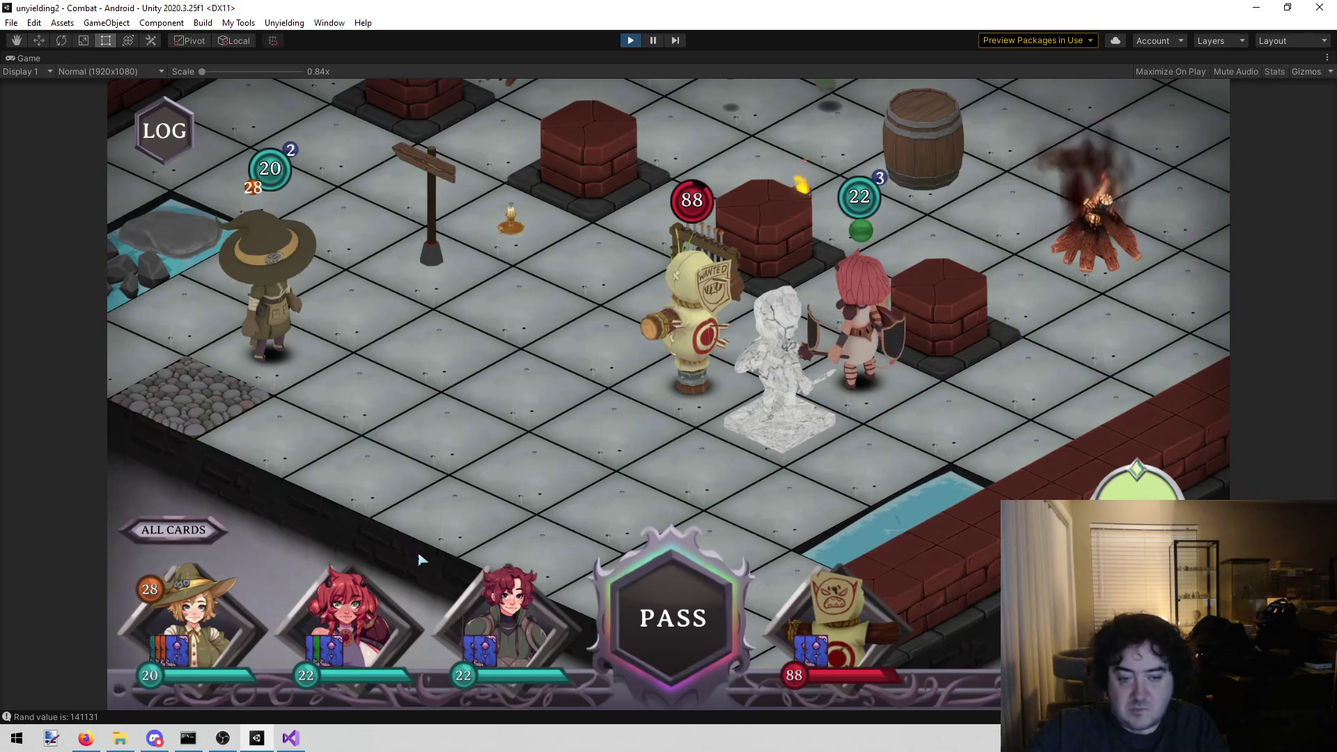
key(ctrl+p)
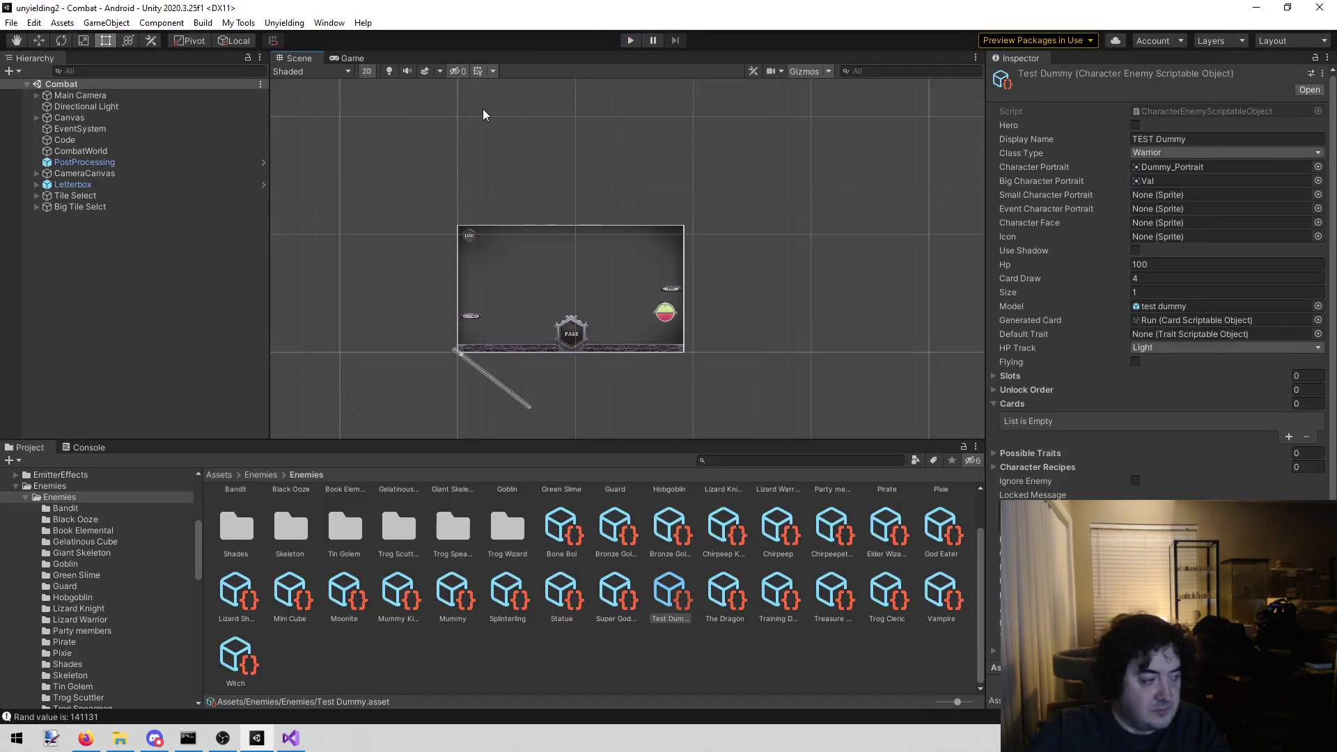
click(638, 43)
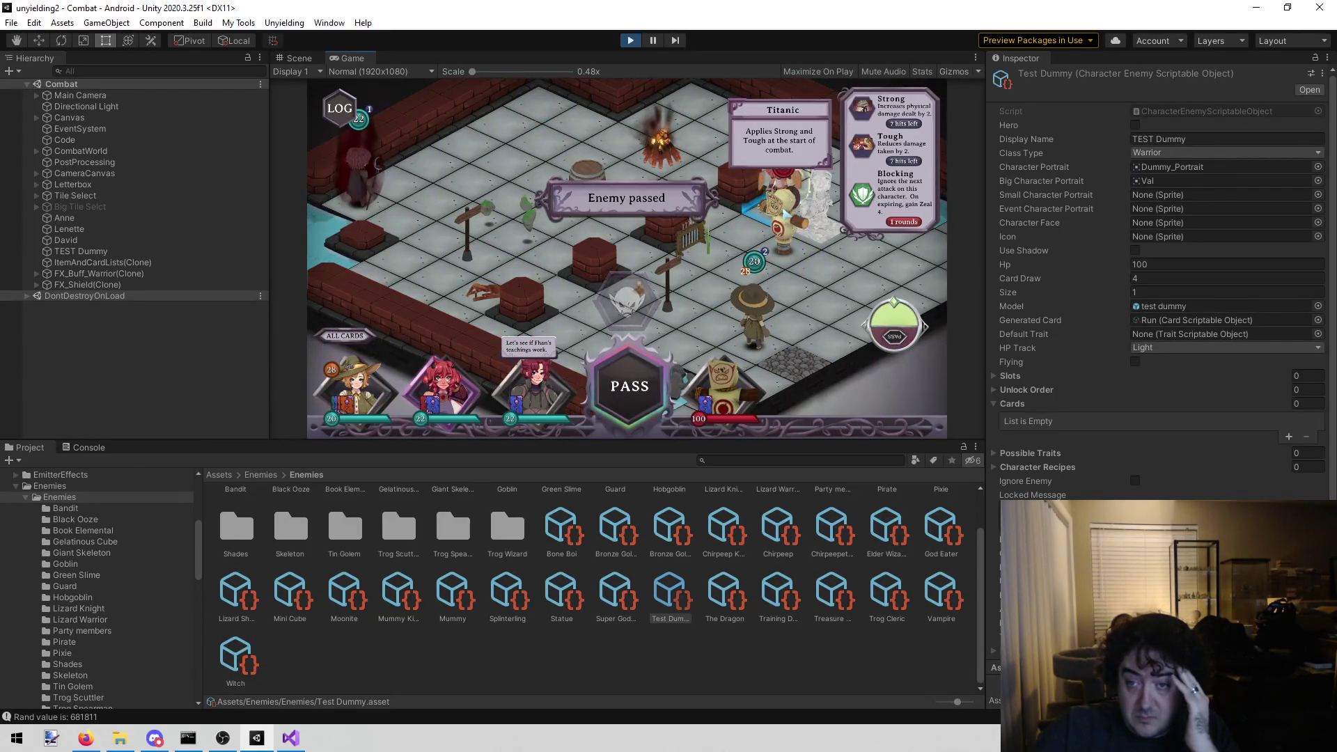
click(631, 387)
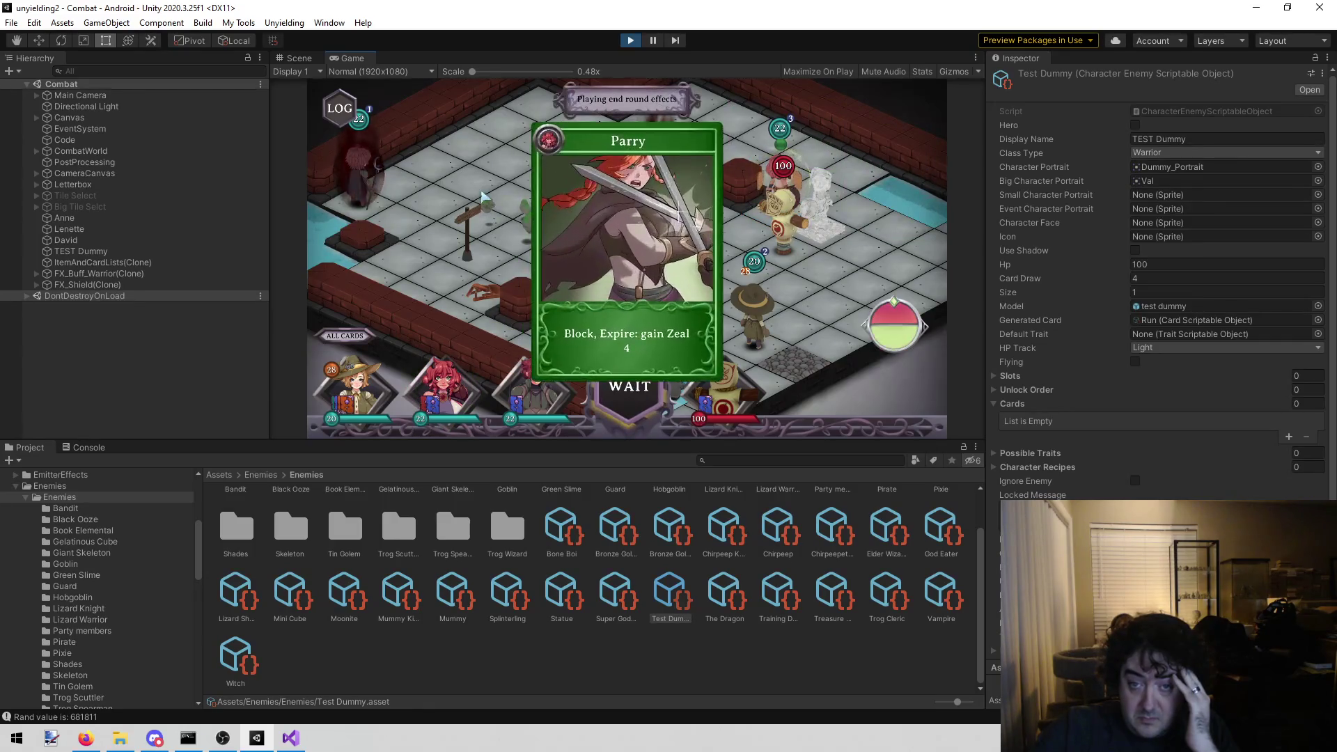
click(495, 229)
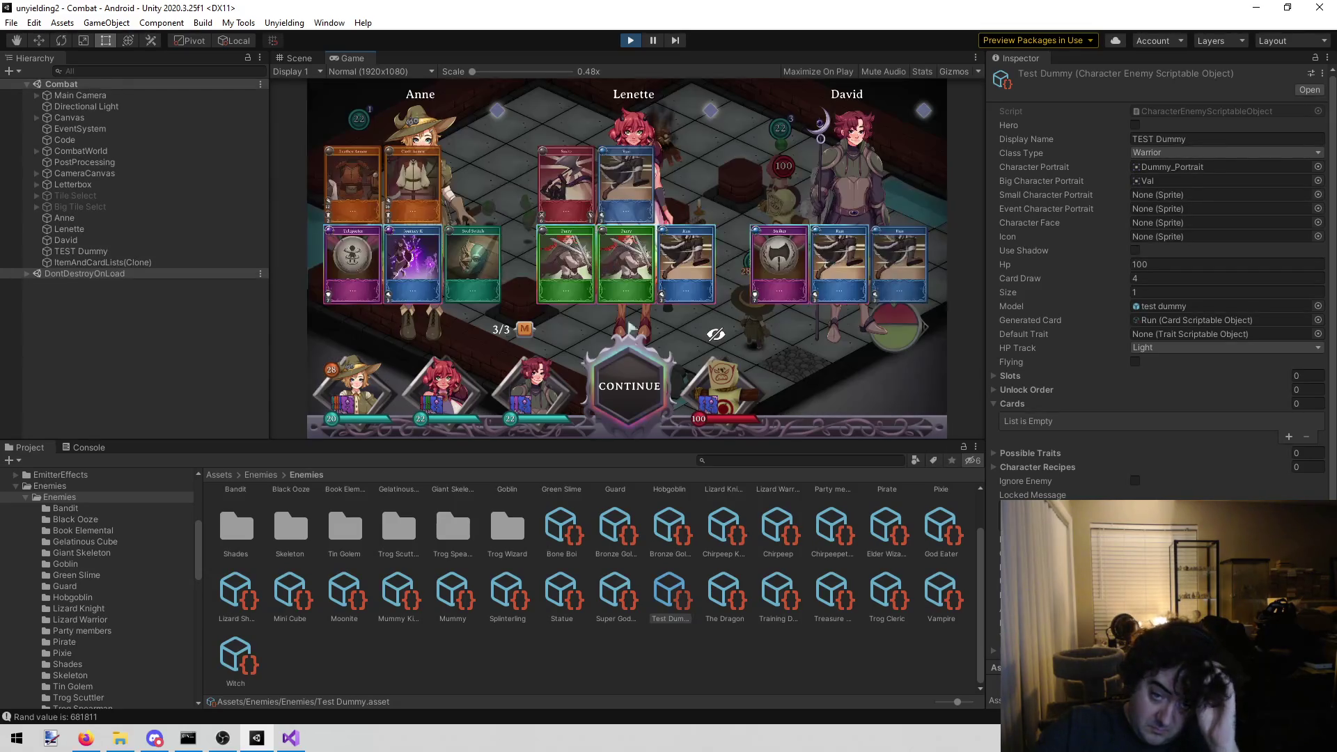
click(630, 387)
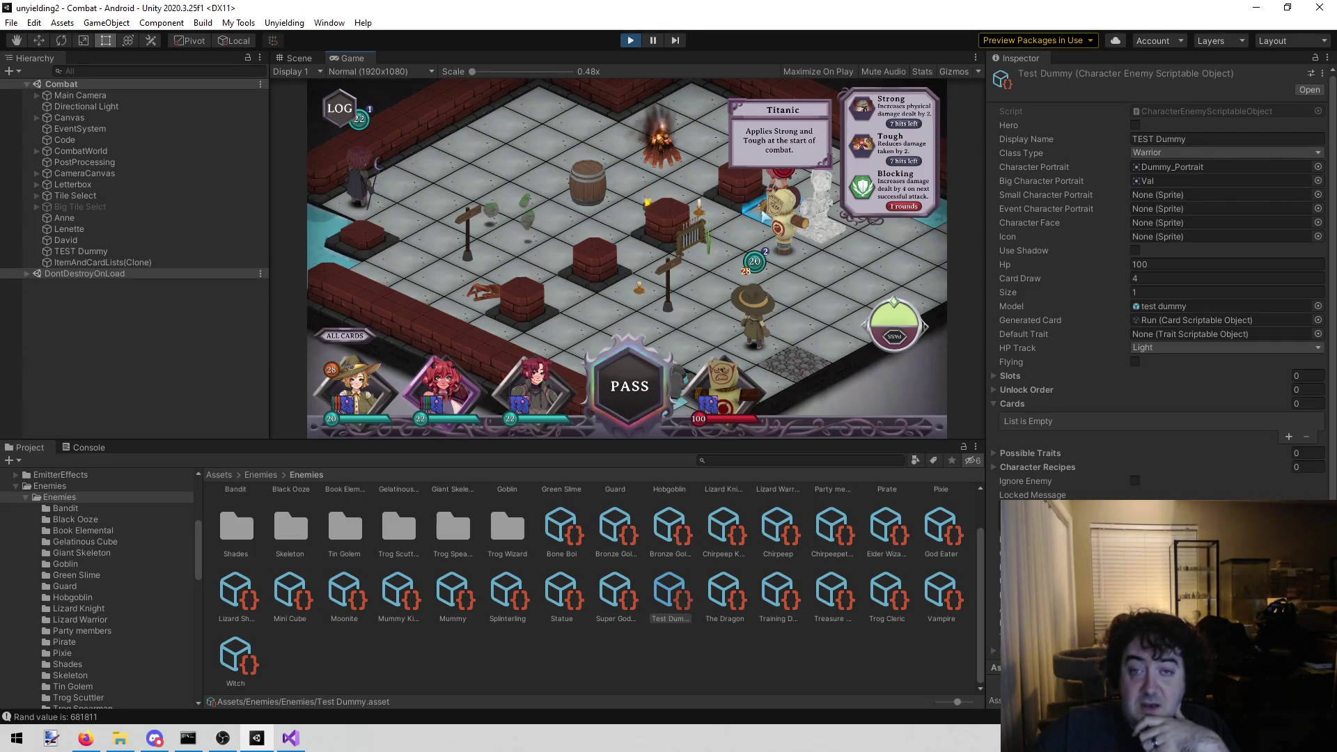
click(631, 39)
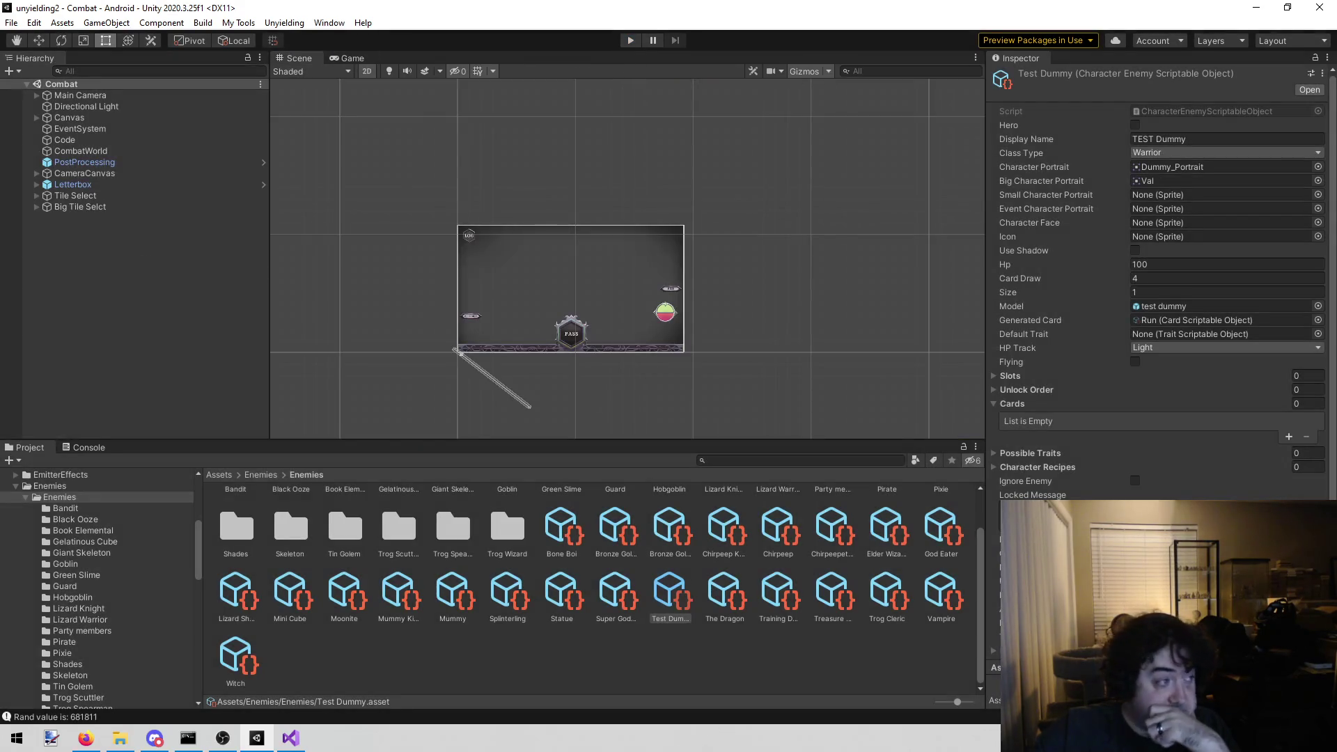
key(alt+Tab)
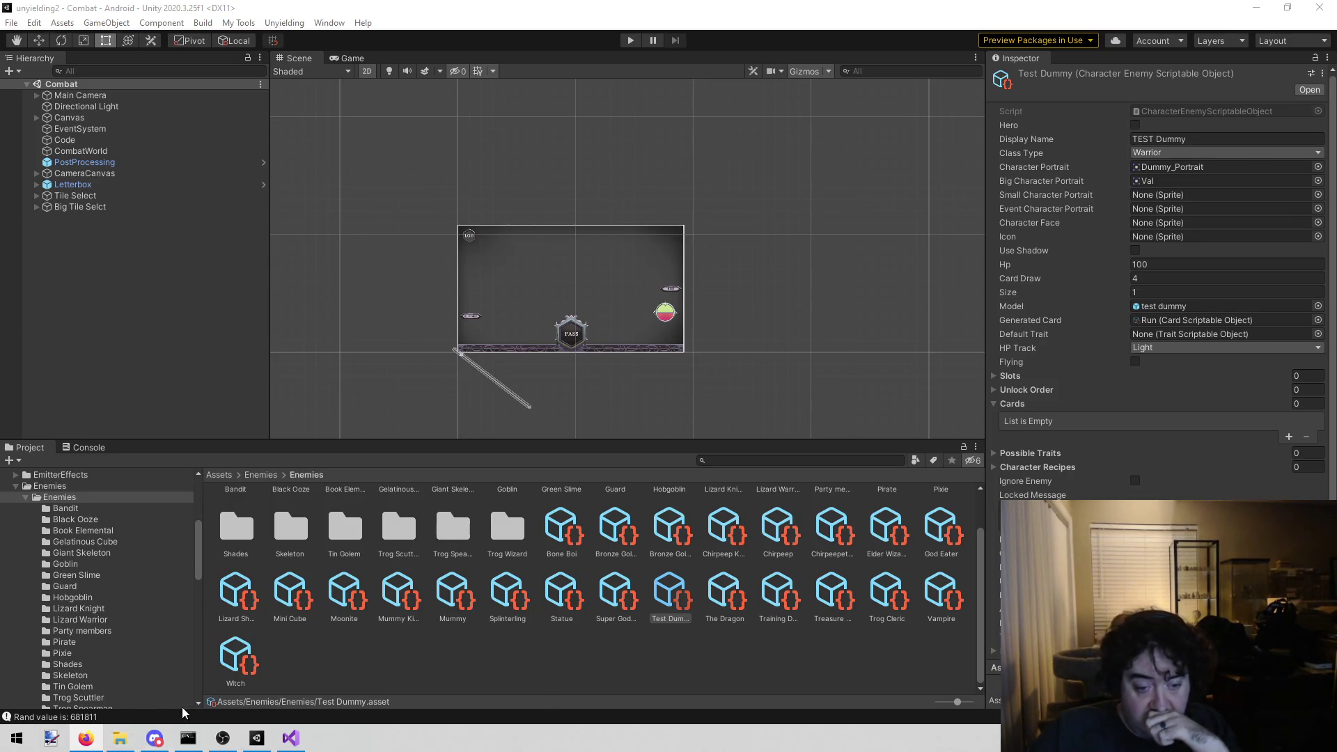
- In Visual Studio, open EffectLauncher.cs through the solution file search 'effectl'
click(291, 738)
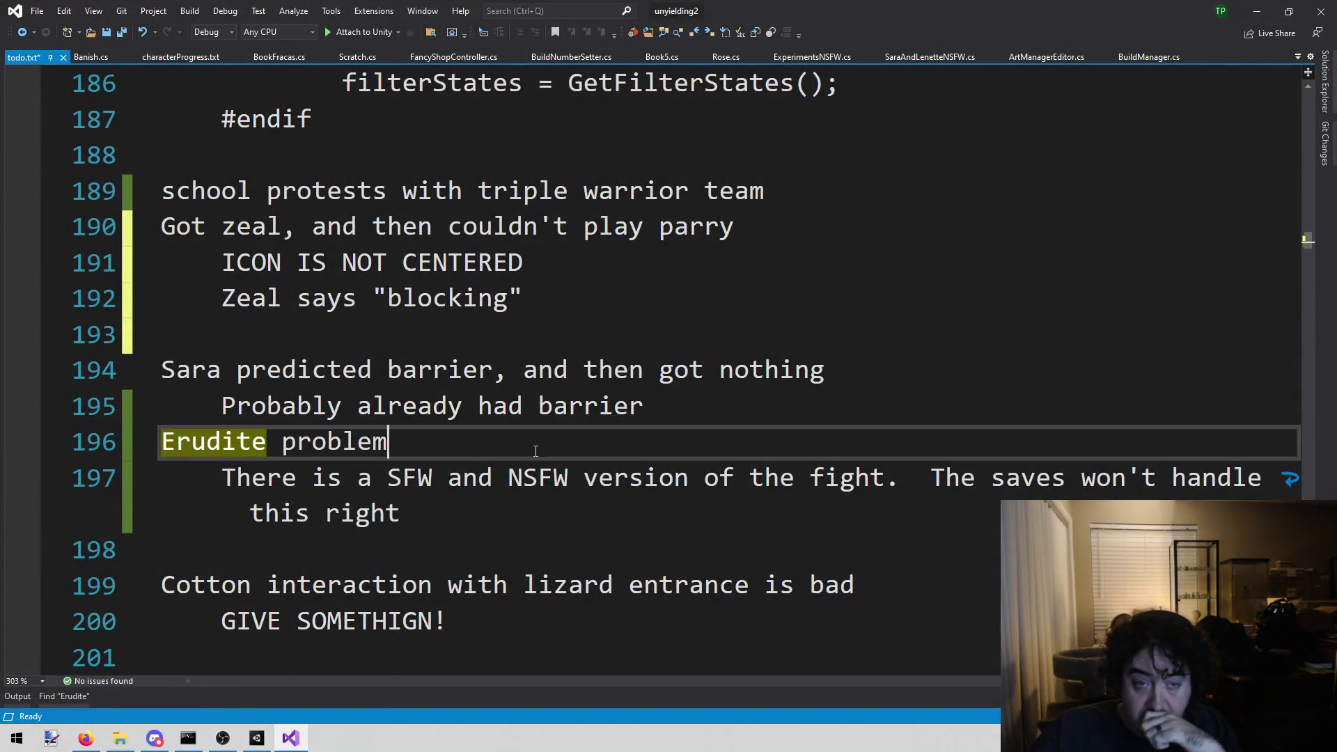
click(513, 452)
key(alt+shift+o)
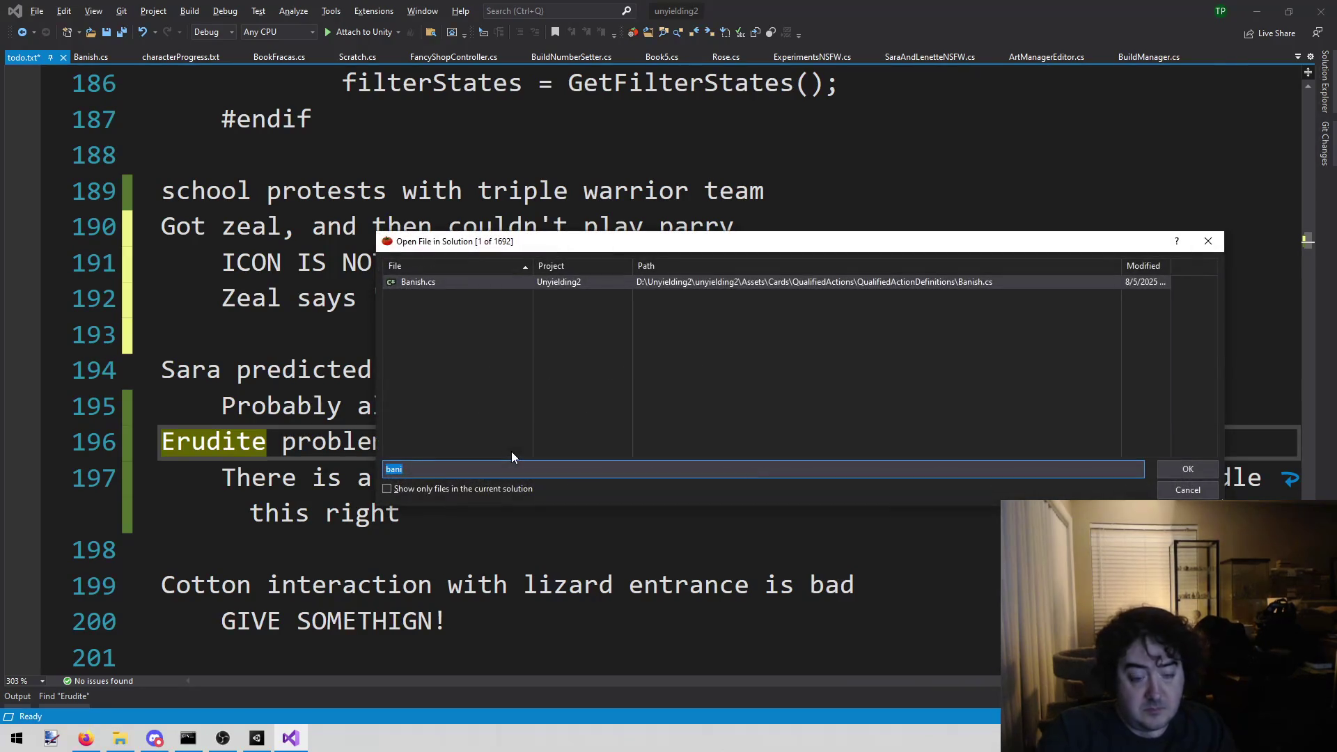
text(effectl)
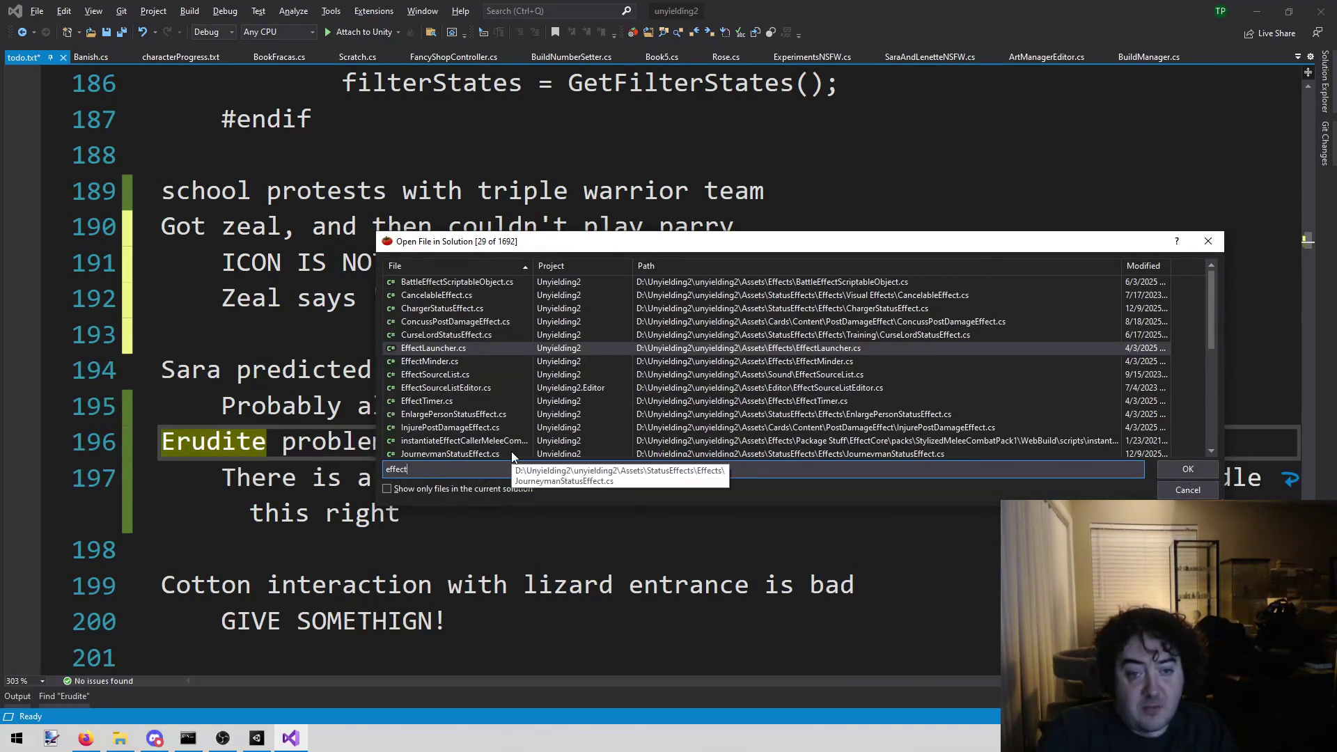
key(Return)
- Search the file for 'zeal', then clear and close the Find box
key(ctrl+f)
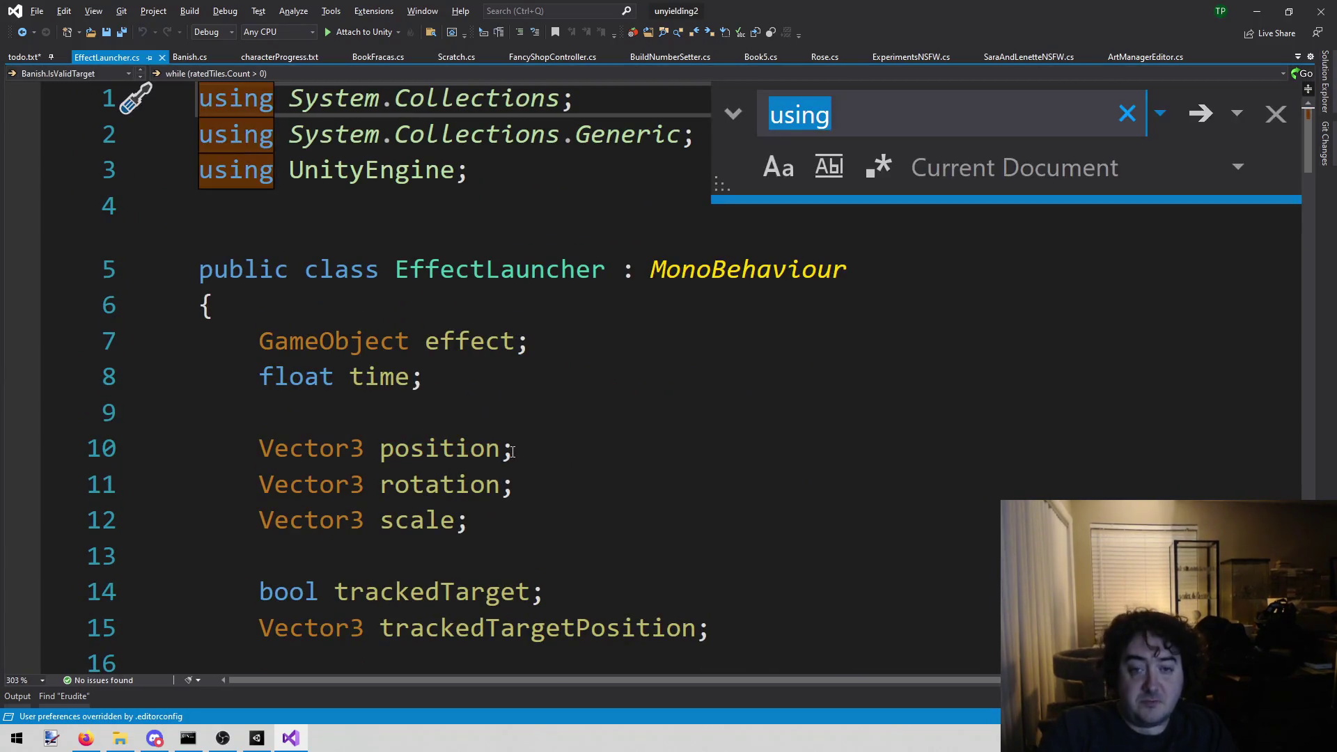
text(zeal)
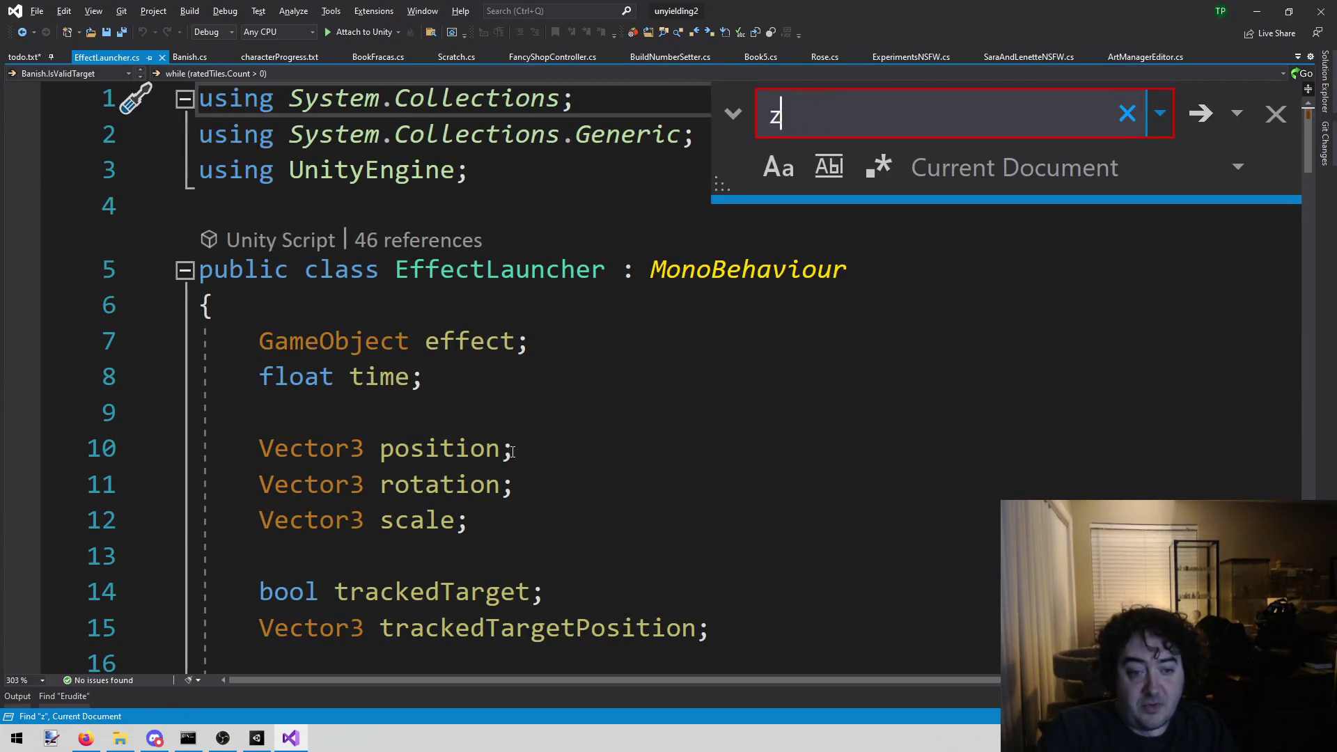
key(BackSpace)
key(BackSpace)
key(BackSpace)
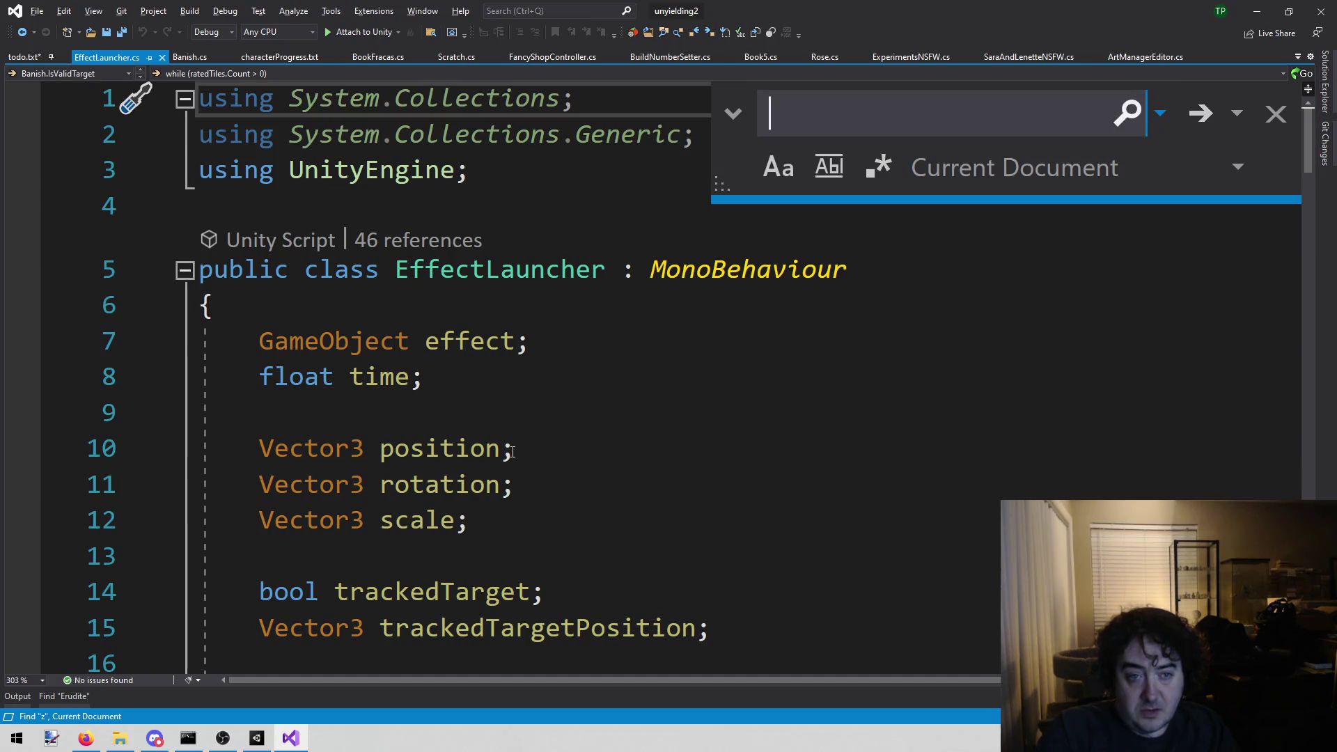
key(Escape)
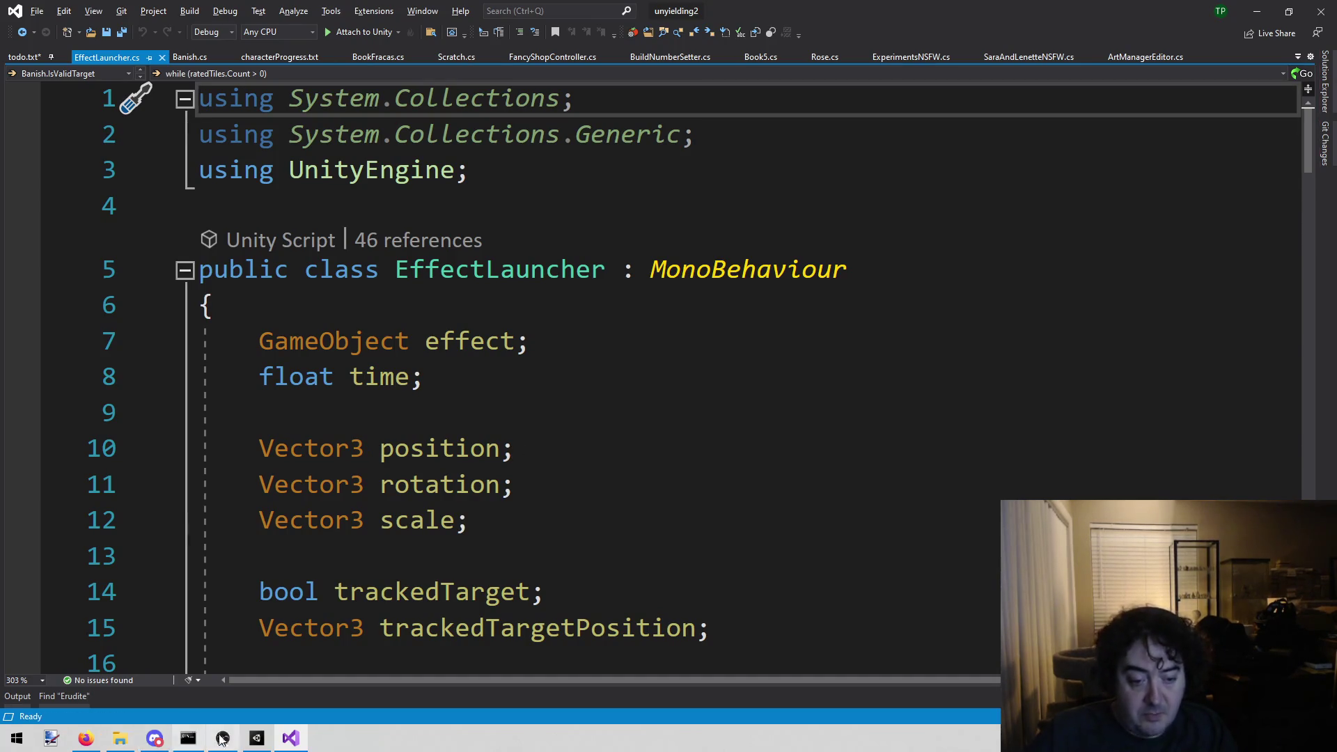
- Back in Unity, search the project assets for 'parry'
click(257, 738)
click(835, 461)
text(par)
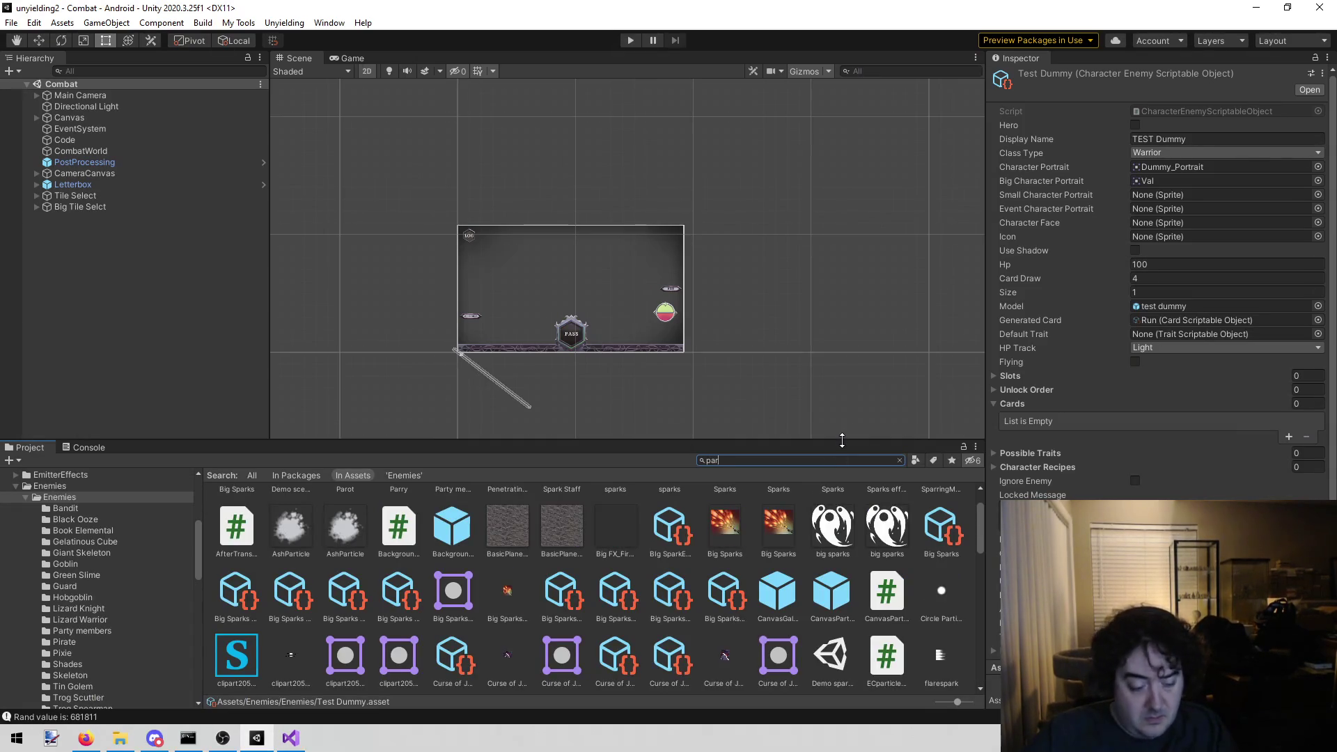
text(ry)
- Inspect the Parry card asset, then search the Visual Studio solution for GiveZealOnExpire
click(392, 519)
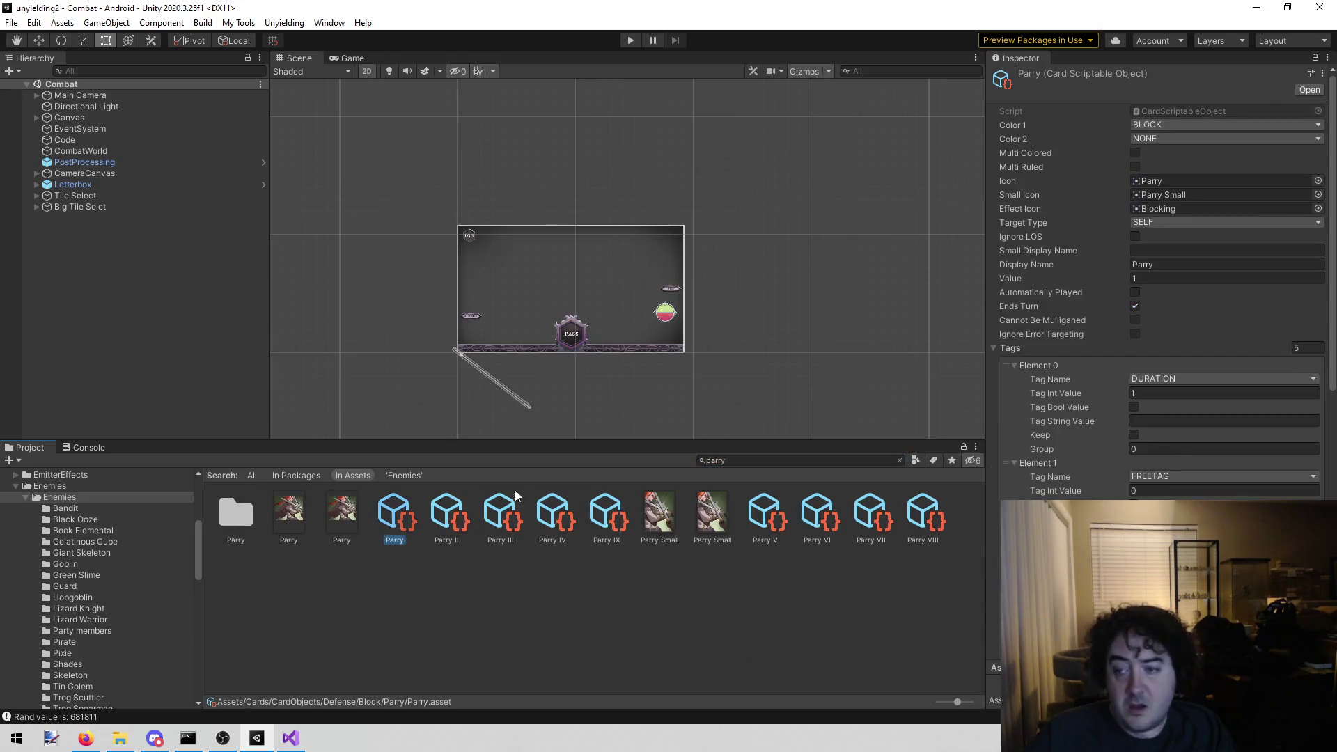
click(1156, 418)
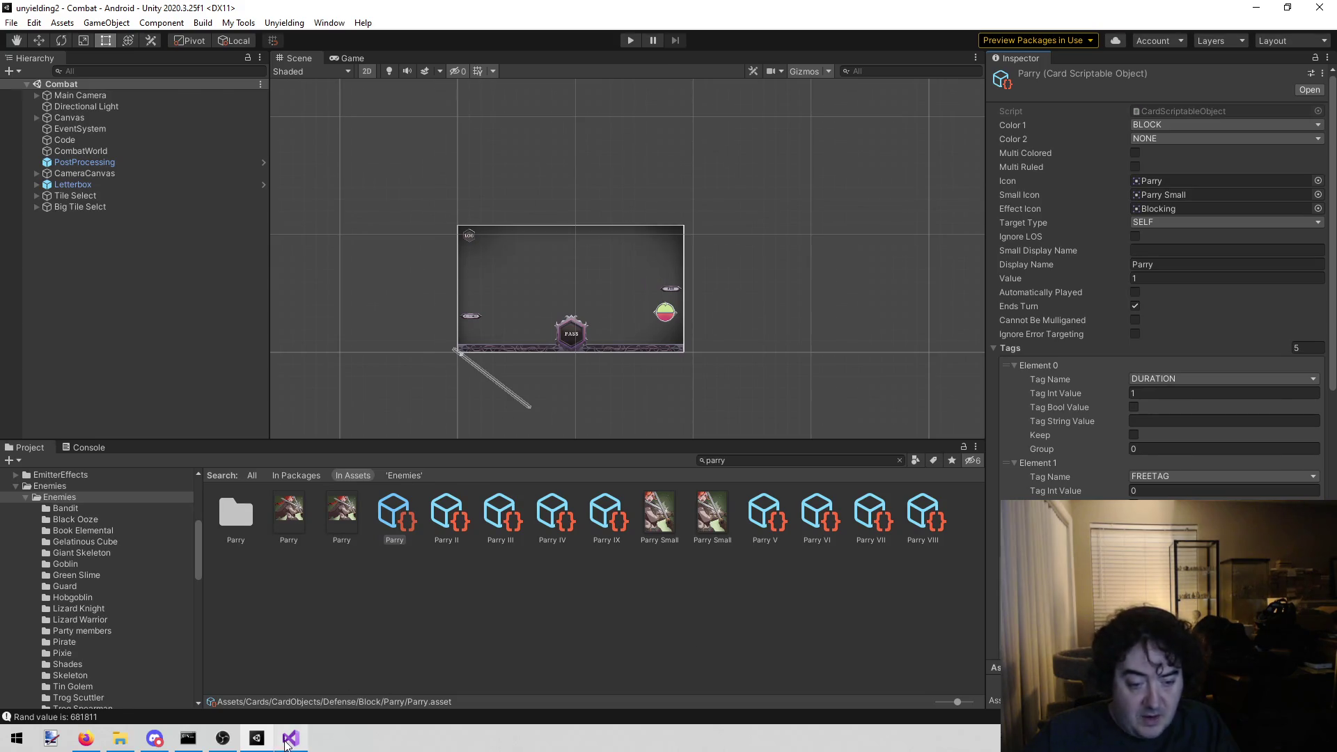
click(291, 739)
key(ctrl+shift+f)
text(GiveZealOnExpire)
key(Return)
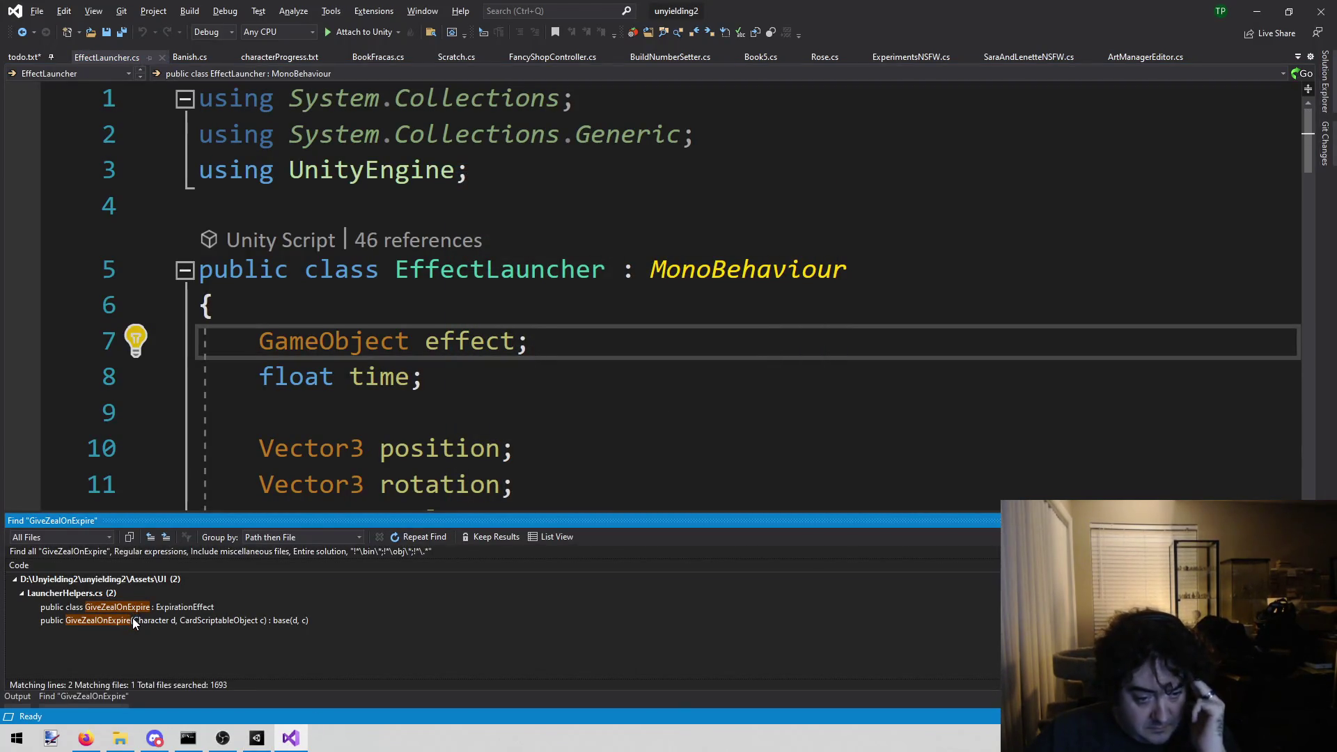
- Open LauncherHelpers.cs from the GiveZealOnExpire result and jump to its OnExpire method
double_click(73, 607)
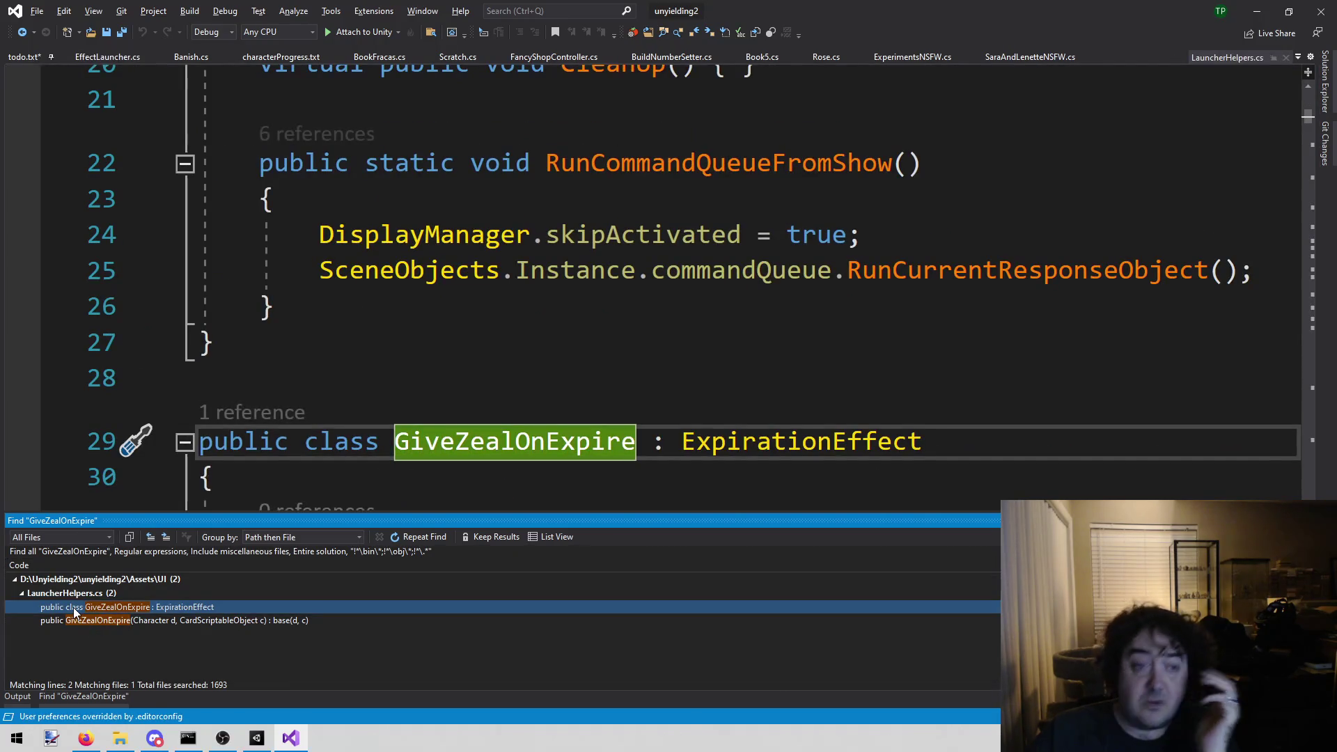
scroll(619, 390, down, 2)
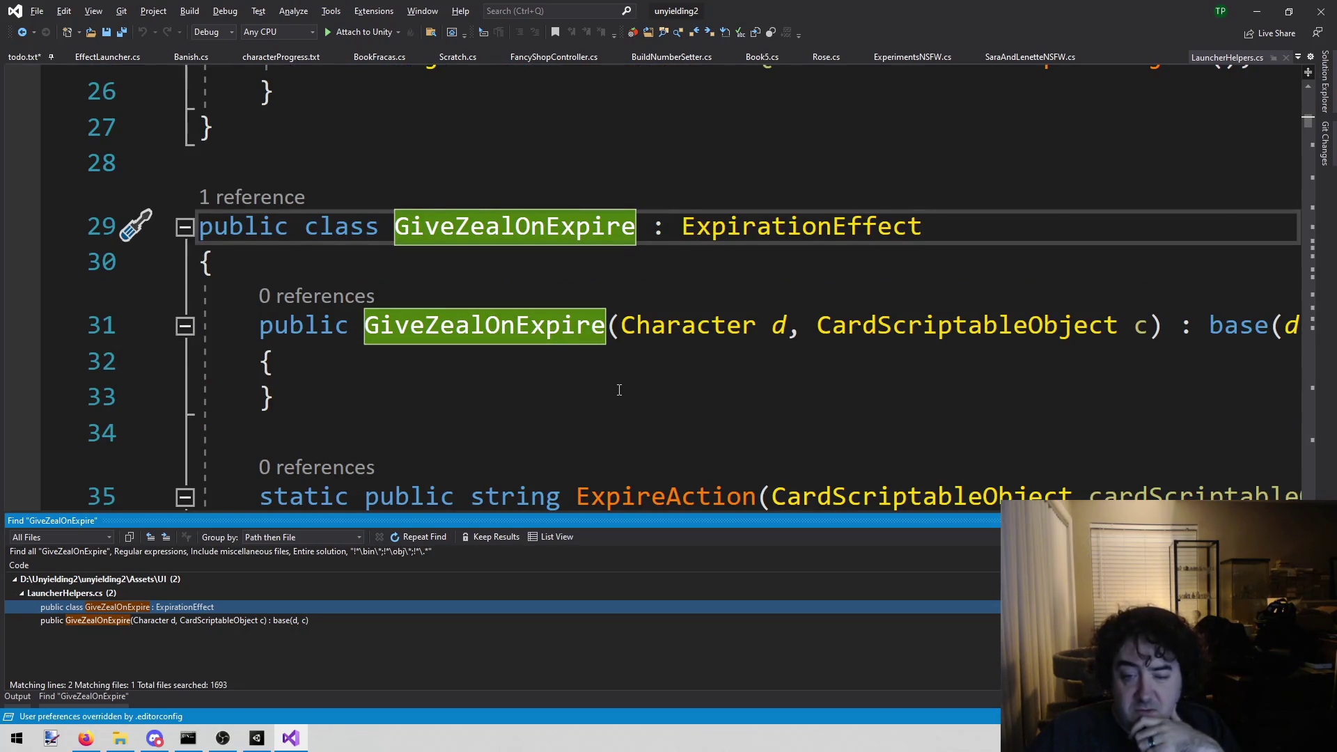
scroll(620, 390, down, 1)
scroll(714, 252, down, 1)
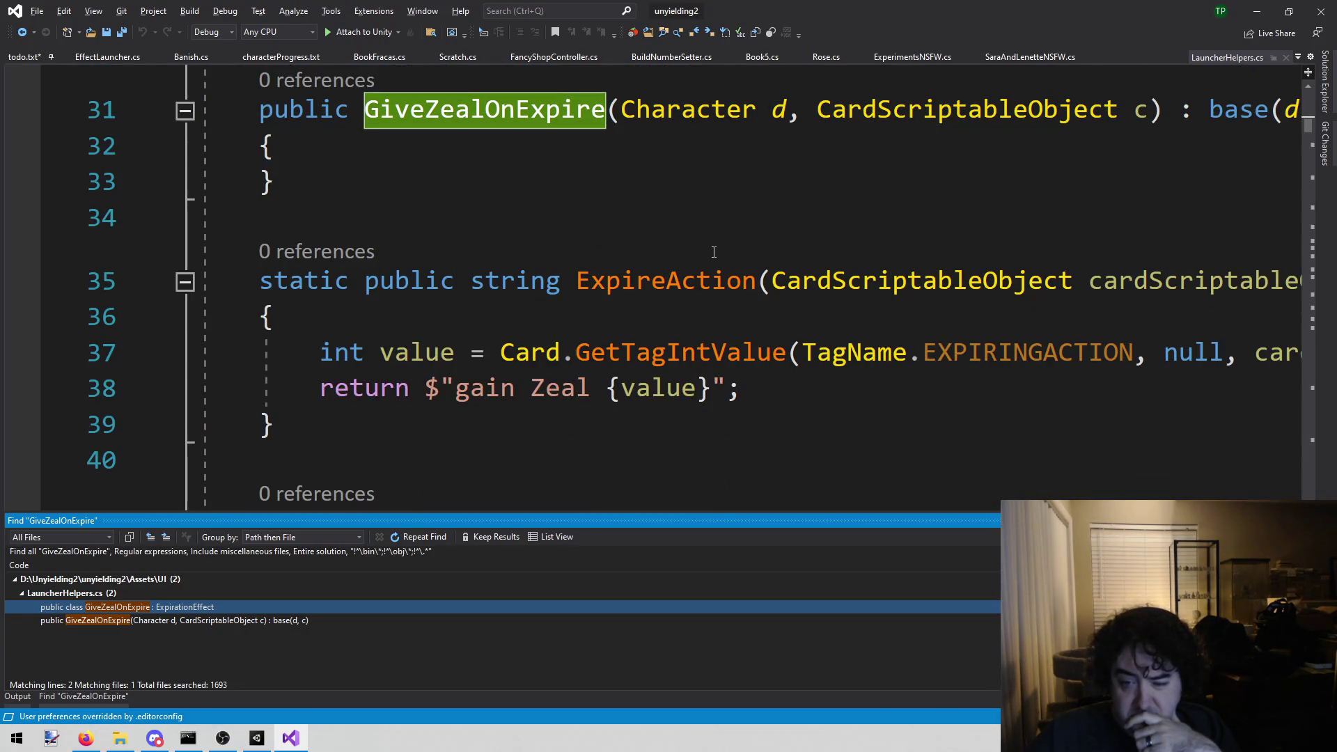
scroll(713, 253, down, 2)
double_click(308, 620)
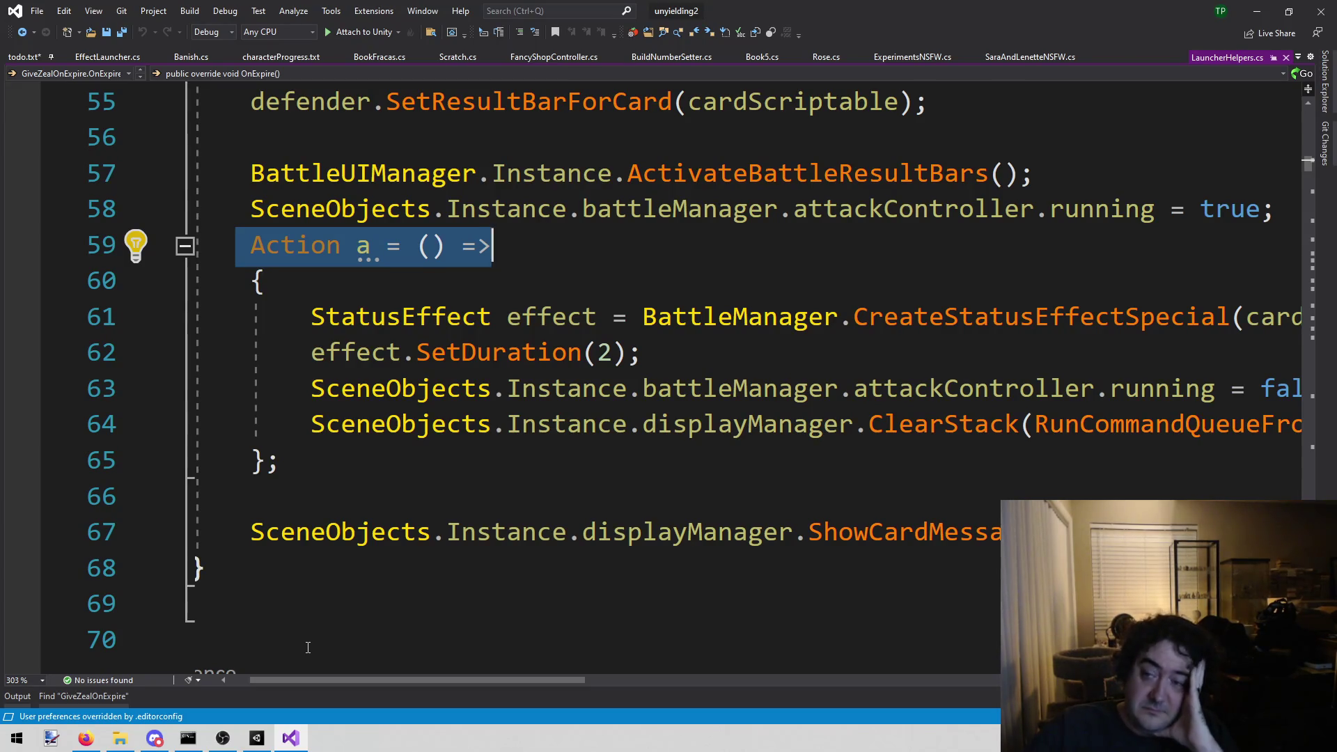
click(352, 673)
mouse_move(334, 681)
mouse_down()
mouse_move(526, 675)
mouse_move(511, 673)
mouse_up()
click(746, 295)
click(745, 303)
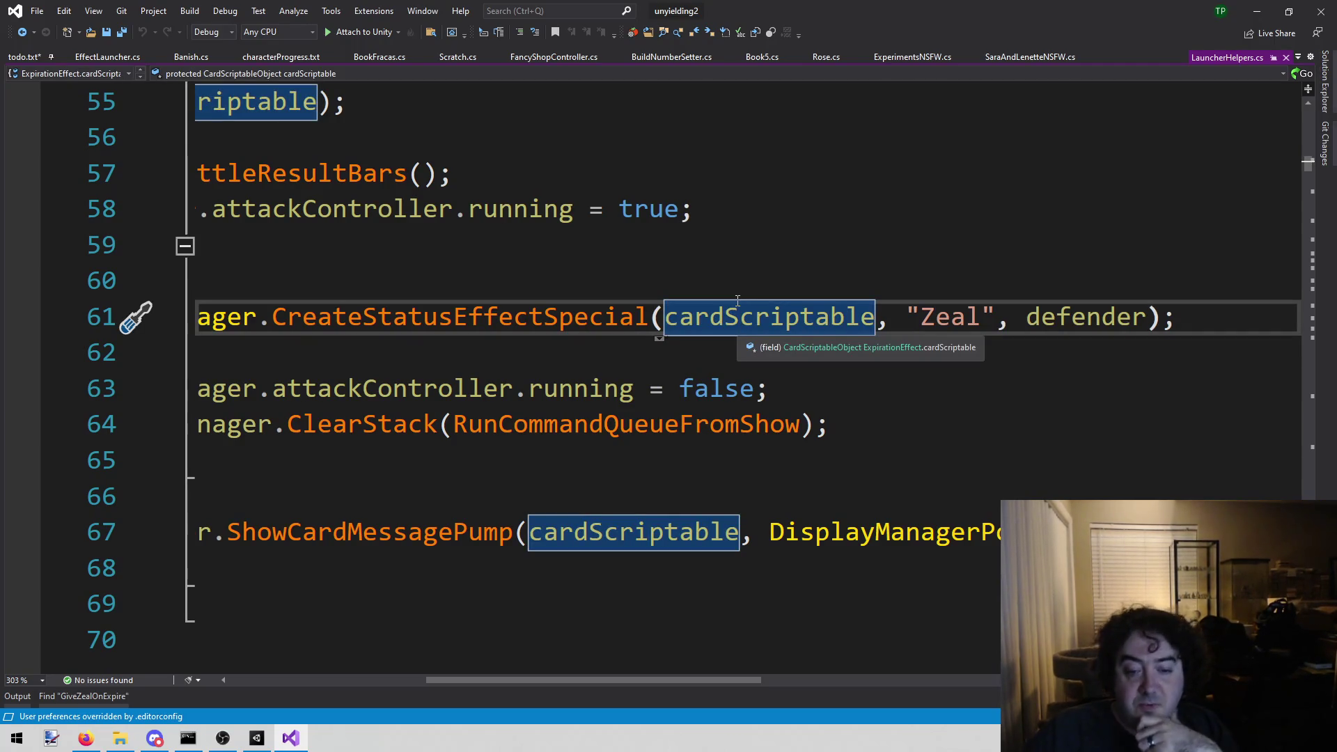
mouse_move(564, 683)
mouse_down()
mouse_move(388, 691)
mouse_move(484, 689)
mouse_up()
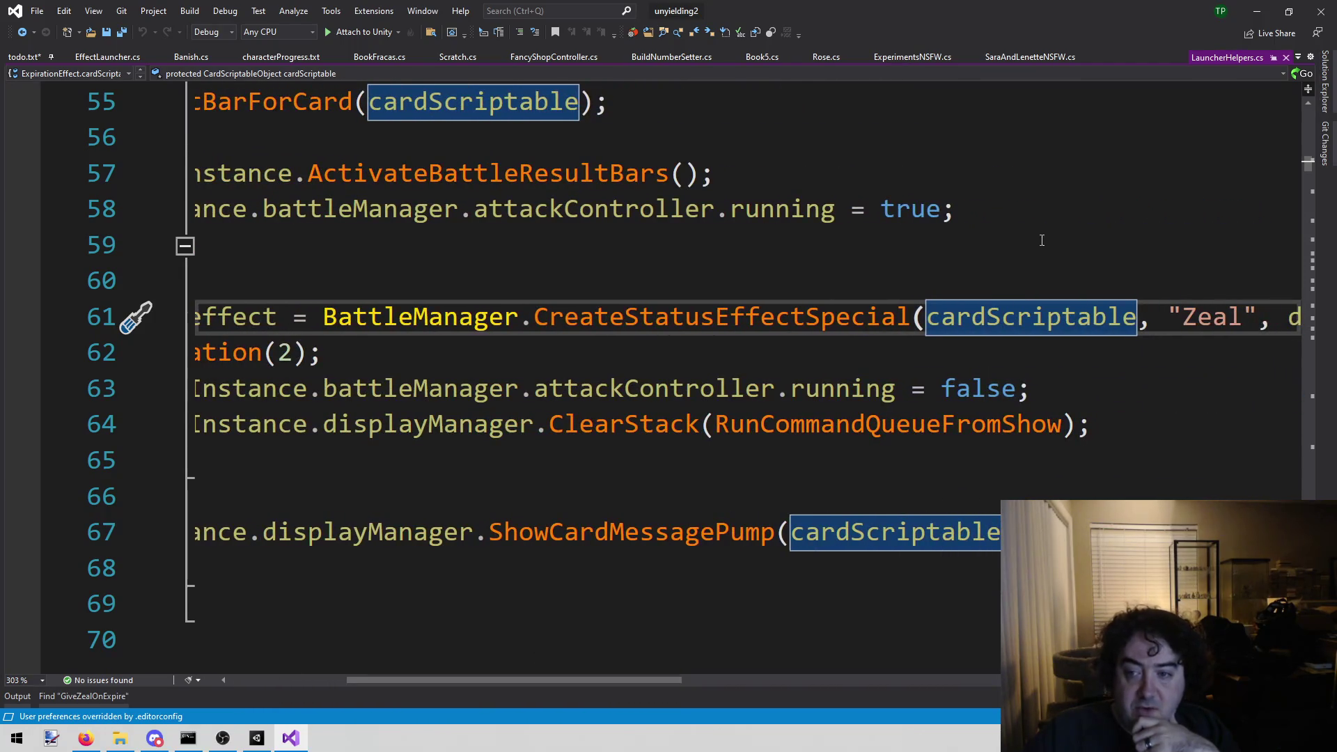
drag(930, 317, 1134, 310)
drag(617, 688, 567, 689)
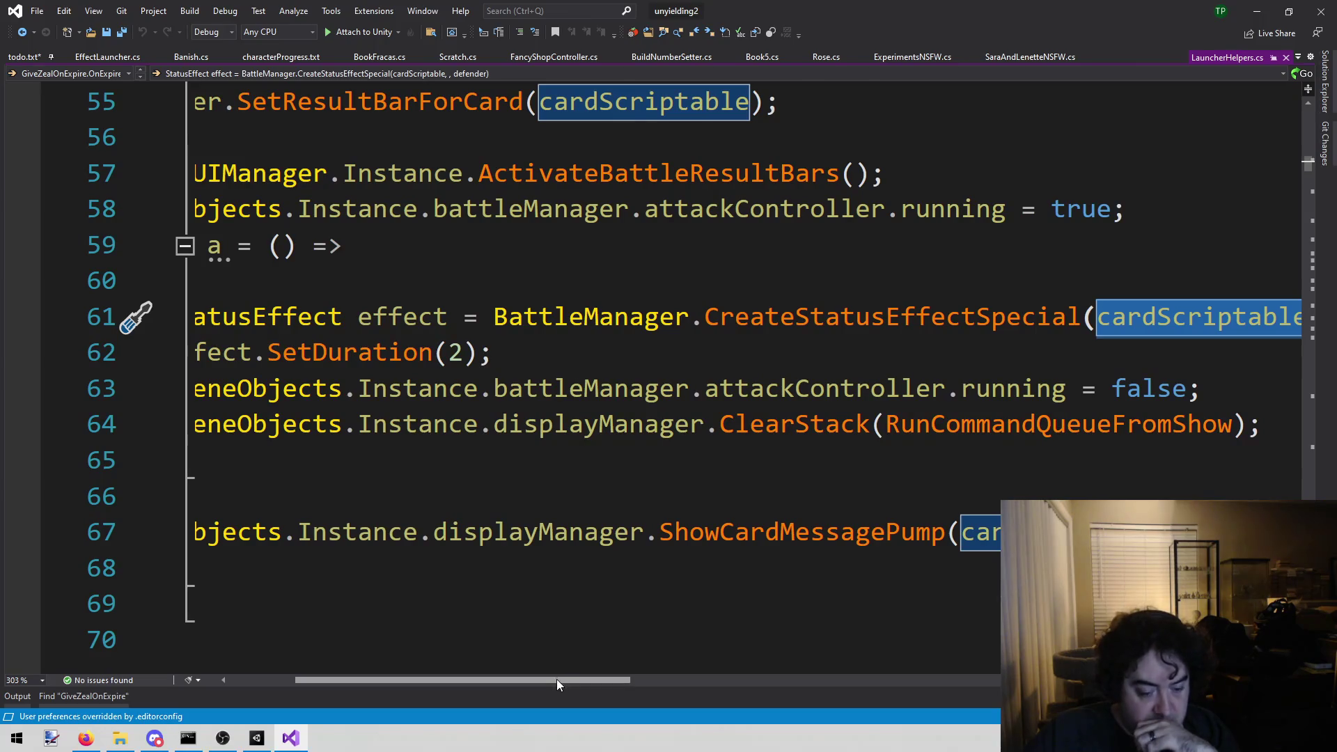
drag(524, 683, 462, 683)
scroll(647, 371, up, 5)
scroll(647, 371, down, 6)
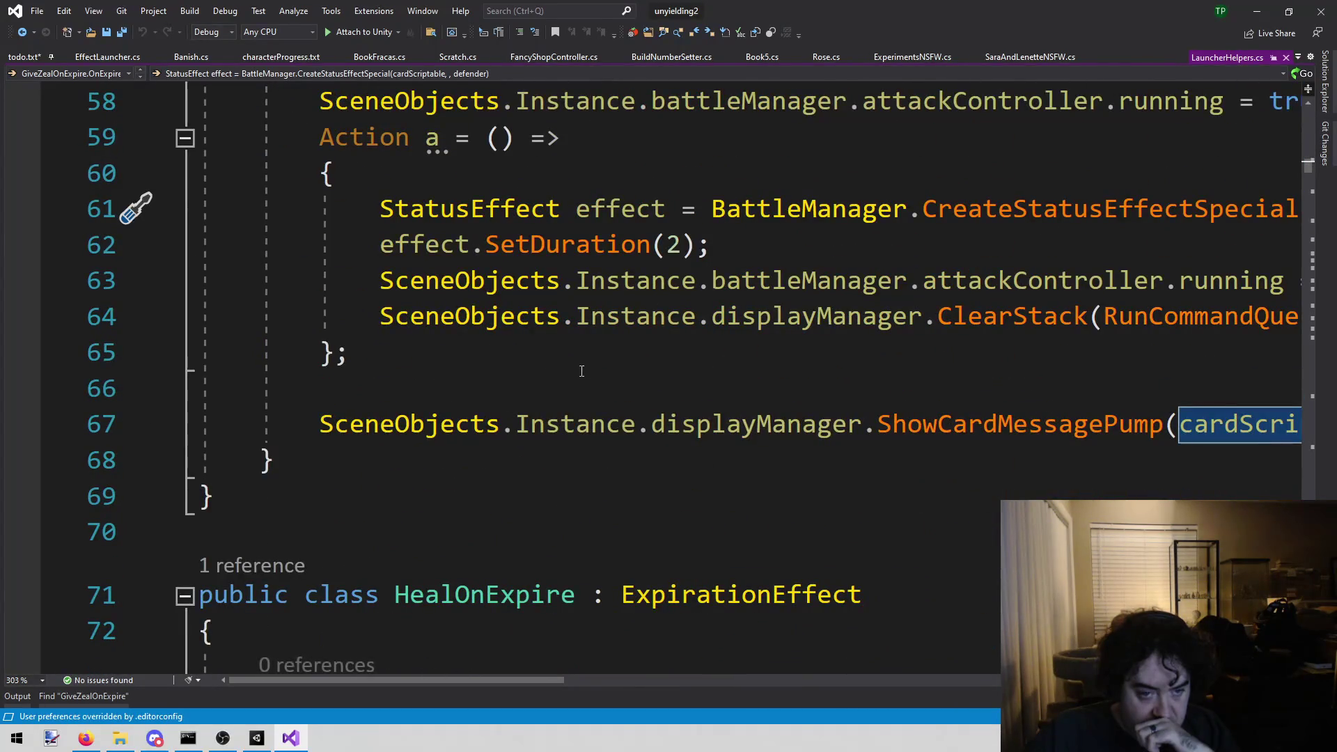
click(580, 367)
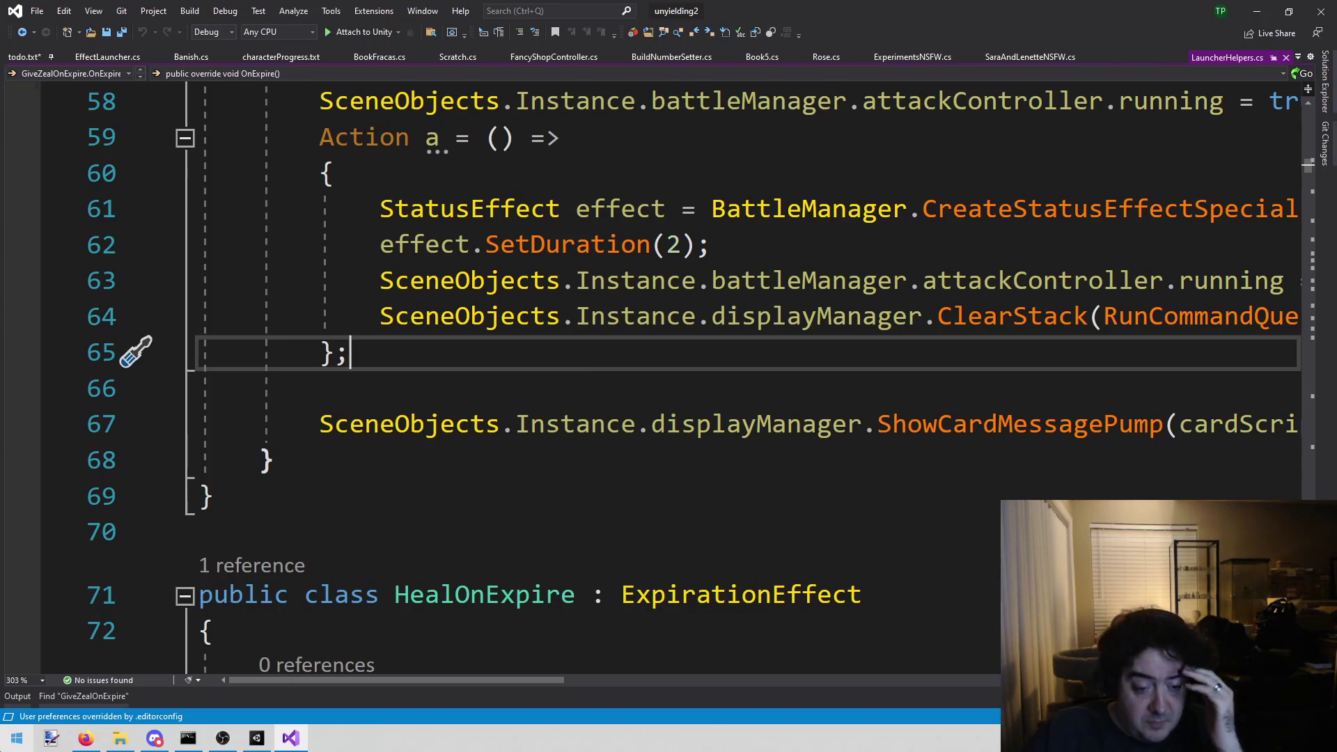
- Find the Zeal card in Unity's Project window, review its tag settings, then return to Visual Studio
click(257, 737)
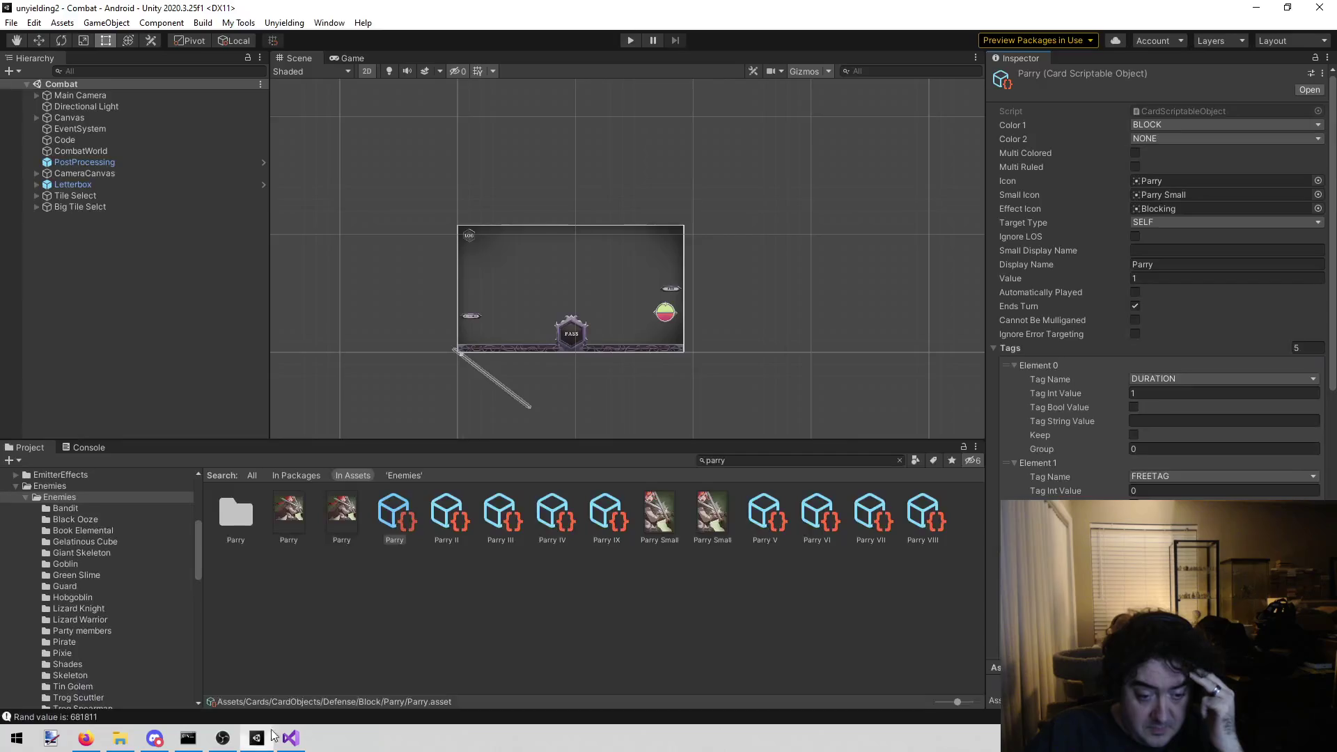
text(zeal)
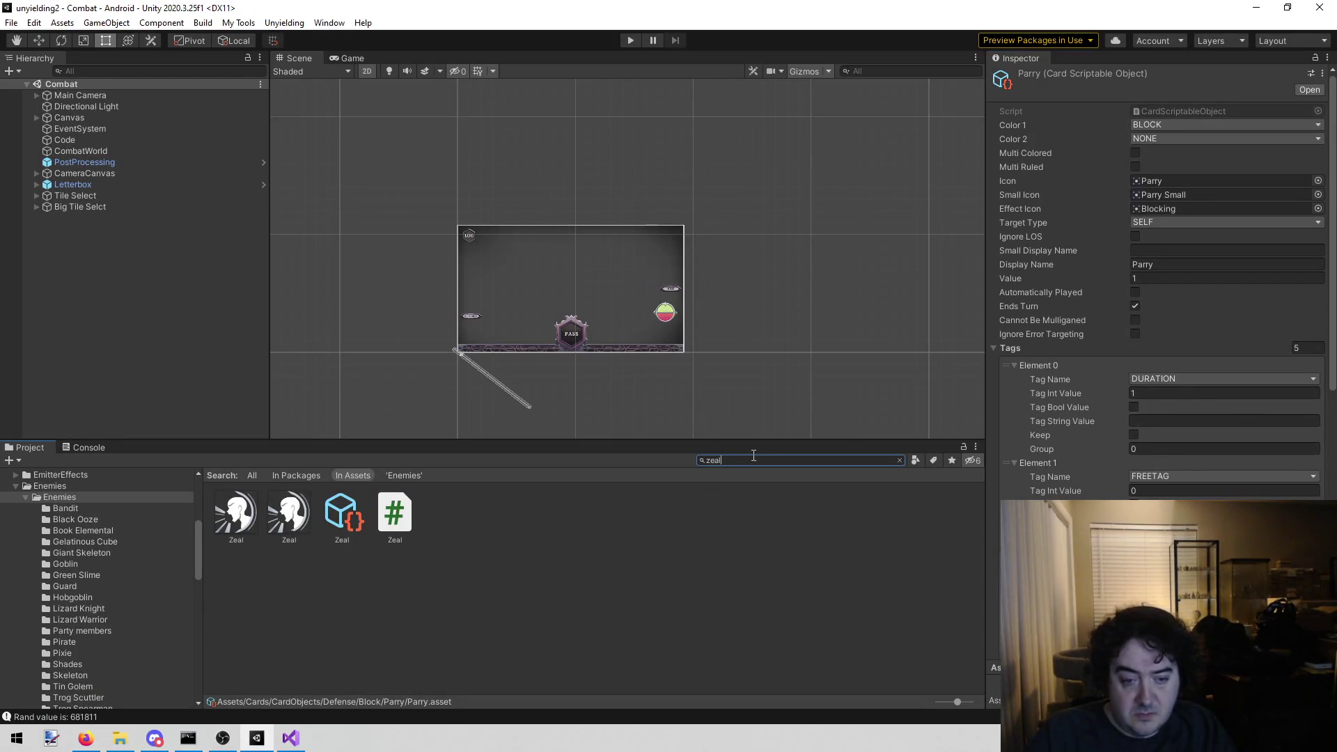
click(322, 514)
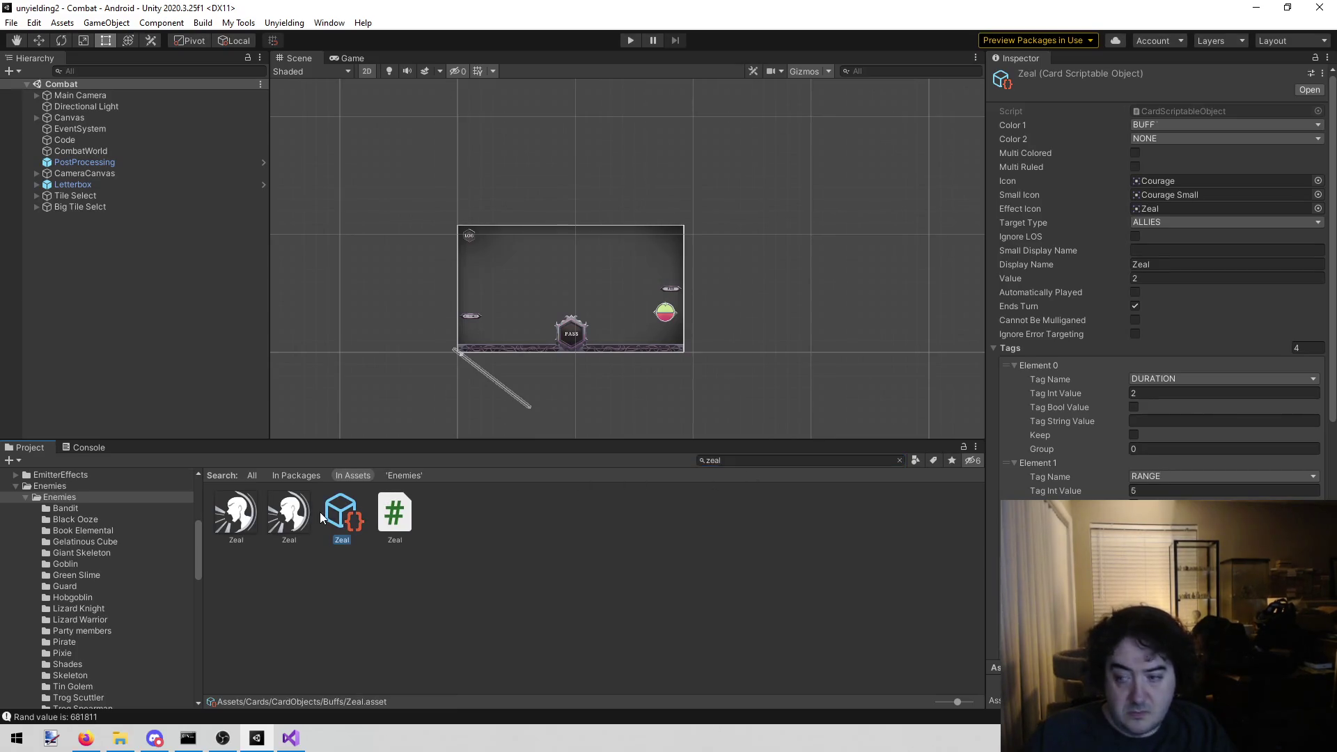
scroll(1120, 389, down, 5)
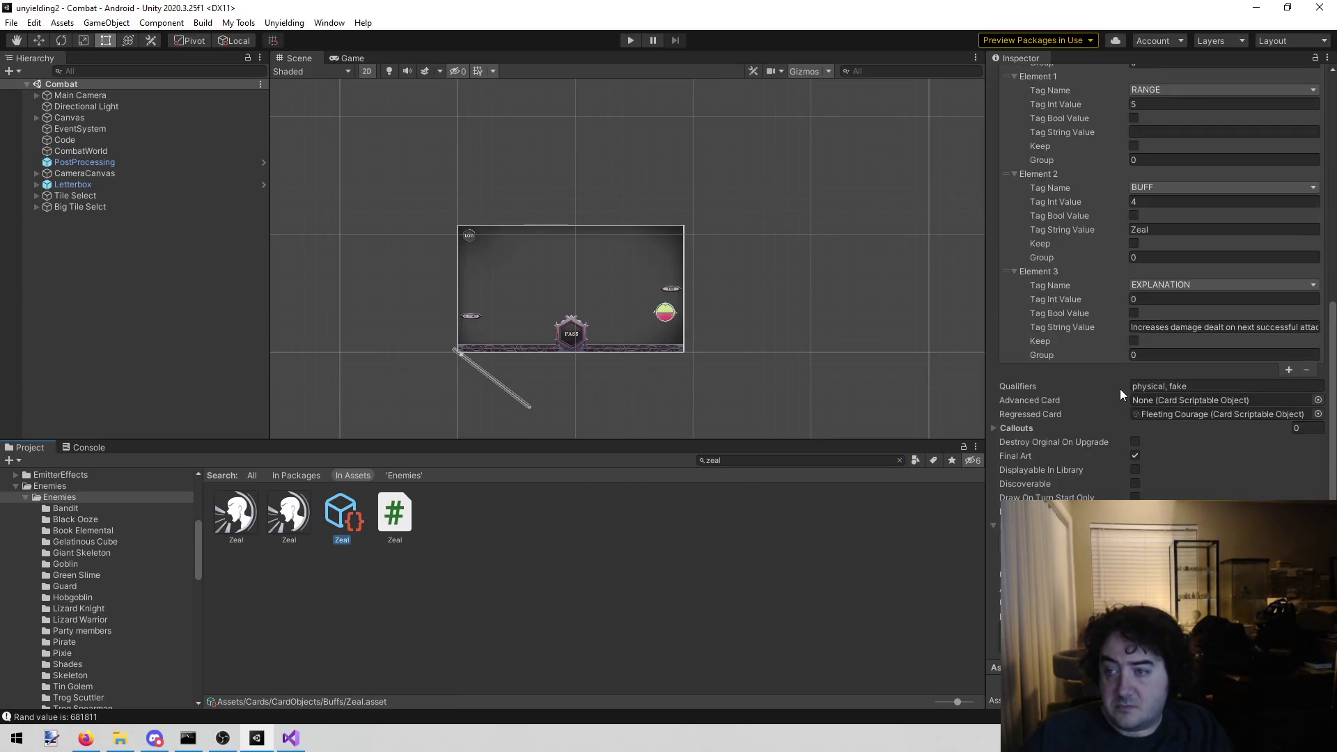
scroll(1119, 389, up, 5)
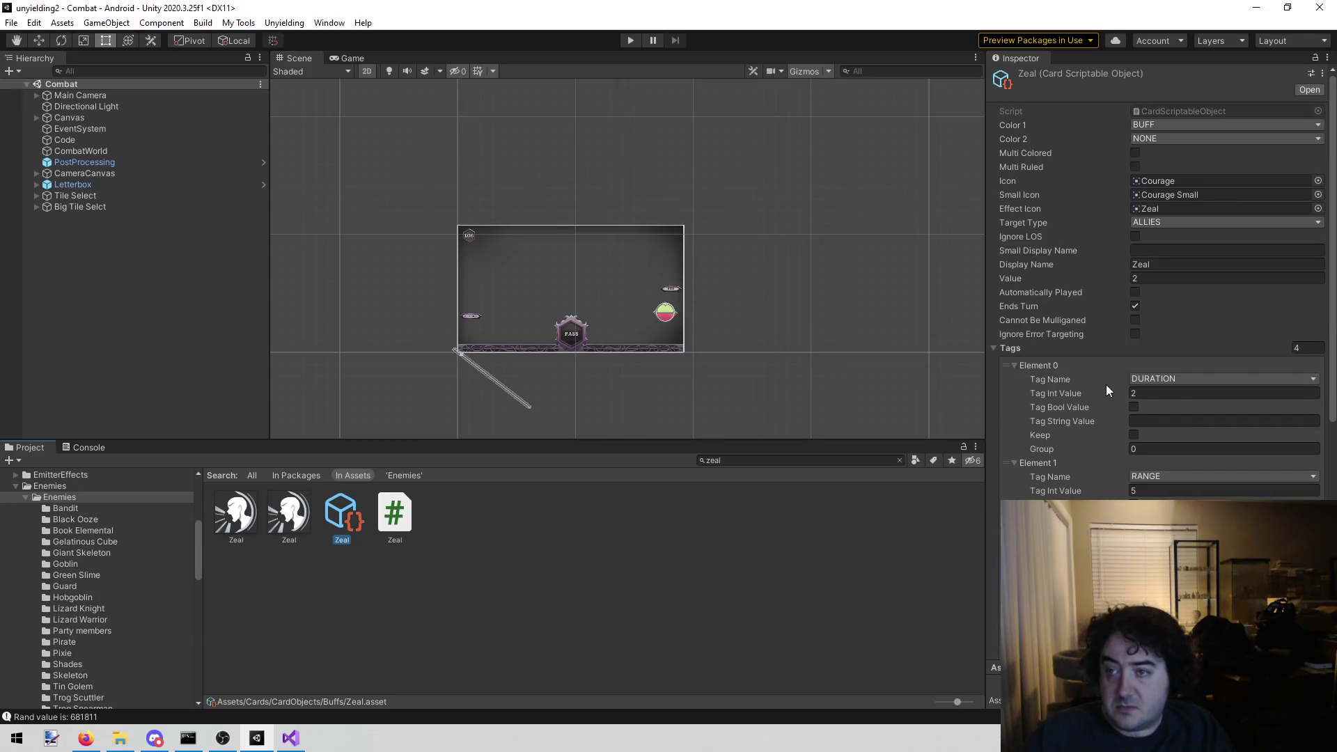
scroll(1104, 384, down, 5)
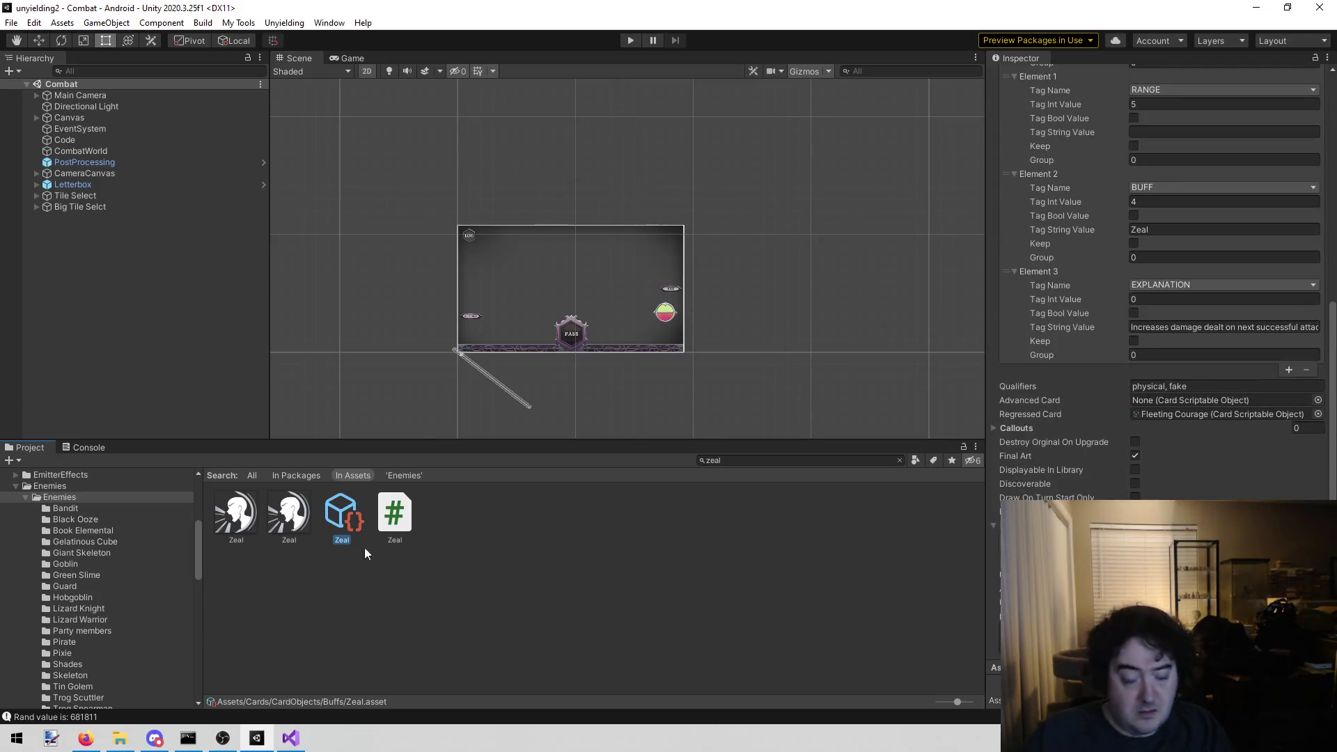
click(290, 739)
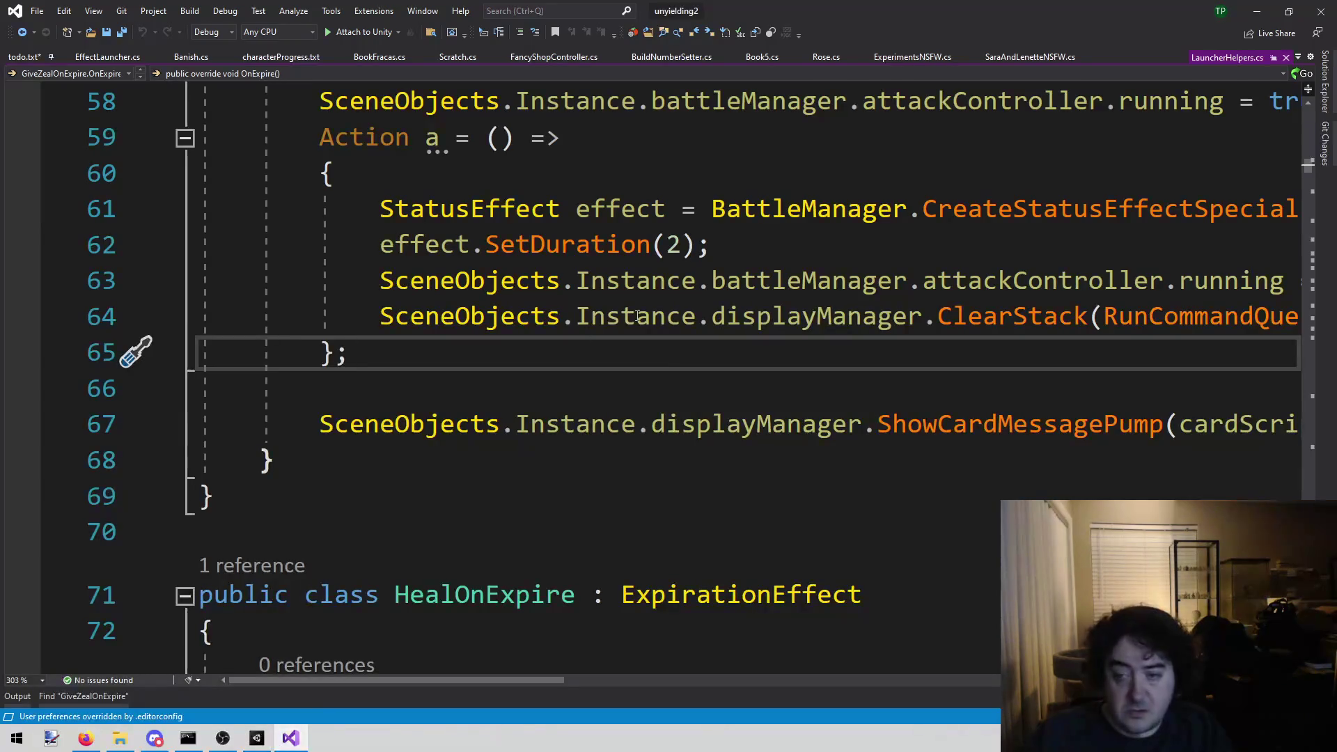
- Insert a blank line after the opening brace on line 60 of the OnExpire Action block
scroll(683, 357, up, 2)
scroll(832, 459, down, 1)
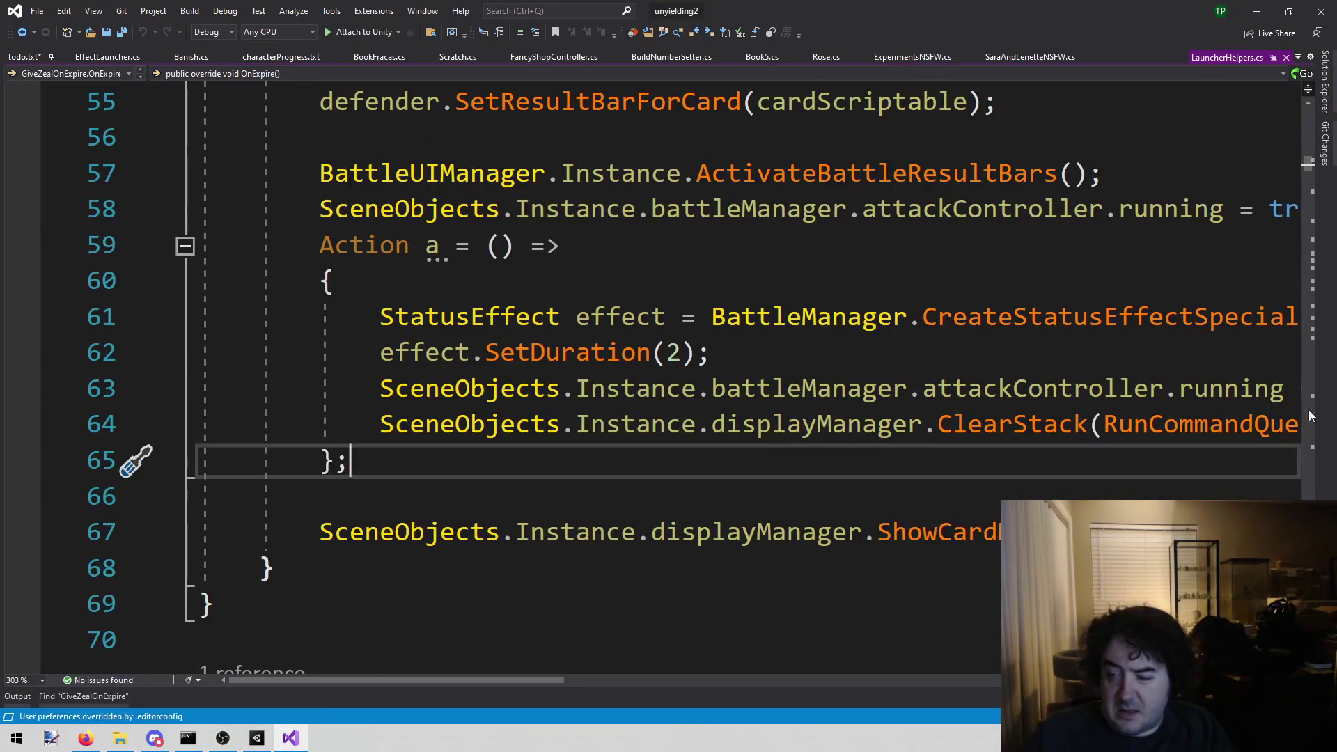
scroll(832, 459, up, 3)
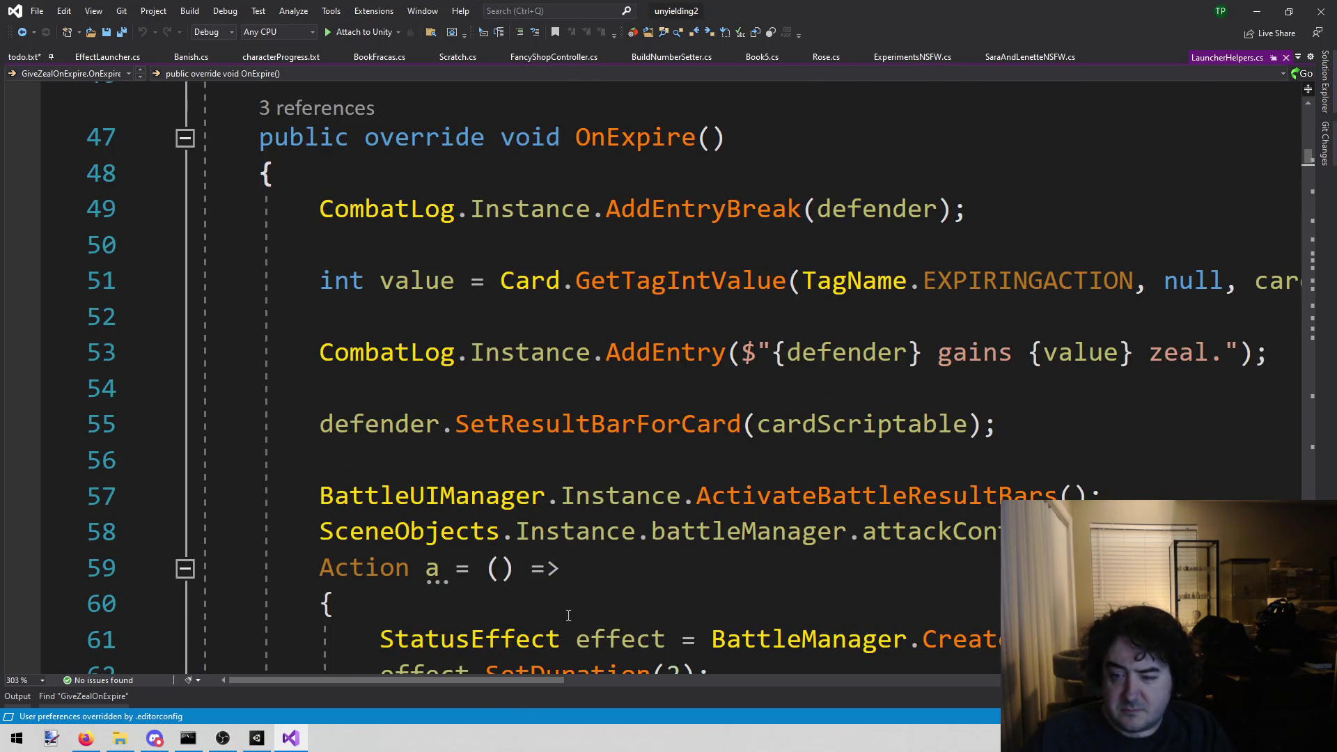
scroll(864, 361, down, 1)
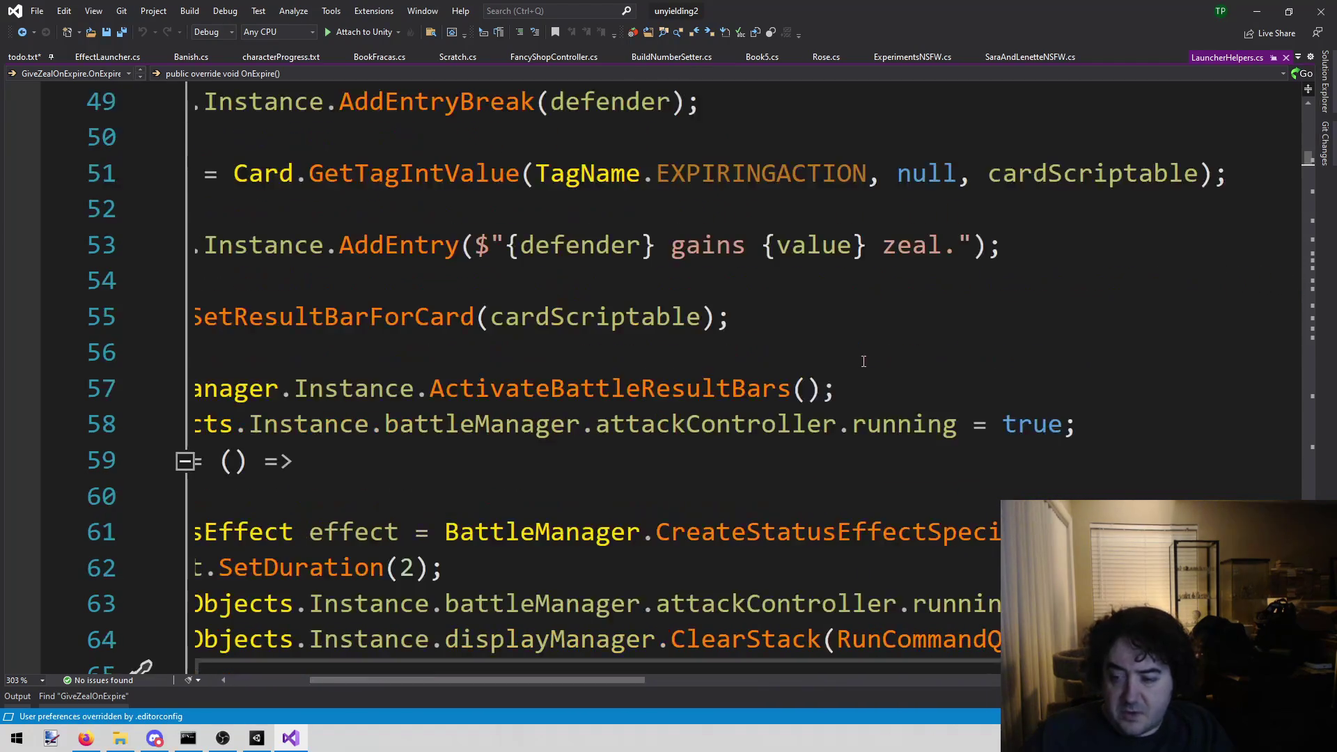
click(1017, 533)
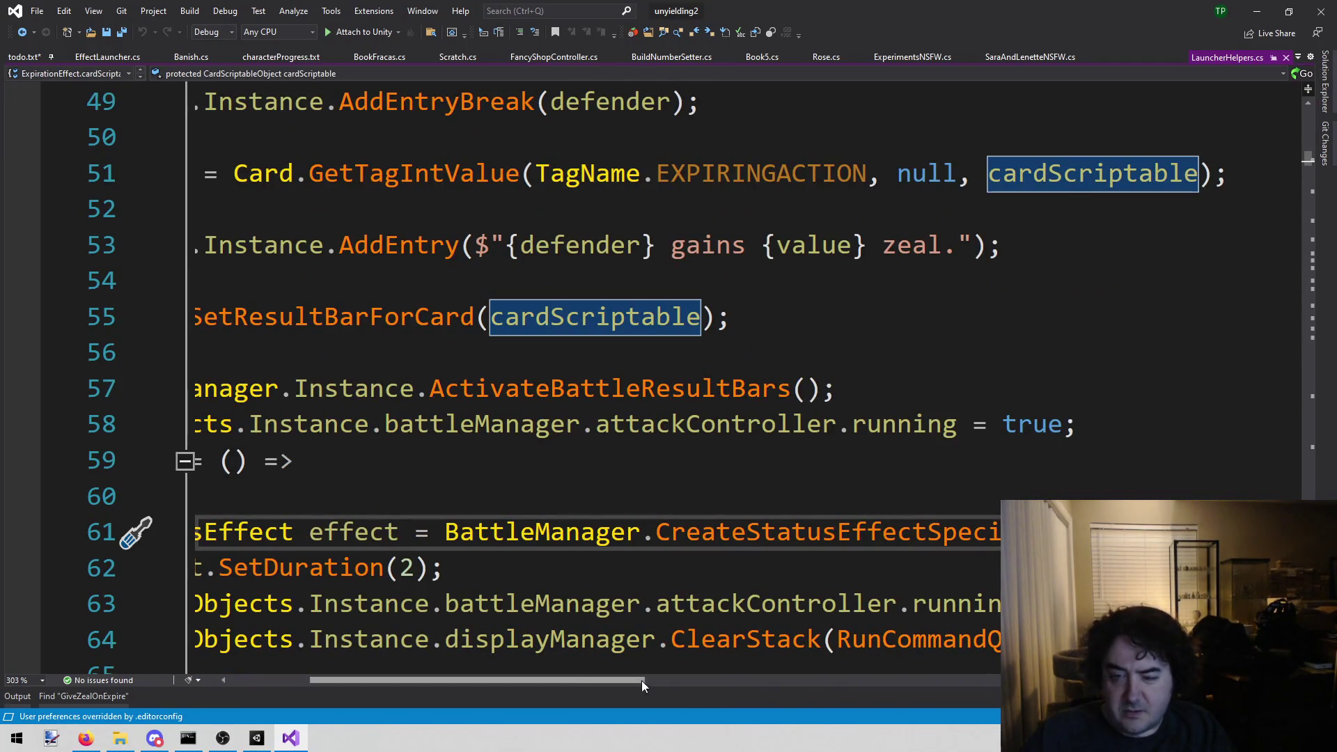
drag(574, 684, 503, 684)
click(618, 486)
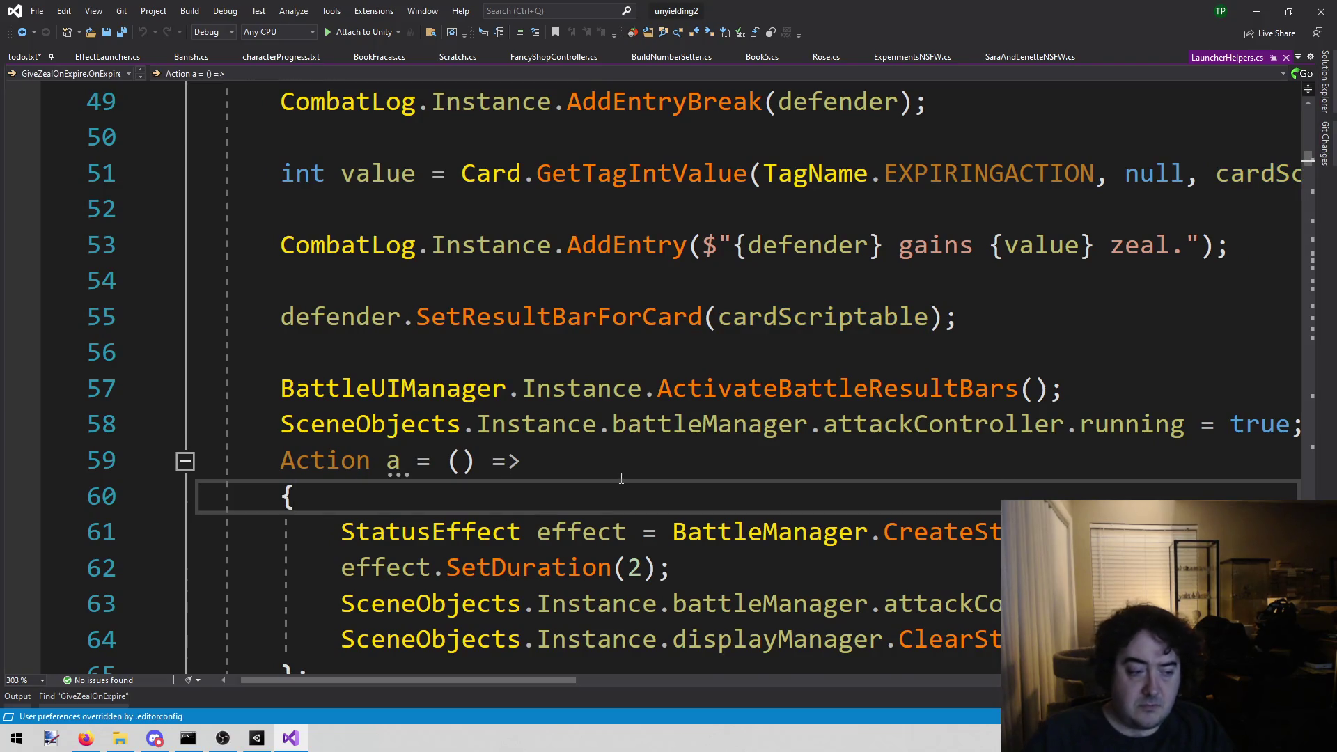
key(Return)
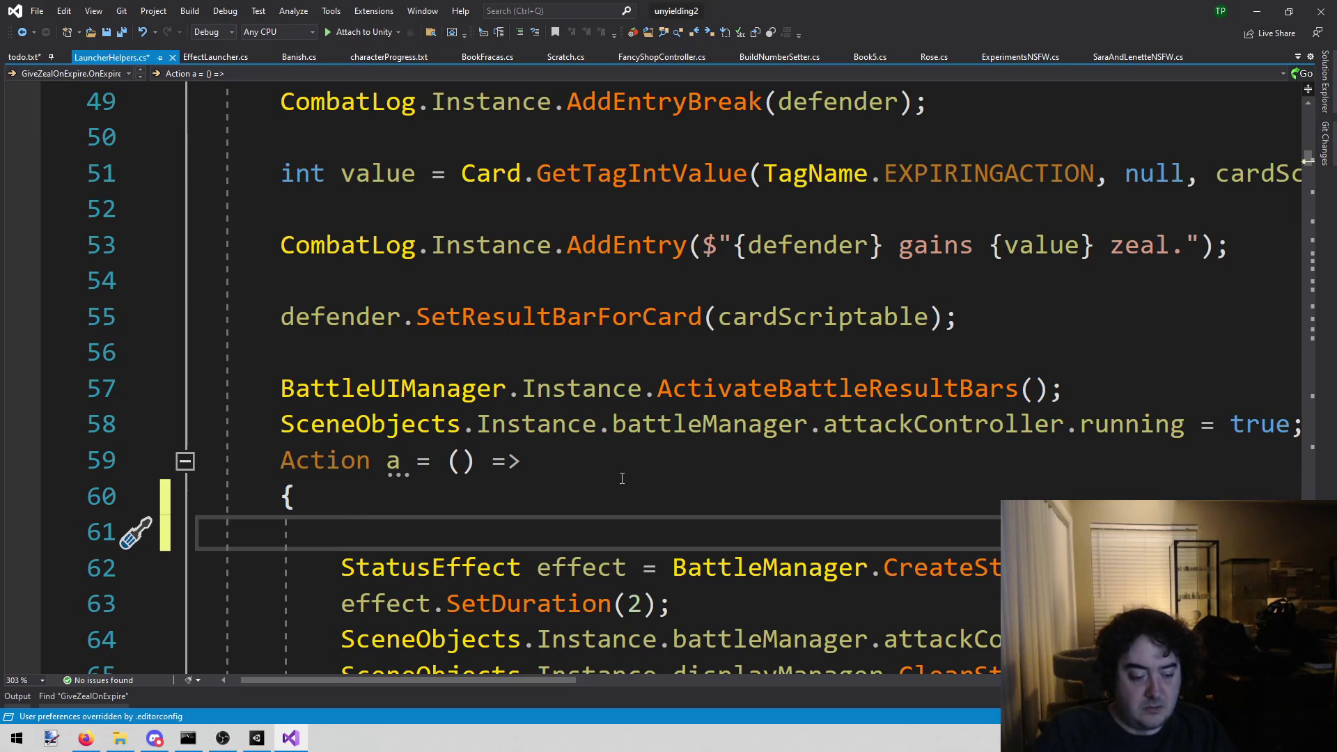
- Open DrawStrike.cs and copy the CardDictionary.GetExactCard lookup from line 79
key(alt+shift+o)
text(smi)
key(BackSpace)
key(BackSpace)
key(BackSpace)
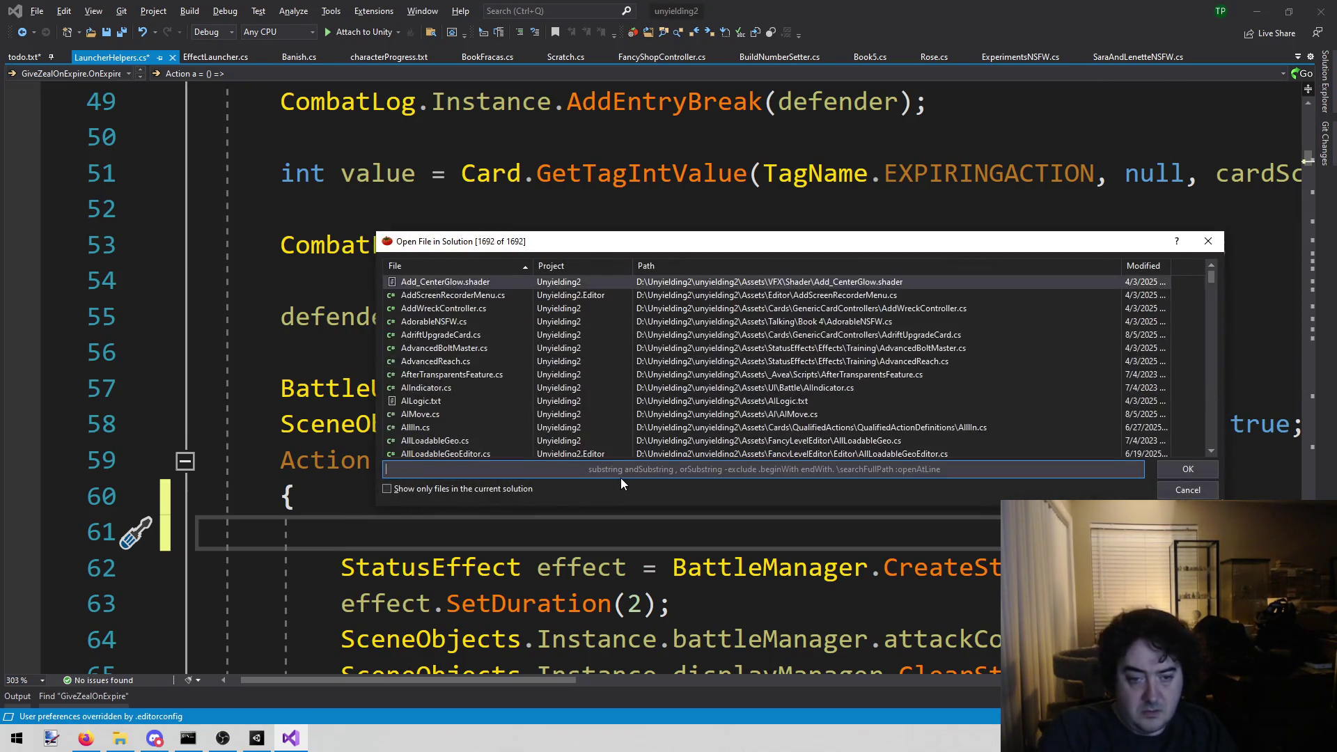
text(draws)
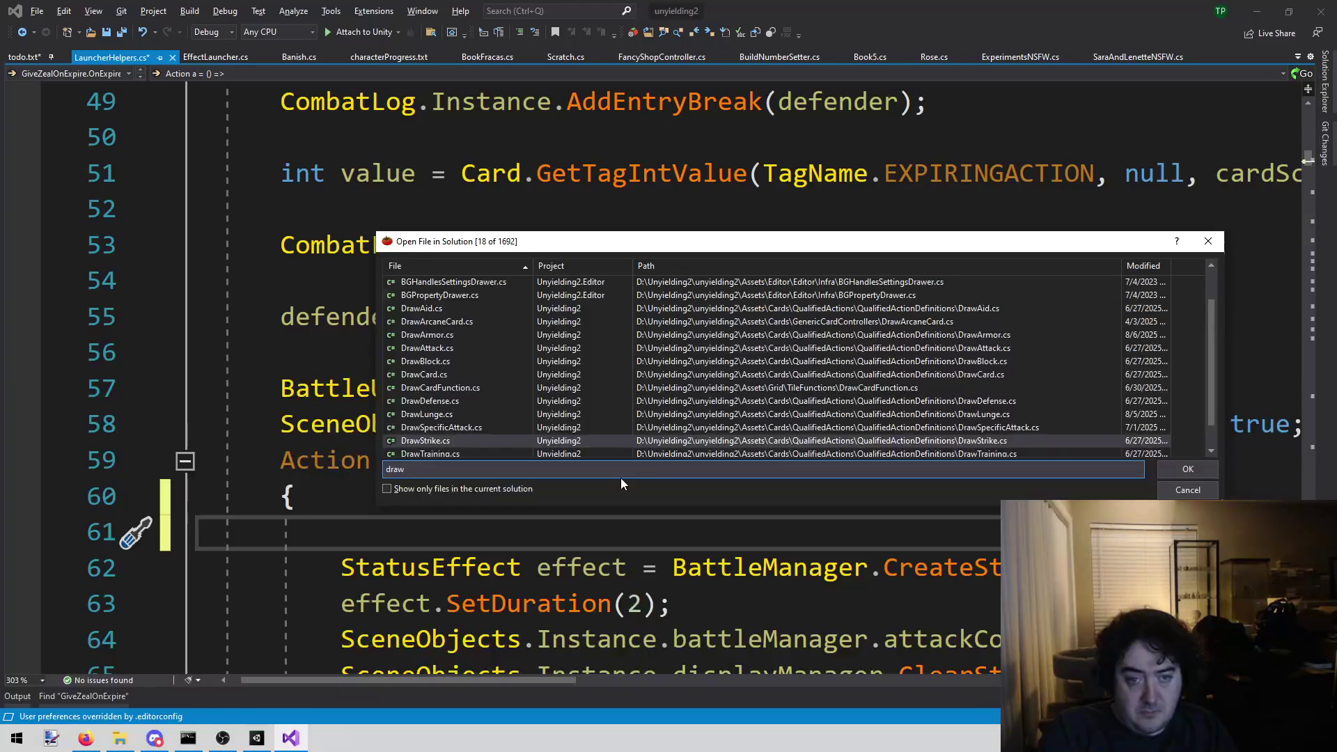
key(Return)
scroll(613, 488, down, 15)
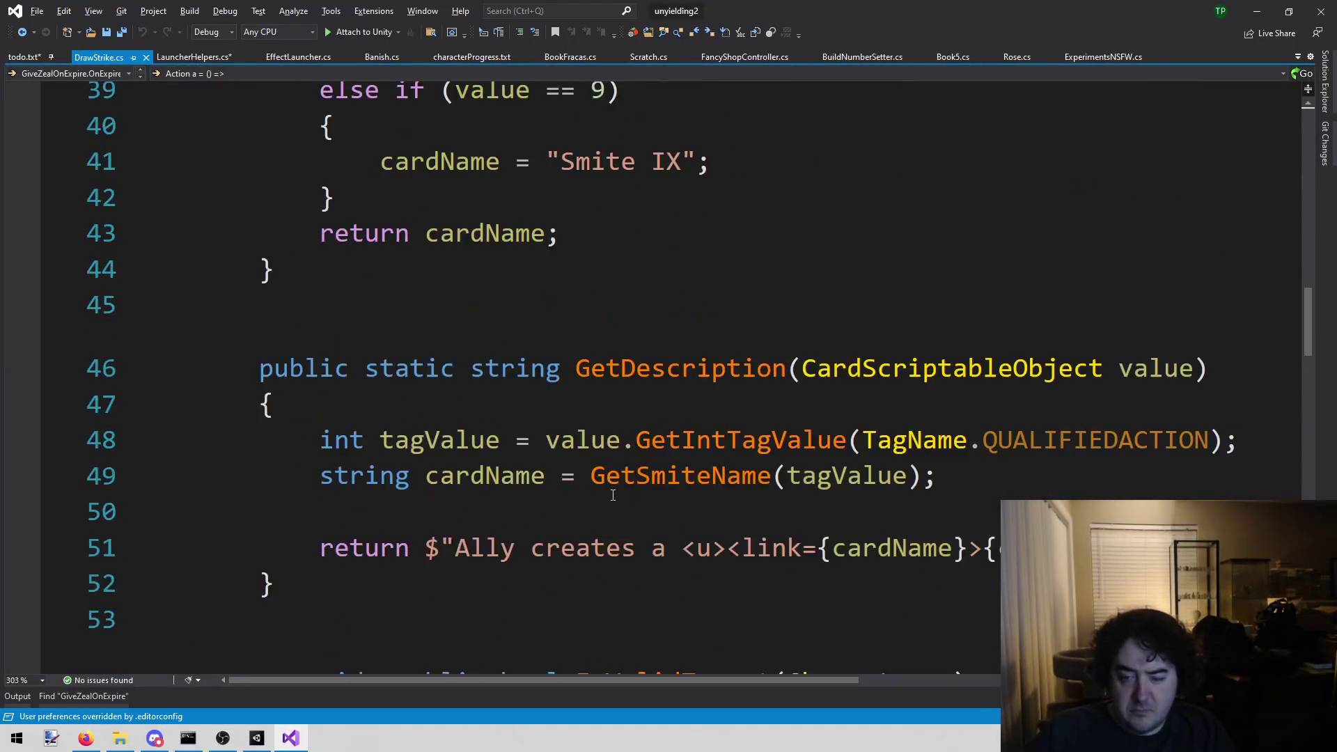
scroll(608, 500, down, 4)
scroll(591, 511, up, 7)
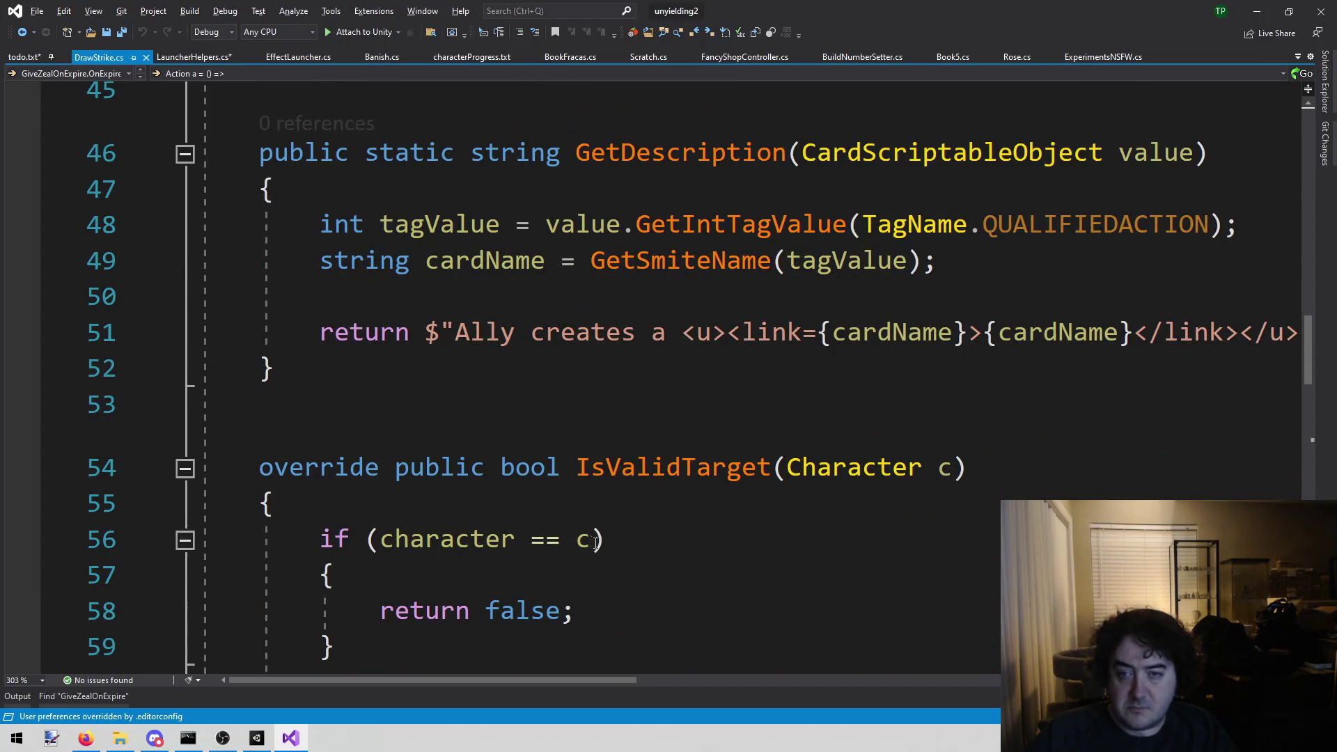
scroll(649, 636, up, 4)
scroll(652, 634, down, 12)
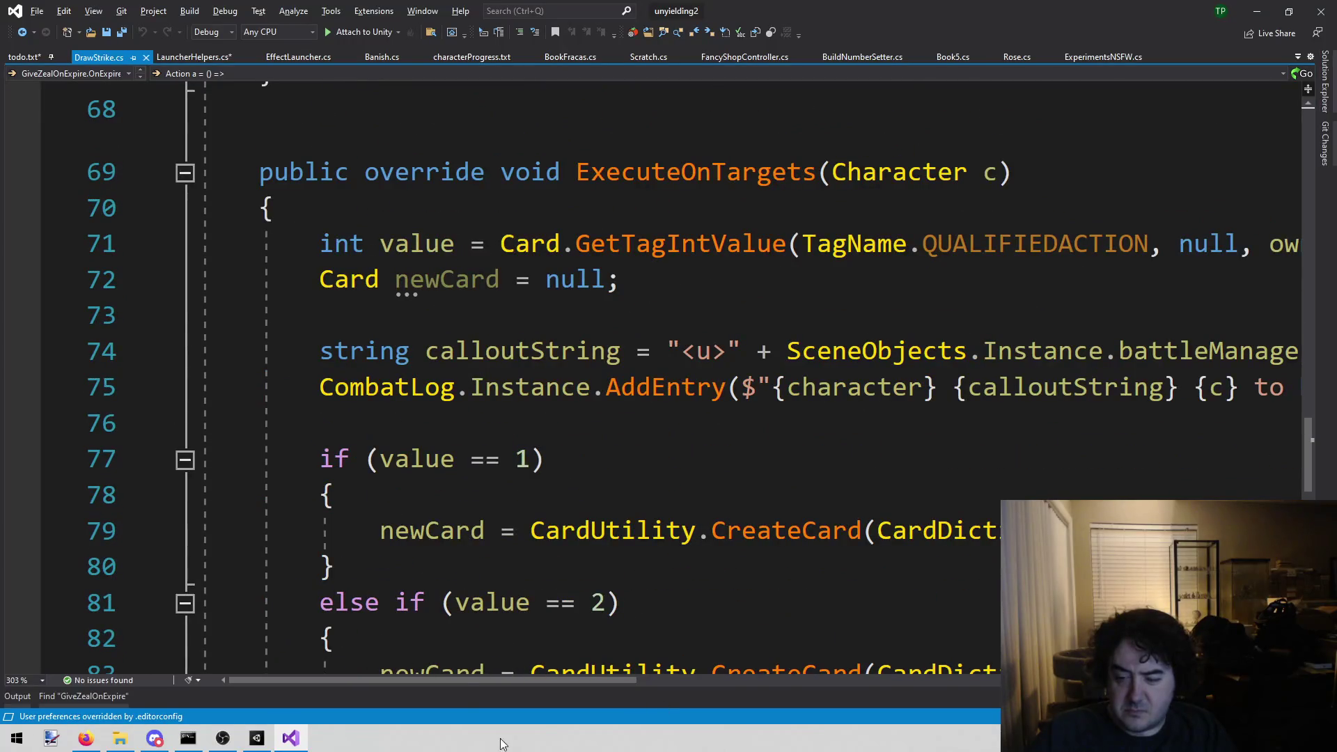
drag(473, 681, 581, 678)
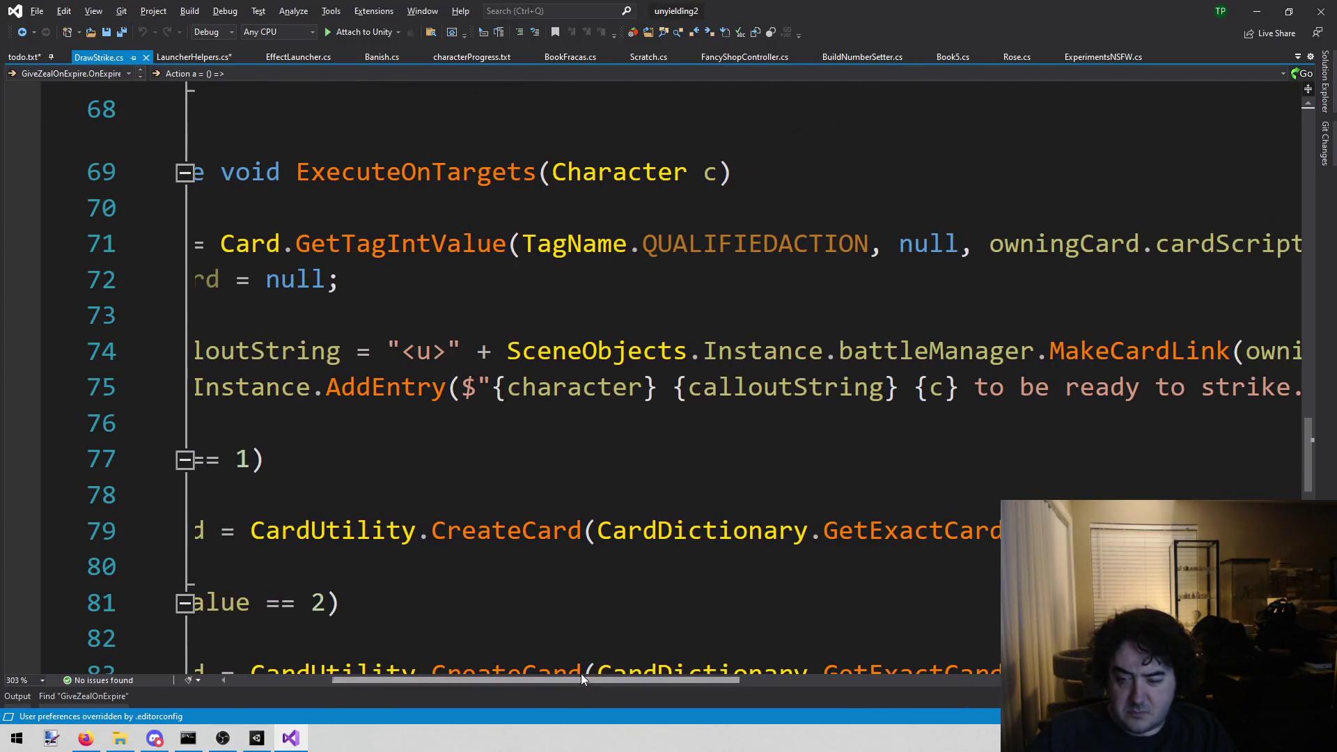
click(590, 543)
key(shift+End)
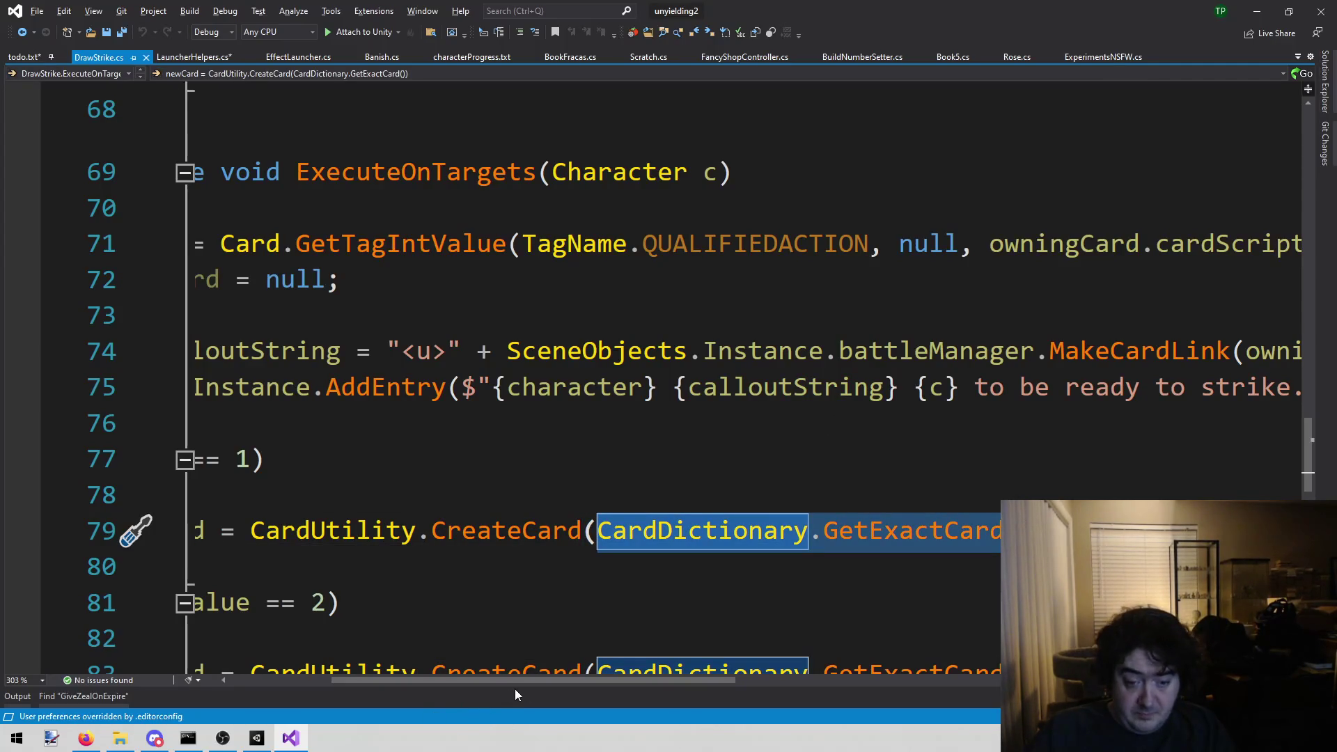
- Paste the lookup into LauncherHelpers.cs line 61 as a zealScriptable declaration for 'Zeal' and save
drag(516, 683, 424, 680)
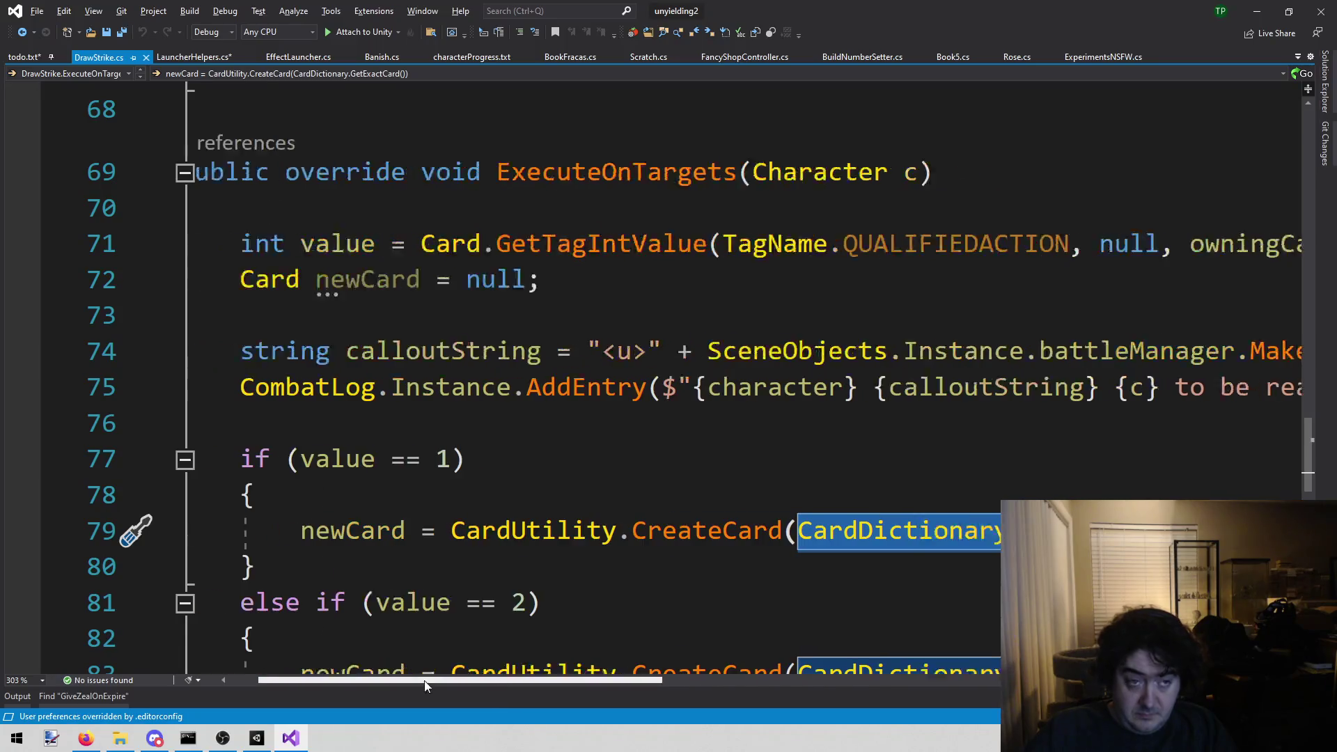
click(182, 53)
text(CardDictionary.GetExactCard("Smite"))
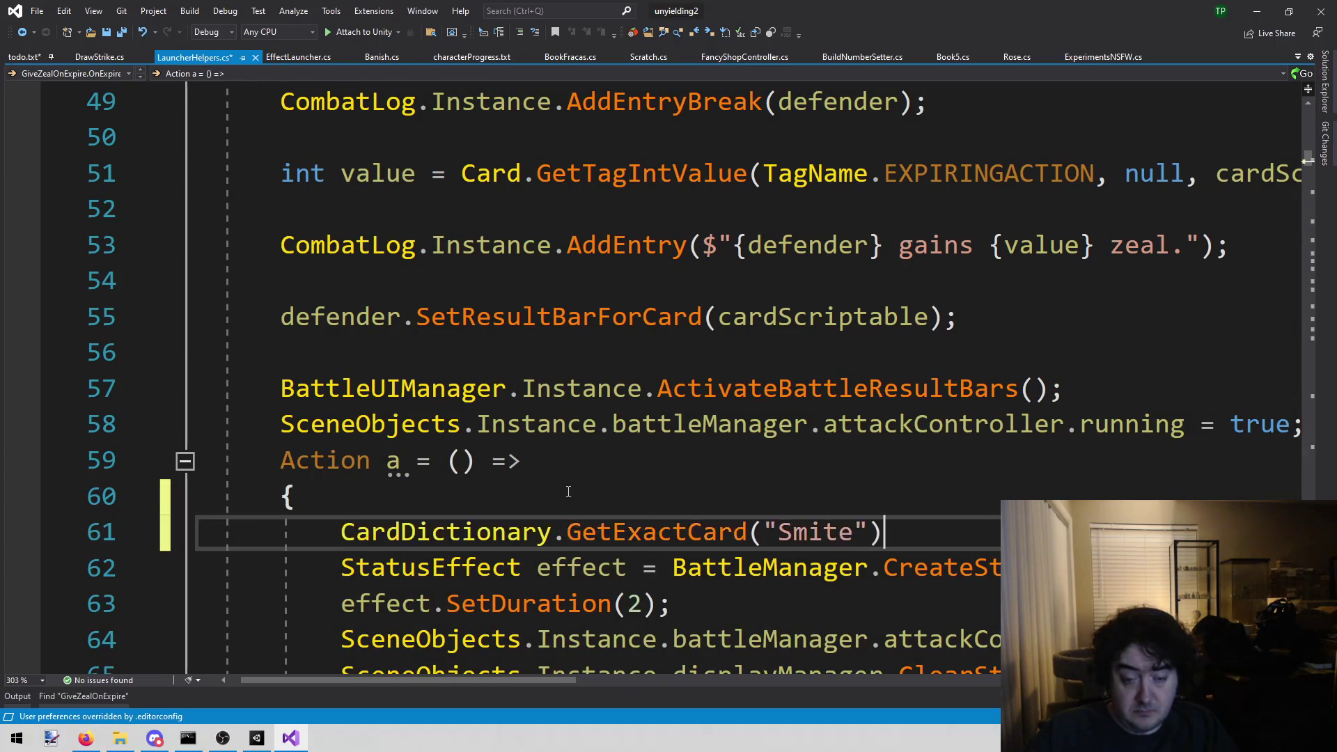
key(Home)
key(Left)
text(Cards)
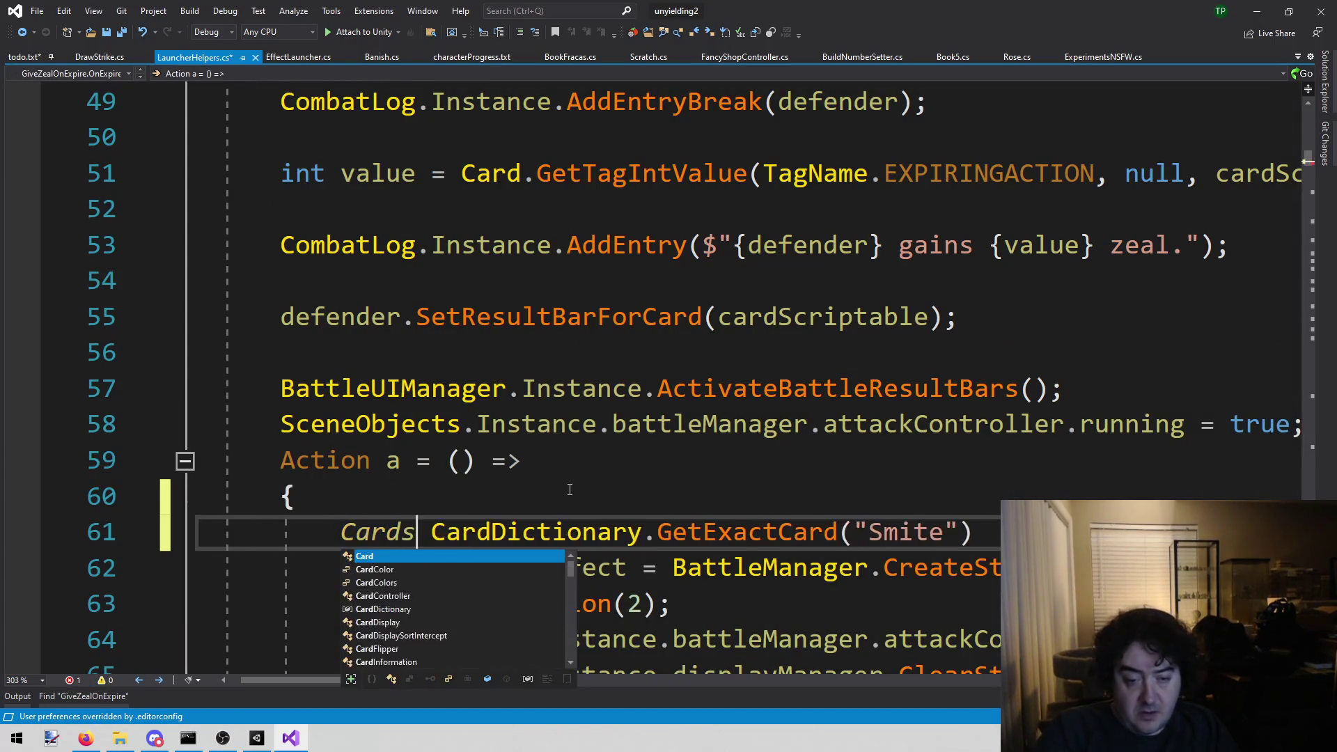
text(c)
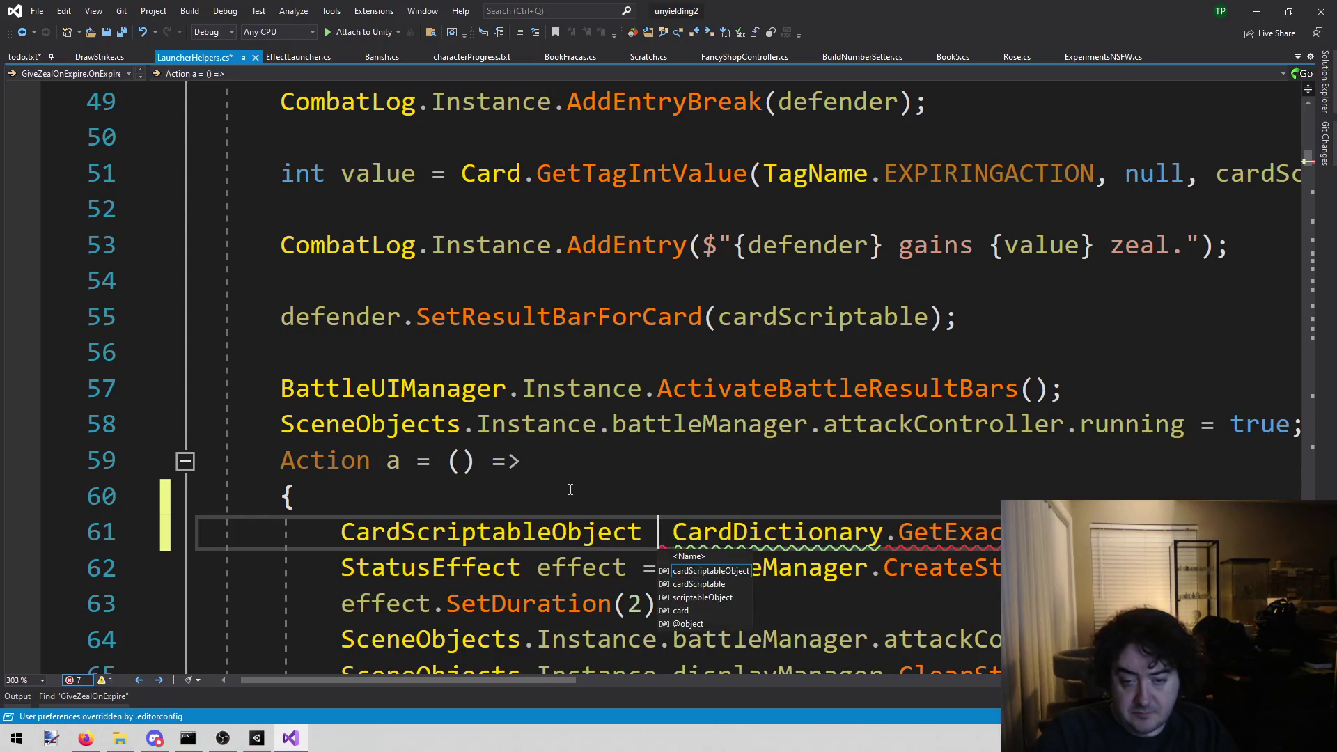
text( zealScriptable)
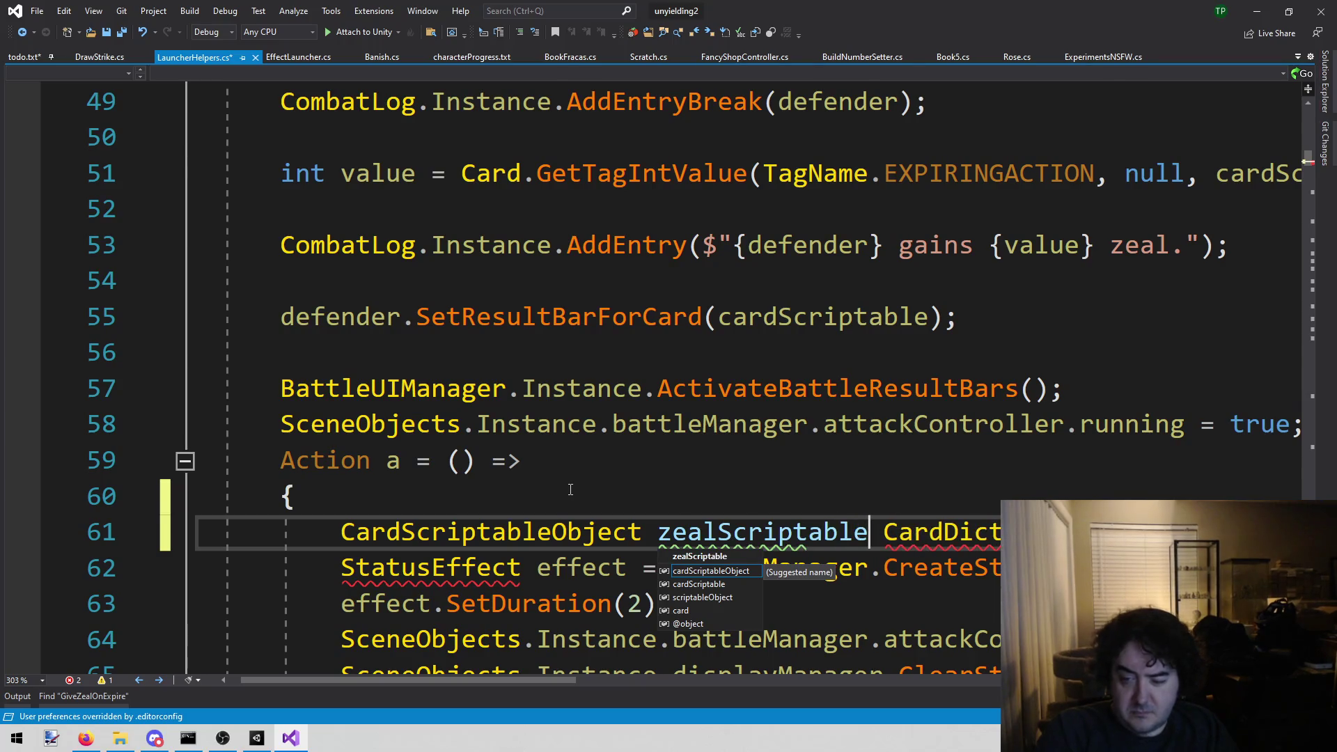
text( =)
key(End)
key(ctrl+s)
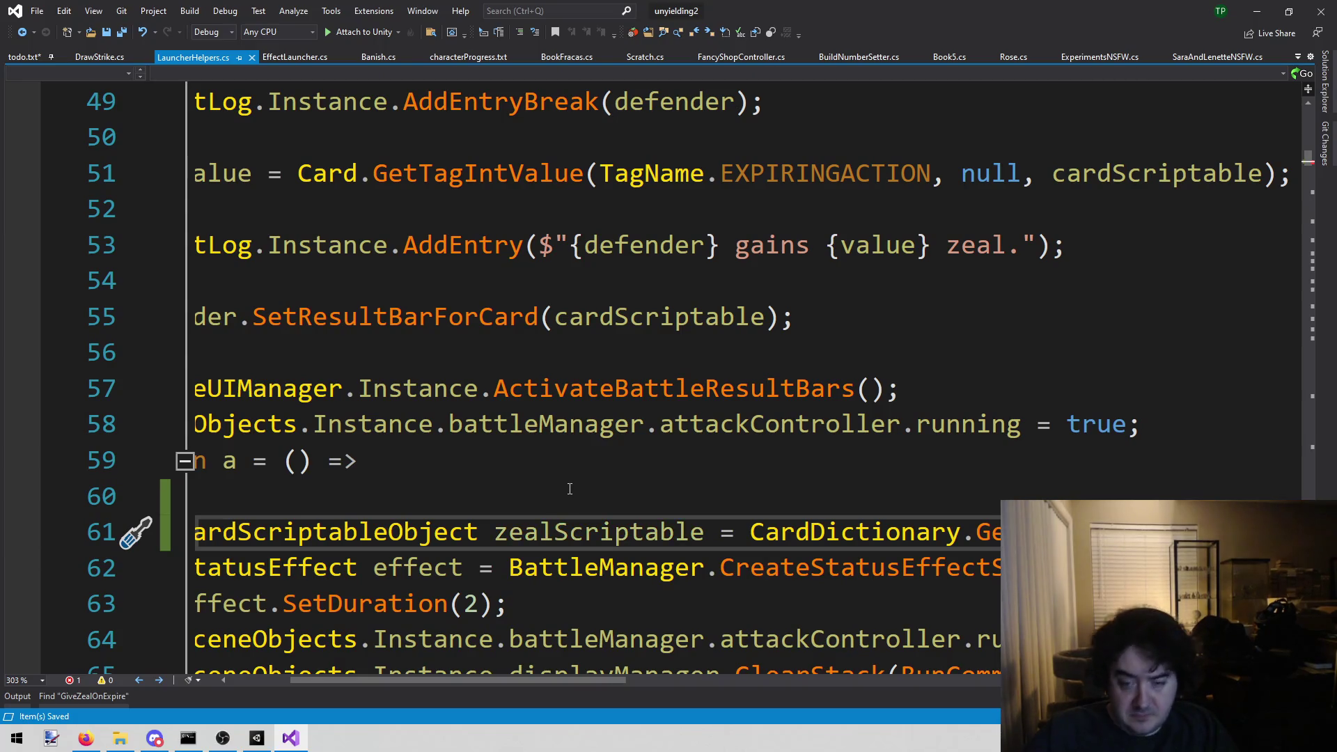
- Pass zealScriptable into CreateStatusEffectSpecial, save the file, and bring Unity back to the front
double_click(597, 530)
key(End)
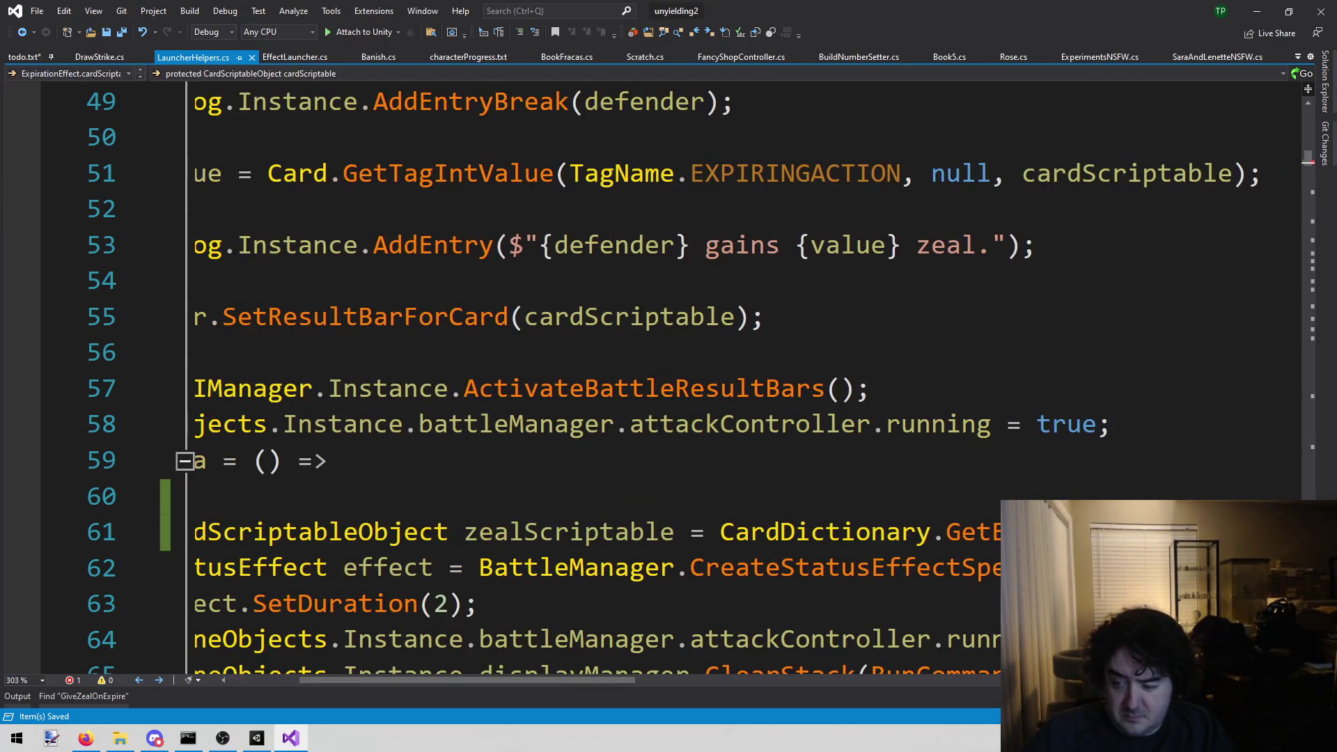
key(ctrl+s)
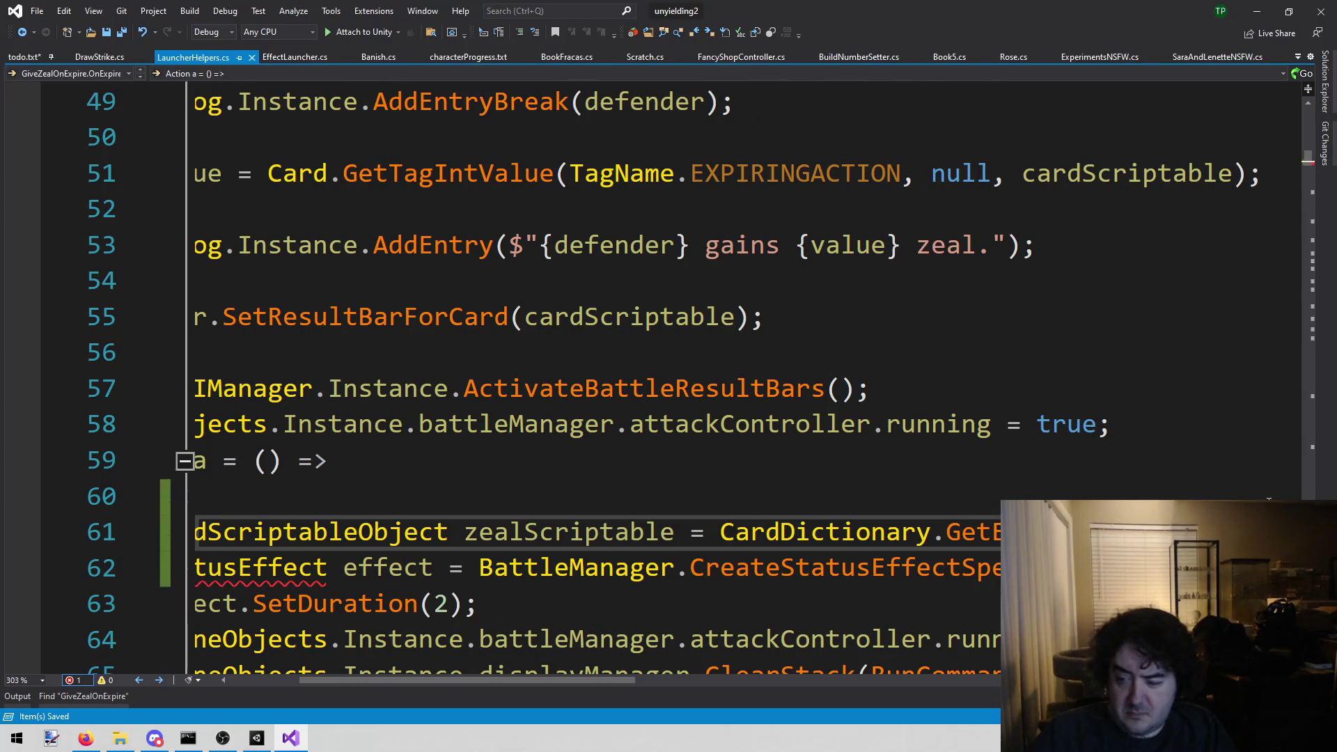
scroll(696, 348, down, 2)
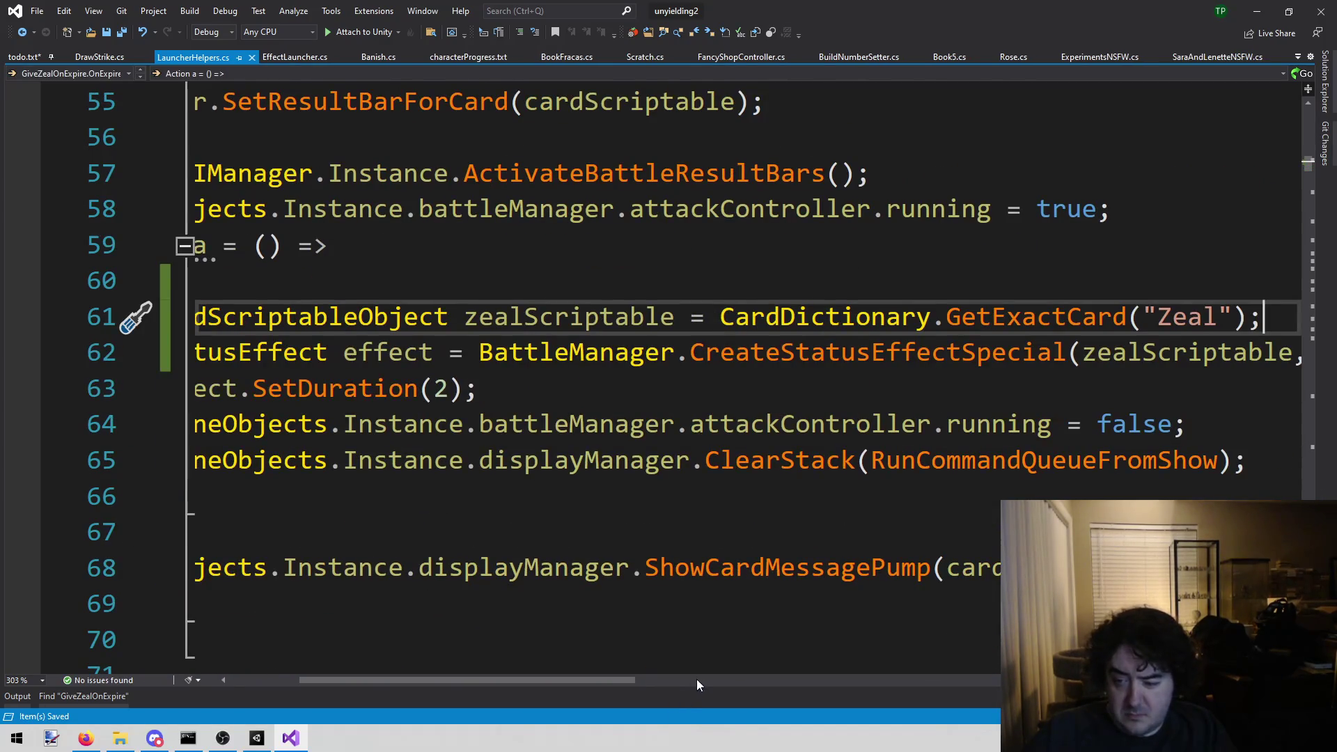
mouse_move(610, 687)
mouse_down()
mouse_move(629, 688)
mouse_move(437, 699)
mouse_move(615, 705)
mouse_move(563, 700)
mouse_up()
click(723, 460)
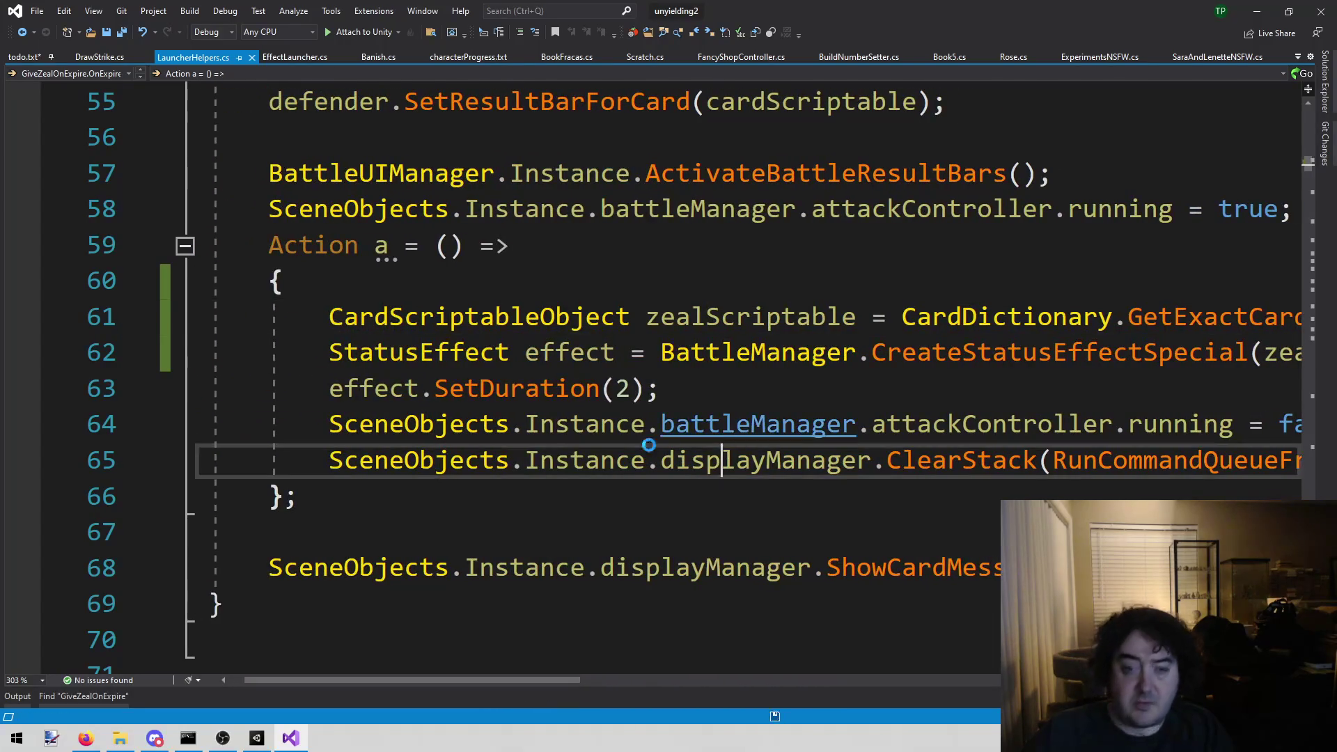
click(258, 737)
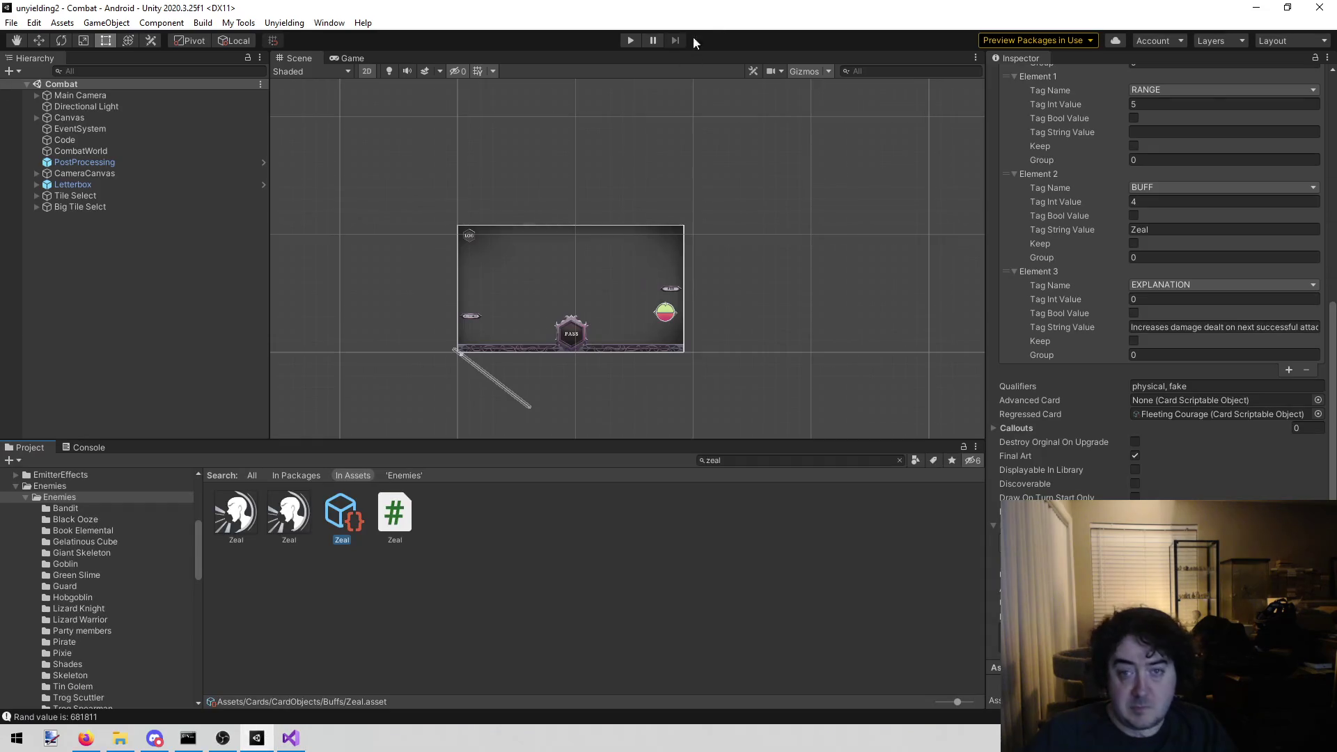
click(631, 41)
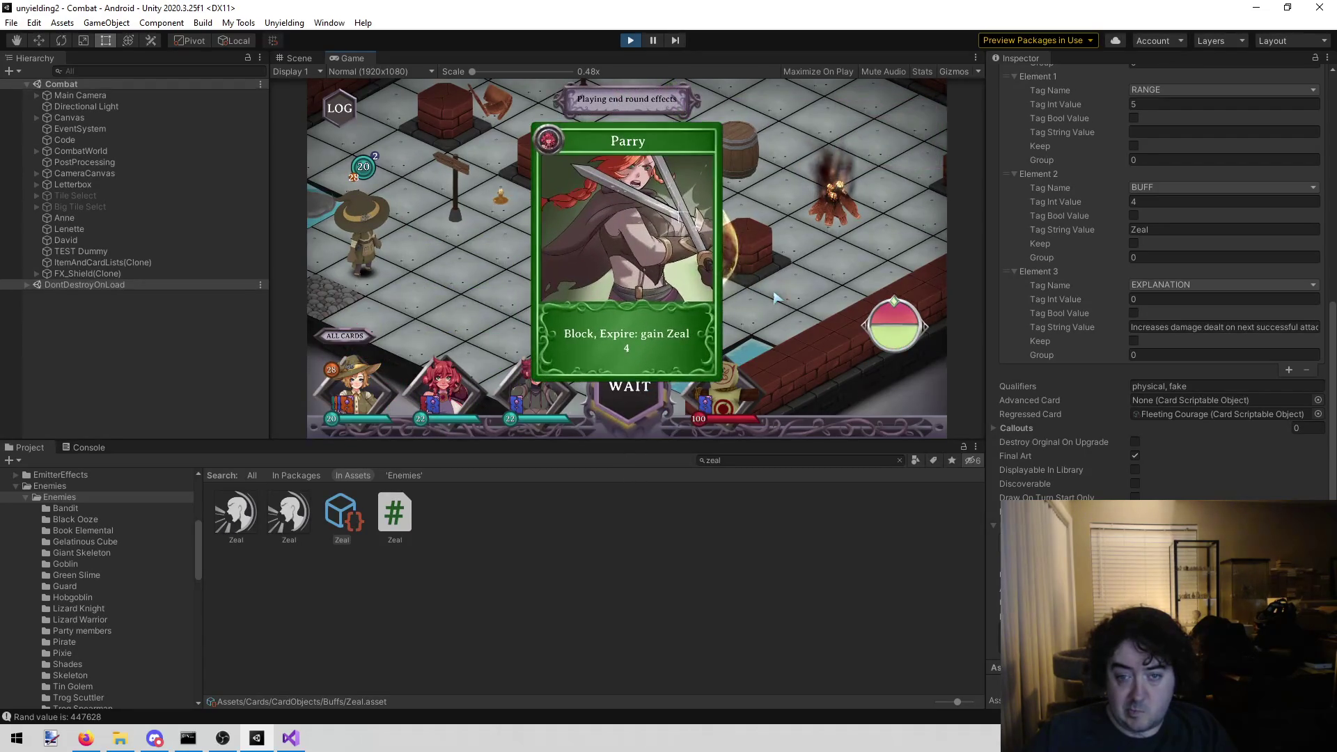
click(444, 326)
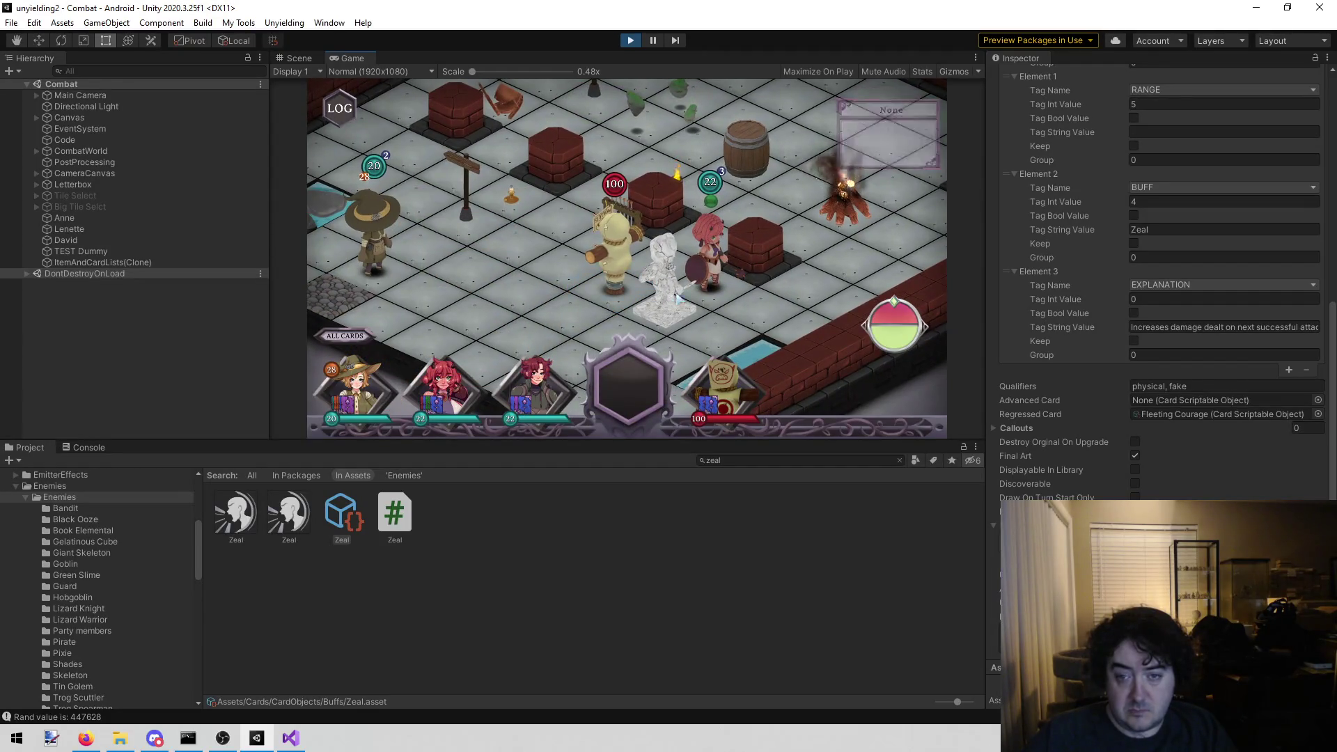
click(667, 339)
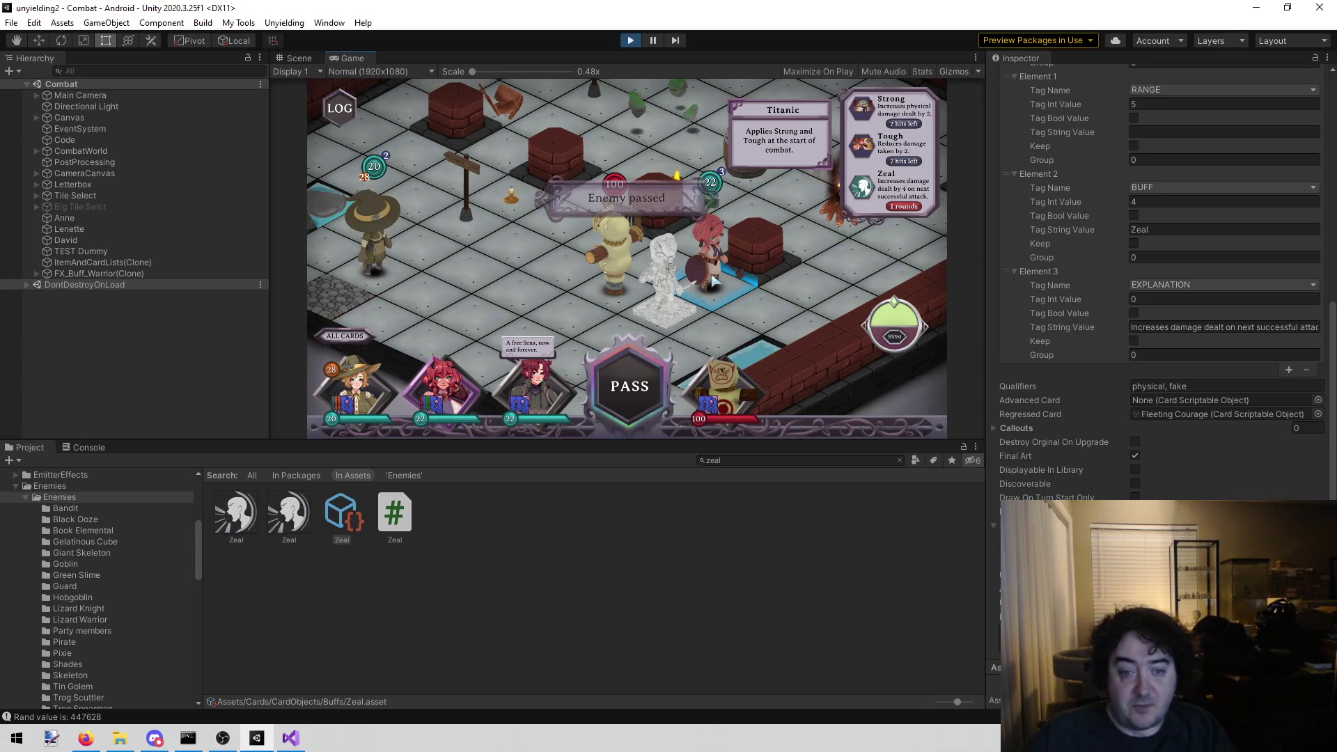
click(715, 279)
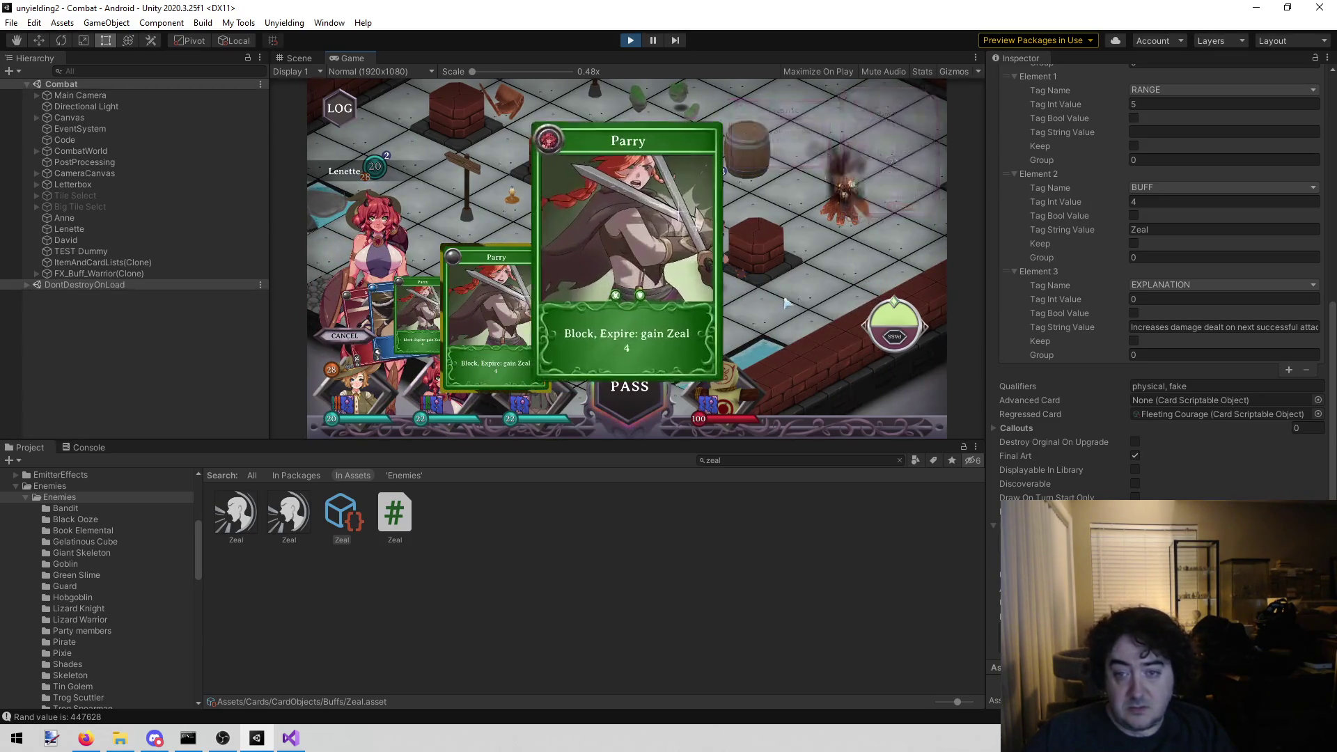
click(503, 317)
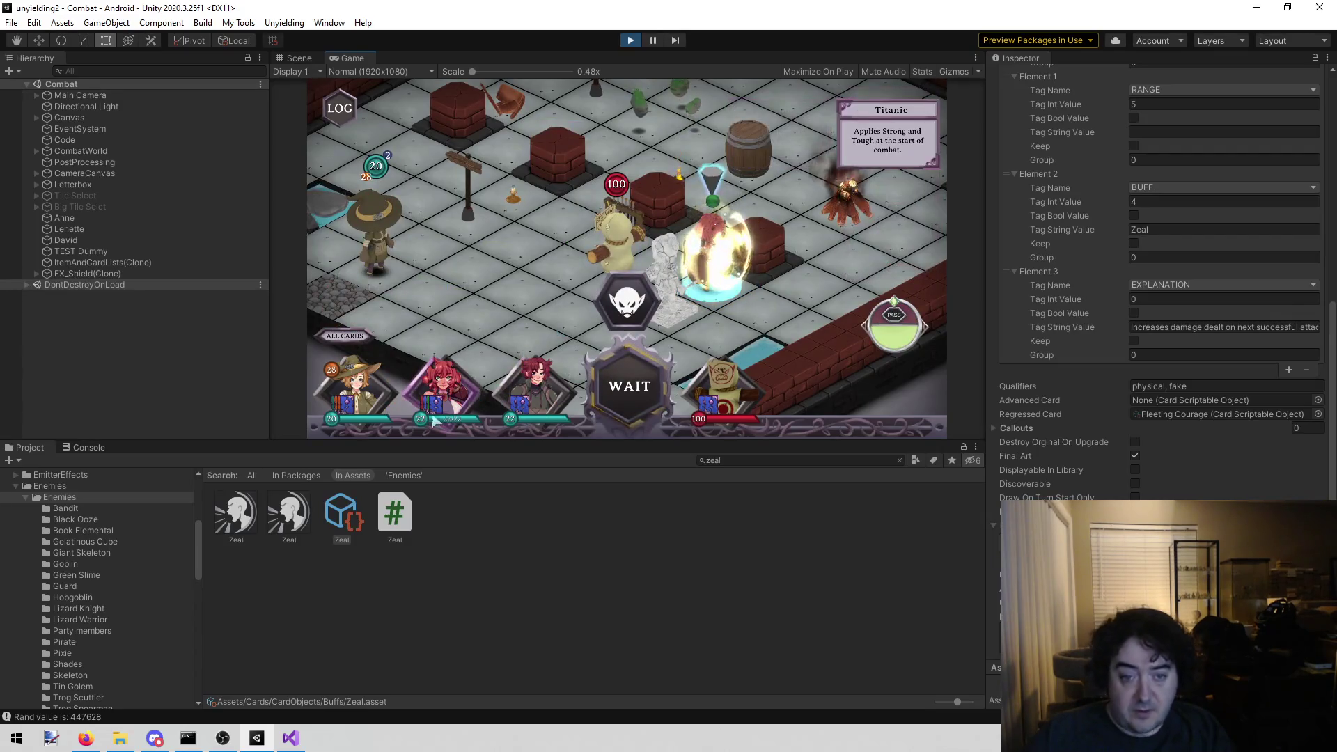
click(665, 216)
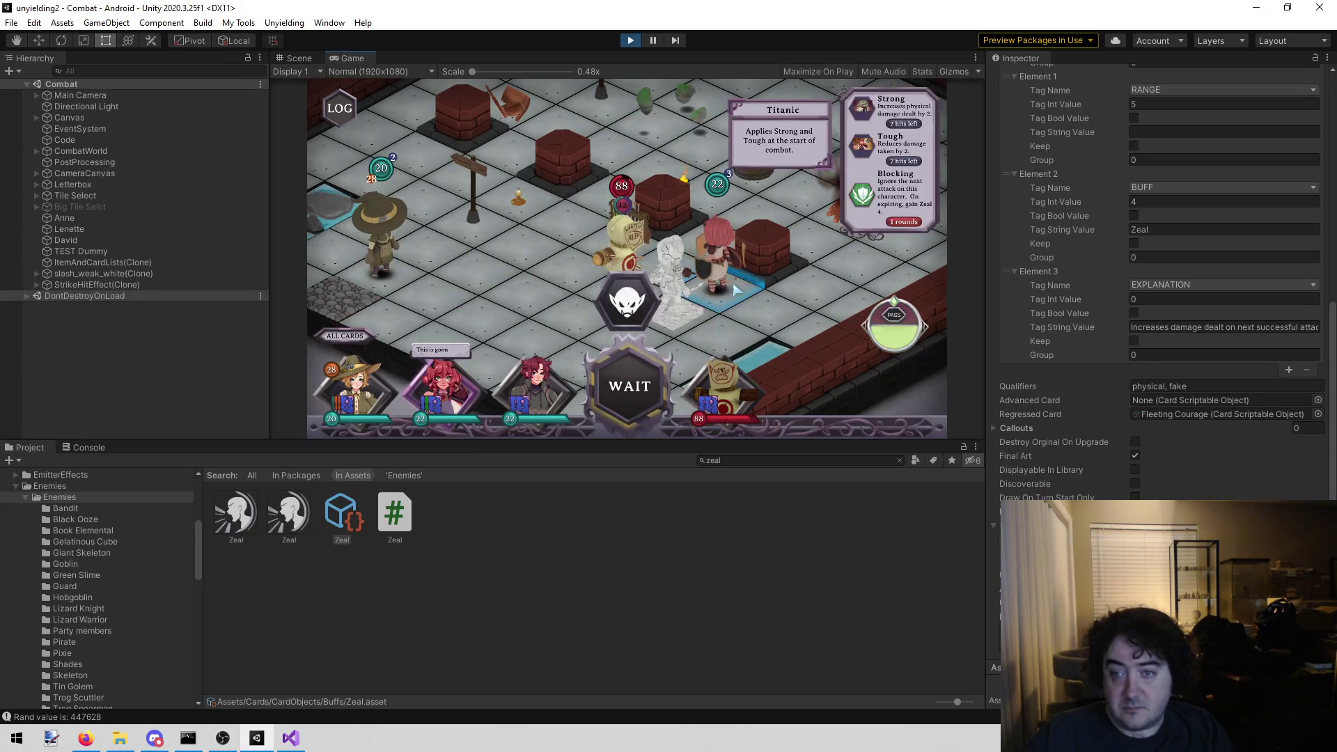
key(ctrl+p)
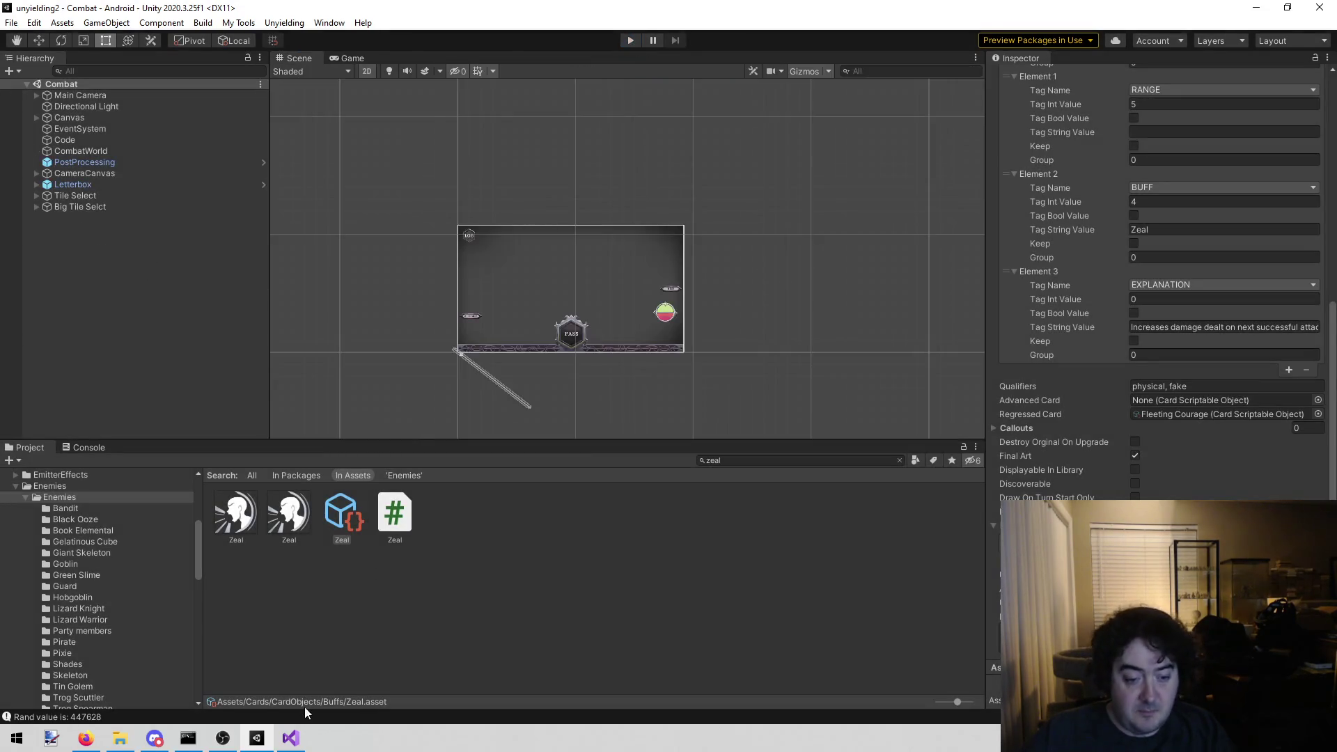
click(304, 714)
- Delete the Zeal says "blocking" note under ICON IS NOT CENTERED in todo.txt, then return to Unity
click(291, 738)
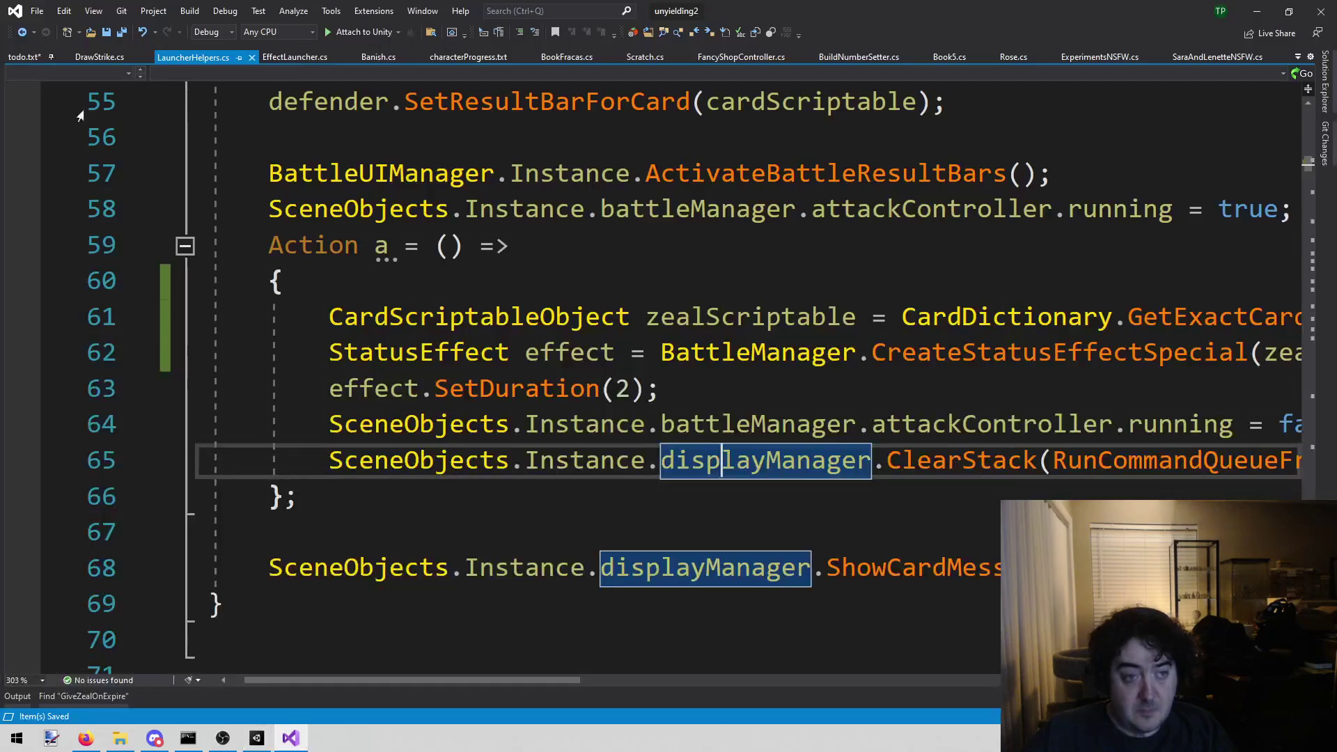
click(30, 59)
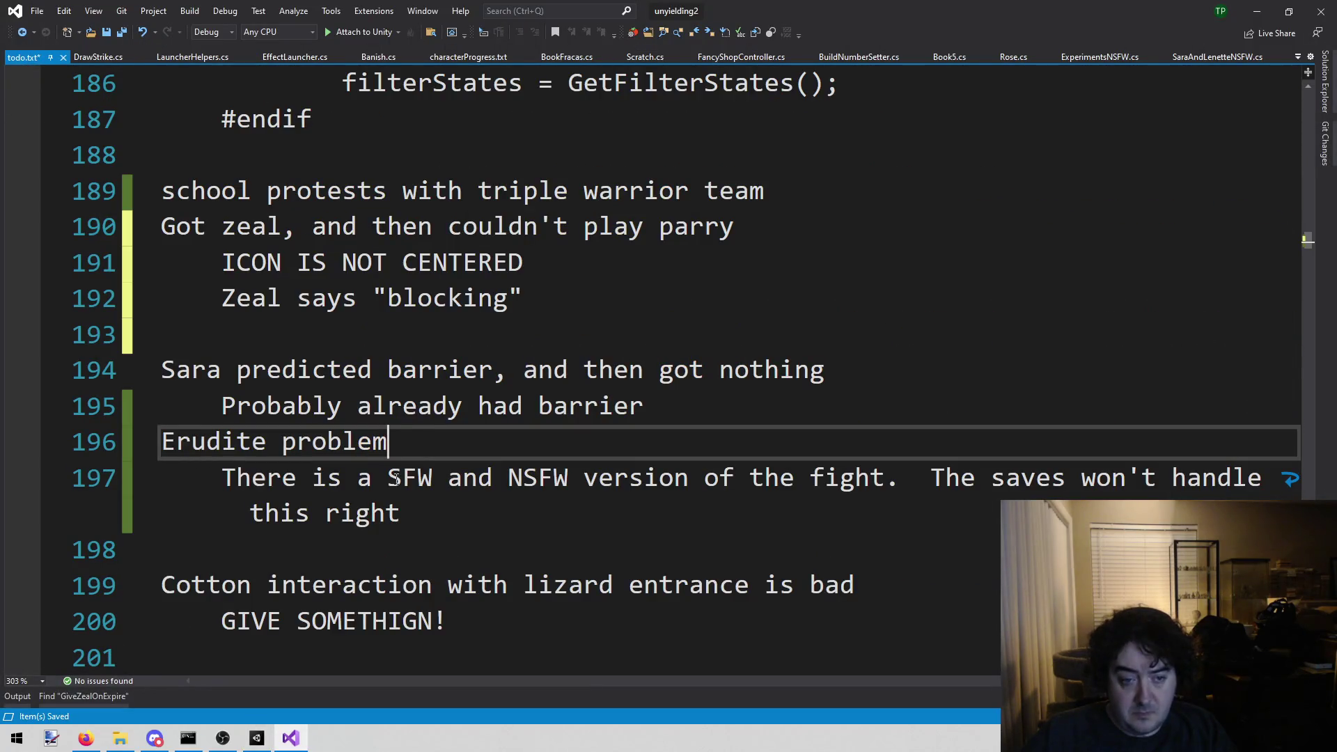
click(637, 282)
click(611, 272)
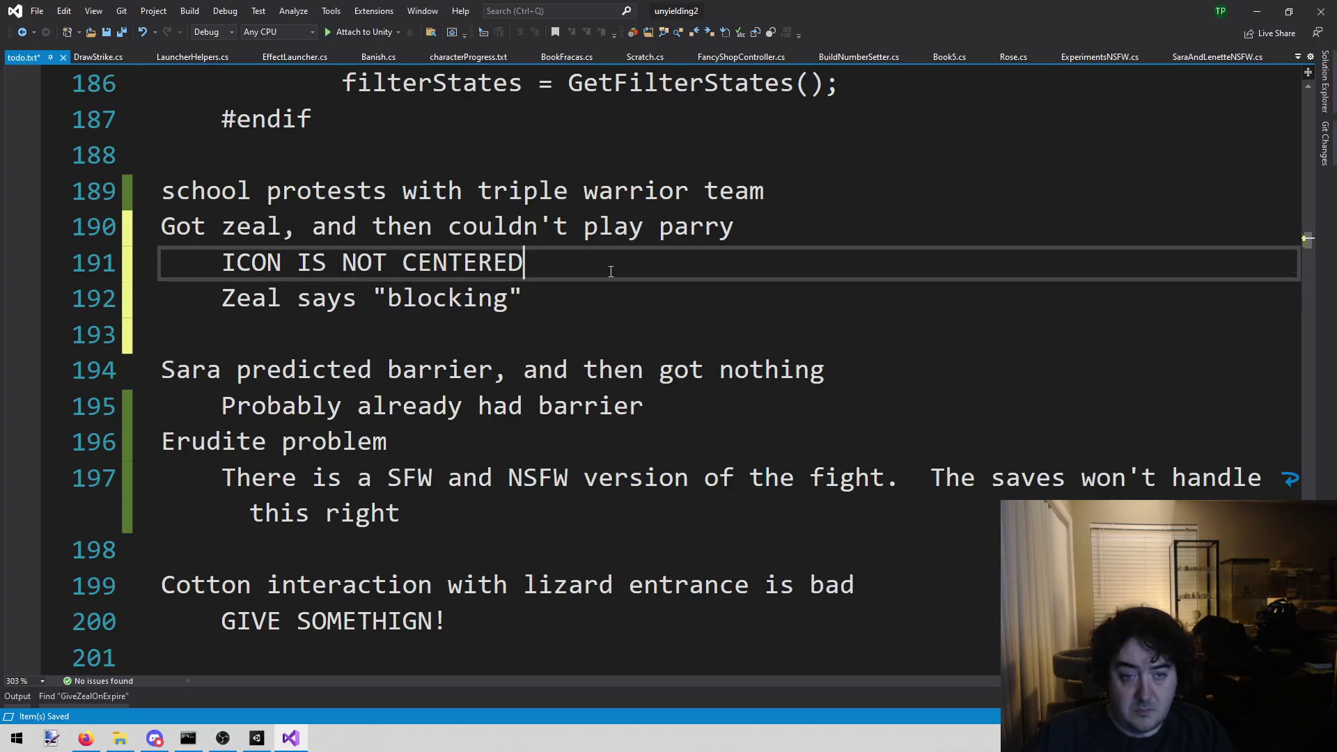
drag(571, 301, 203, 298)
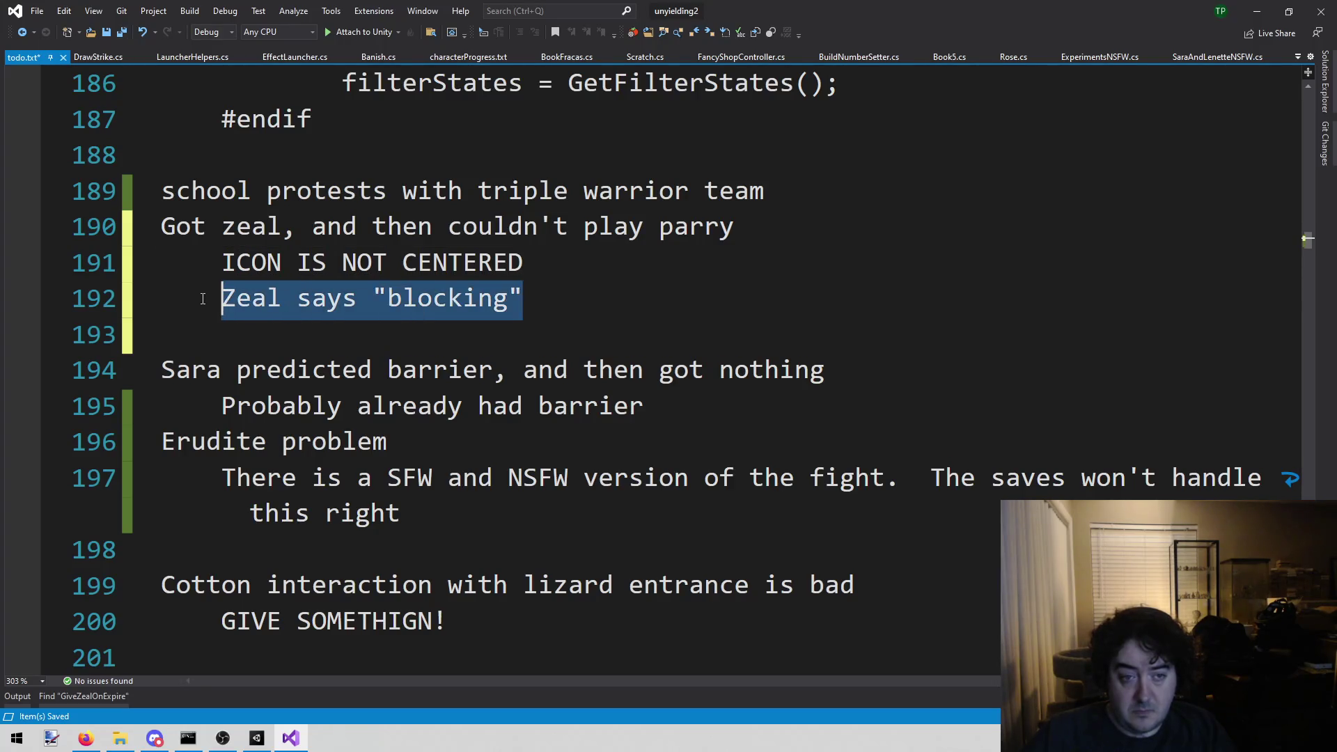
key(BackSpace)
key(Up)
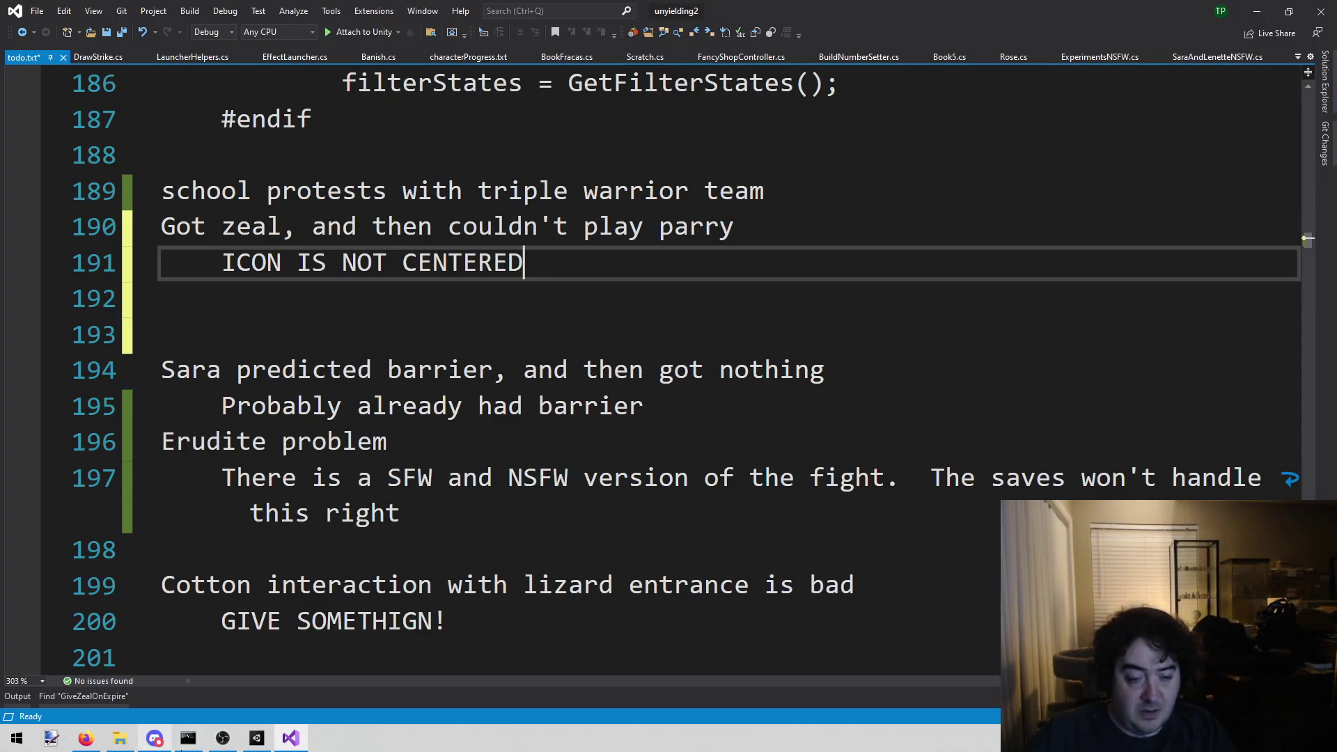
click(257, 738)
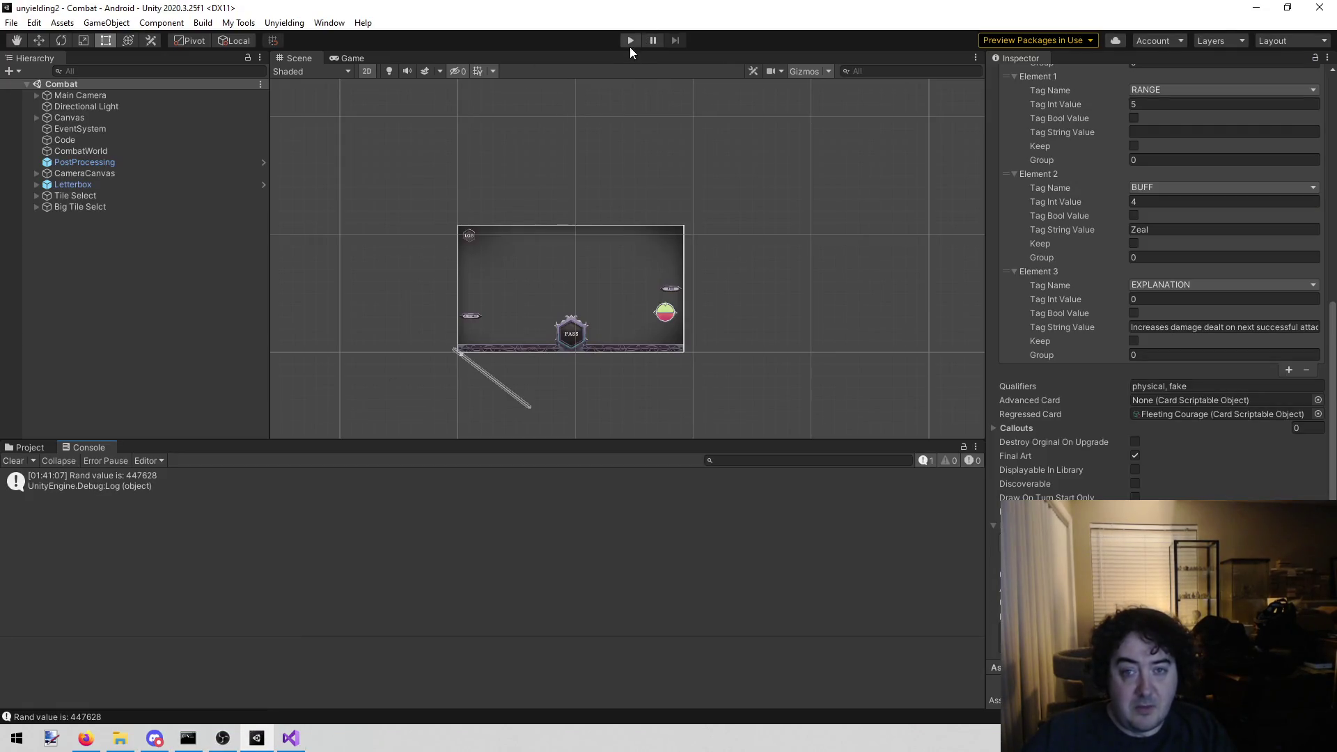
- Play the Combat scene until the heroes and enemy appear, then switch back to the todo list
click(631, 40)
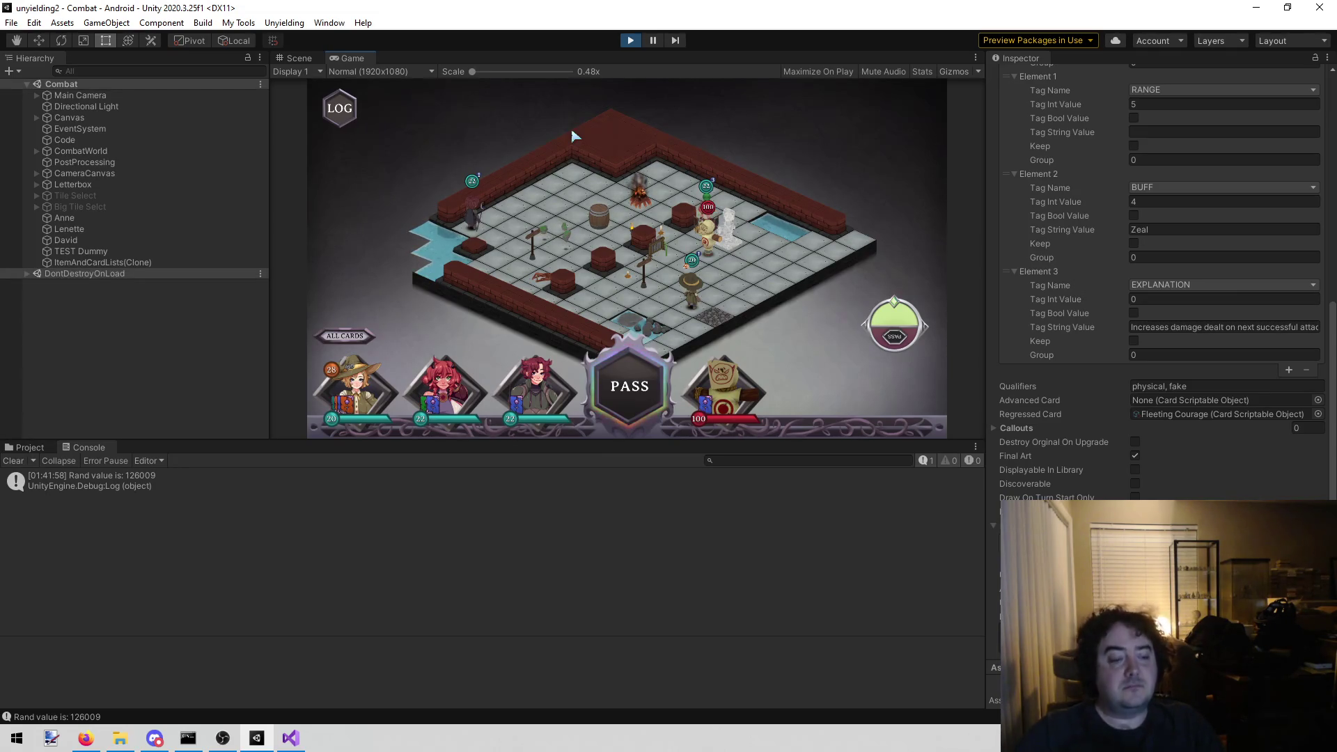
click(290, 738)
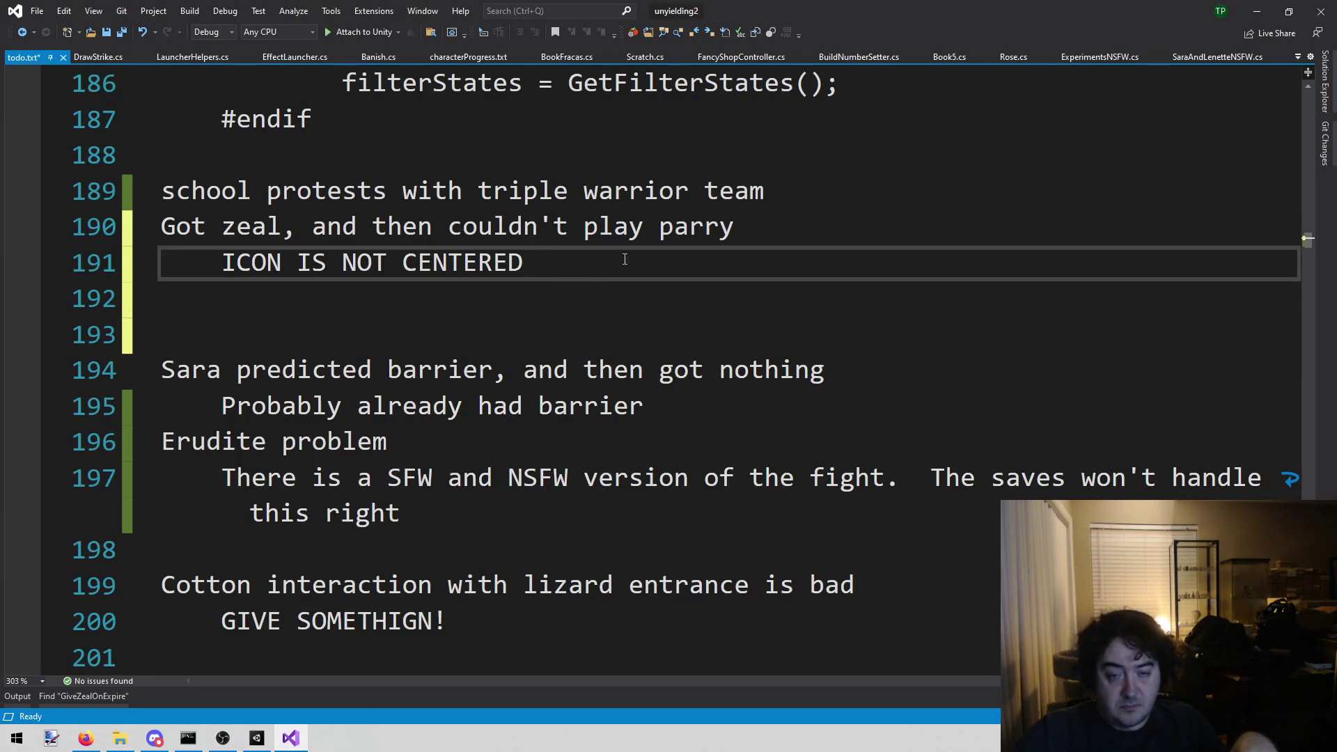
- Replace the Got zeal note lines 190–191 with 'zeal icon is not centered' and save
drag(758, 224, 327, 194)
mouse_move(523, 262)
mouse_down()
mouse_move(164, 263)
mouse_move(91, 238)
mouse_up()
text(zeal )
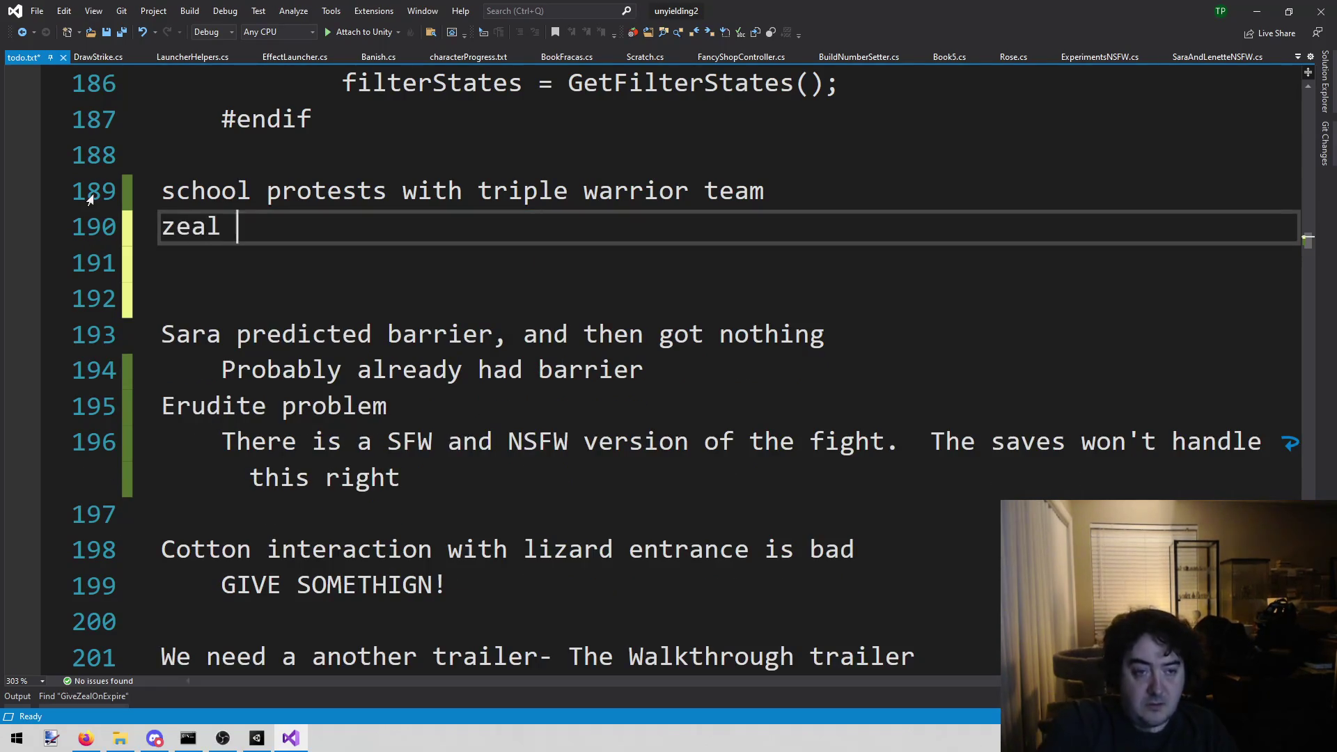
text(icon is not ce)
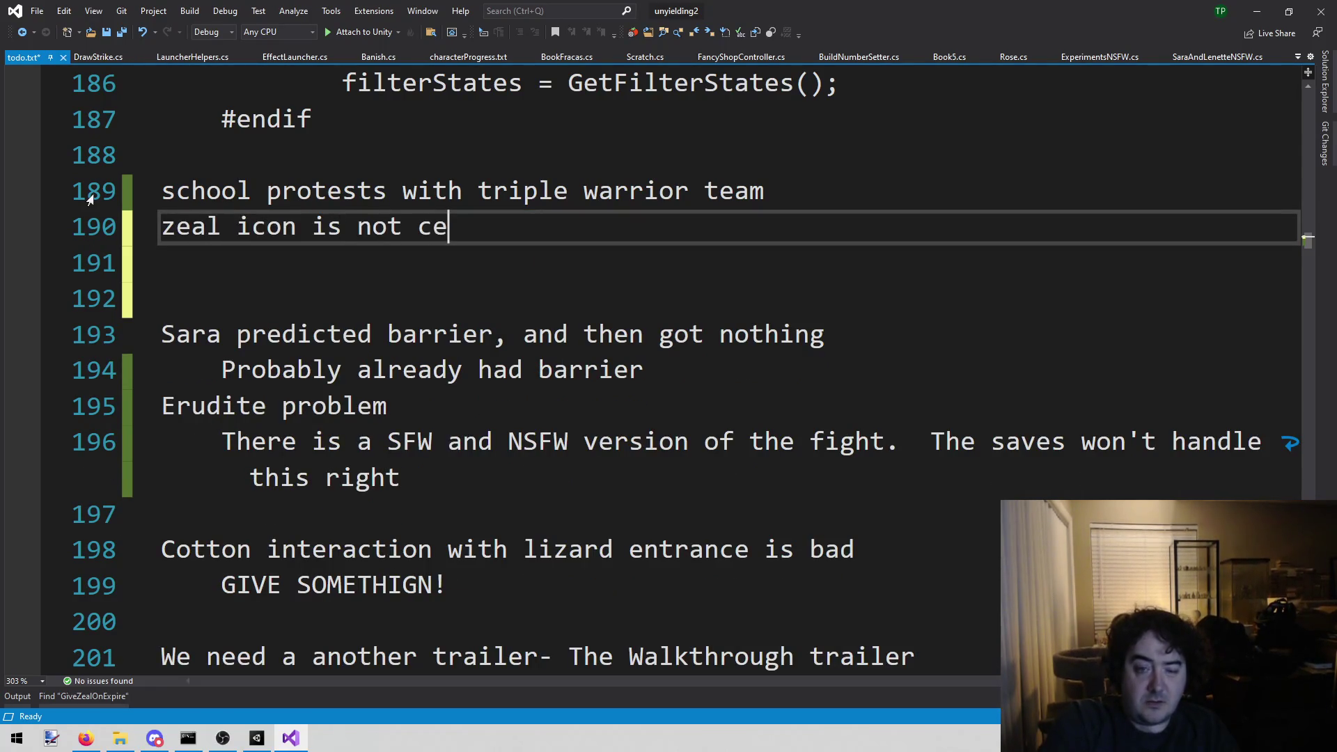
text(ntered)
key(ctrl+s)
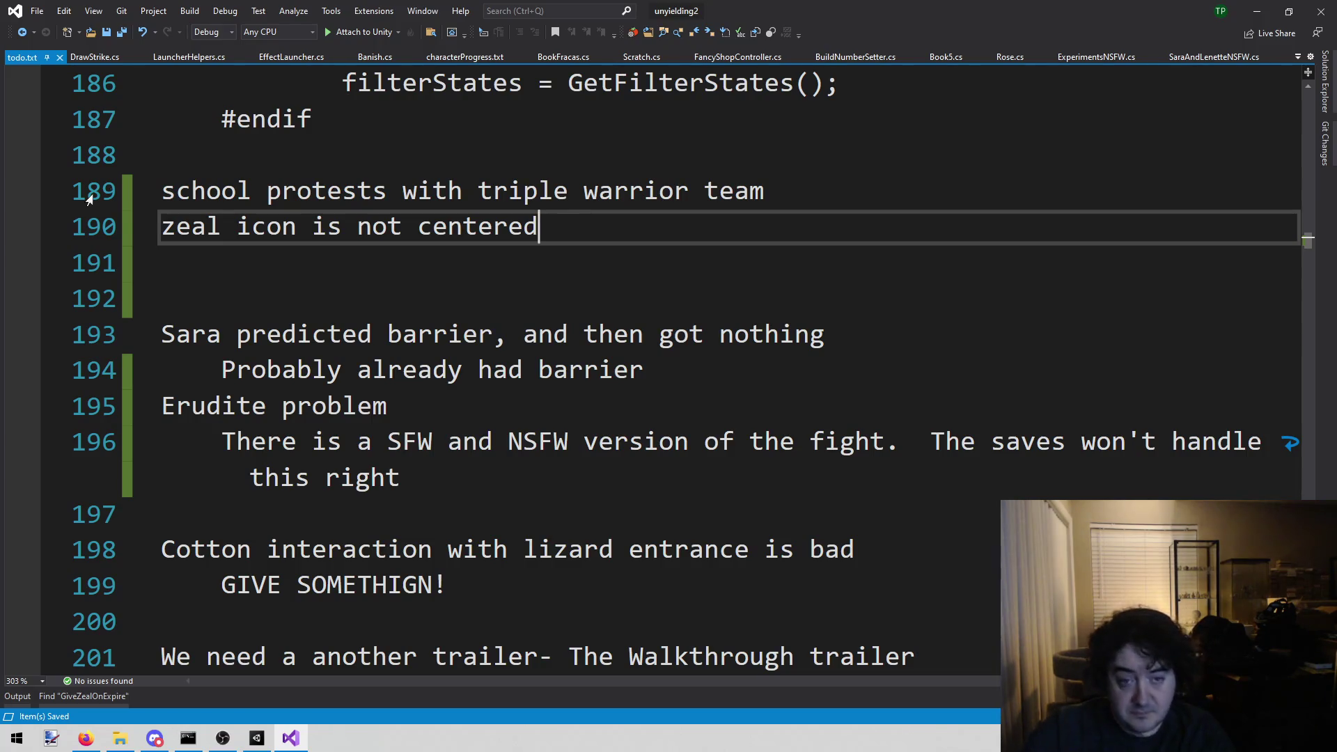
- Remove the two blank lines below the new note, then return to the running game
key(Down)
key(Down)
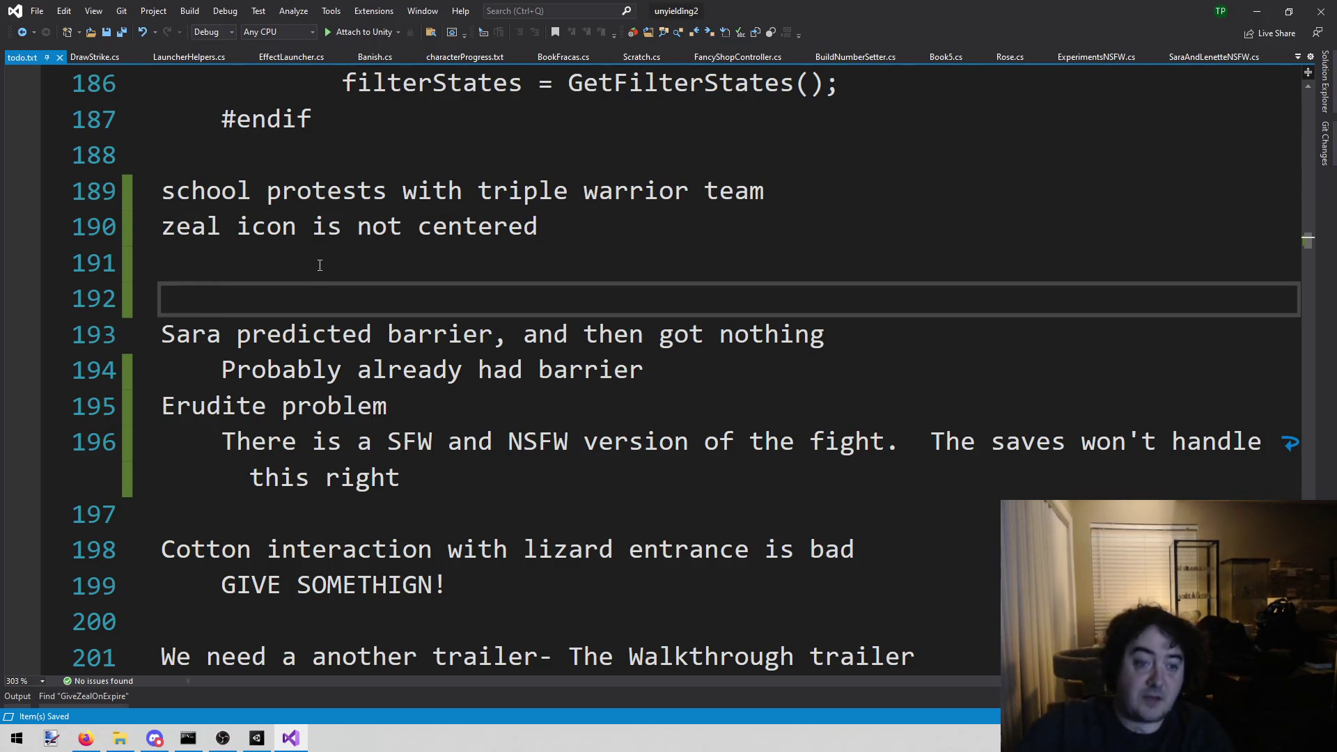
key(BackSpace)
key(BackSpace)
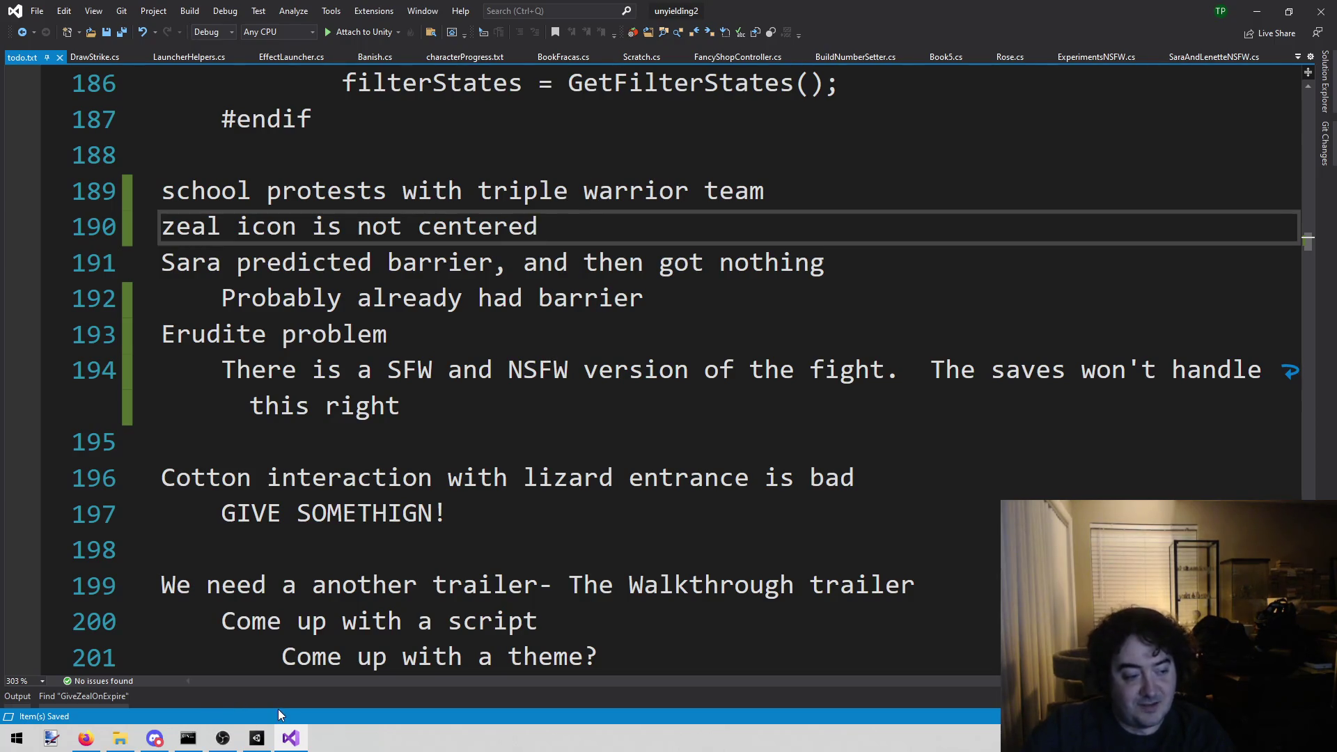
click(268, 745)
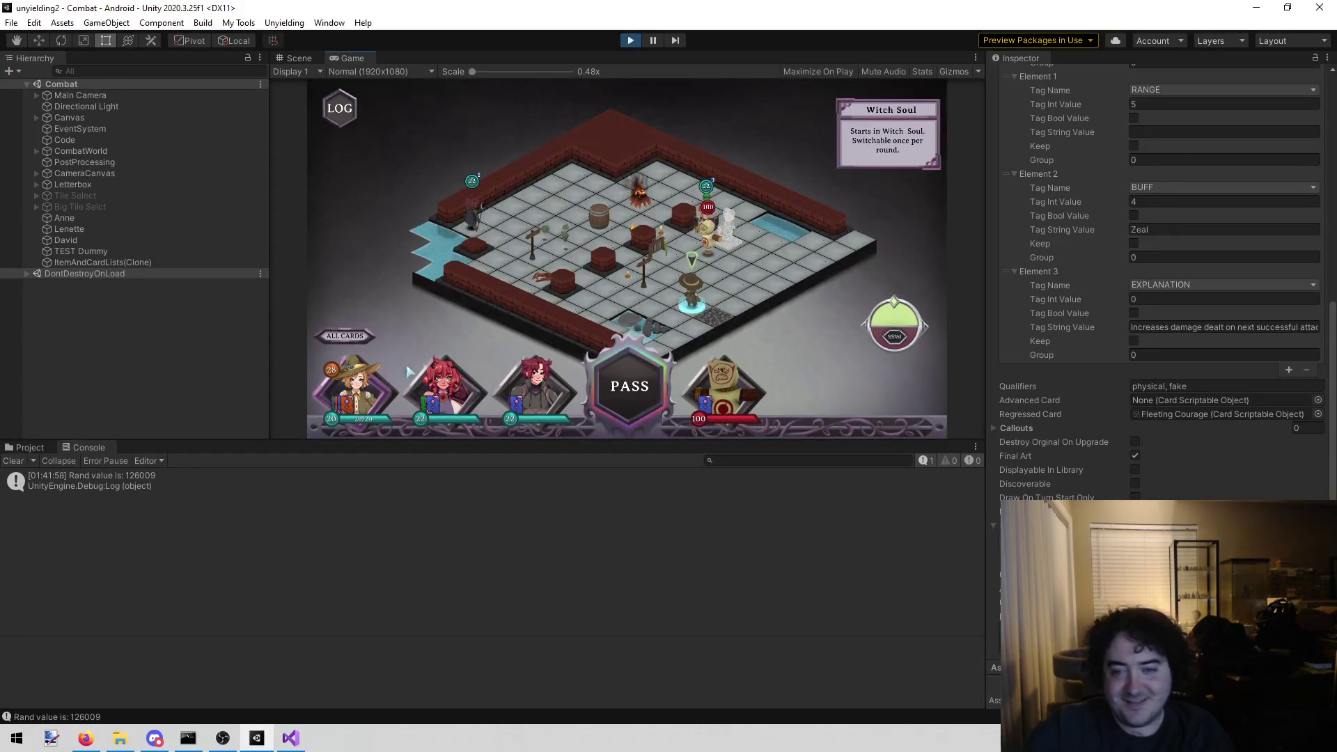
- Rotate and zoom the camera around the battle board, stop the game, and return to Visual Studio
key(e)
scroll(731, 298, up, 3)
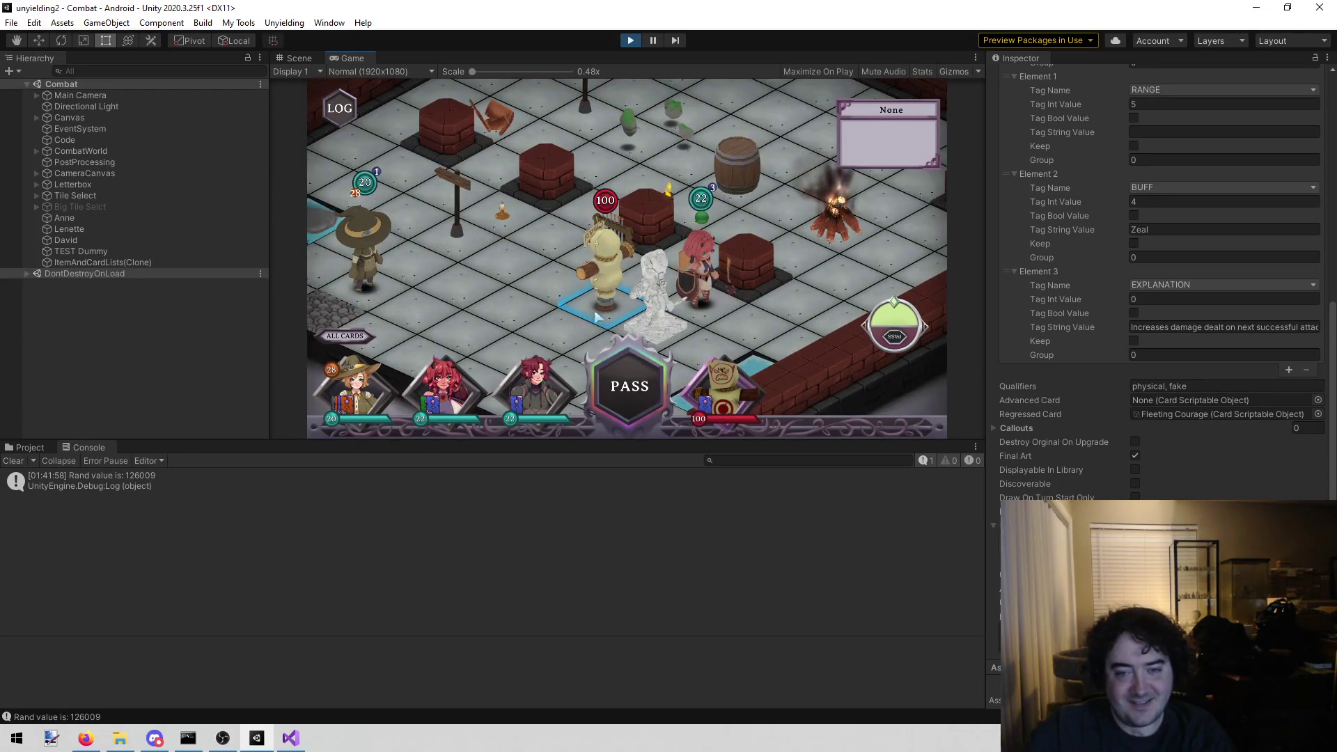
click(629, 40)
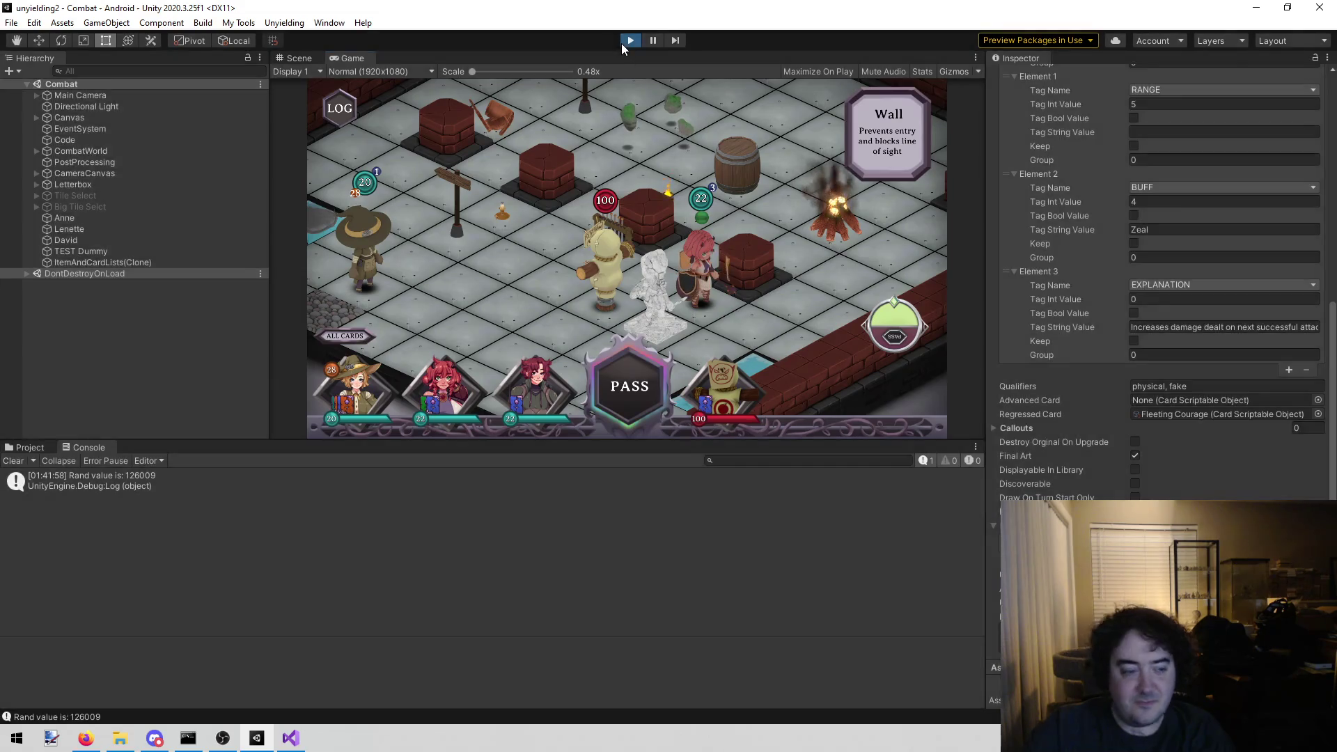
click(299, 746)
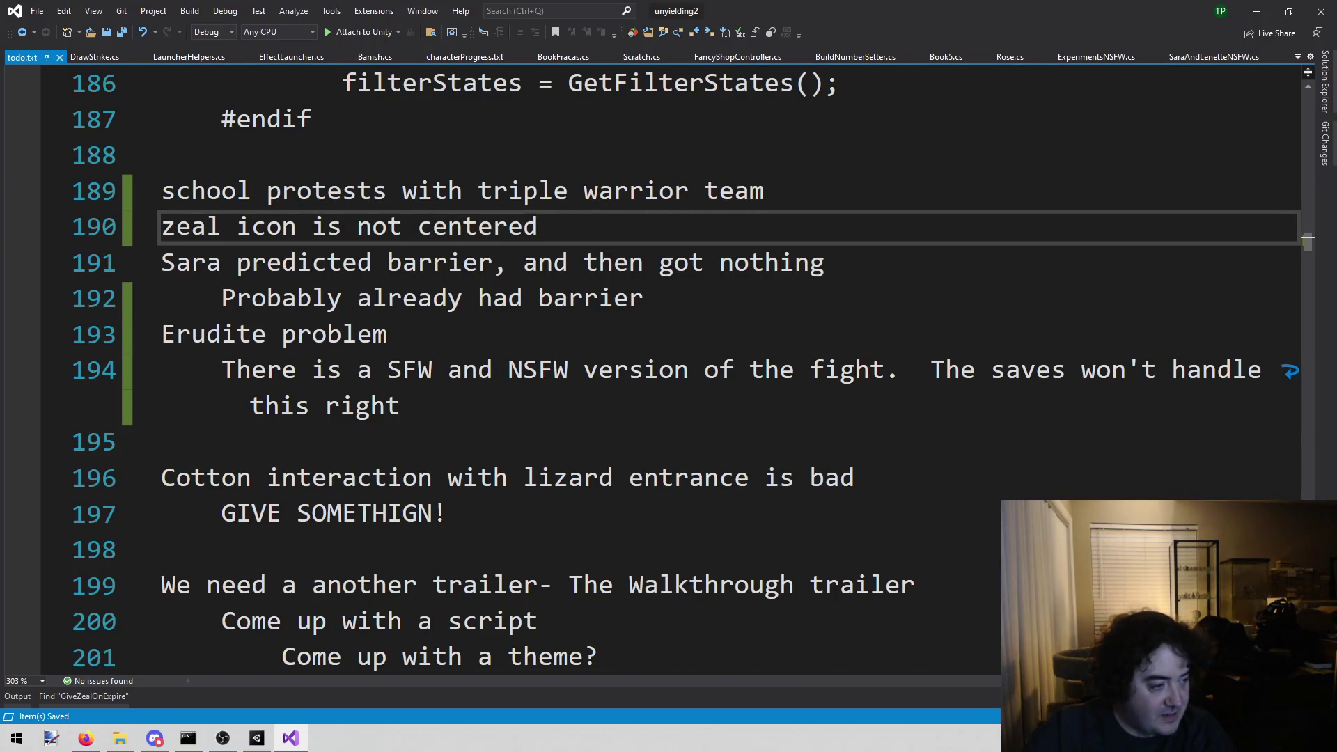
key(alt+Tab)
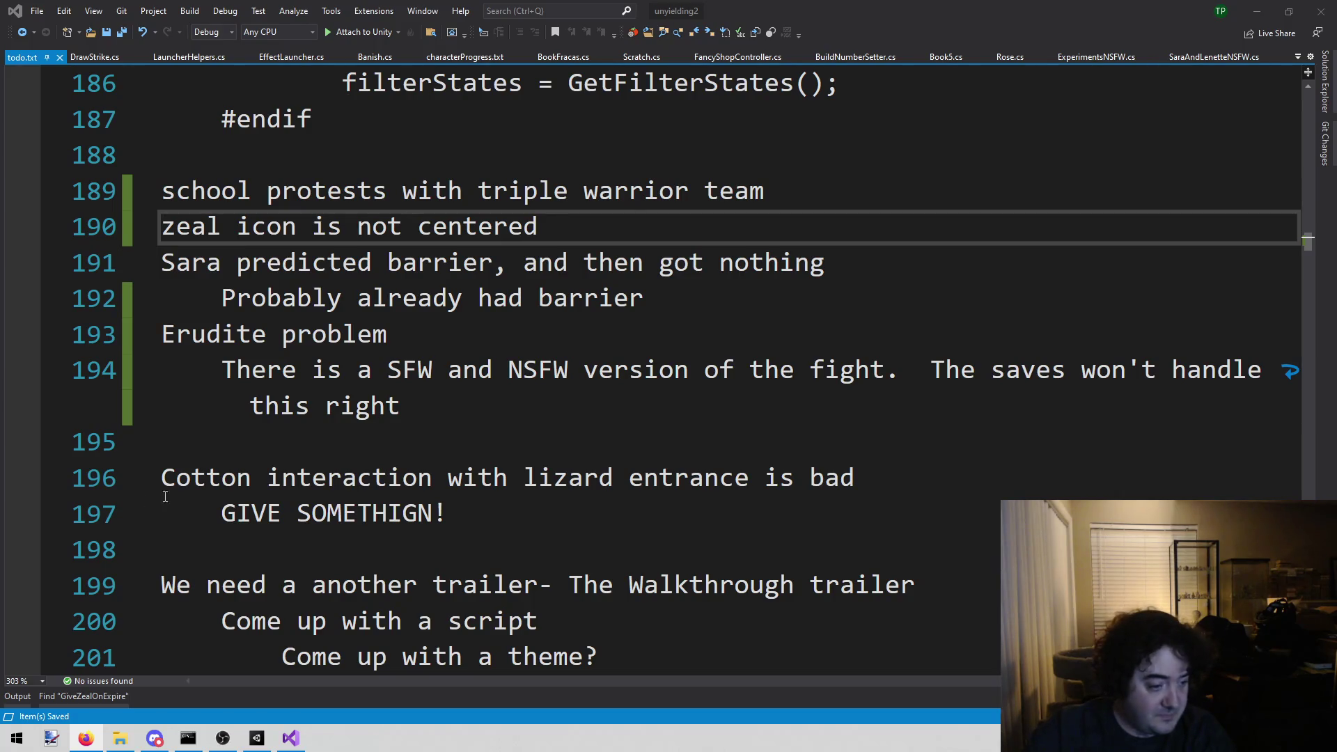
click(498, 457)
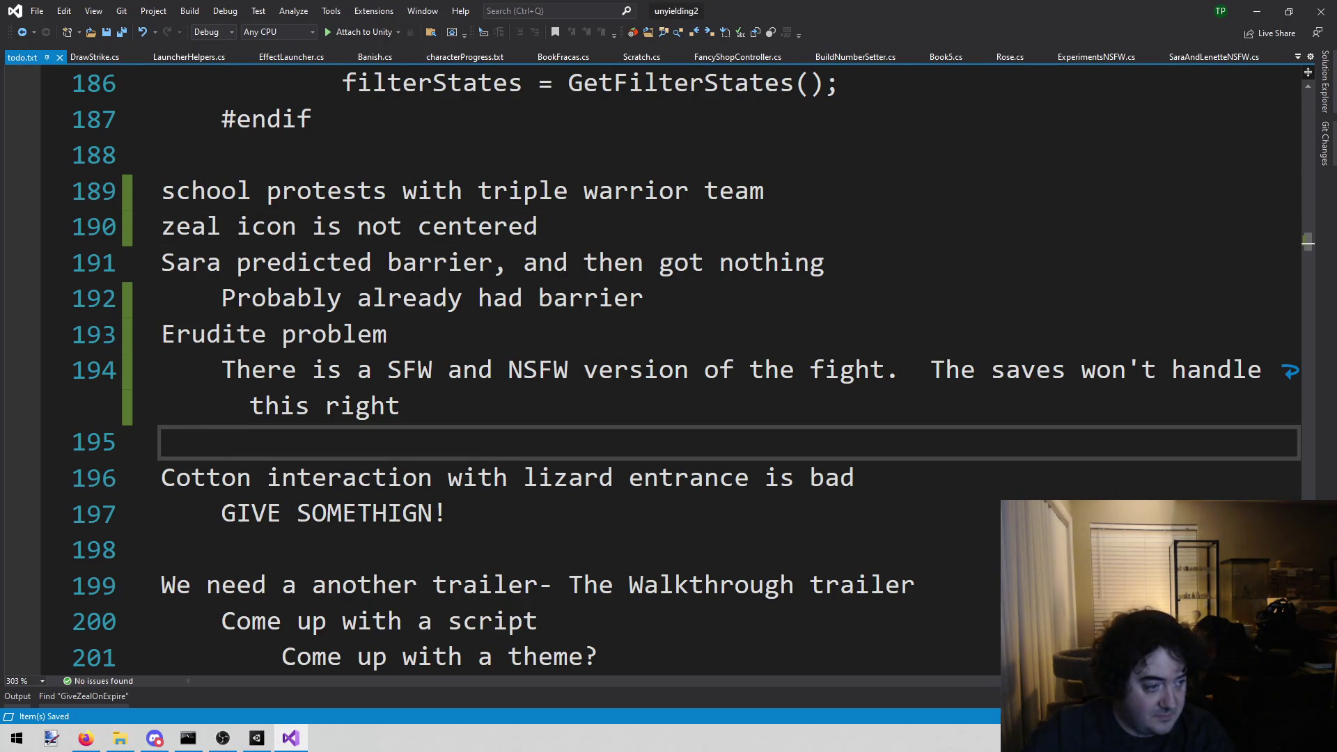
key(alt+Tab)
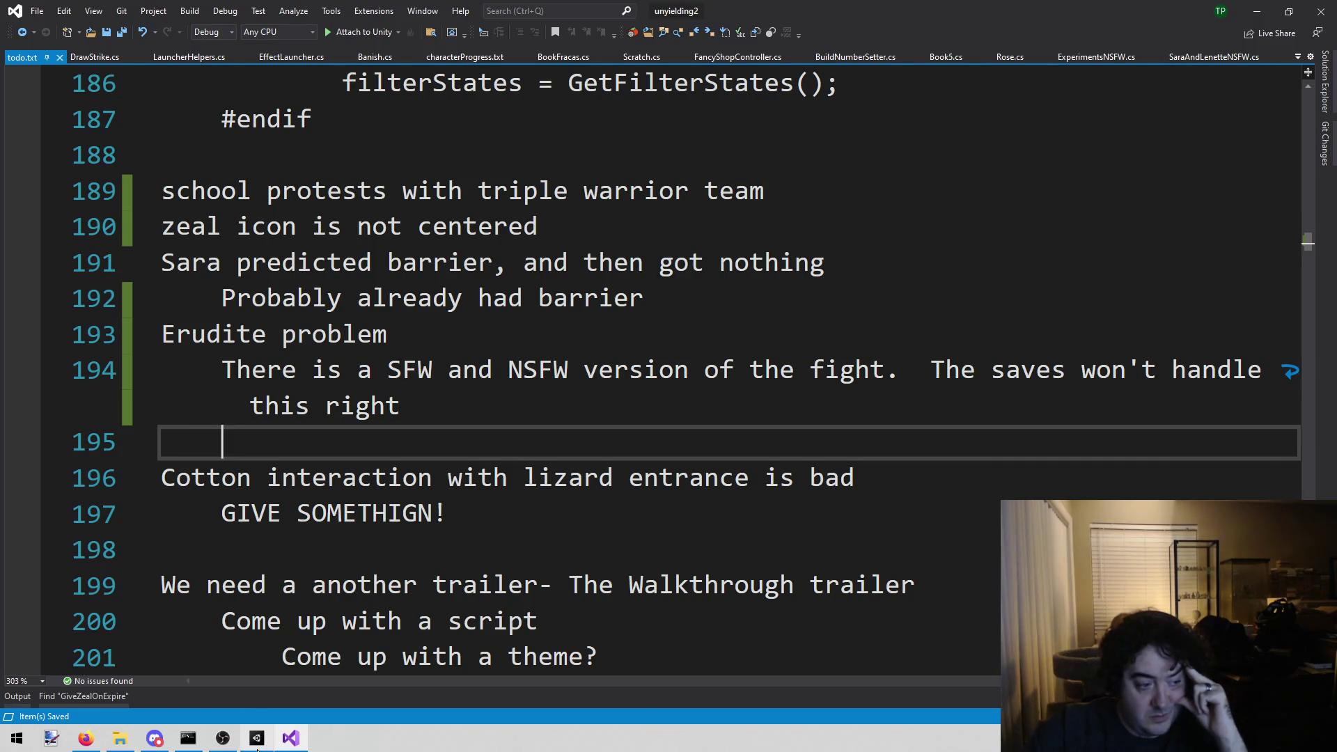
mouse_move(253, 749)
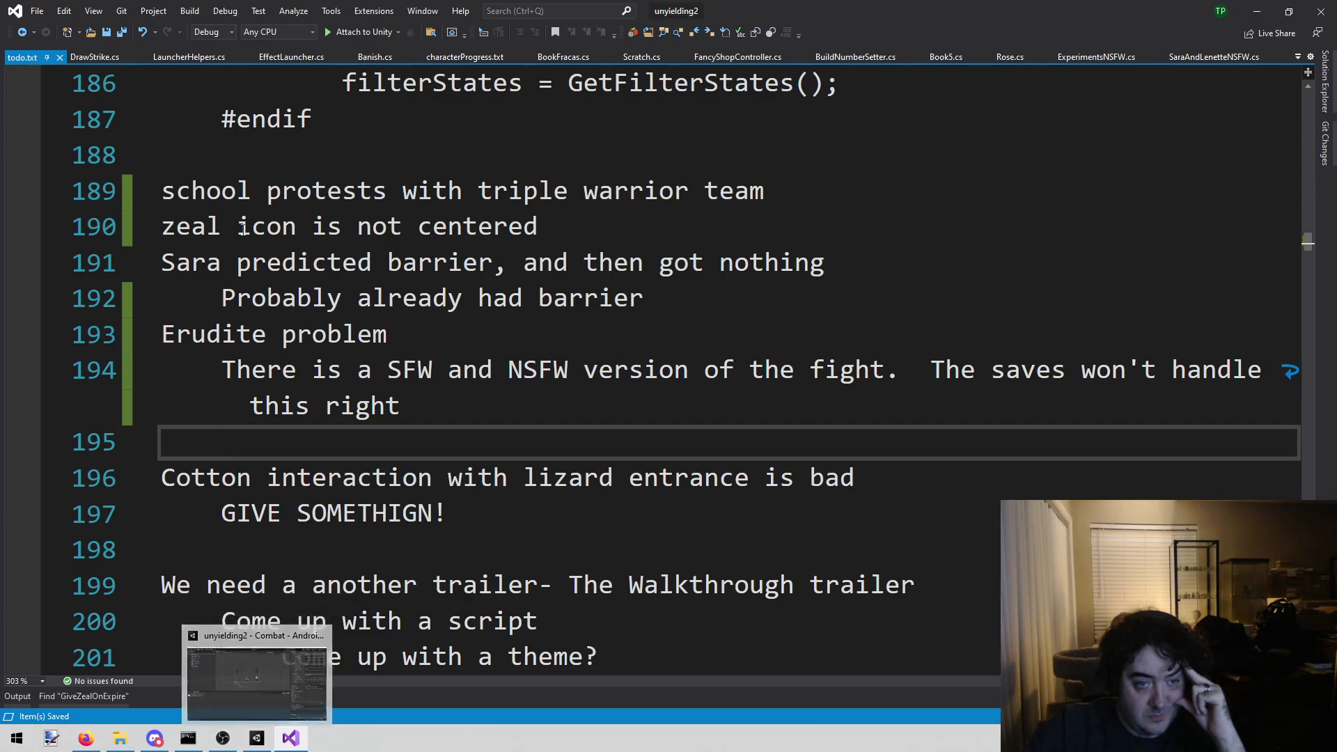
drag(221, 226, 388, 226)
- Restart the Combat scene, then change 'zeal' to 'block' in the icon note on line 190
click(257, 738)
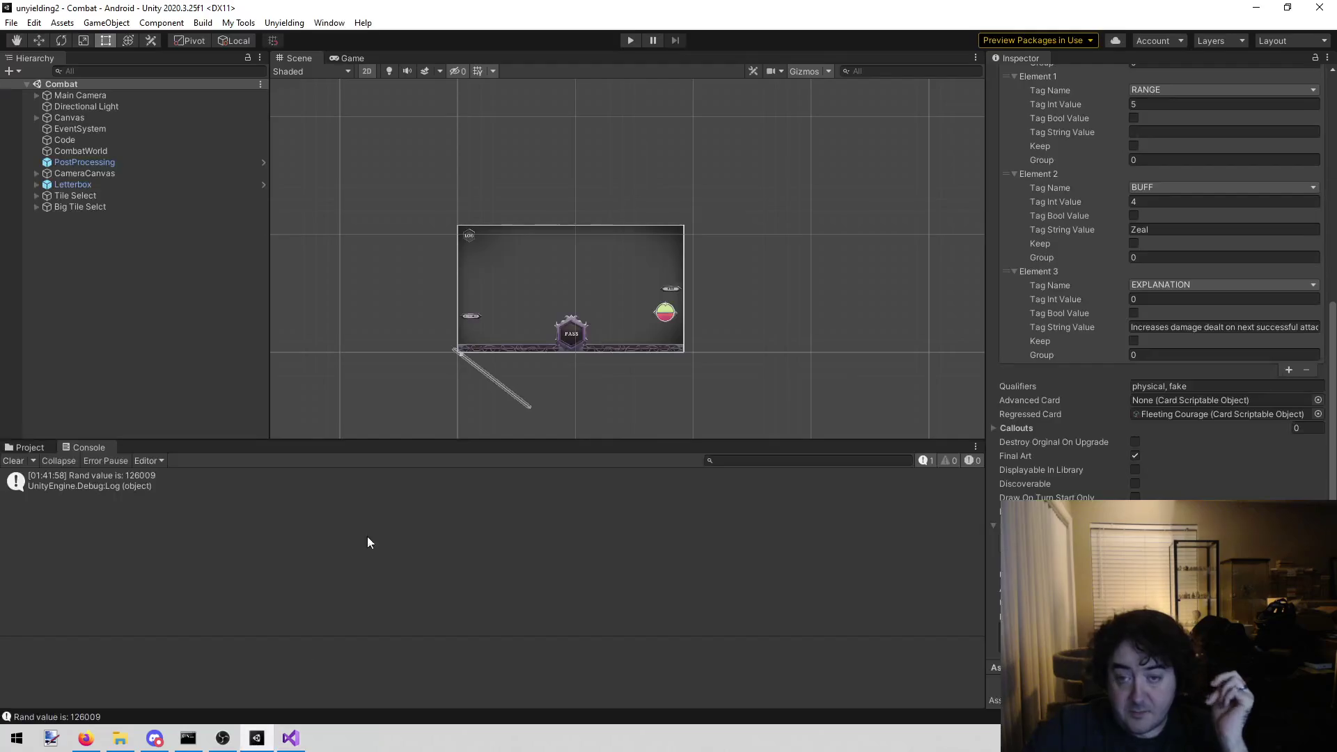
click(634, 40)
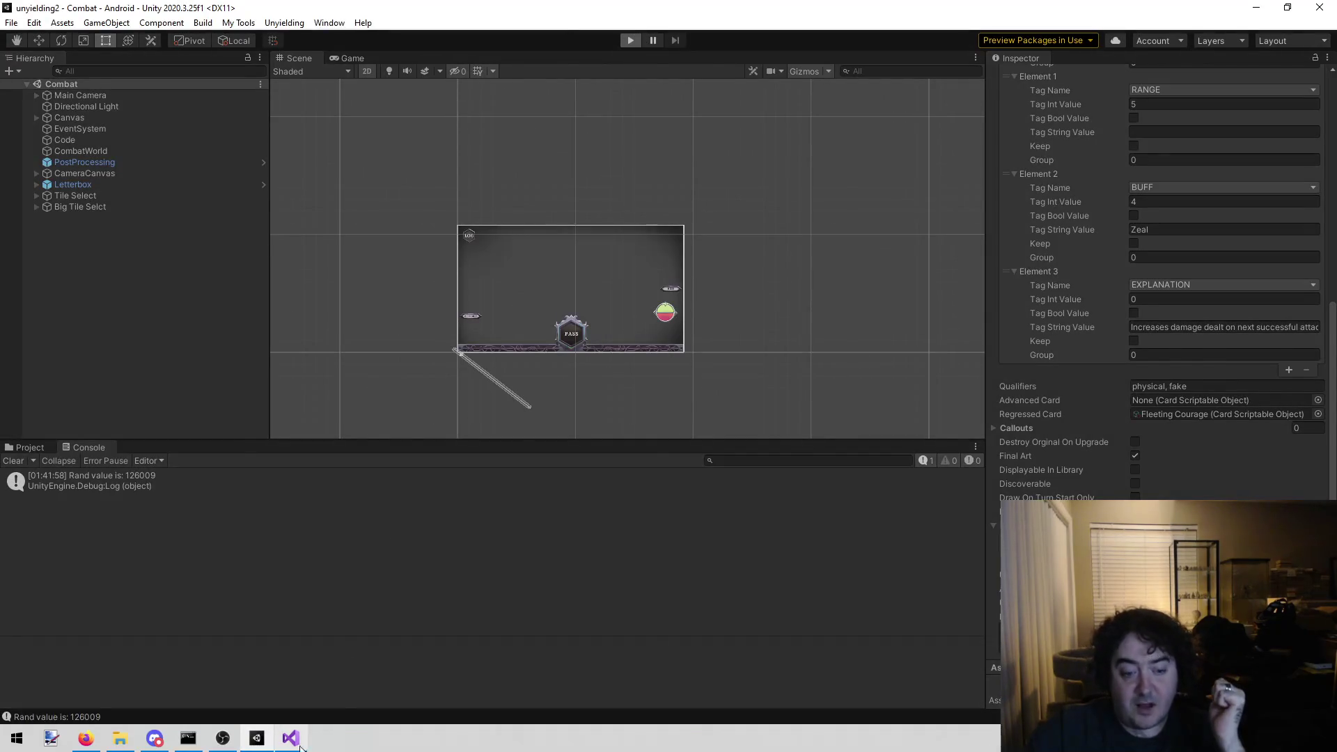
click(291, 739)
double_click(202, 235)
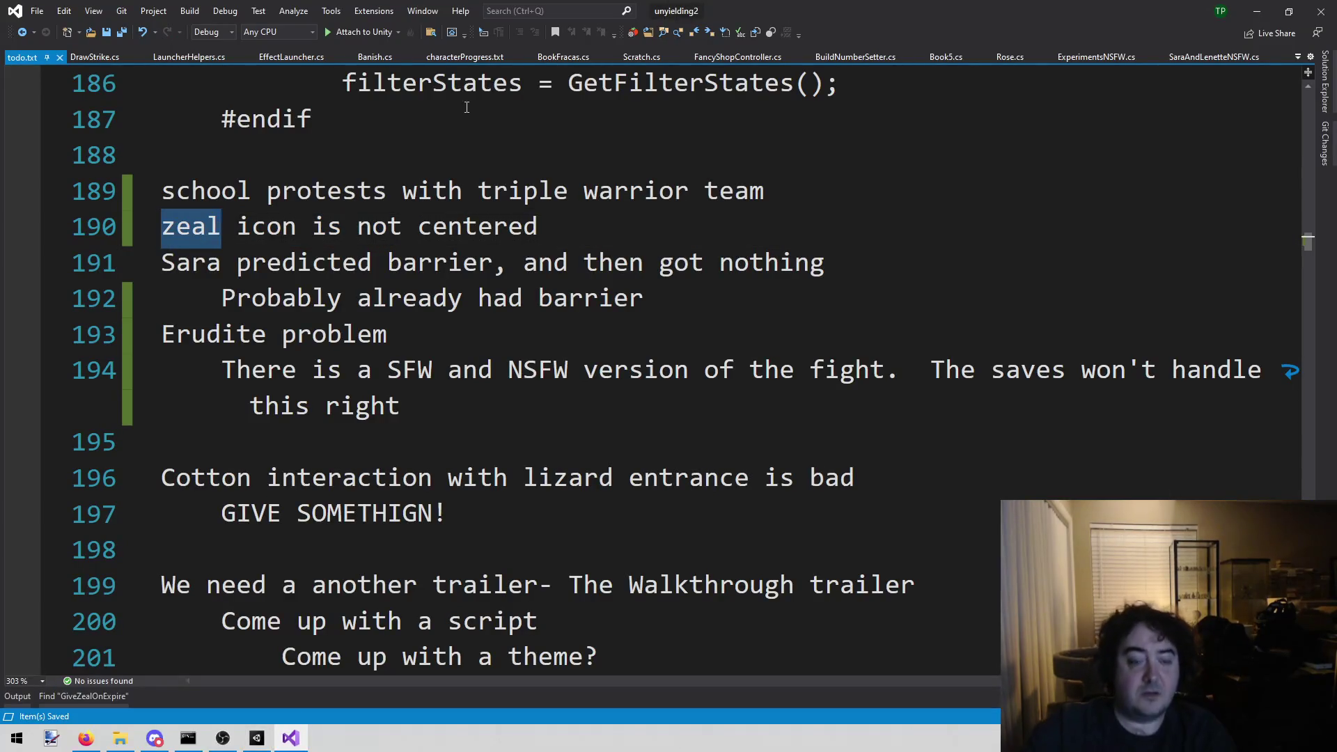
text(block)
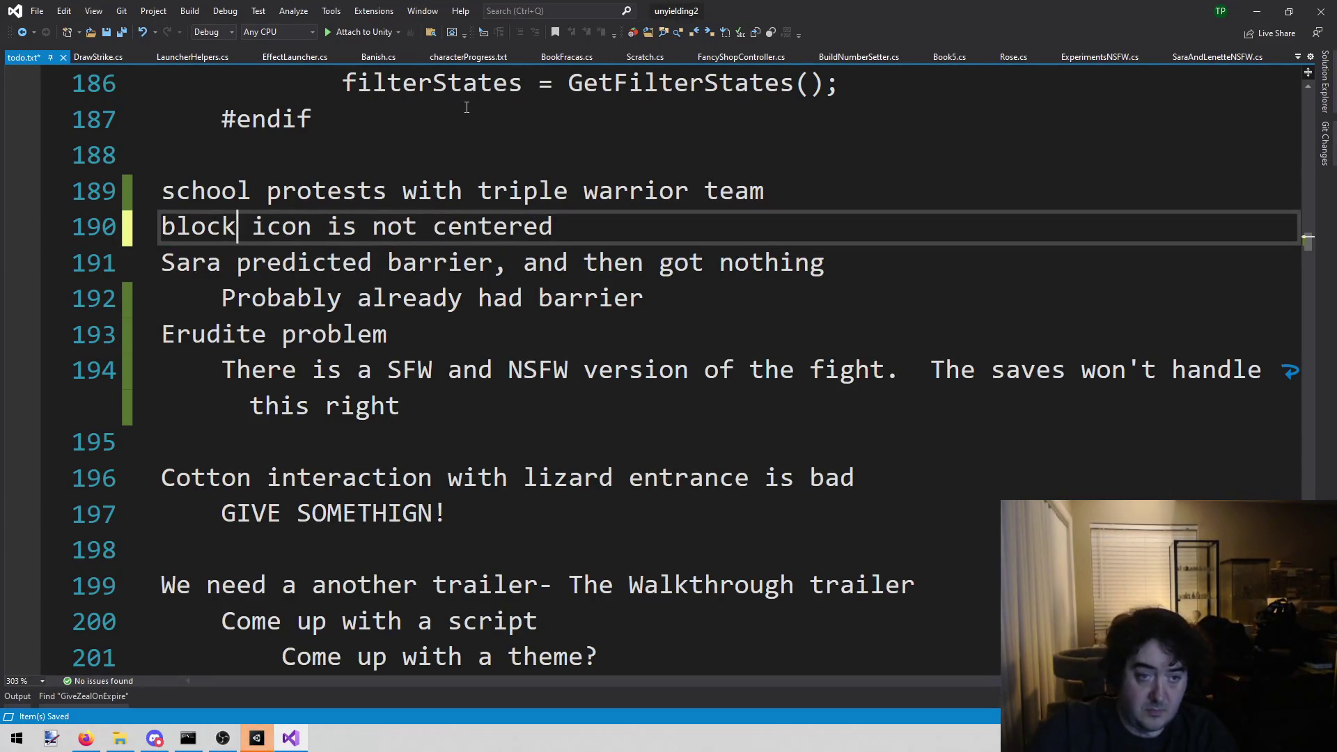
- Compute 80 ÷ 12 in Calculator, then close it
mouse_move(258, 749)
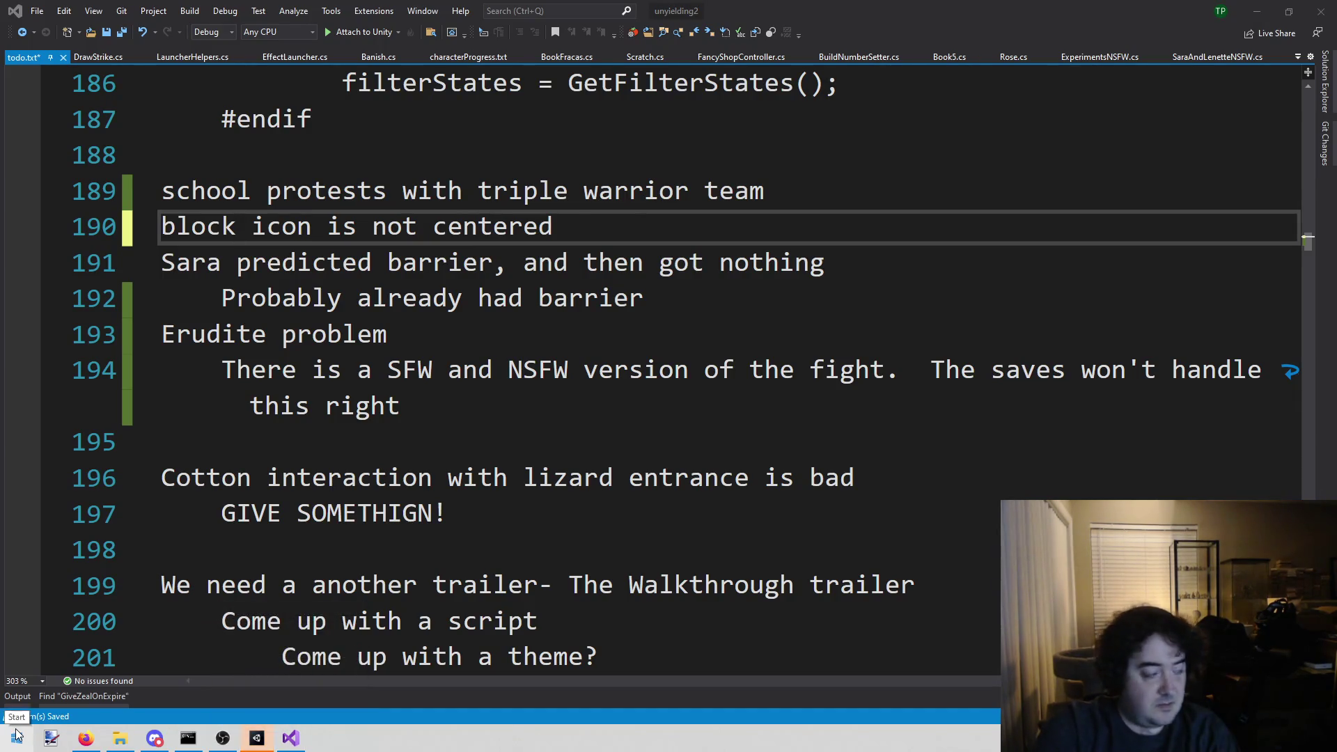
key(Return)
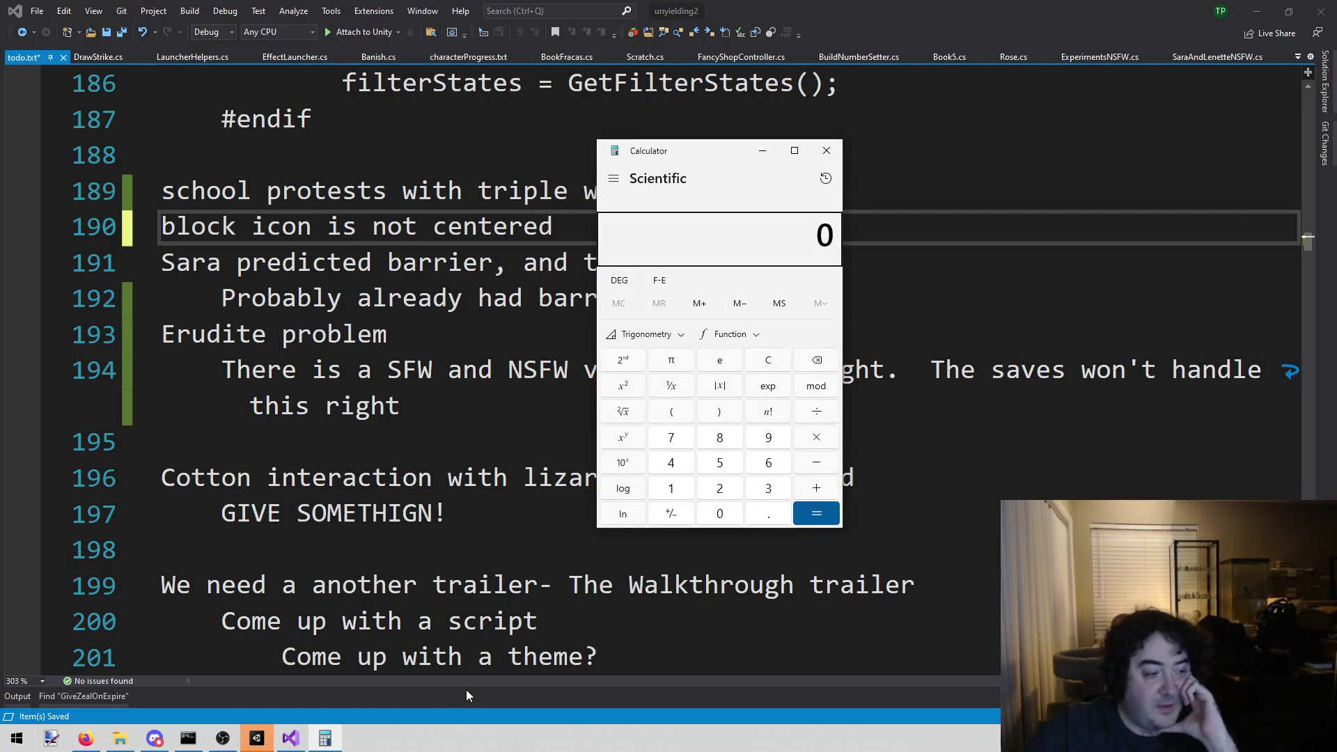
click(720, 444)
click(717, 515)
click(829, 413)
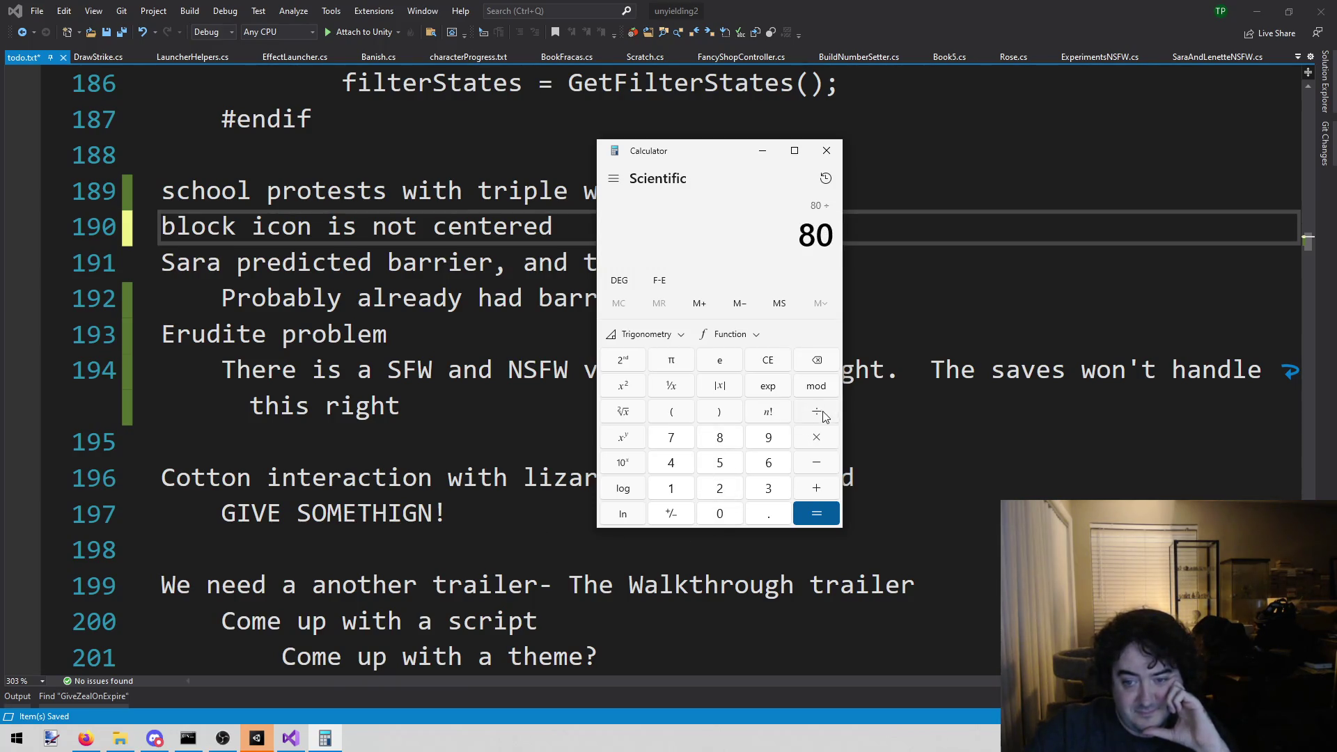
click(679, 489)
click(720, 488)
click(817, 513)
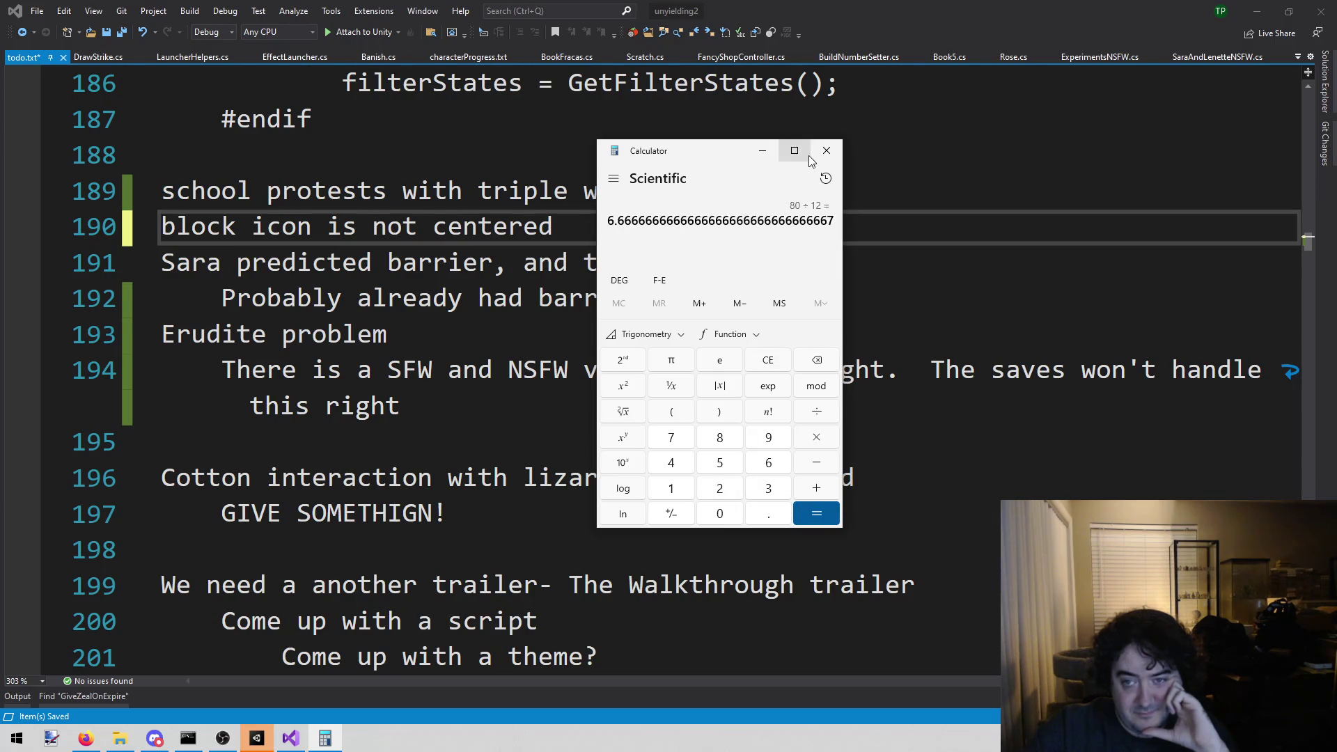
click(828, 152)
drag(397, 335, 766, 369)
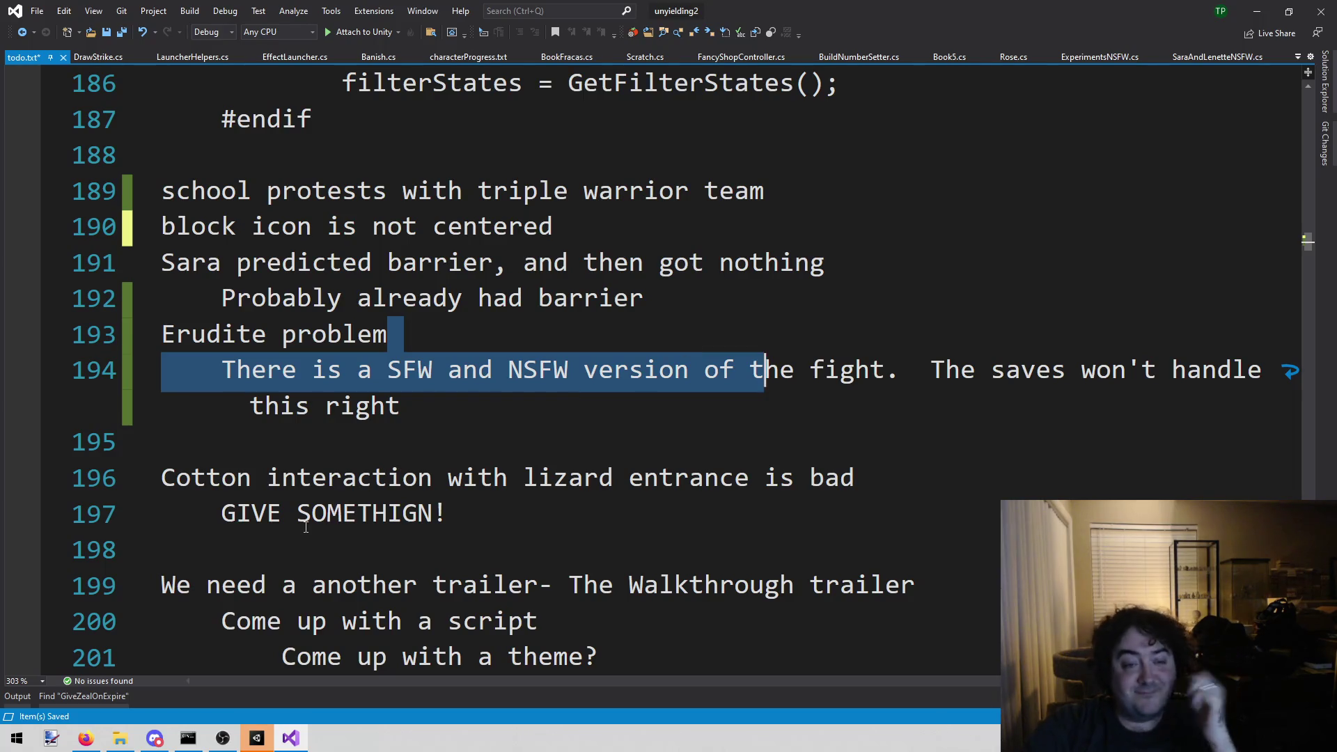
- Switch to the running game in Unity and continue from card selection into the battle
click(257, 738)
click(629, 386)
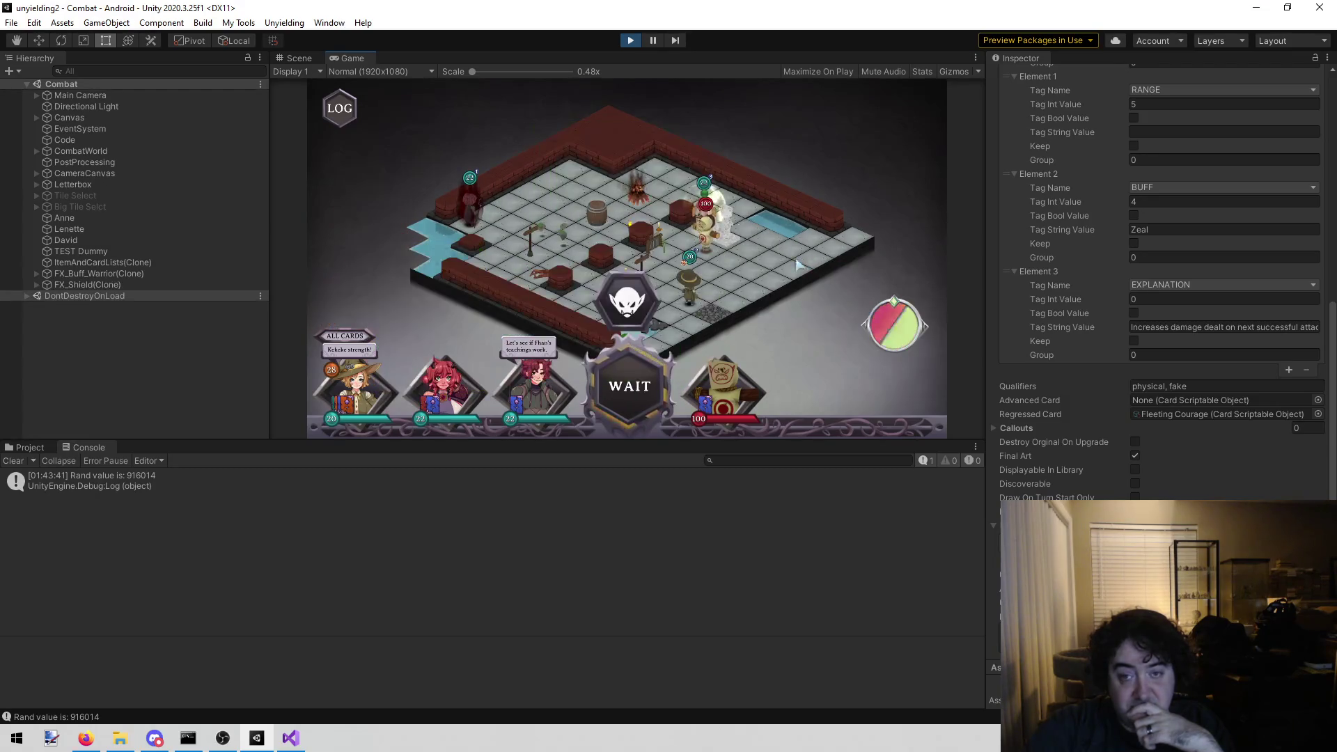
- Pause the game once the battle starts and show the Scene view
mouse_move(714, 228)
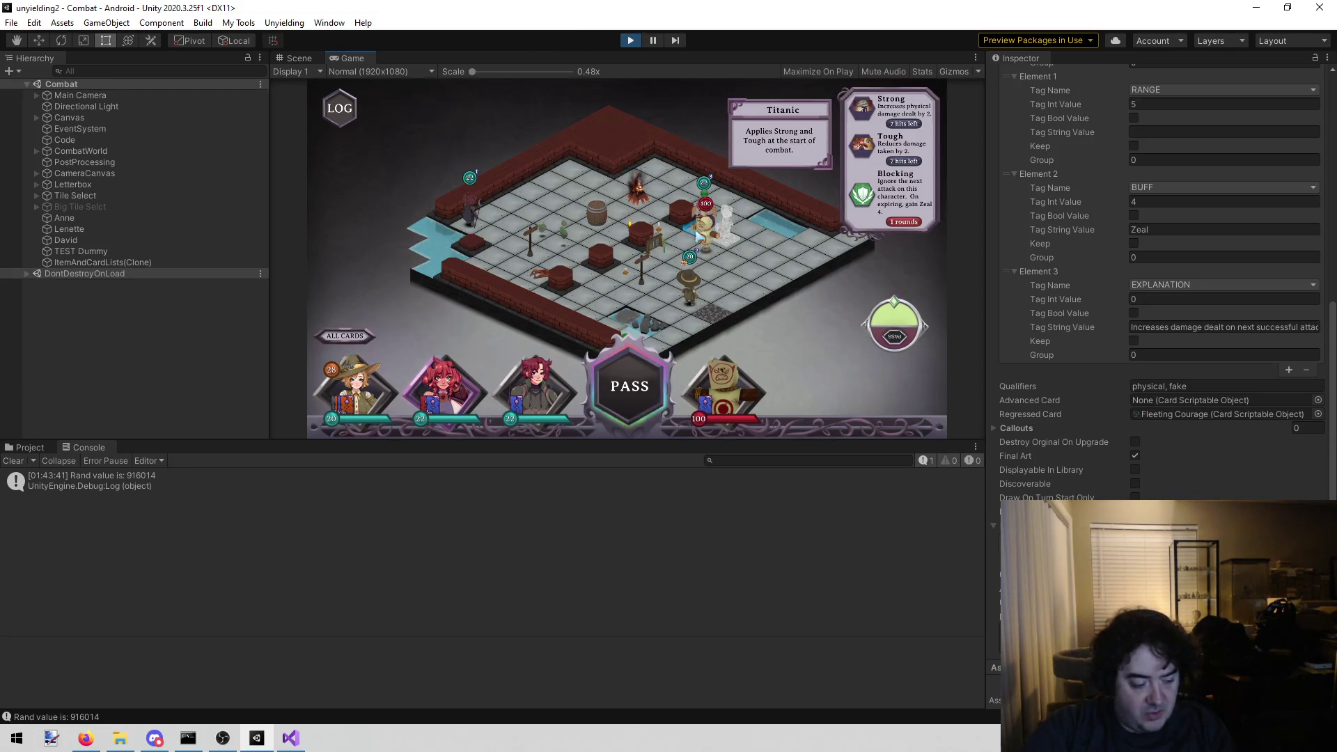
key(ctrl+shift+p)
key(ctrl+1)
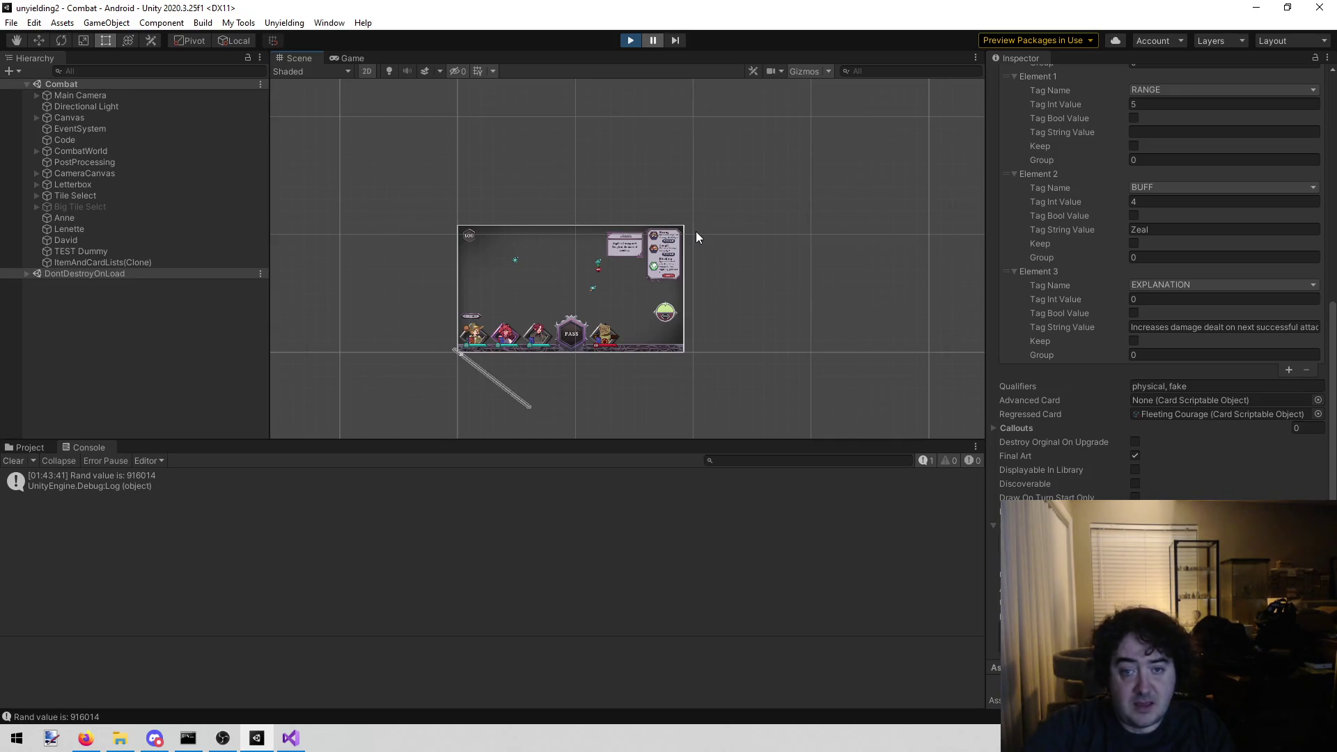
- Select the shield's inner Icon object in the Scene view and check its Source Image
click(346, 58)
click(304, 57)
scroll(668, 278, up, 5)
scroll(550, 254, up, 5)
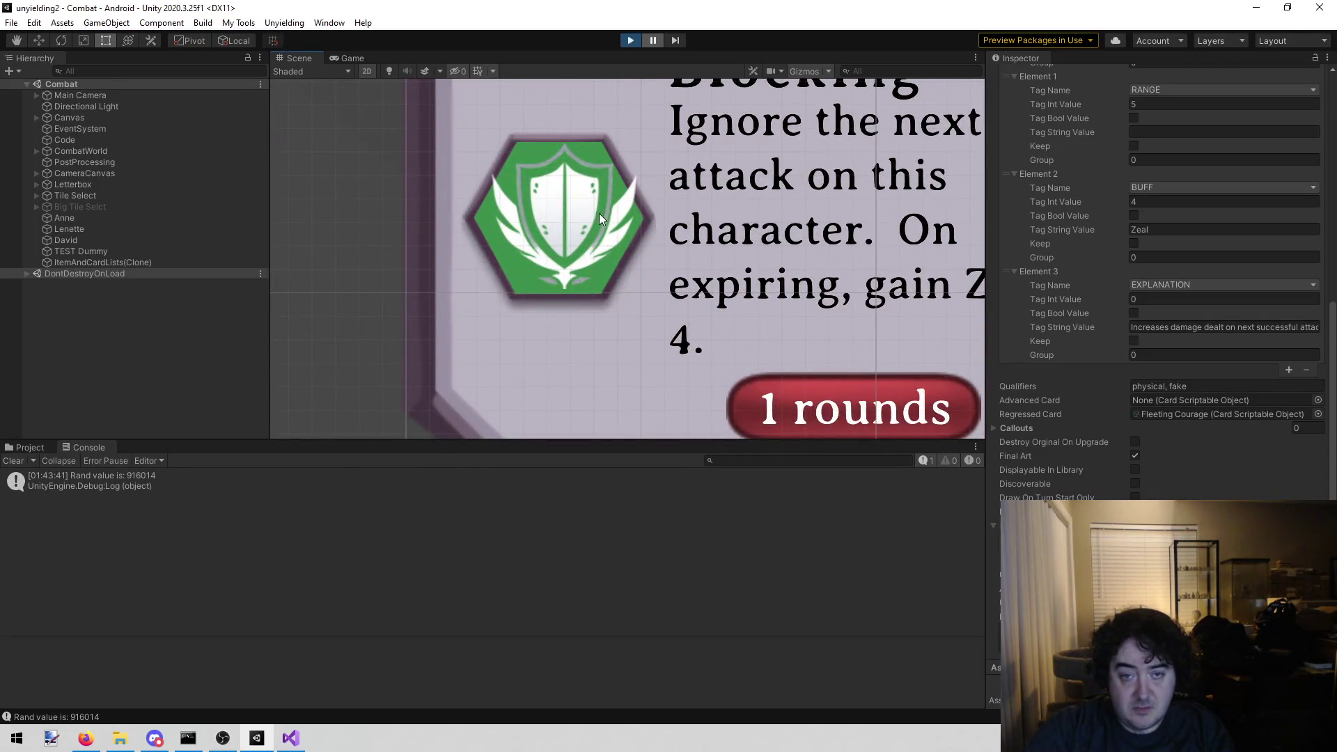
click(581, 223)
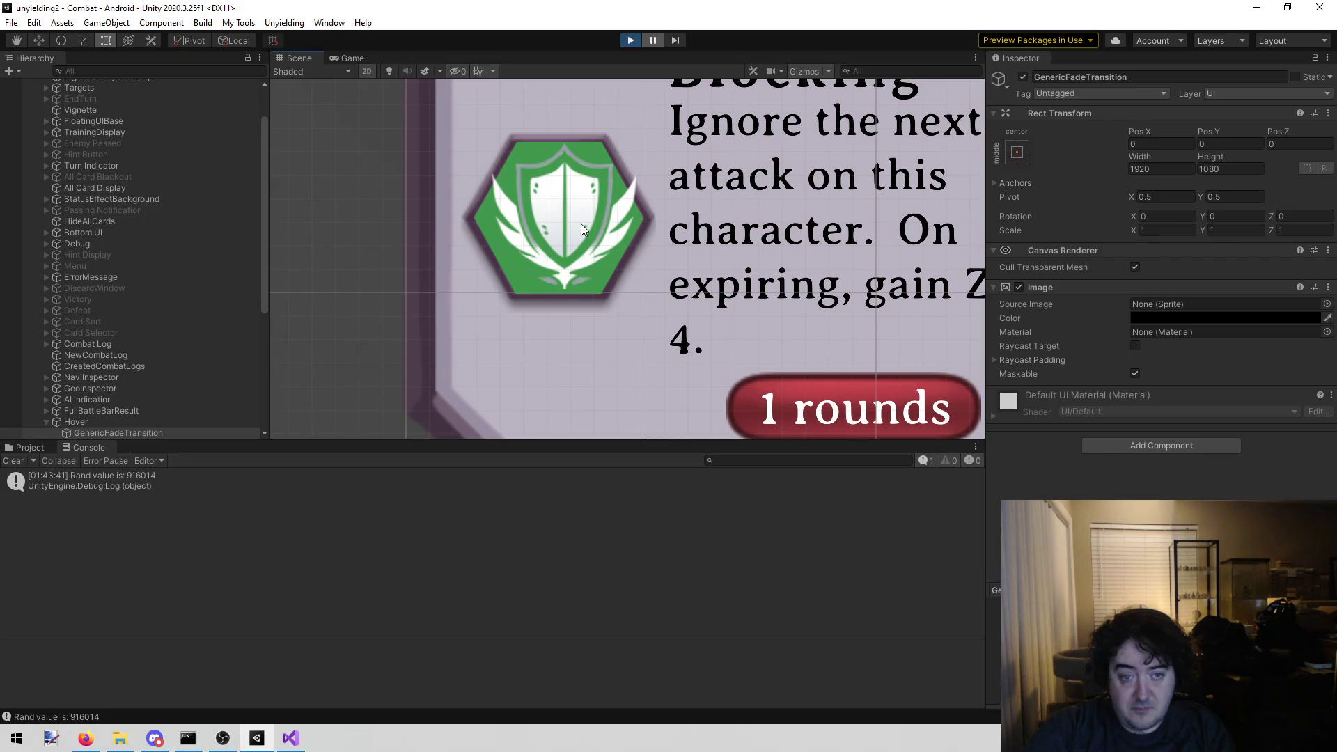
click(581, 224)
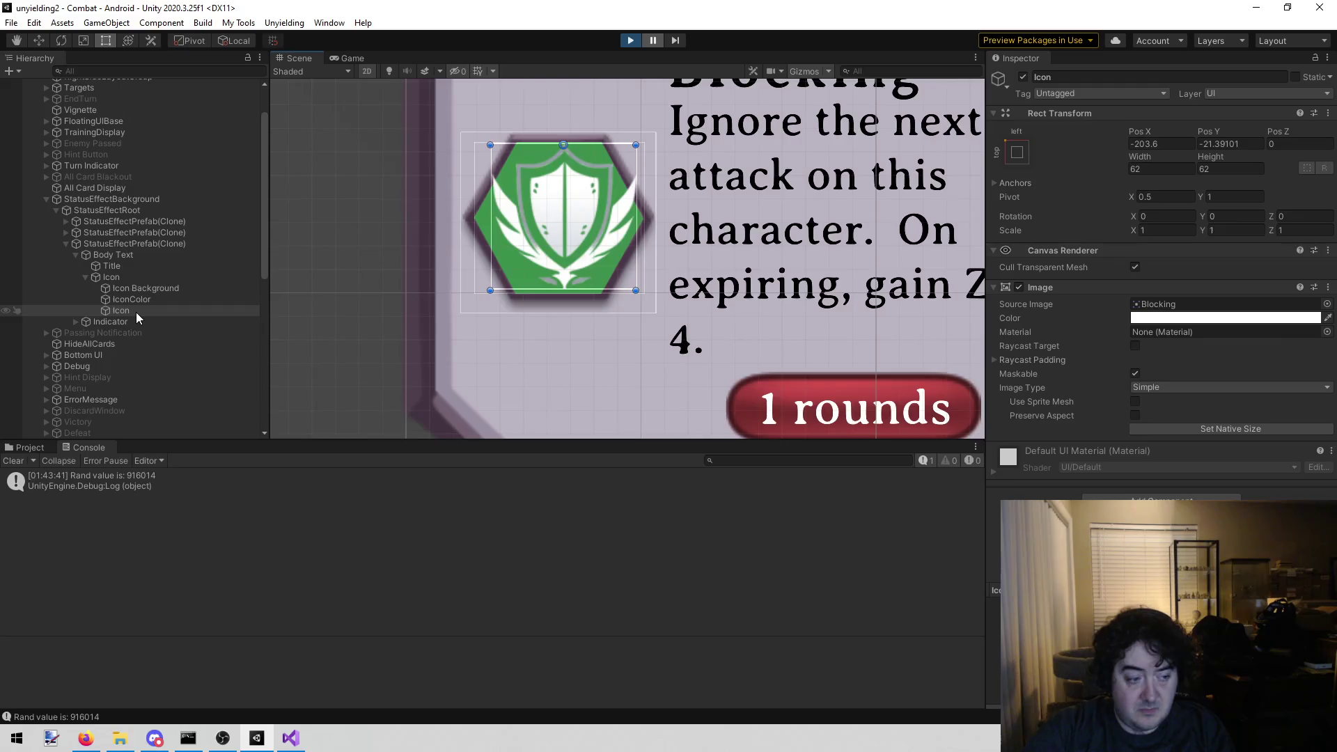
click(1177, 306)
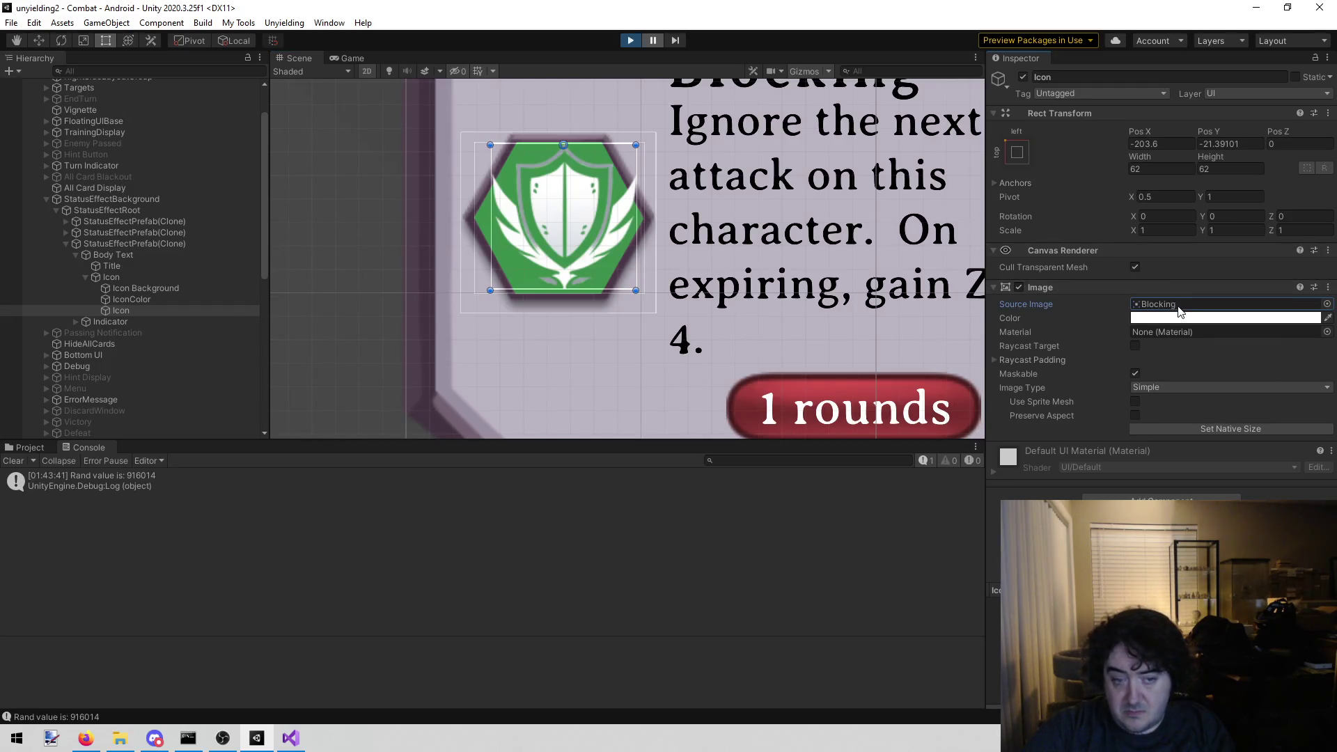
- Locate the Blocking sprite in the Project window and reveal it in Explorer
click(27, 448)
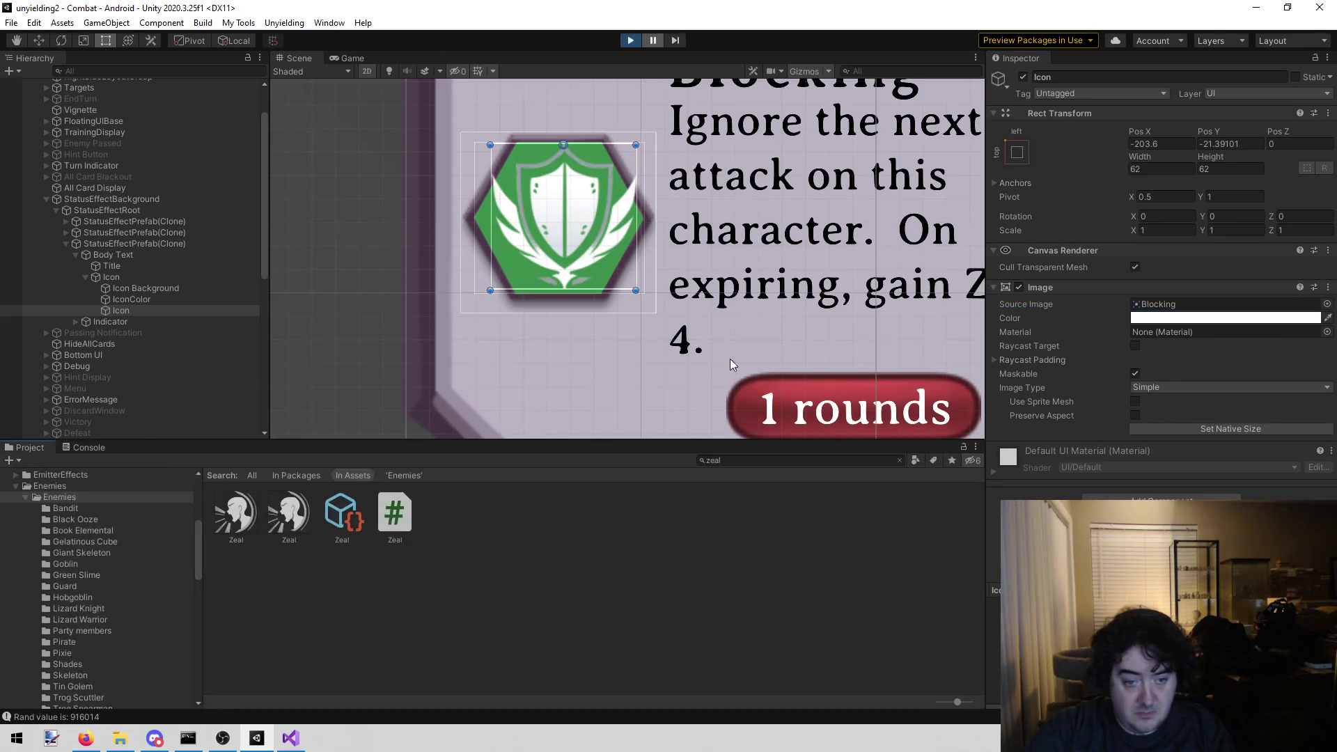
click(1170, 304)
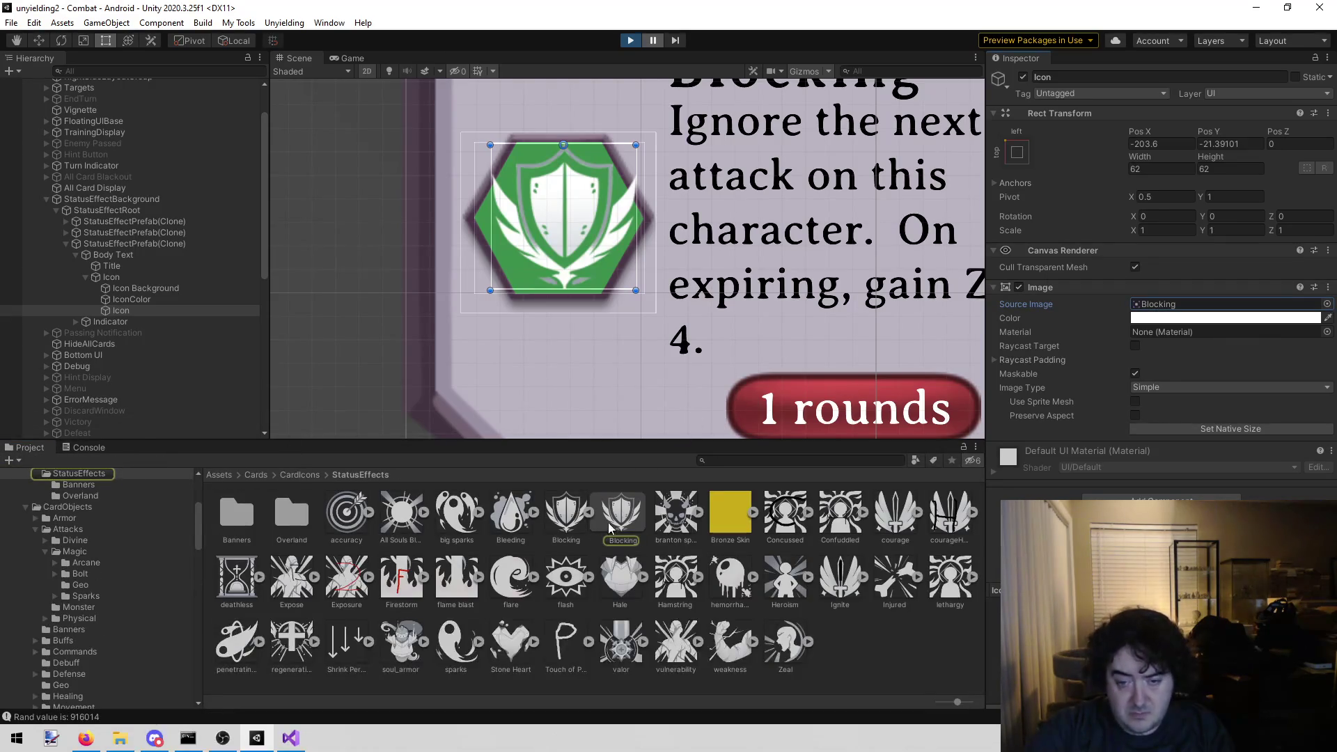
click(566, 515)
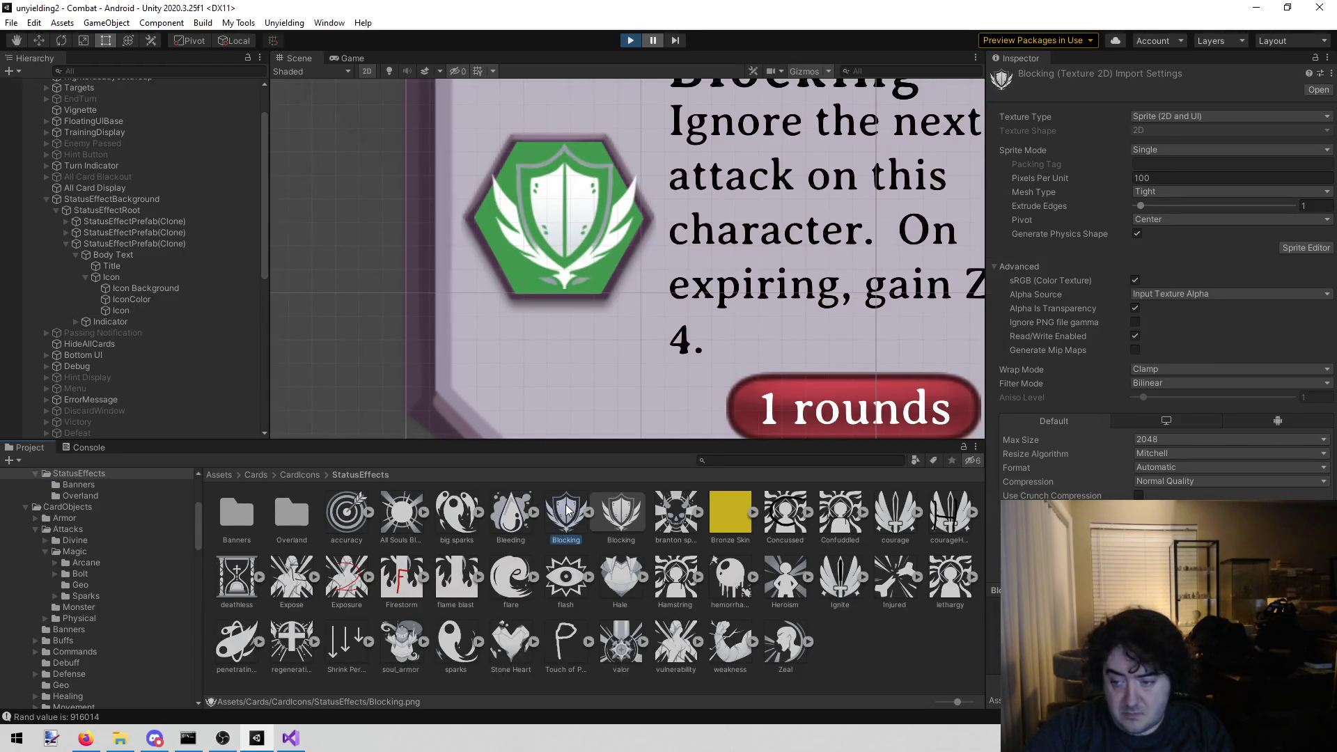
right_click(565, 510)
click(684, 154)
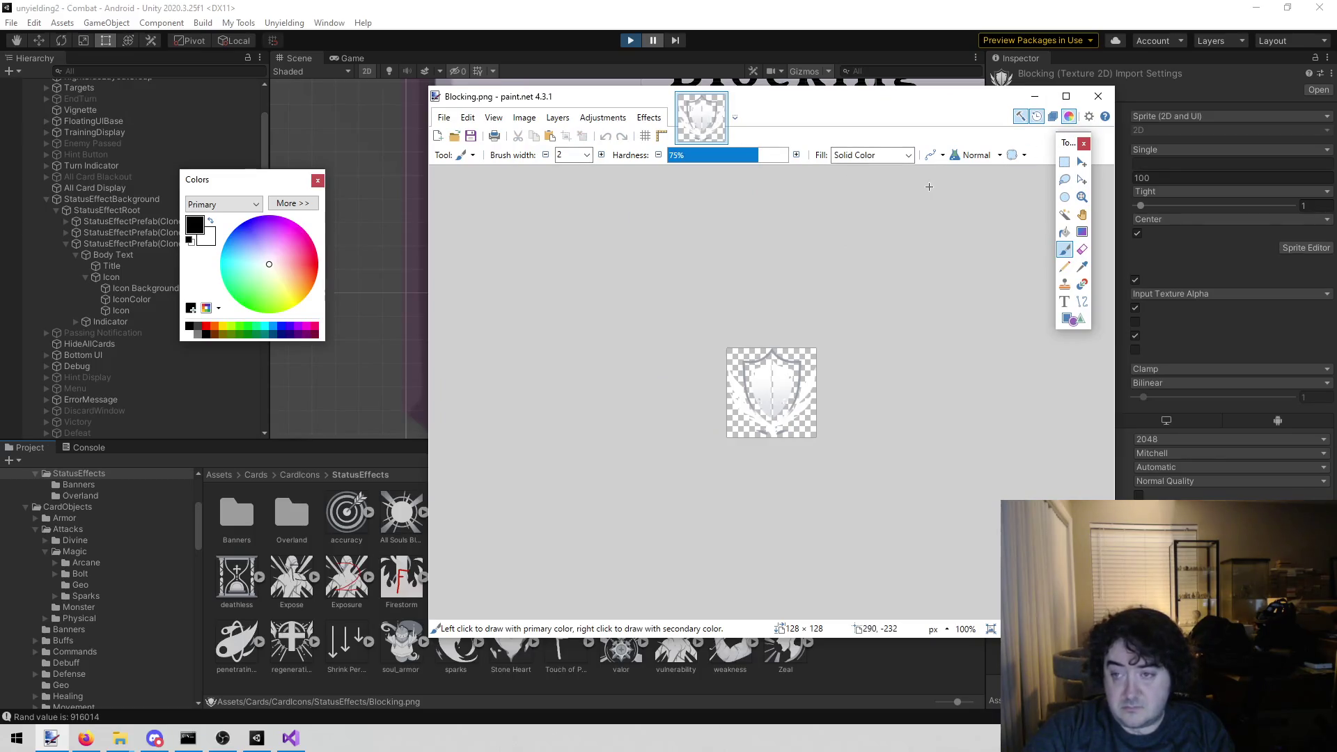
- Add a new layer, fill it solid black, and move it beneath the shield image
click(1052, 117)
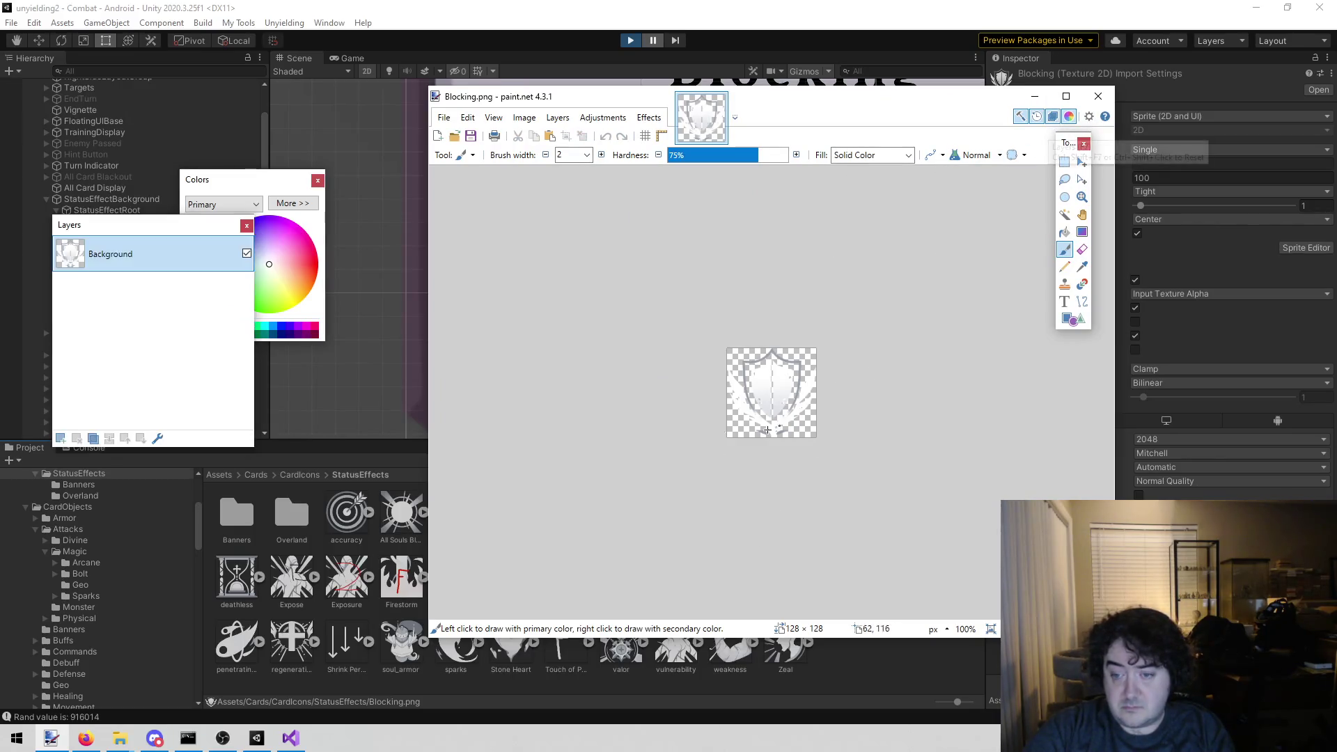
click(60, 439)
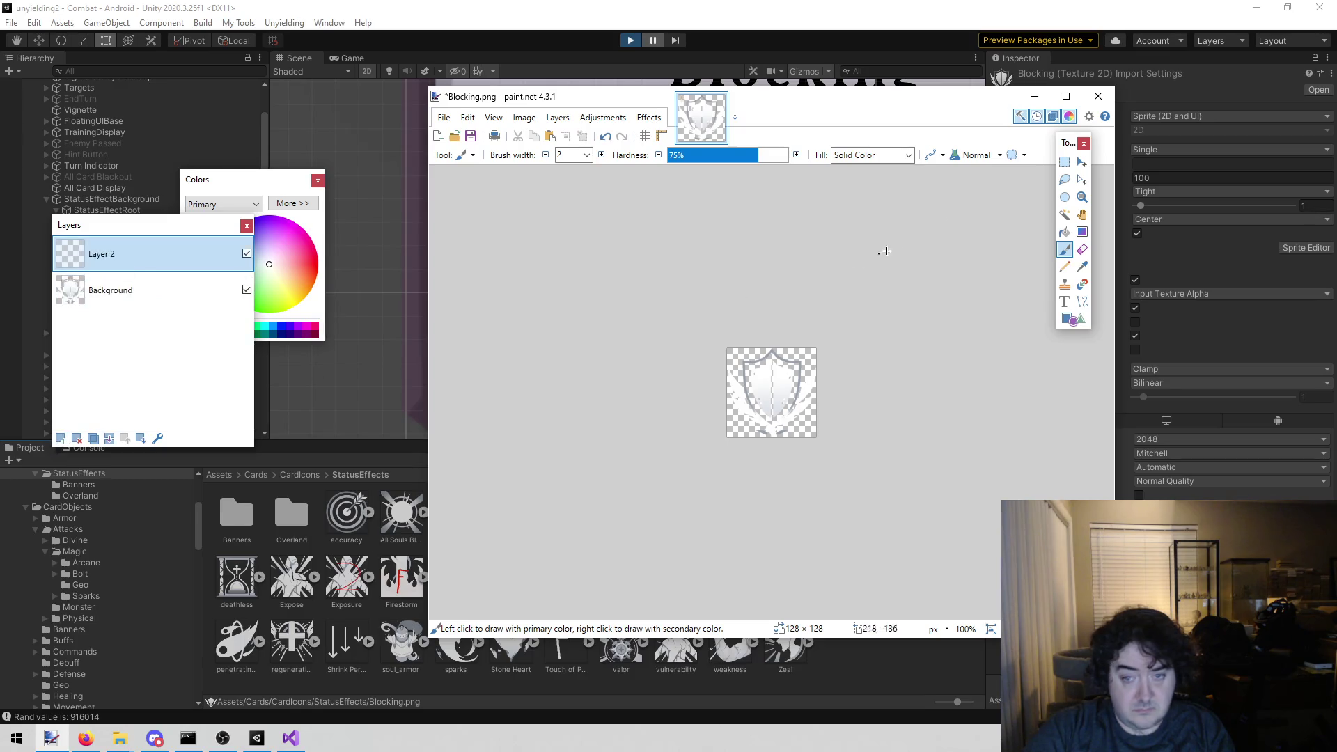
click(1066, 232)
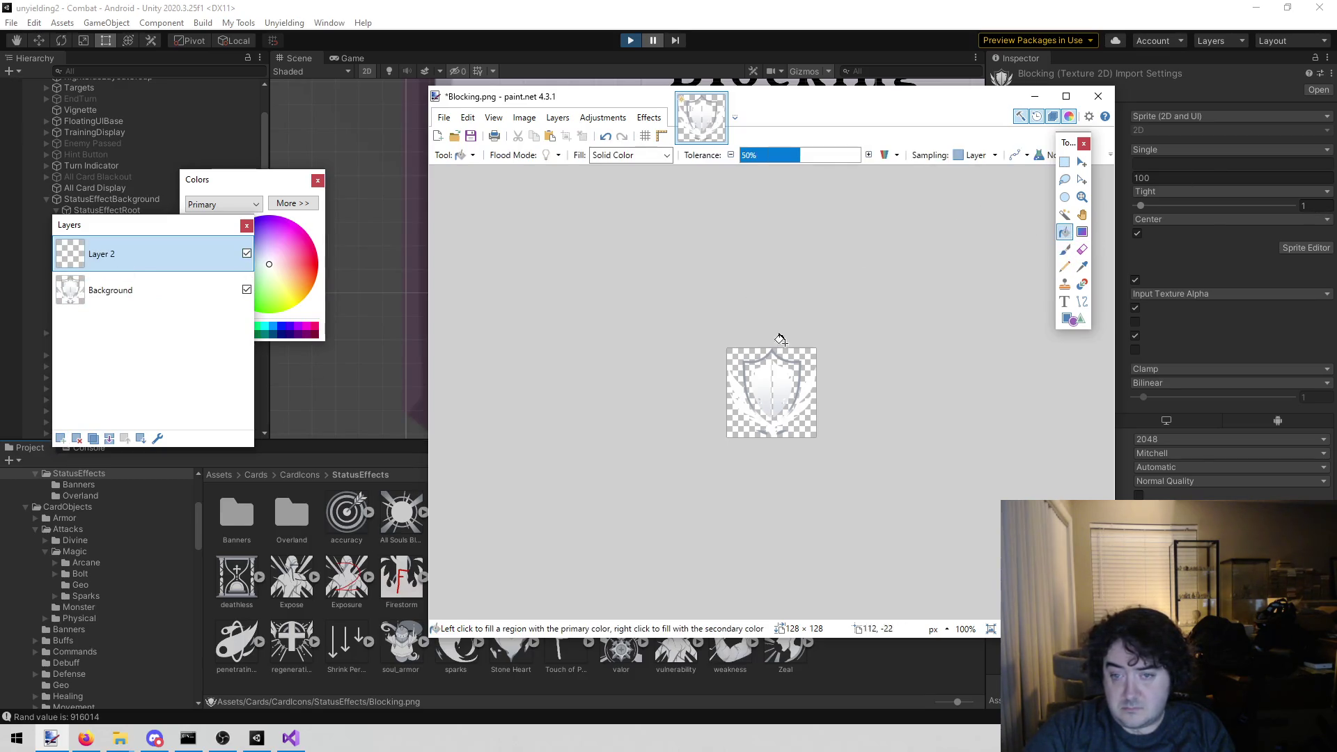
click(738, 385)
drag(153, 253, 156, 282)
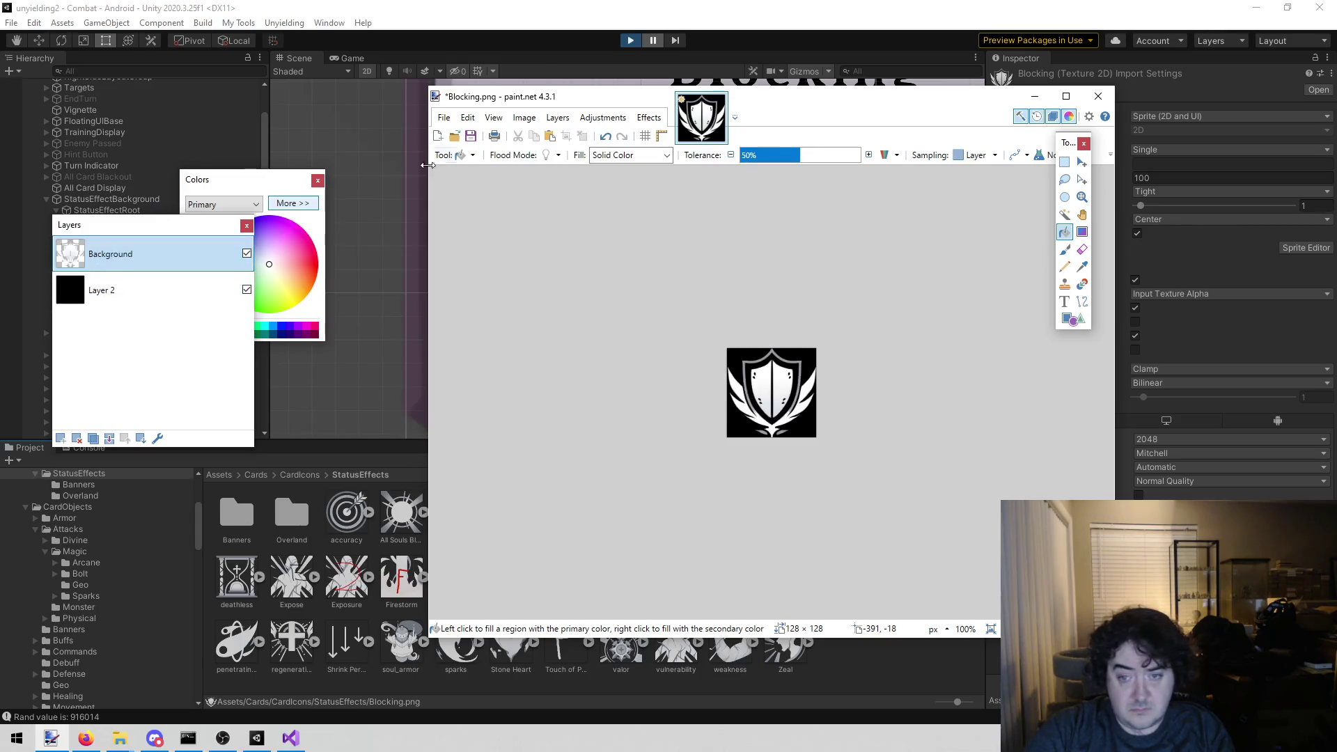
- Zoom in closely on the shield's edges, then switch back to Unity
click(1082, 197)
drag(811, 349, 700, 444)
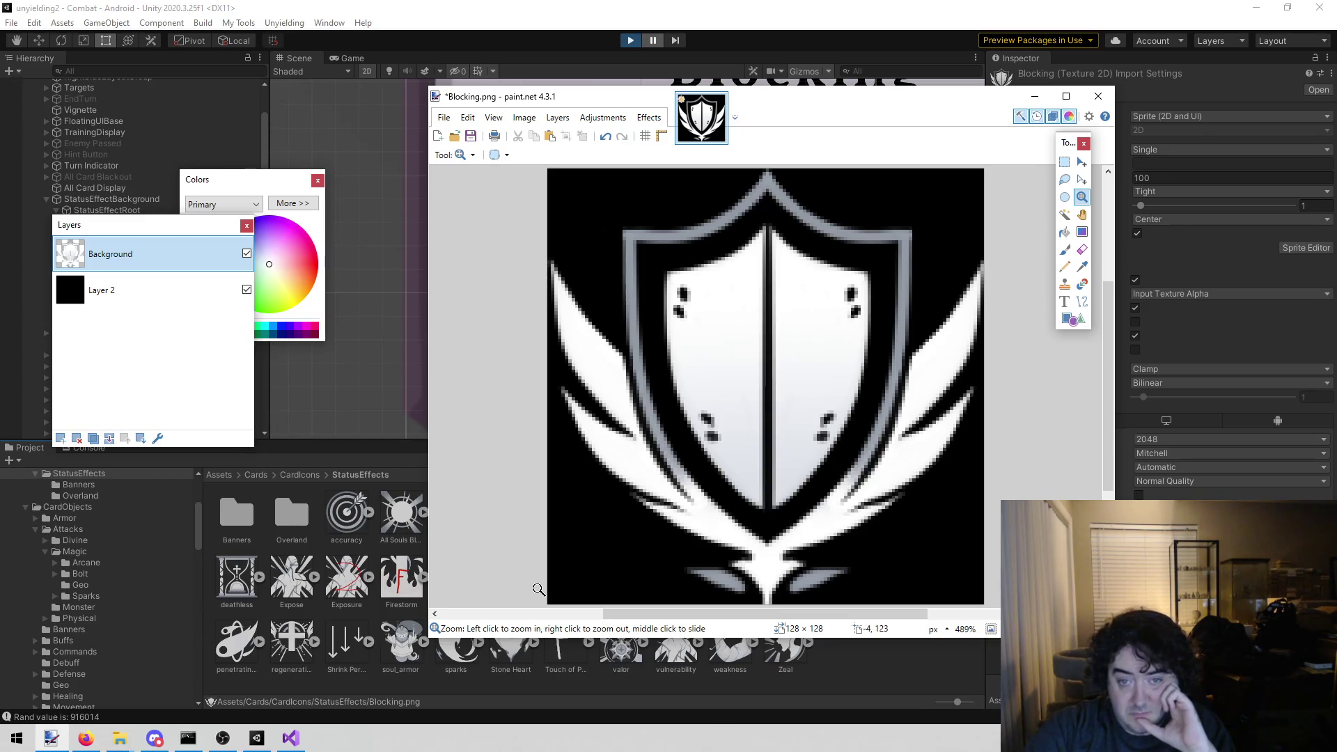
key(alt+Tab)
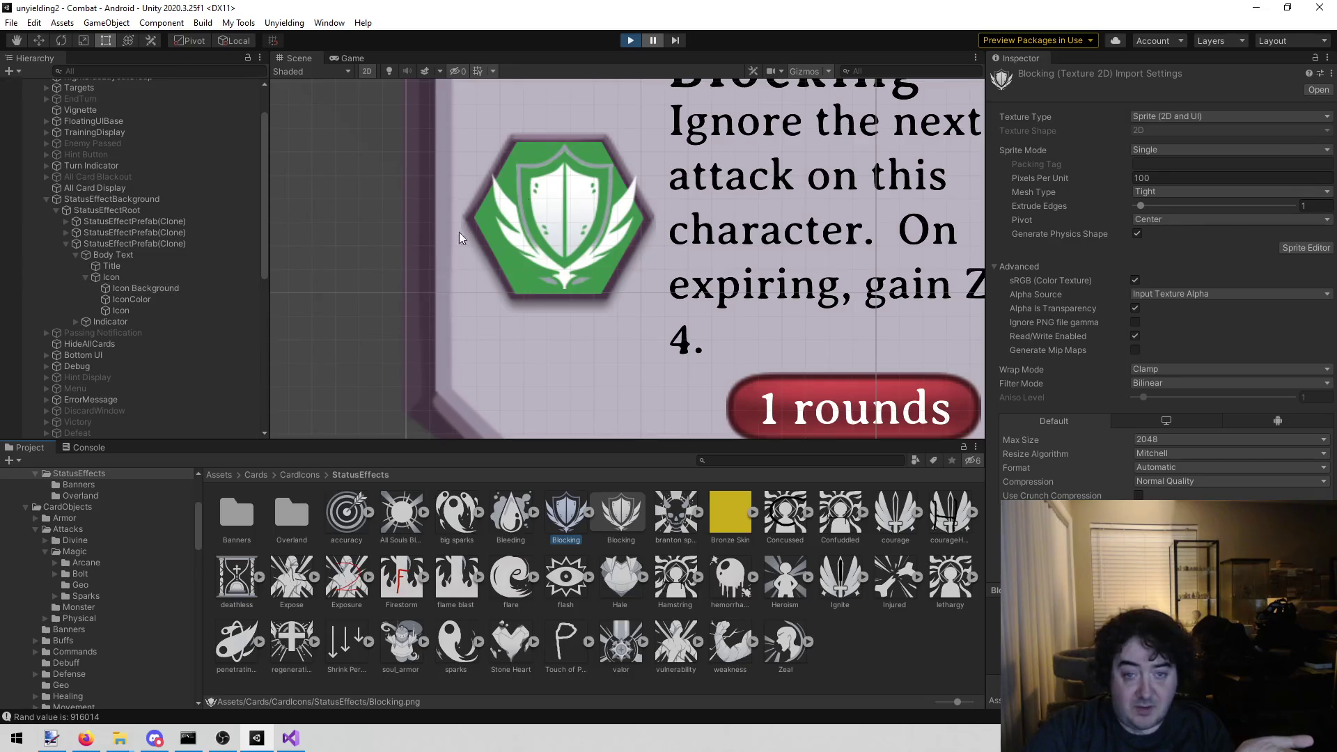
- Set the shield Icon's Rect Transform Pos X to 0, then to -61.14
click(554, 198)
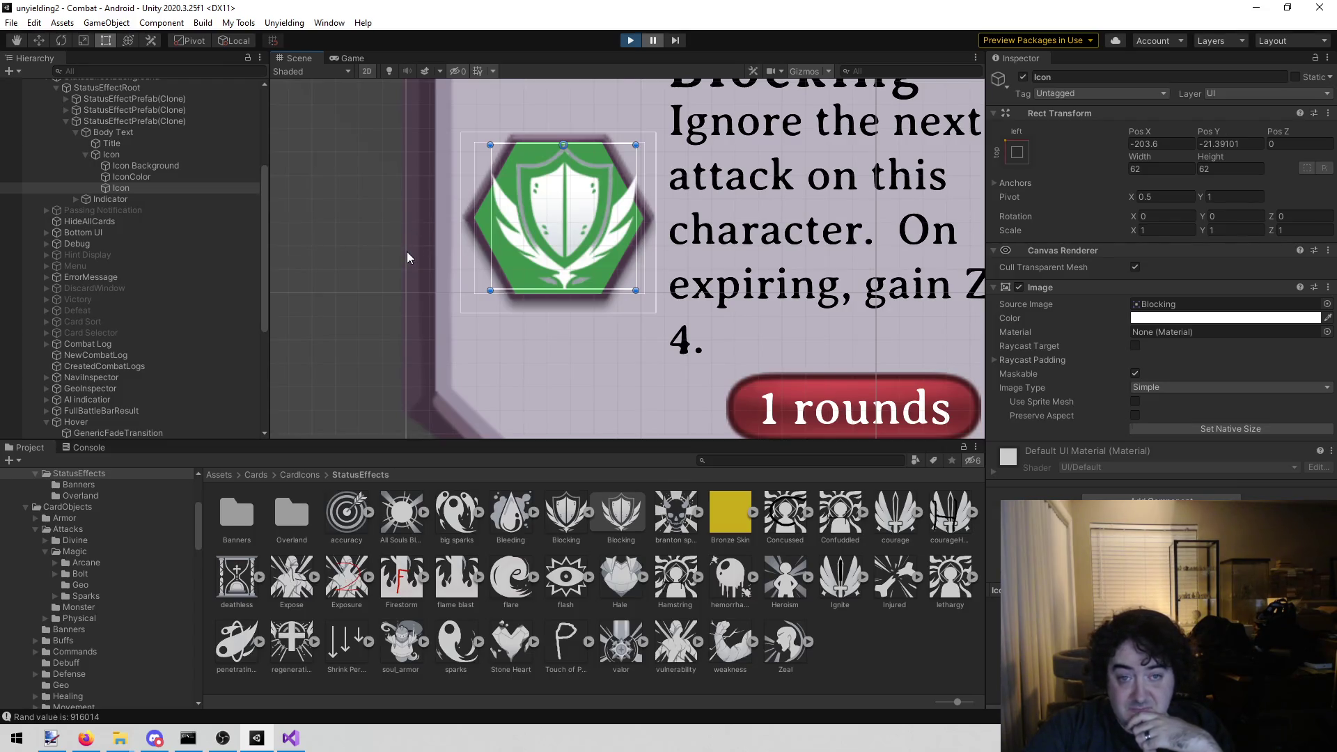
click(1186, 142)
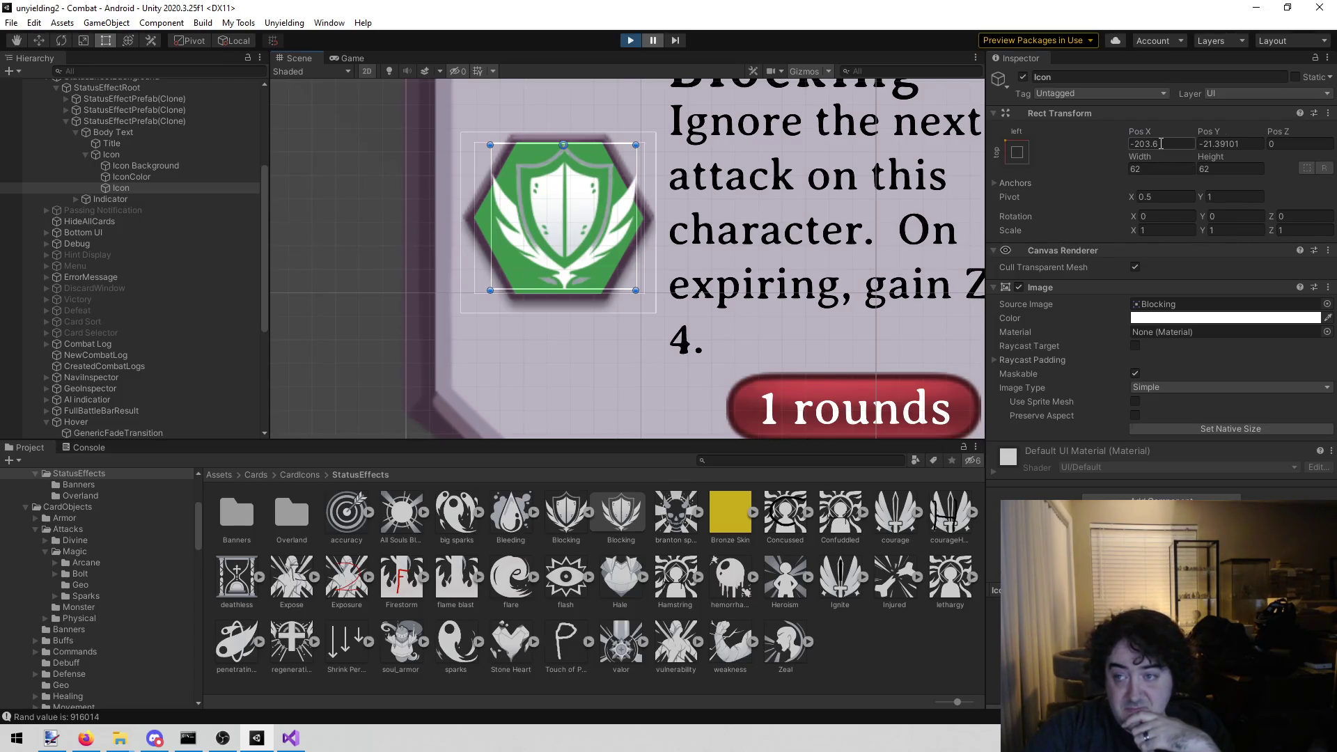
key(BackSpace)
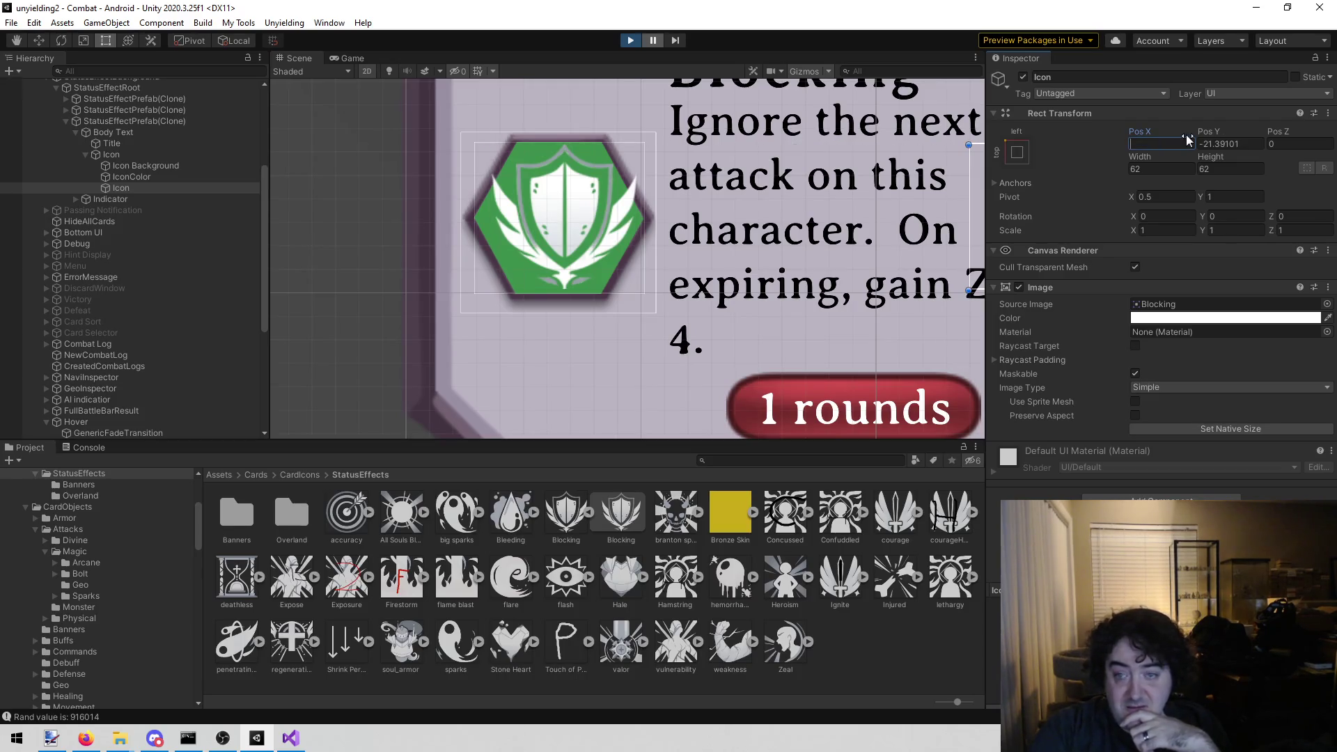
text(0)
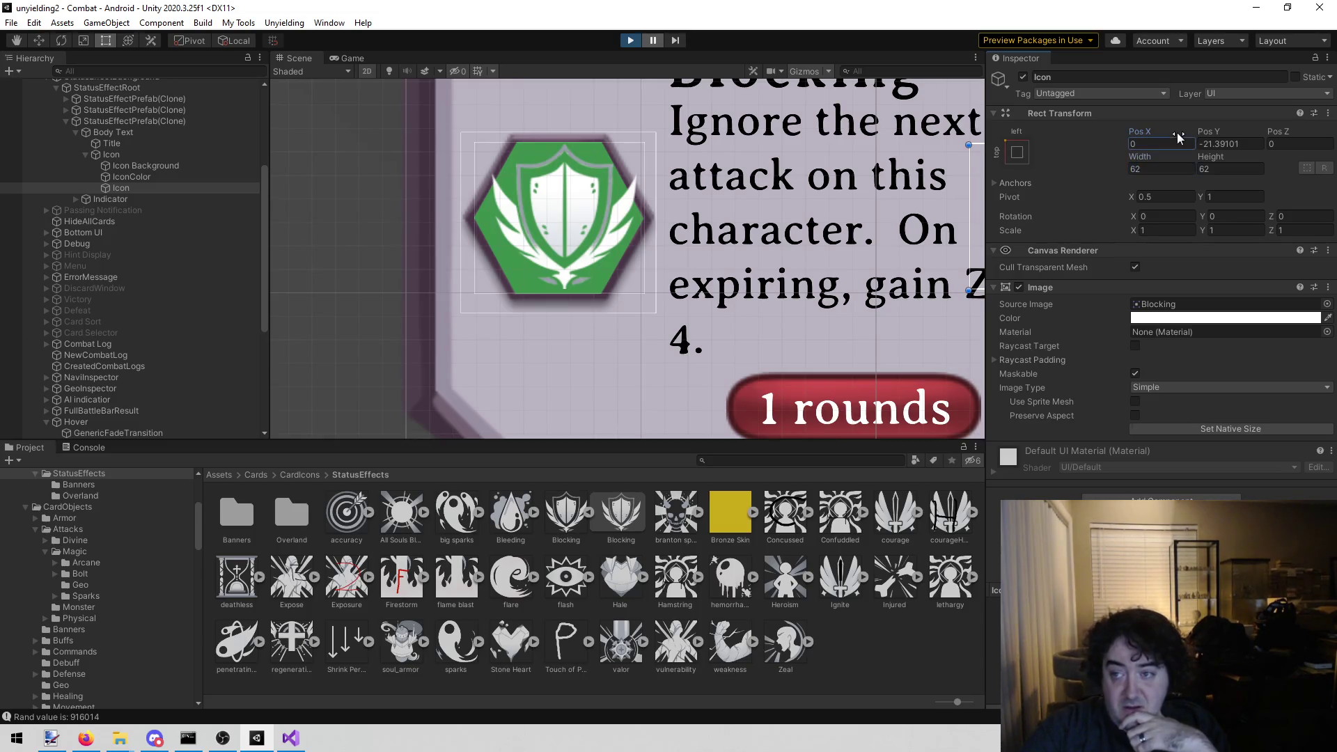
click(146, 188)
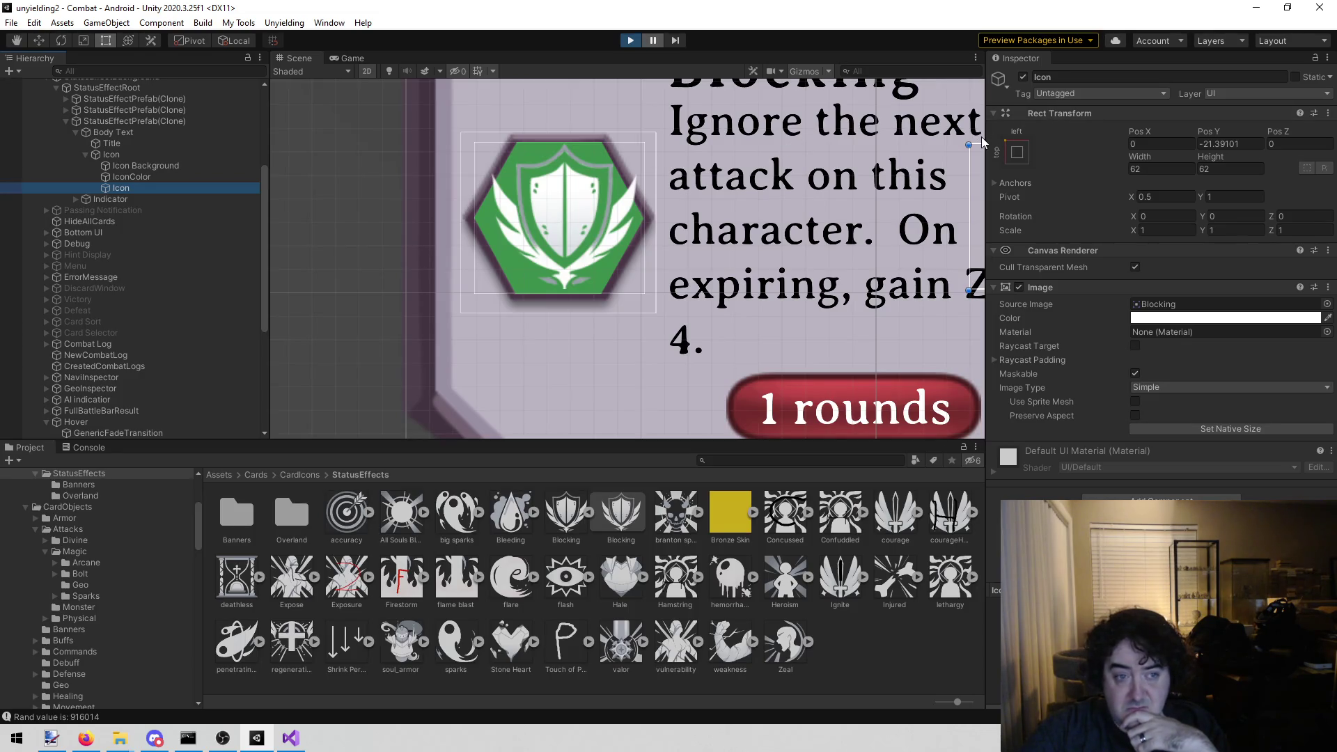
click(1160, 143)
text(-61.14)
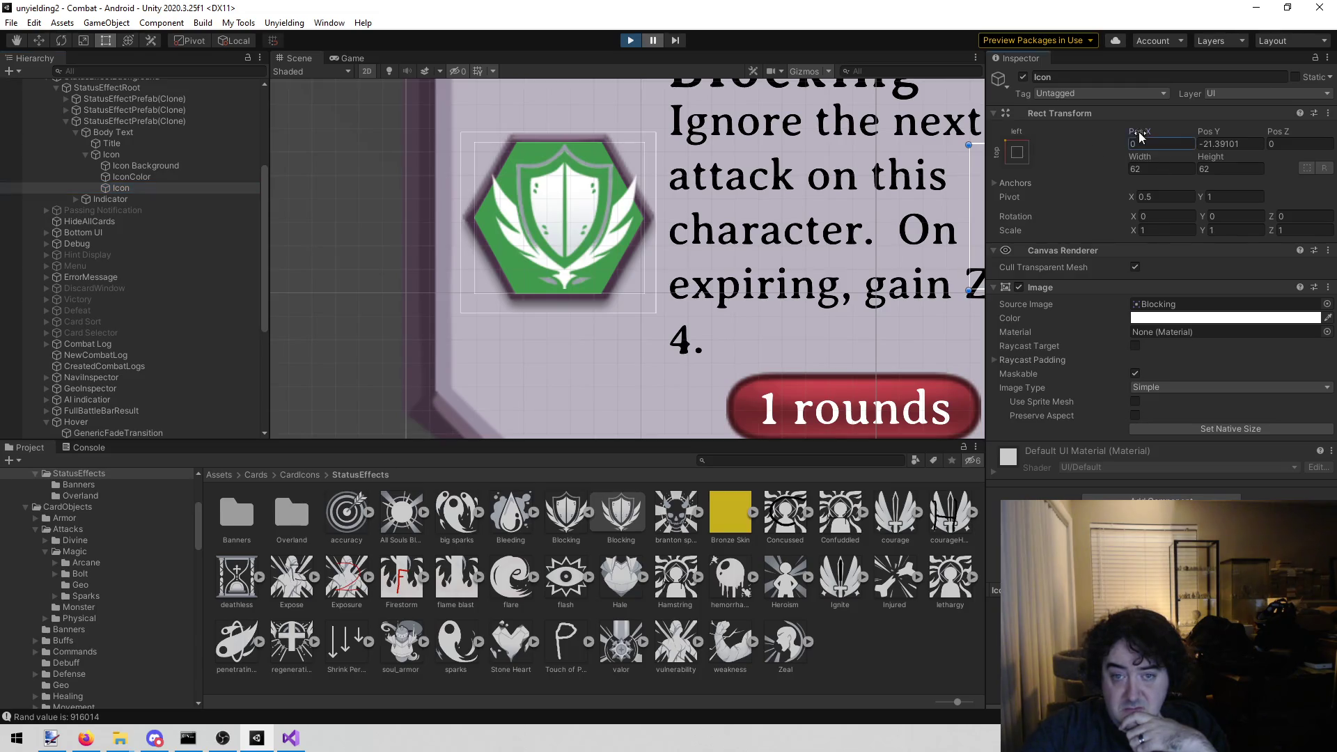
- Drag the Icon's Pos X to about -72.1, then toggle the Icon inactive and active
mouse_move(934, 182)
mouse_down()
mouse_move(668, 183)
mouse_move(871, 182)
mouse_move(1203, 383)
mouse_move(1073, 345)
mouse_move(1128, 345)
mouse_move(1181, 143)
mouse_move(291, 669)
mouse_move(95, 139)
mouse_move(60, 137)
mouse_up()
drag(613, 218, 816, 219)
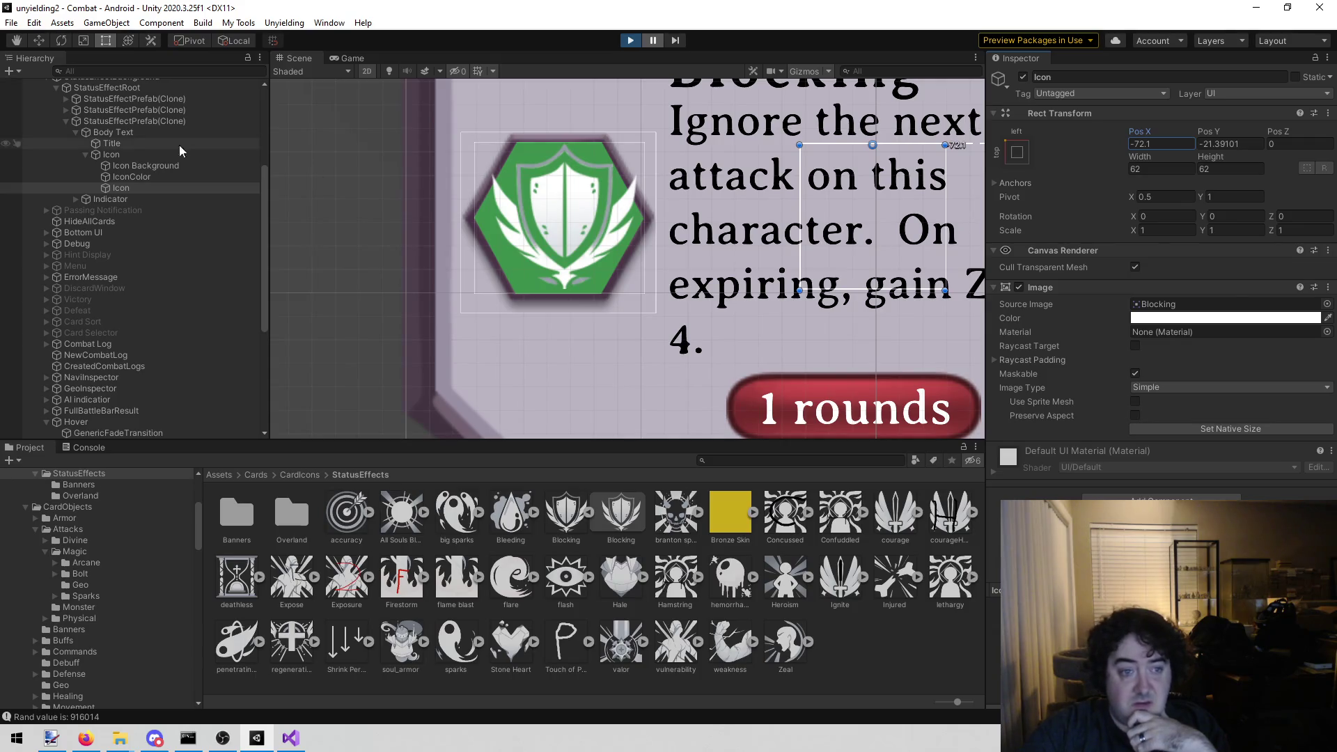
click(1021, 78)
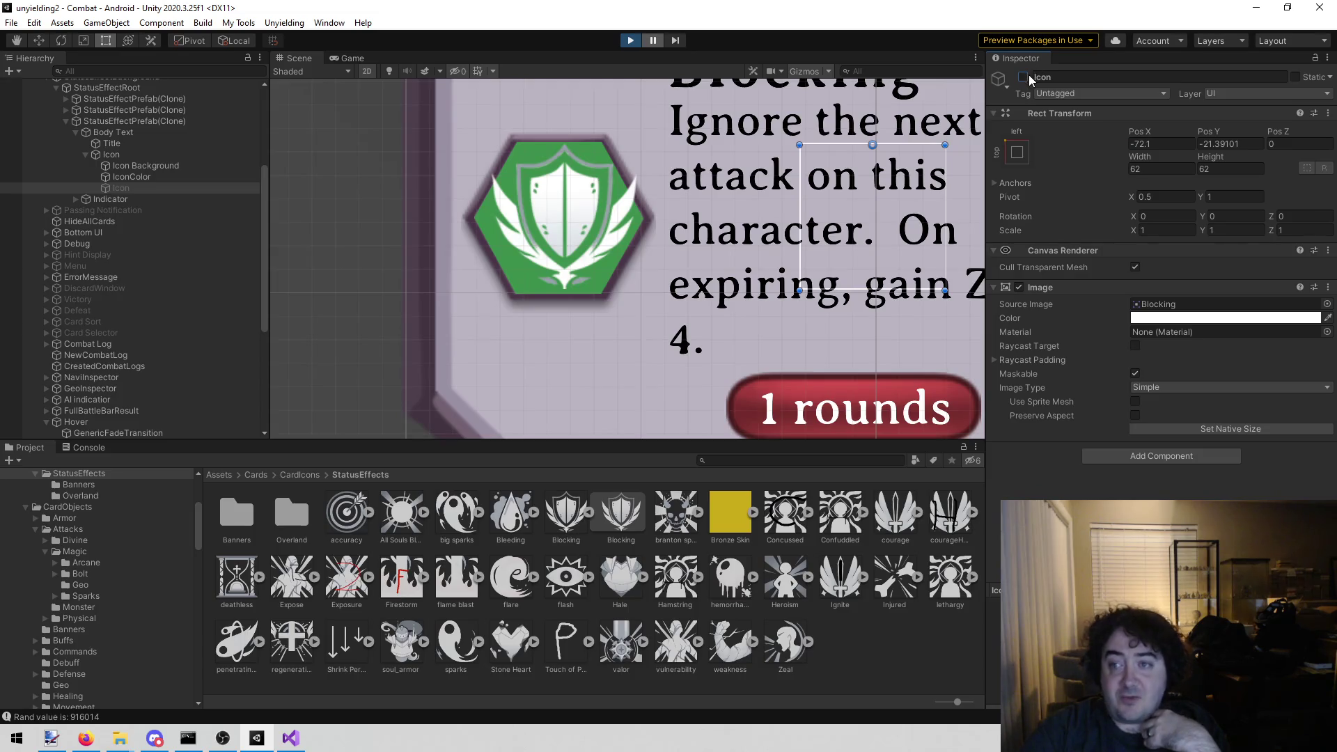
click(1023, 77)
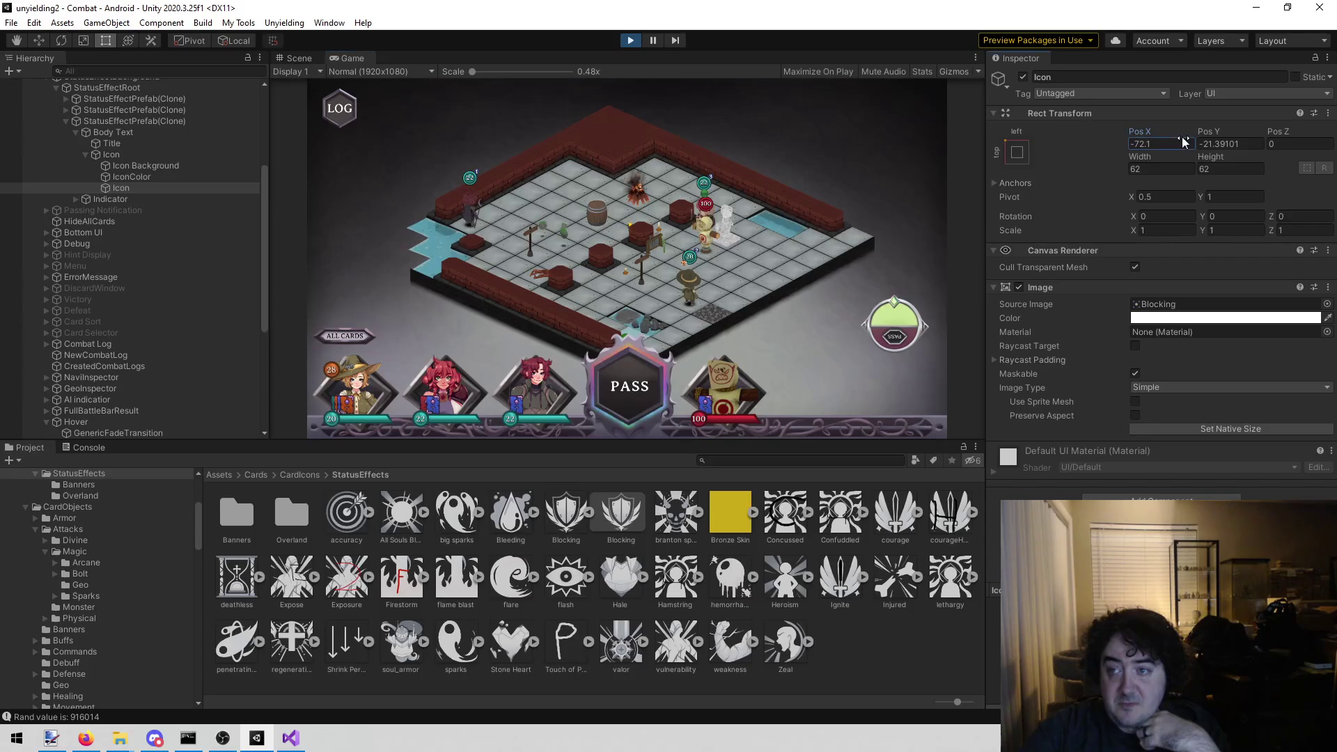
- Set the Icon's Pos X to 0 and bring up the enemy's status panels
click(1152, 142)
text(0)
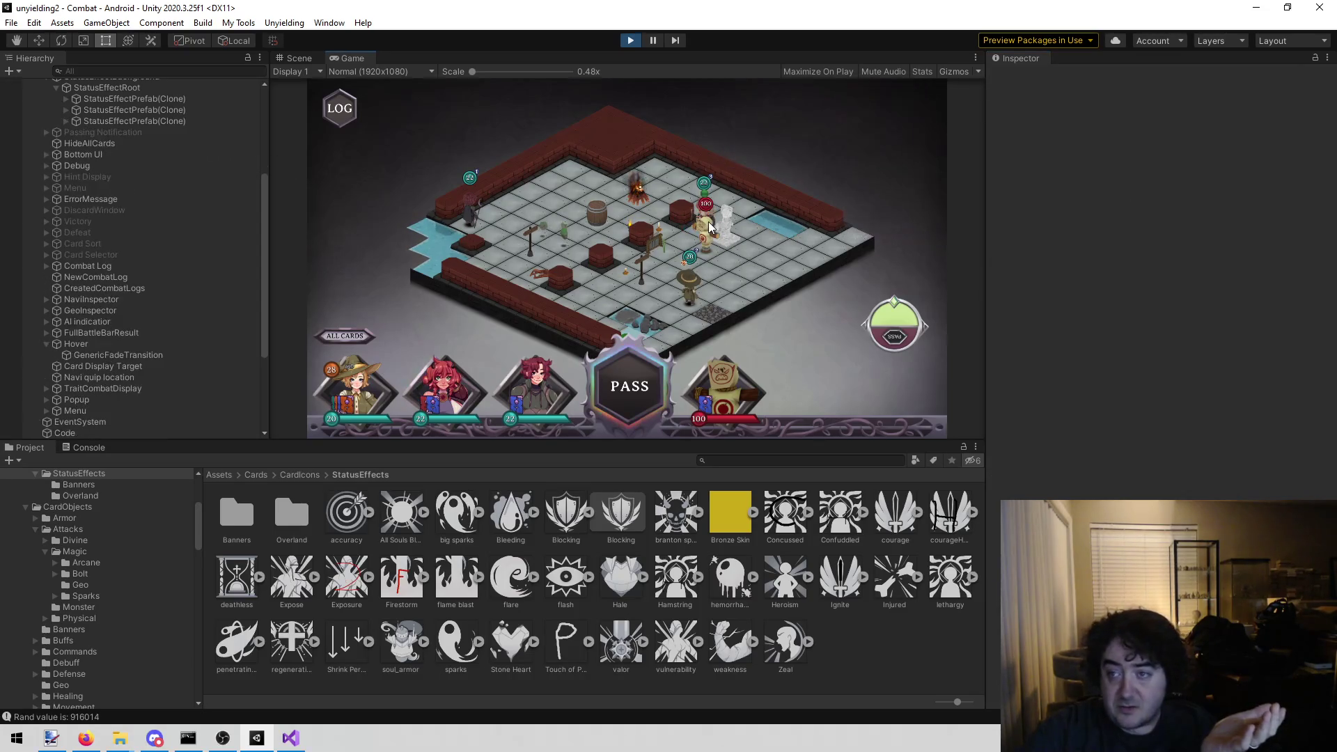
mouse_move(704, 226)
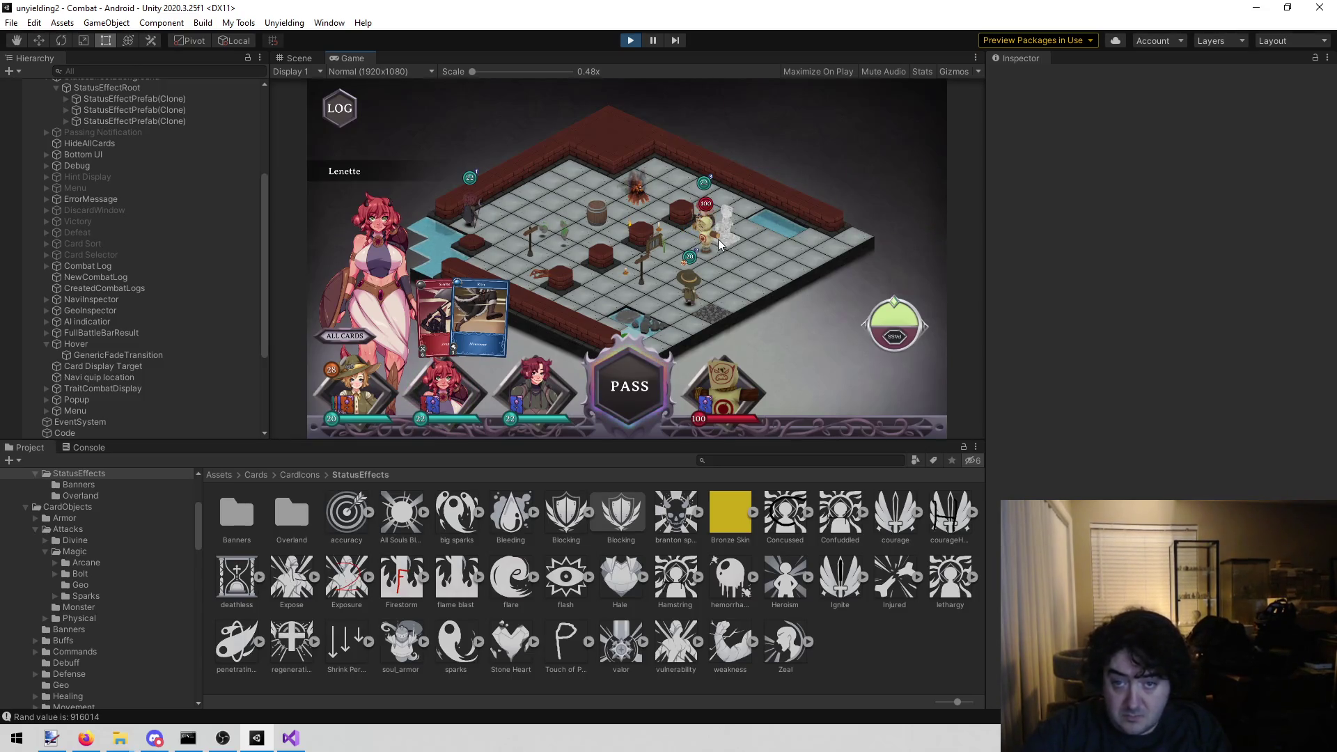
- Pause the game and select the status panel's icon in the Scene view
key(ctrl+shift+p)
key(ctrl+1)
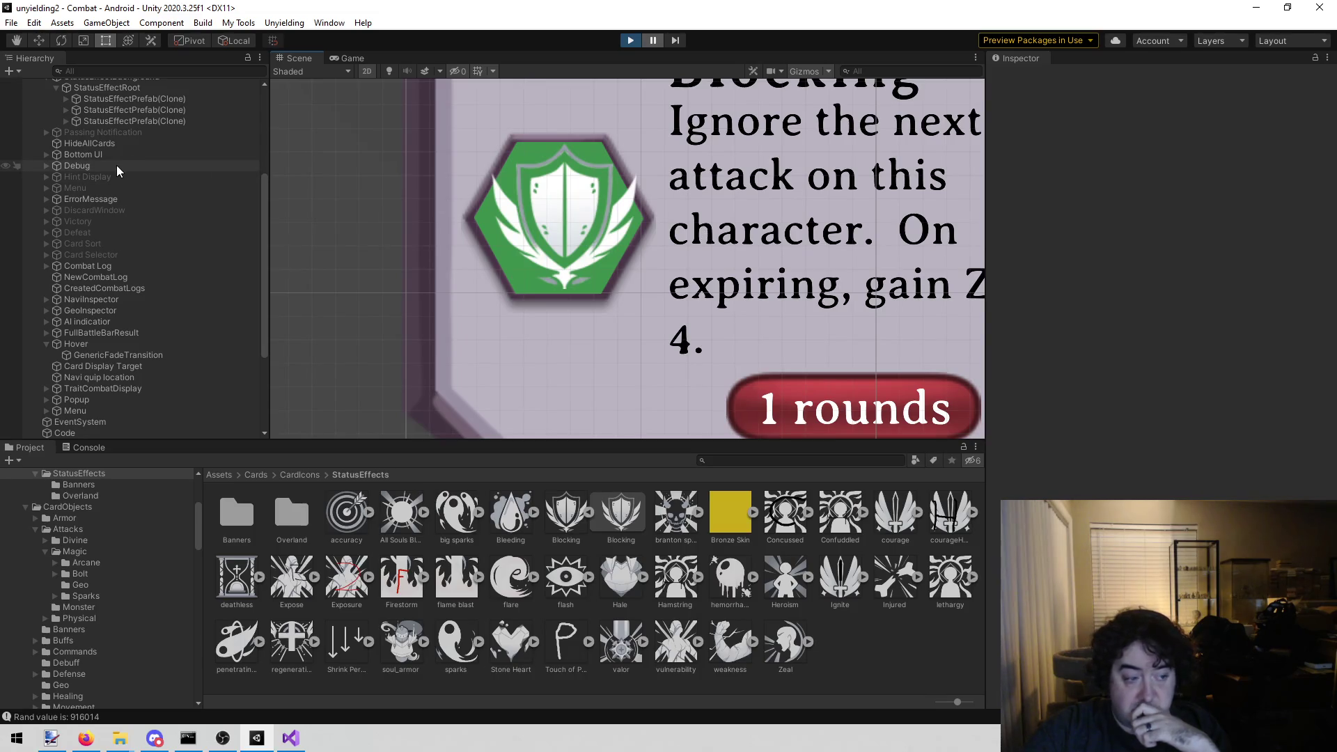
scroll(116, 167, up, 3)
click(595, 216)
- Find StatusEffectPrefab by searching its name in the Project window and open it in Prefab Mode
click(594, 216)
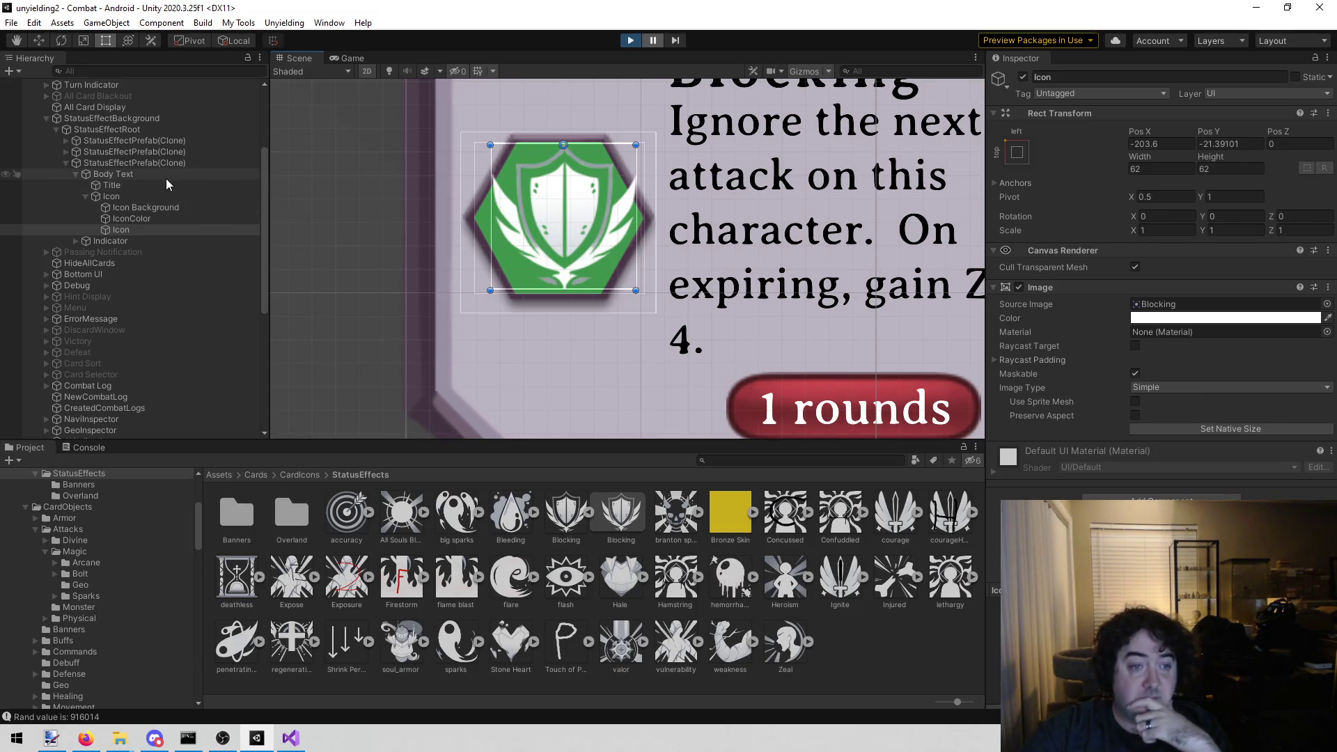
click(178, 163)
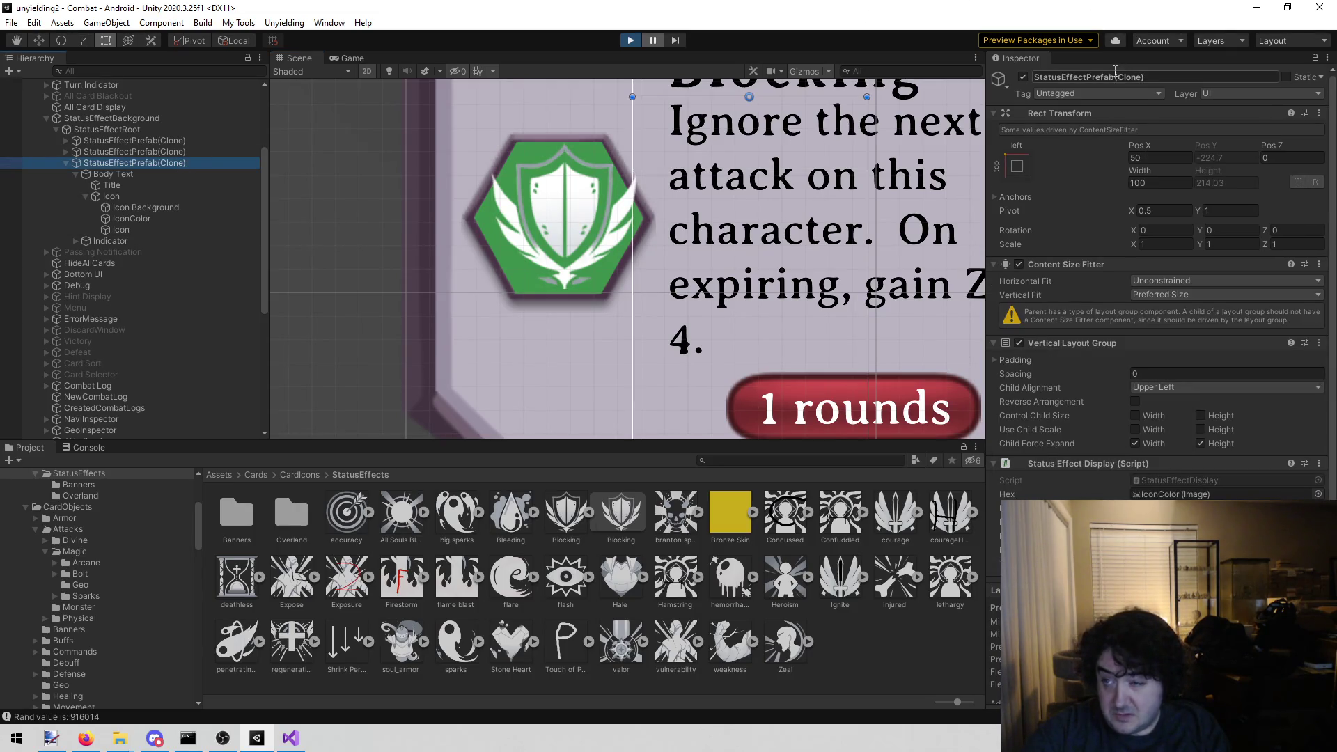
double_click(1093, 77)
key(ctrl+c)
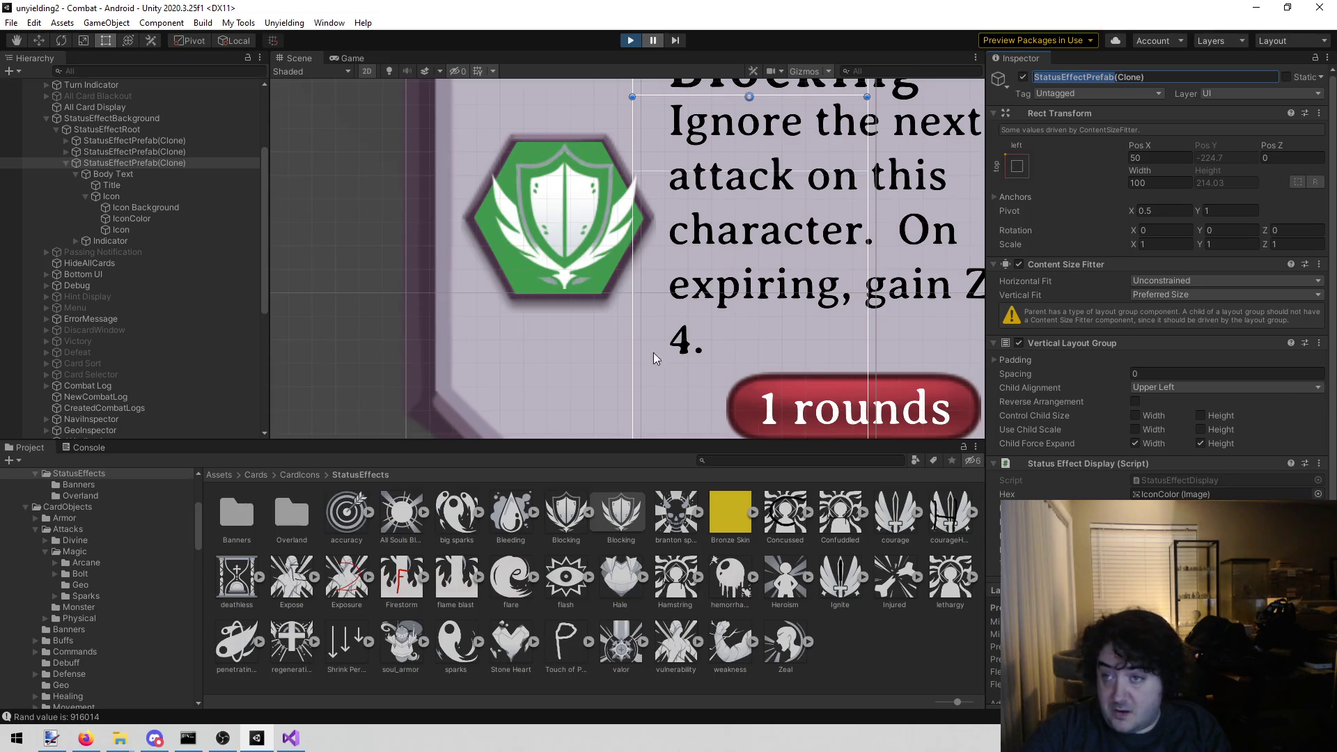
click(822, 454)
key(ctrl+v)
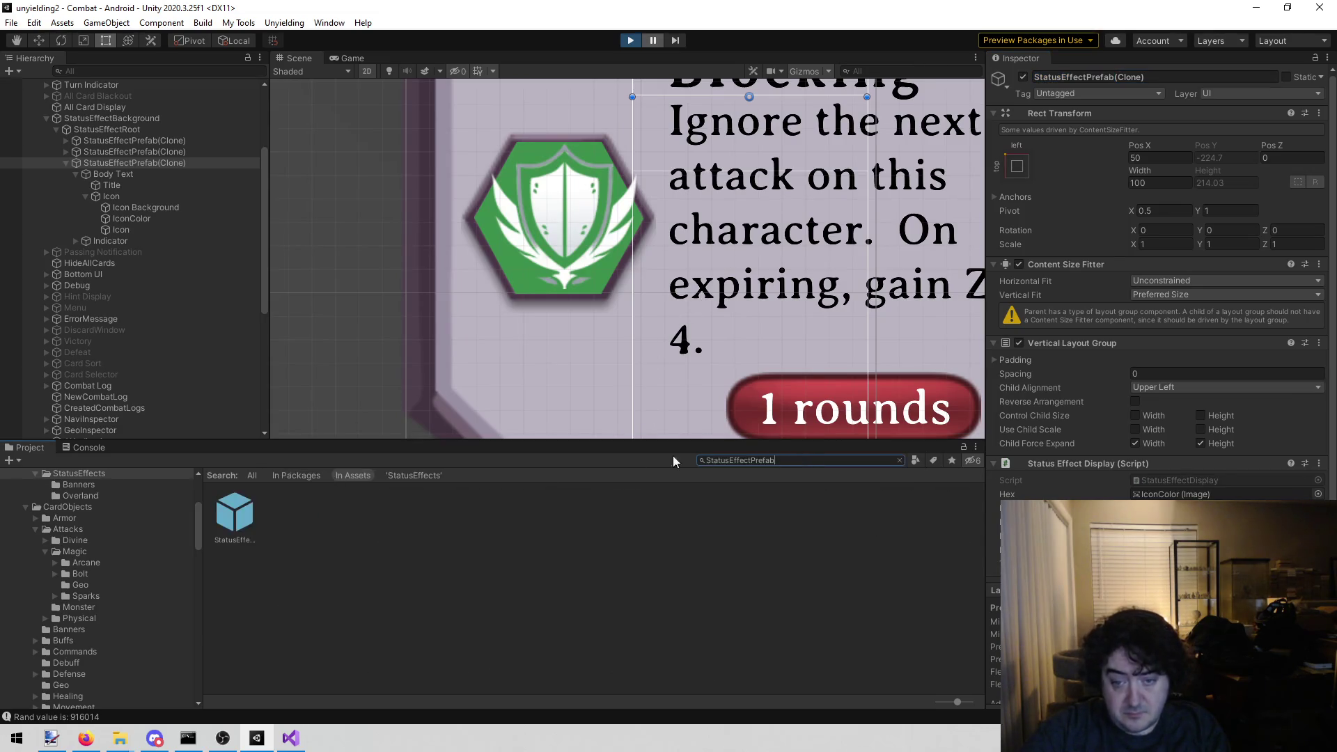
double_click(255, 517)
- Frame the prefab's Icon in the Scene view and select the Icon image
click(163, 178)
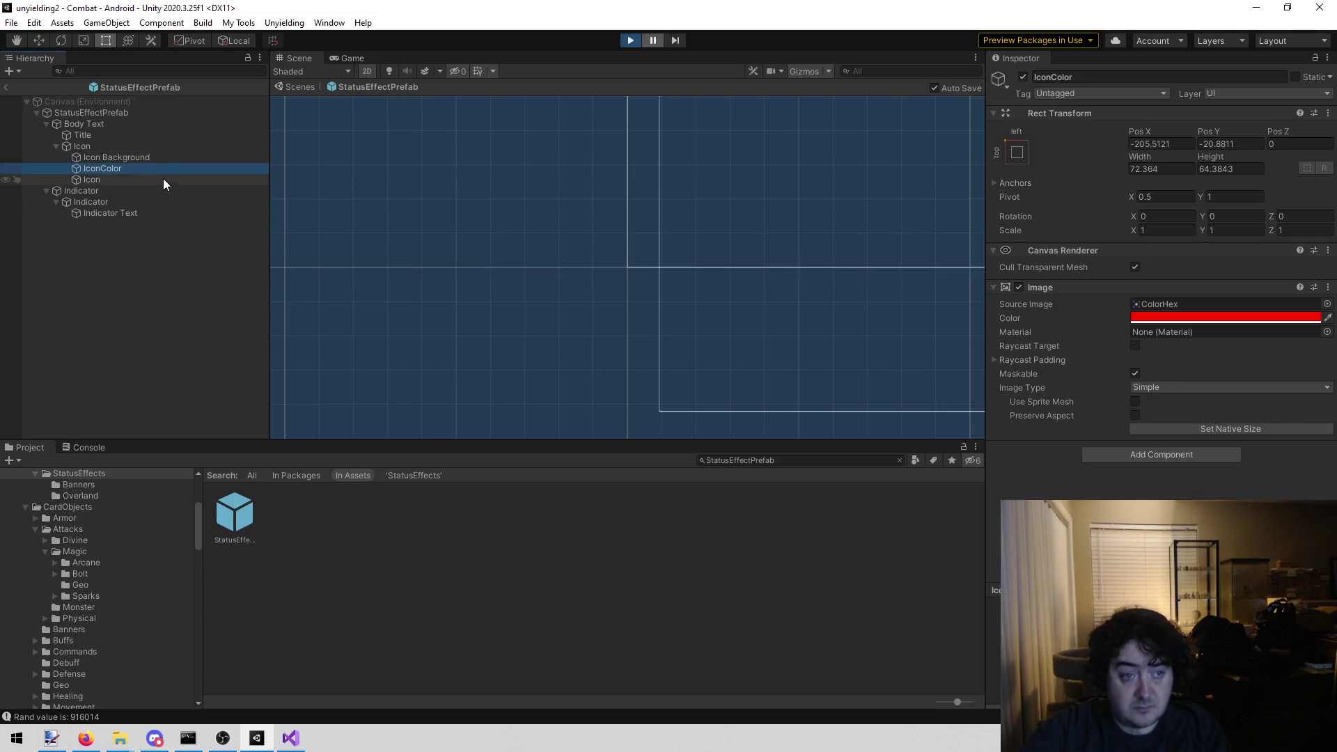
scroll(599, 252, down, 10)
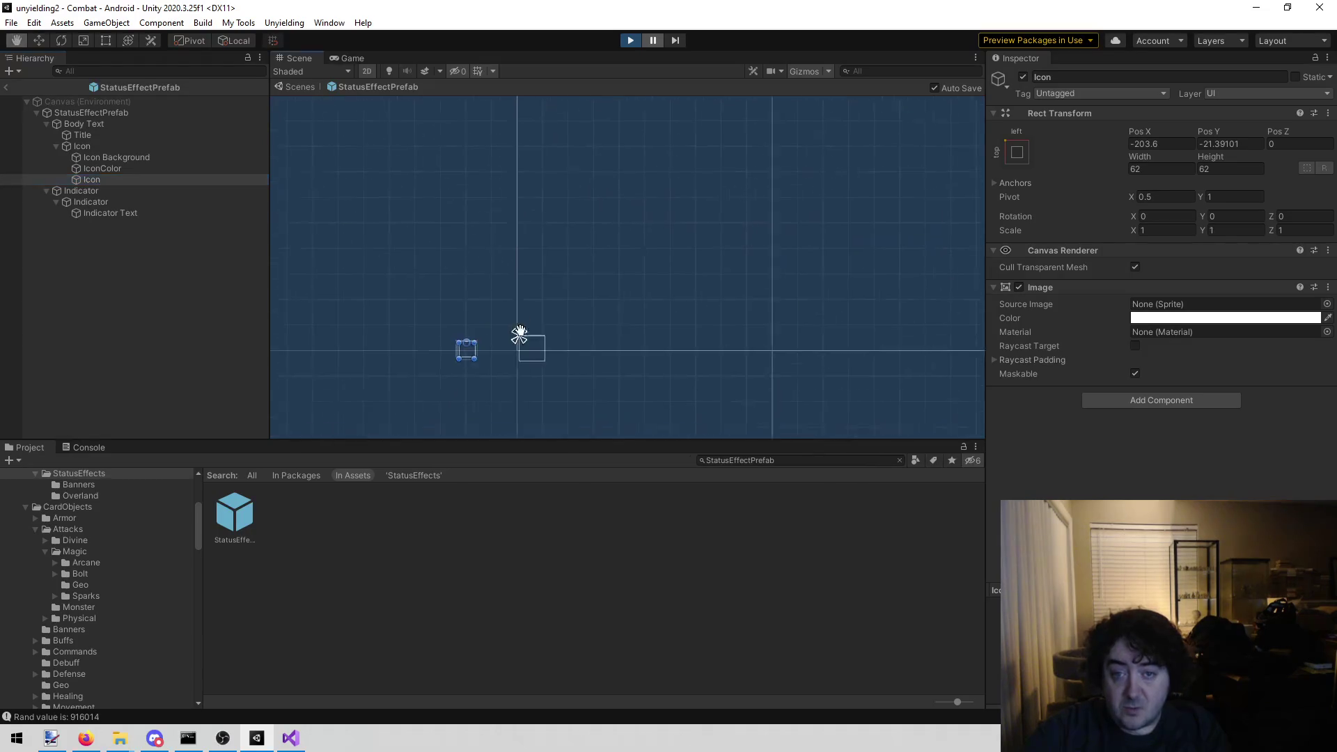
drag(398, 373, 486, 214)
scroll(485, 214, up, 2)
scroll(491, 209, up, 4)
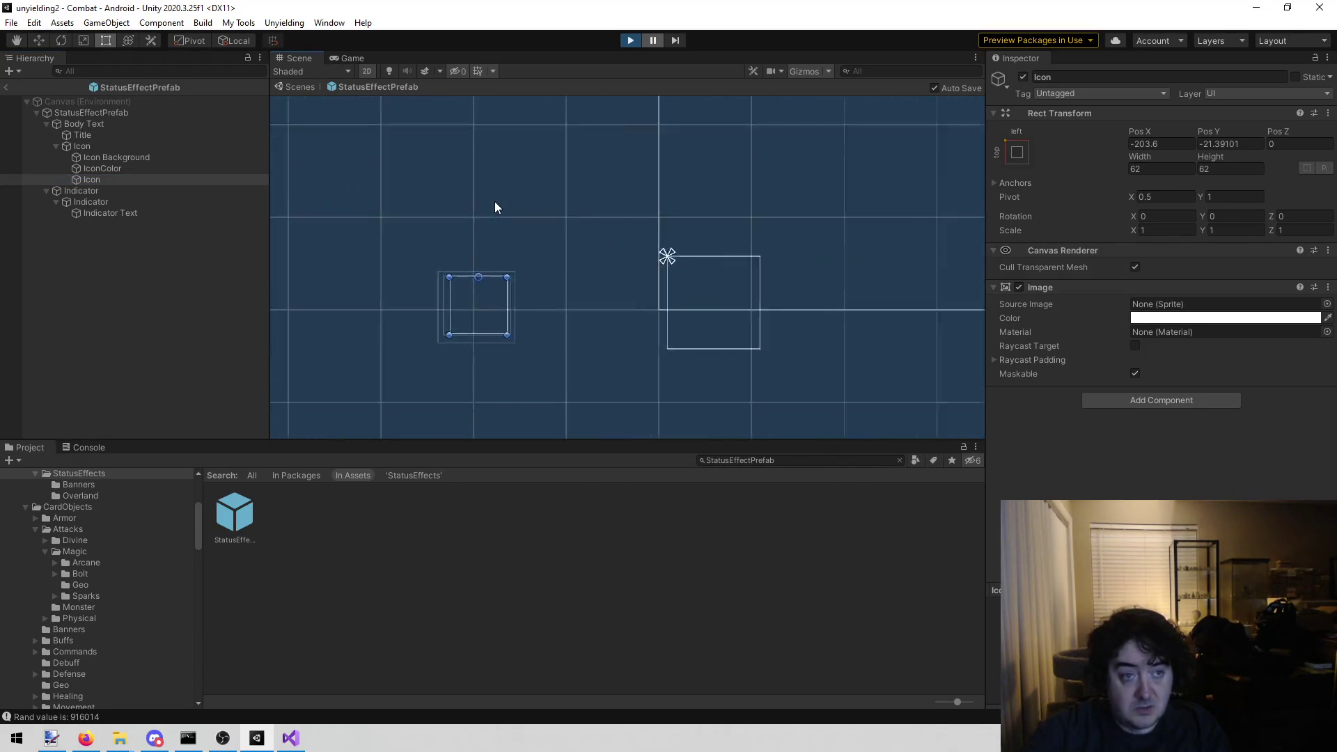
scroll(499, 208, down, 3)
scroll(488, 213, up, 1)
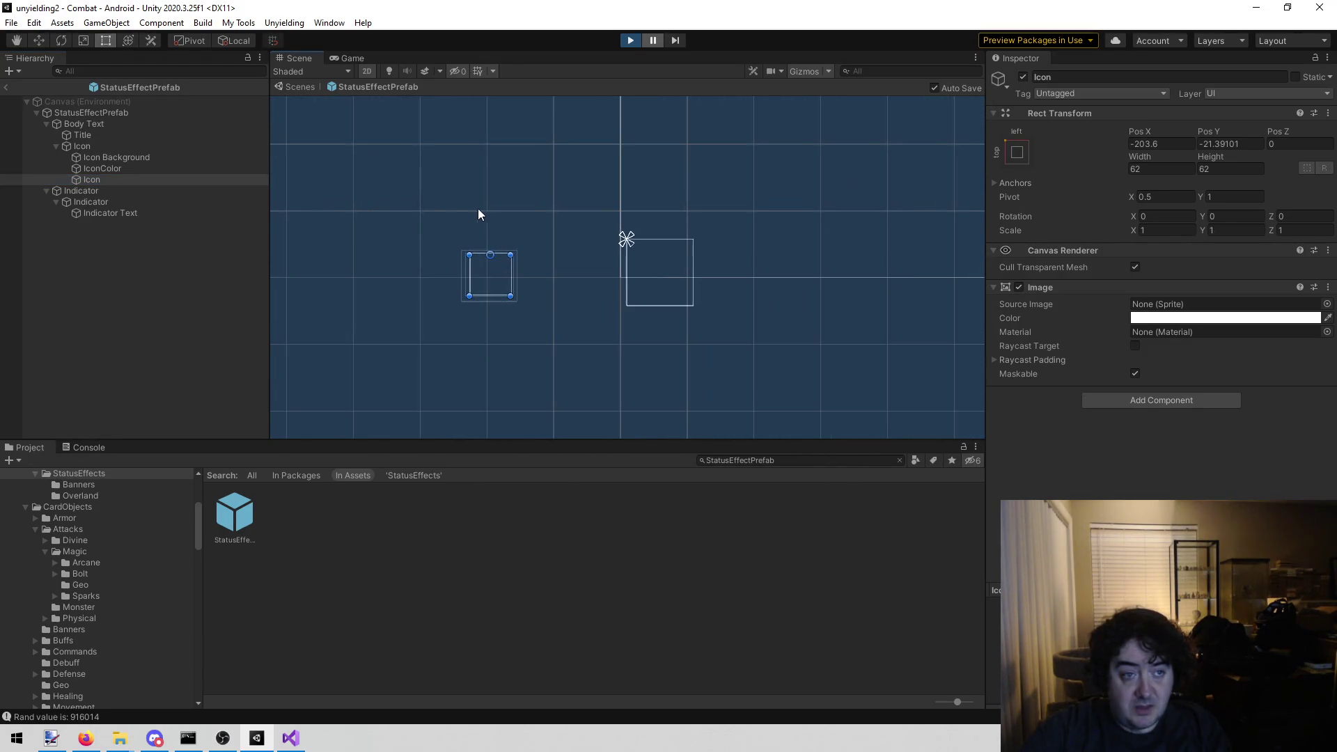
click(131, 102)
click(126, 142)
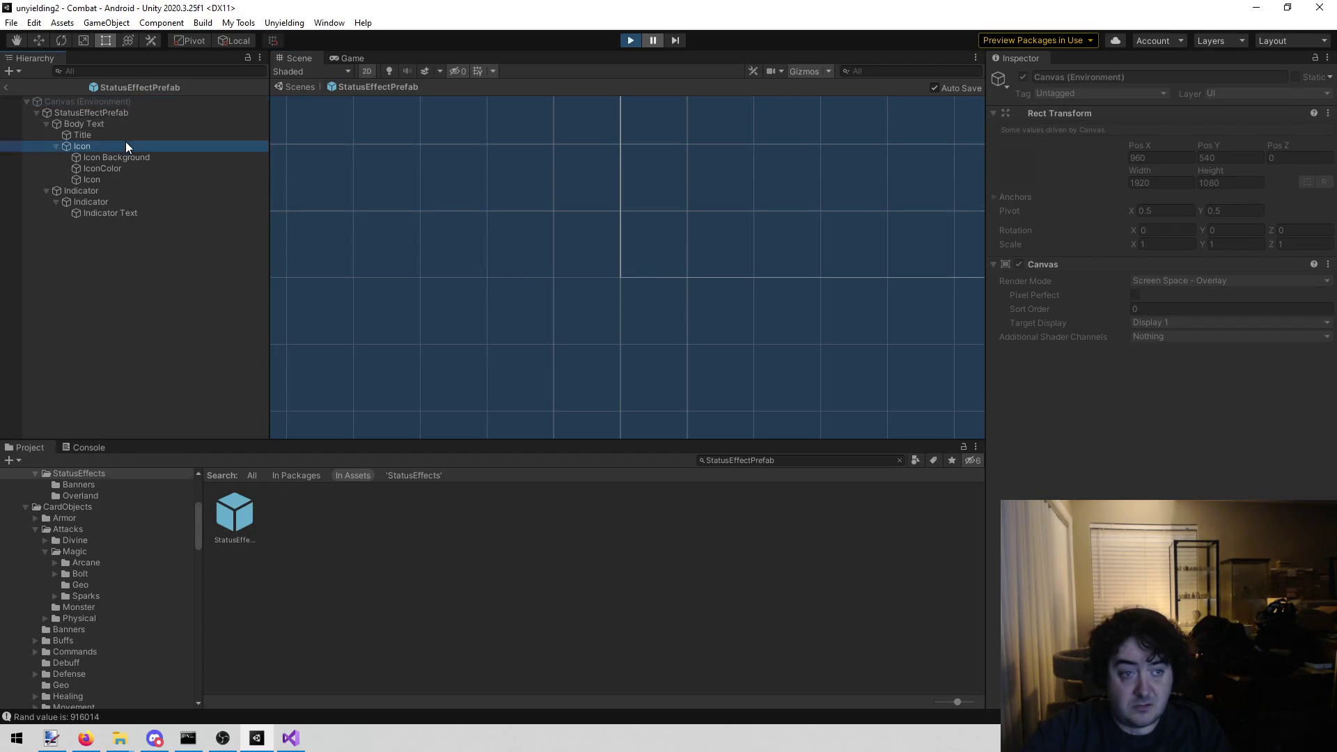
key(f)
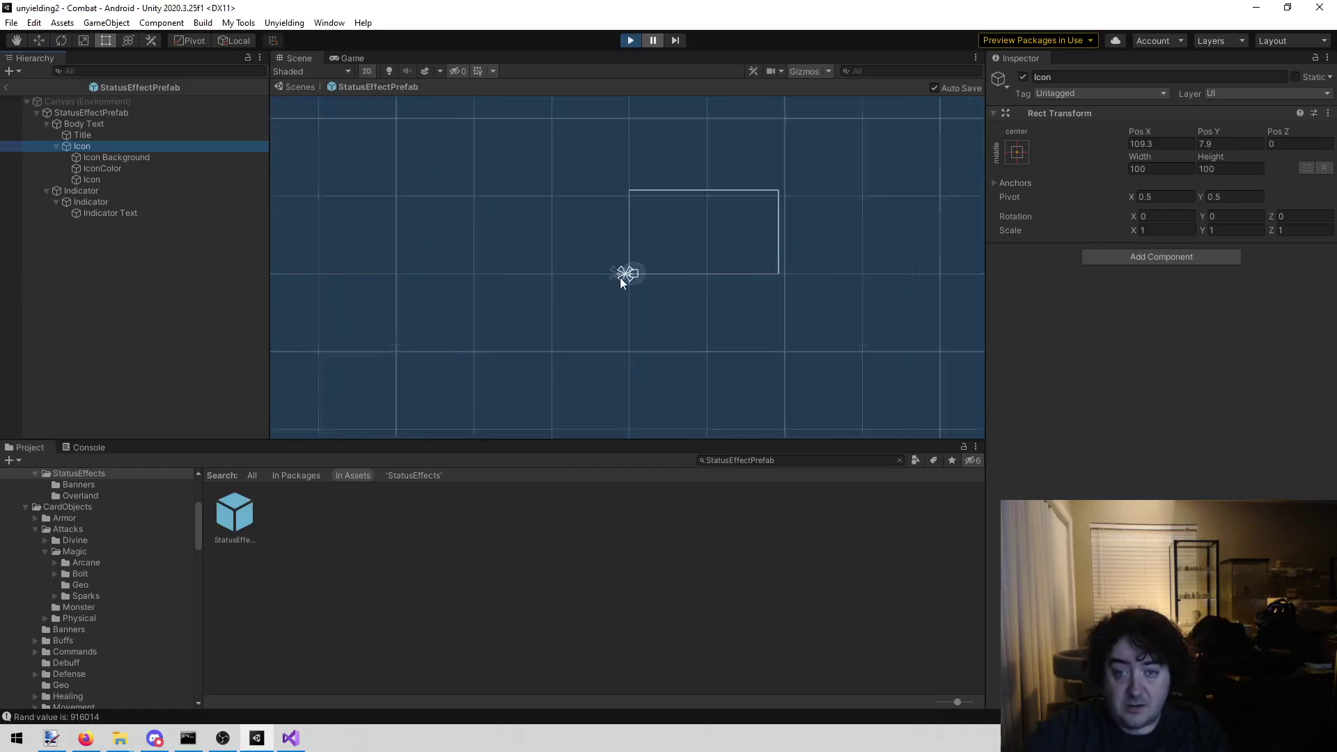
scroll(591, 314, down, 3)
scroll(596, 314, up, 2)
drag(593, 315, 457, 370)
scroll(620, 185, up, 3)
click(118, 170)
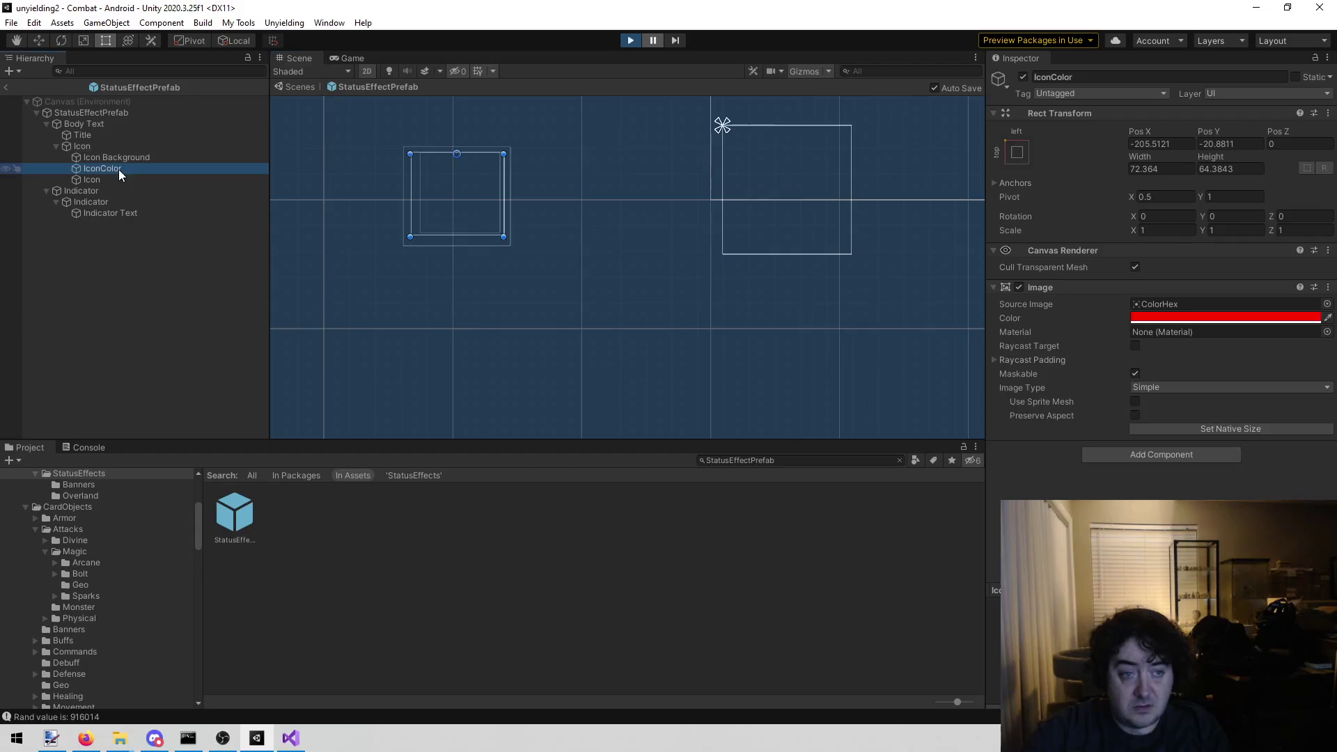
key(Down)
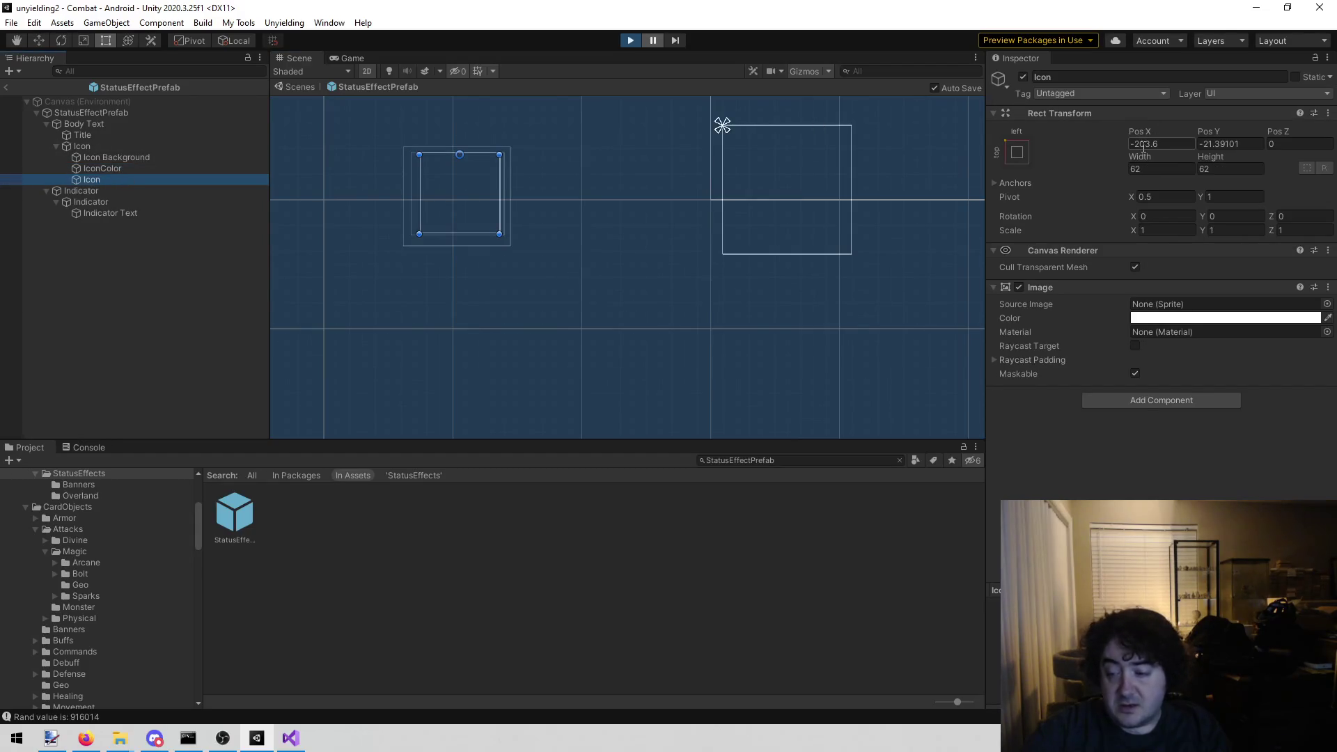
- Set the Icon image's Pos X to 0, then drag it back to about -202.9 over the hexagon
click(1151, 145)
text(0)
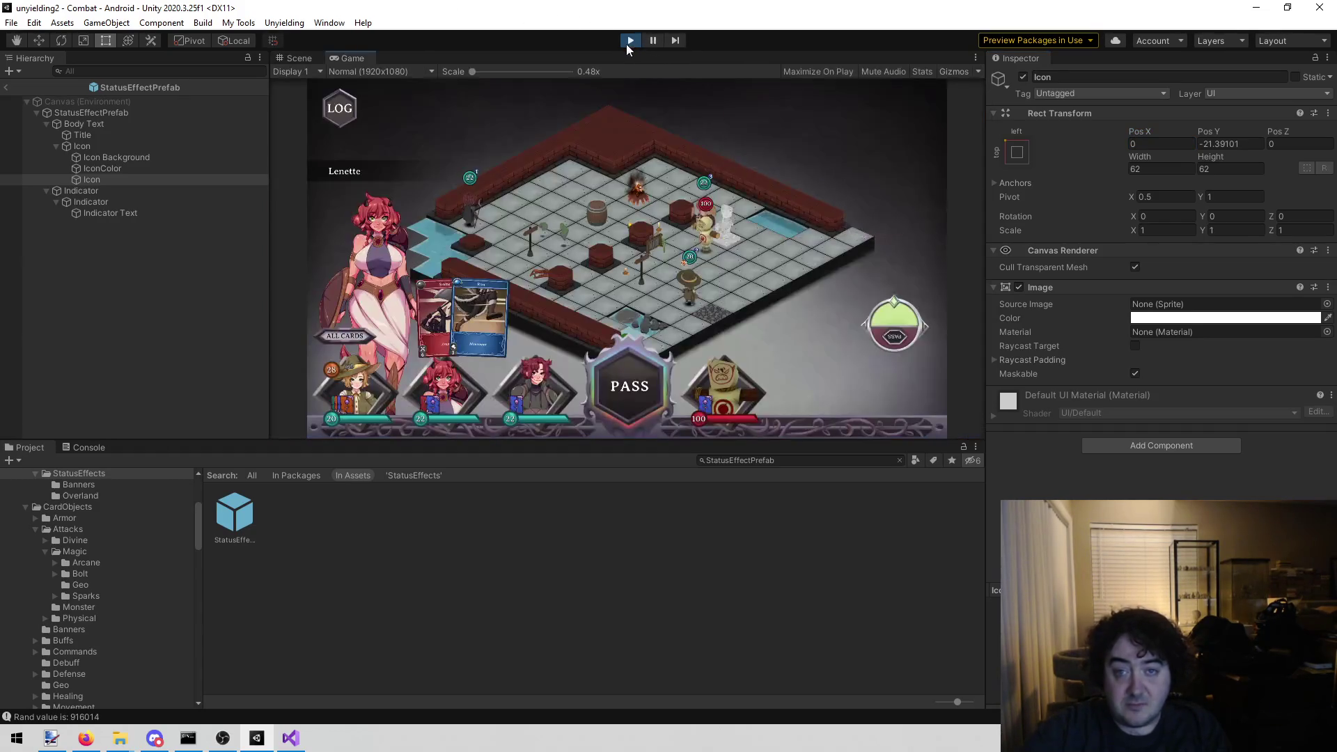
click(237, 517)
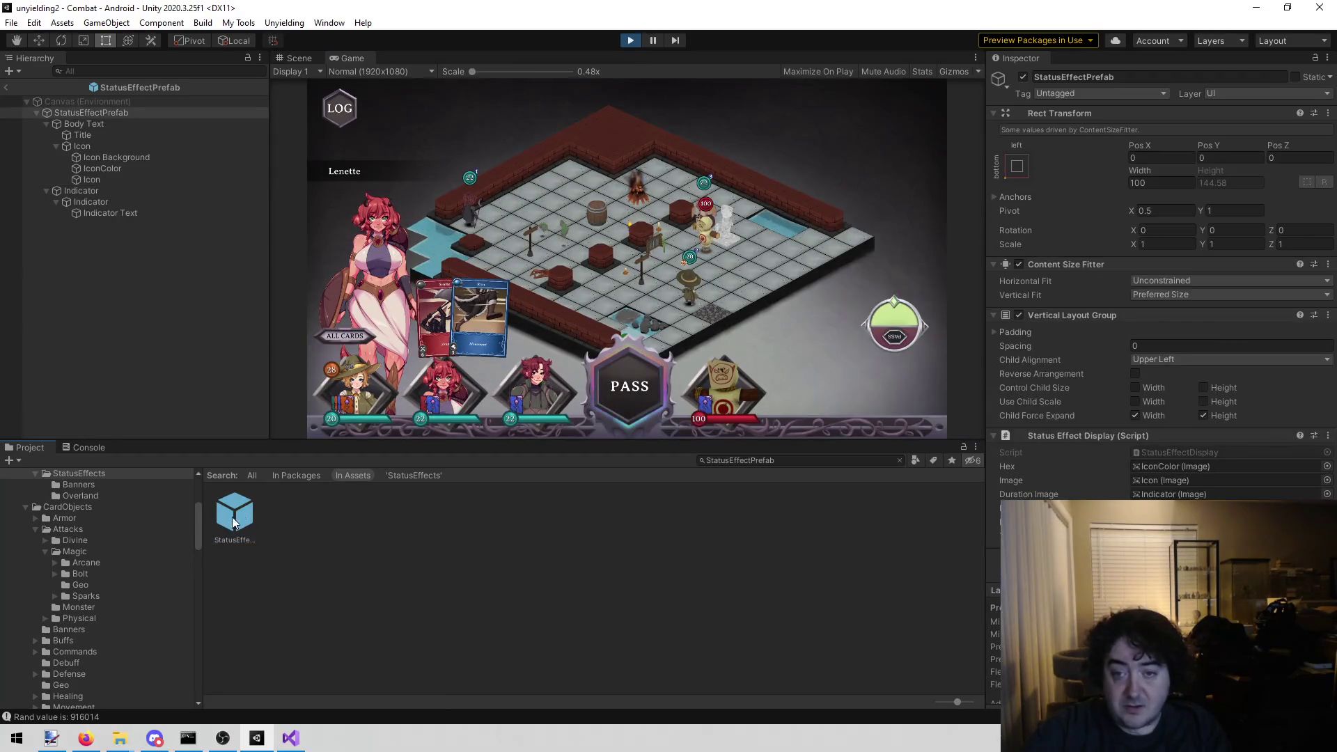
click(244, 515)
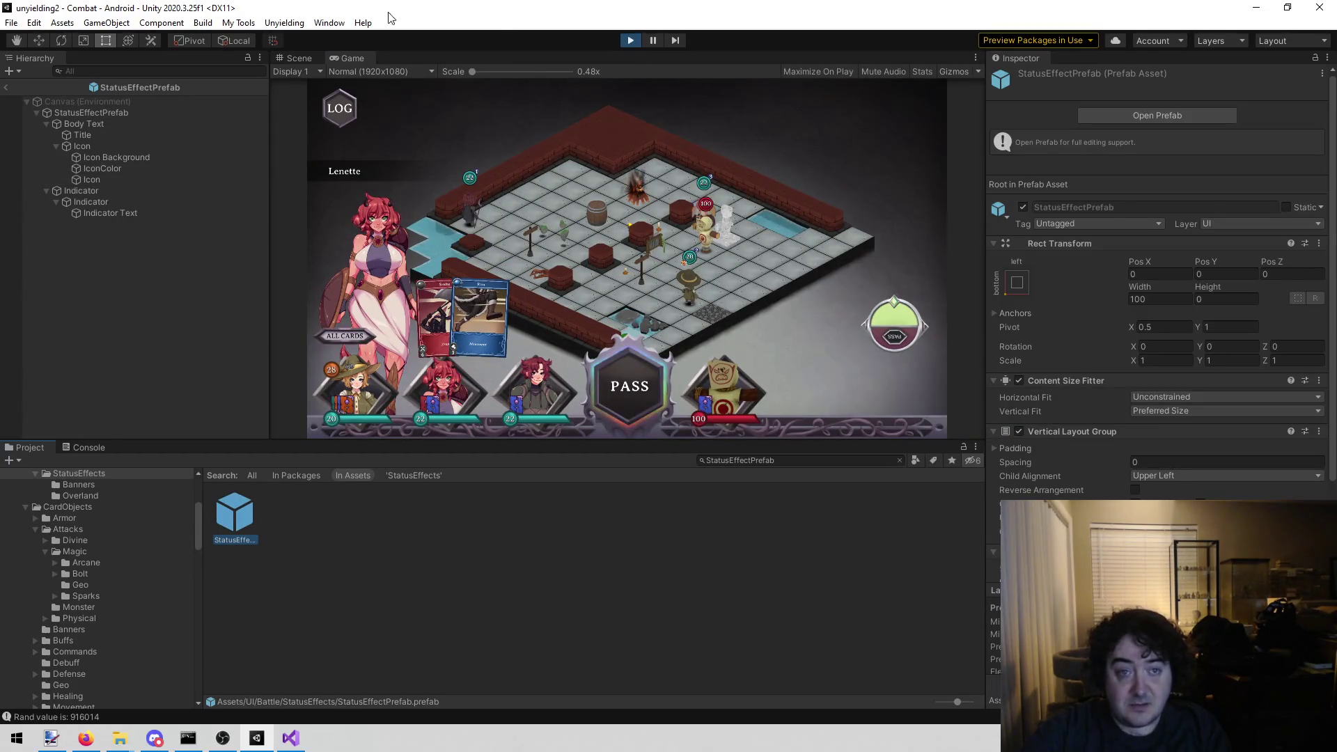
click(298, 58)
scroll(578, 173, down, 5)
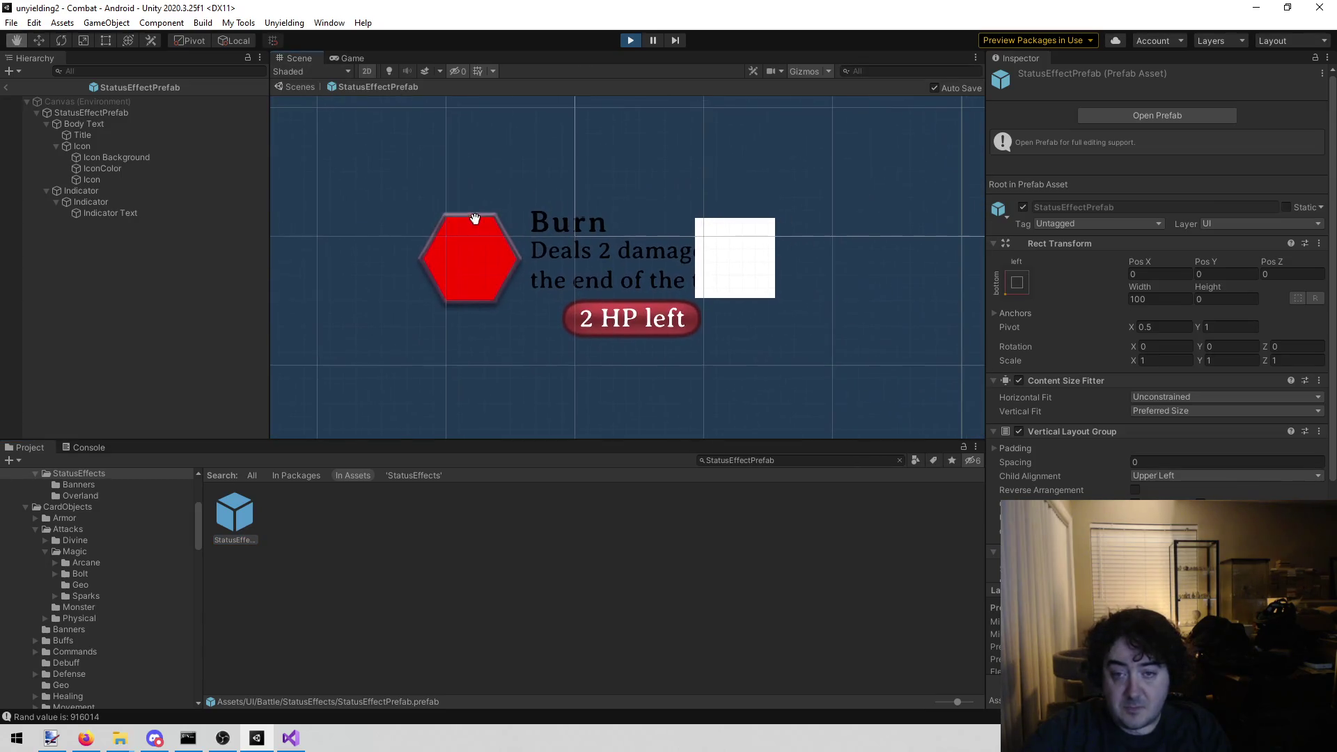
scroll(519, 188, up, 3)
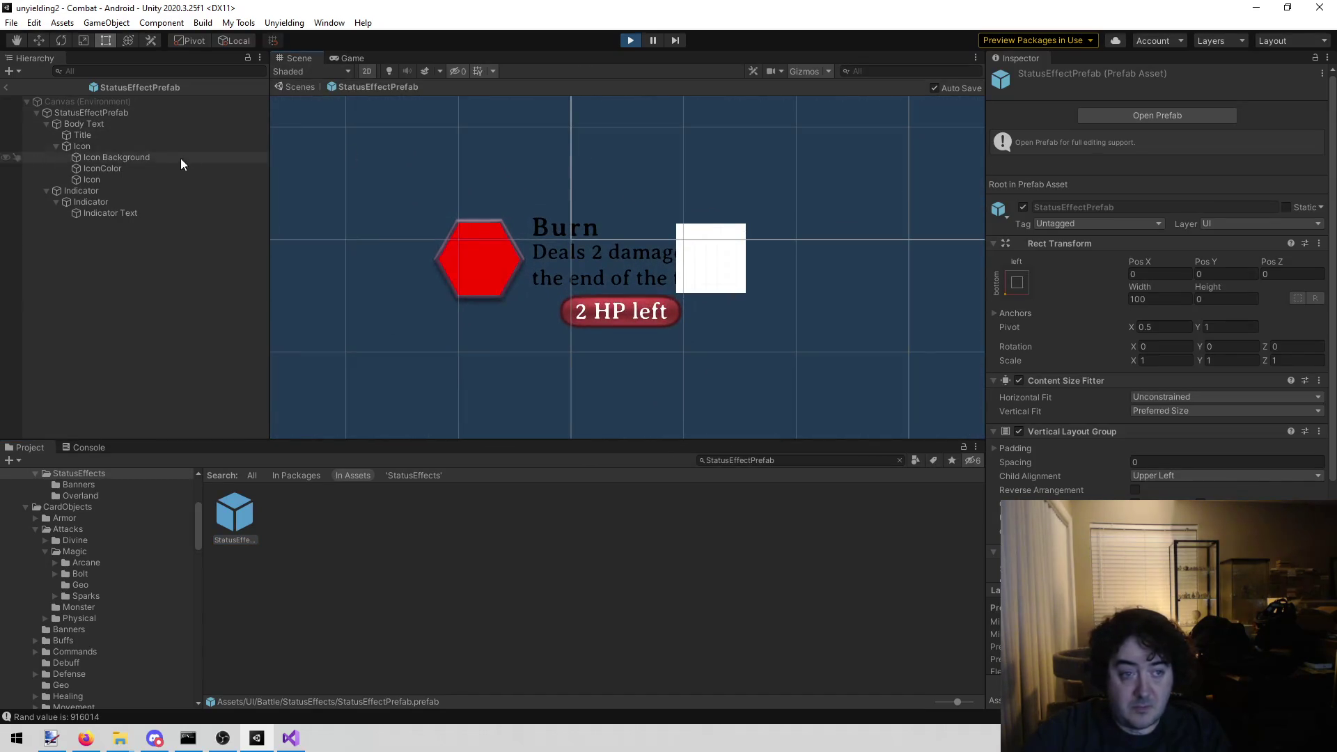
click(170, 179)
drag(1139, 131, 600, 99)
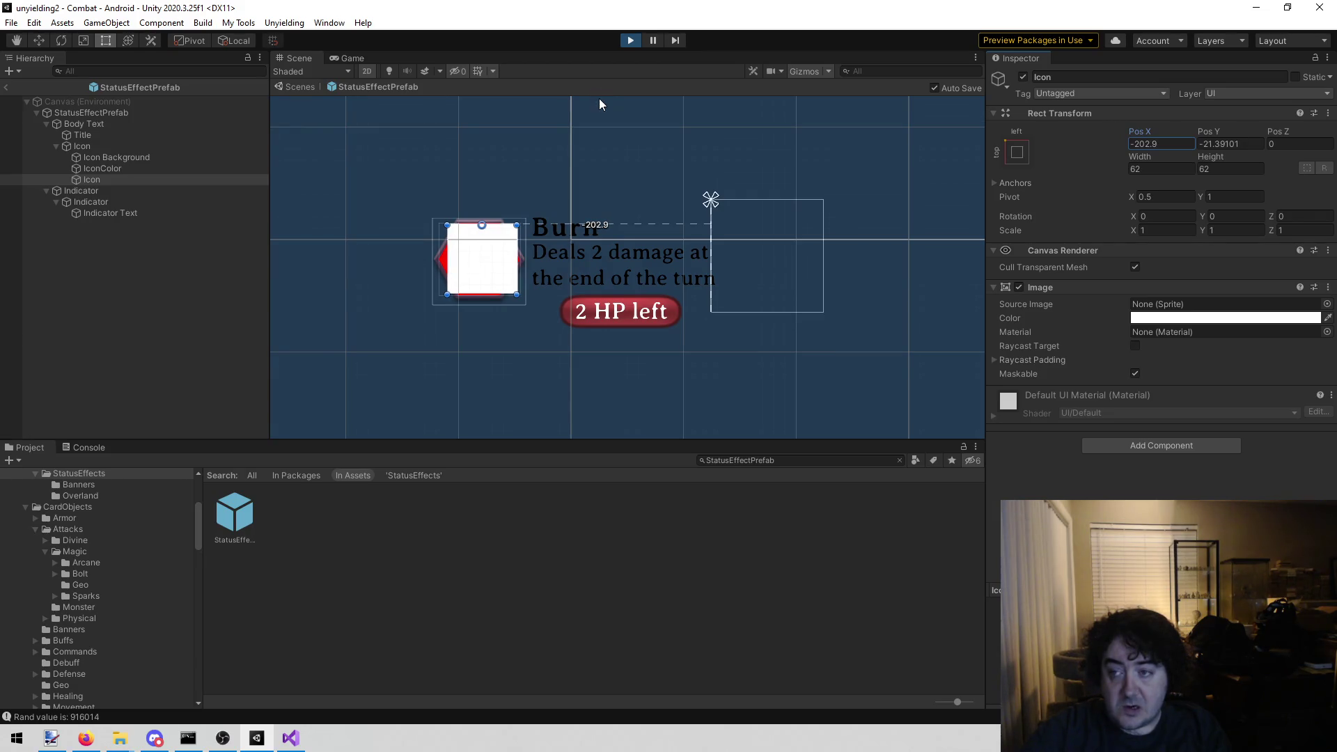
- Compare the Icon with the Icon Background and set the Icon's Pos X to -206
scroll(456, 223, up, 3)
scroll(453, 239, up, 5)
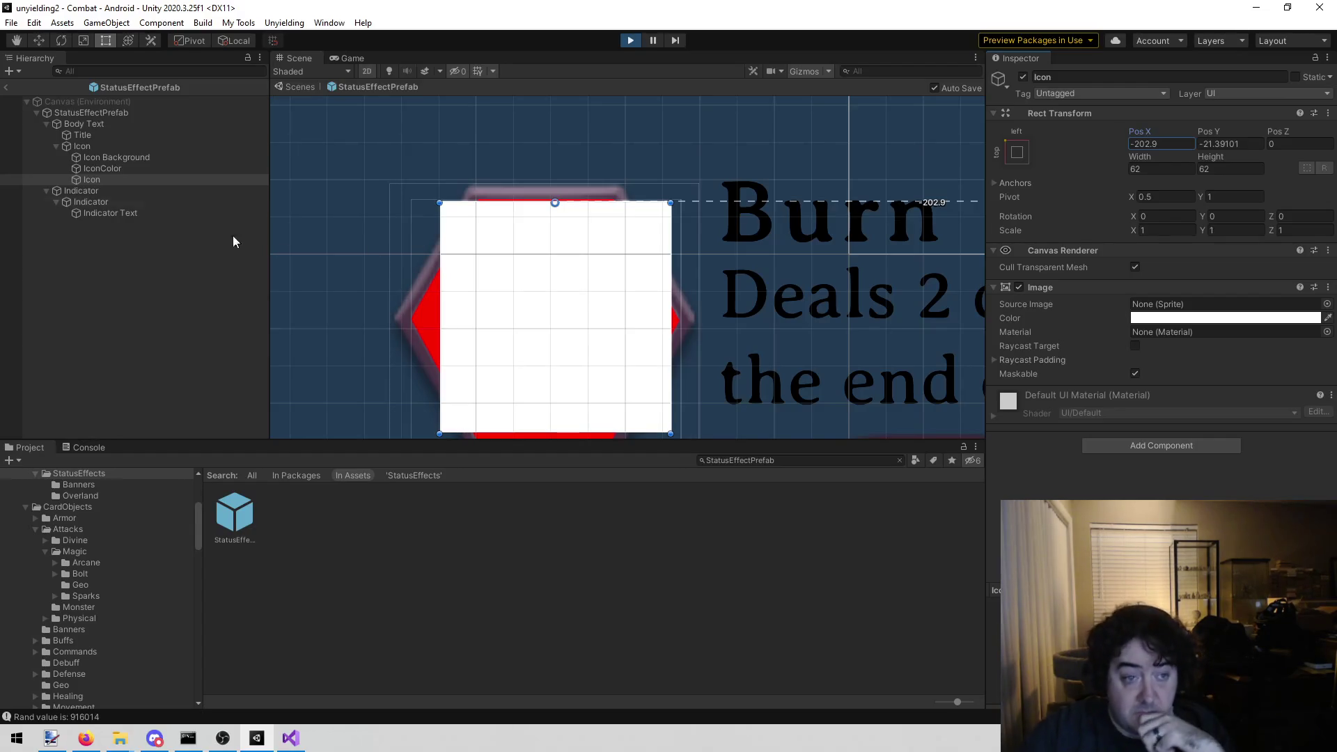
click(186, 156)
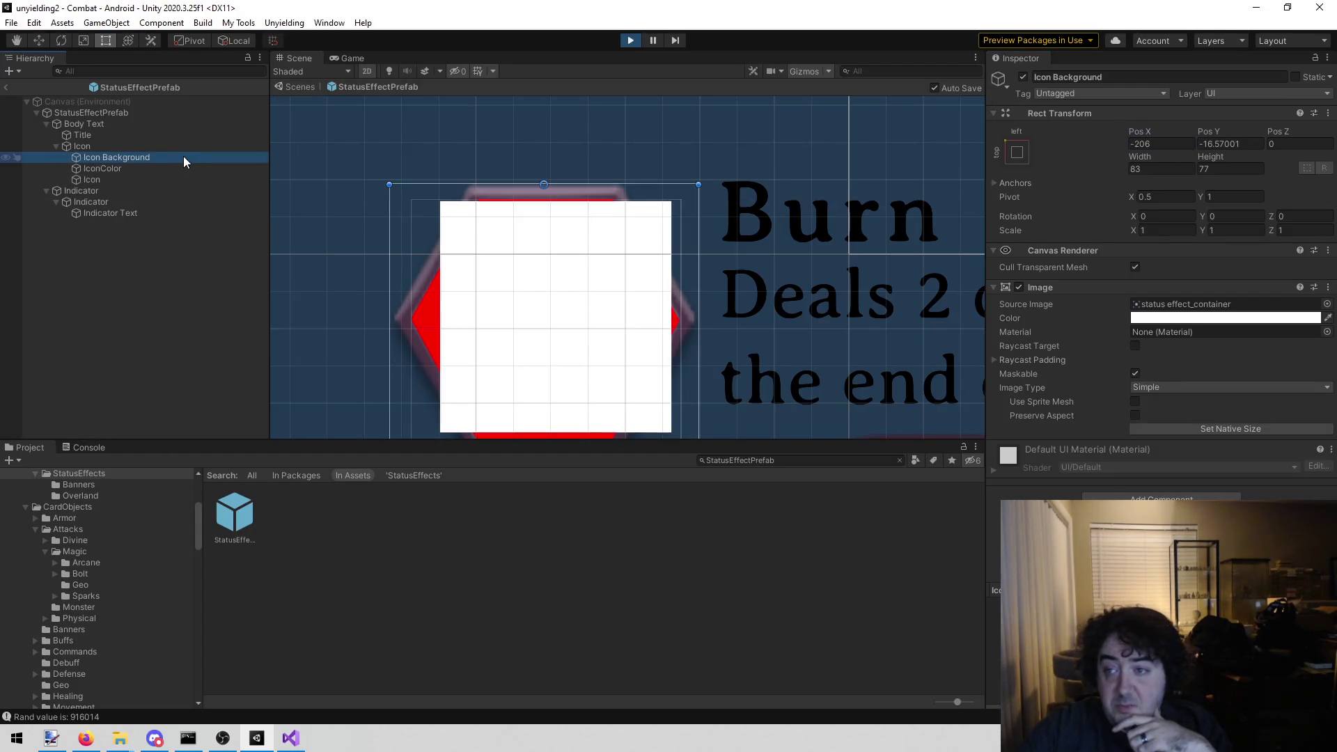
click(154, 180)
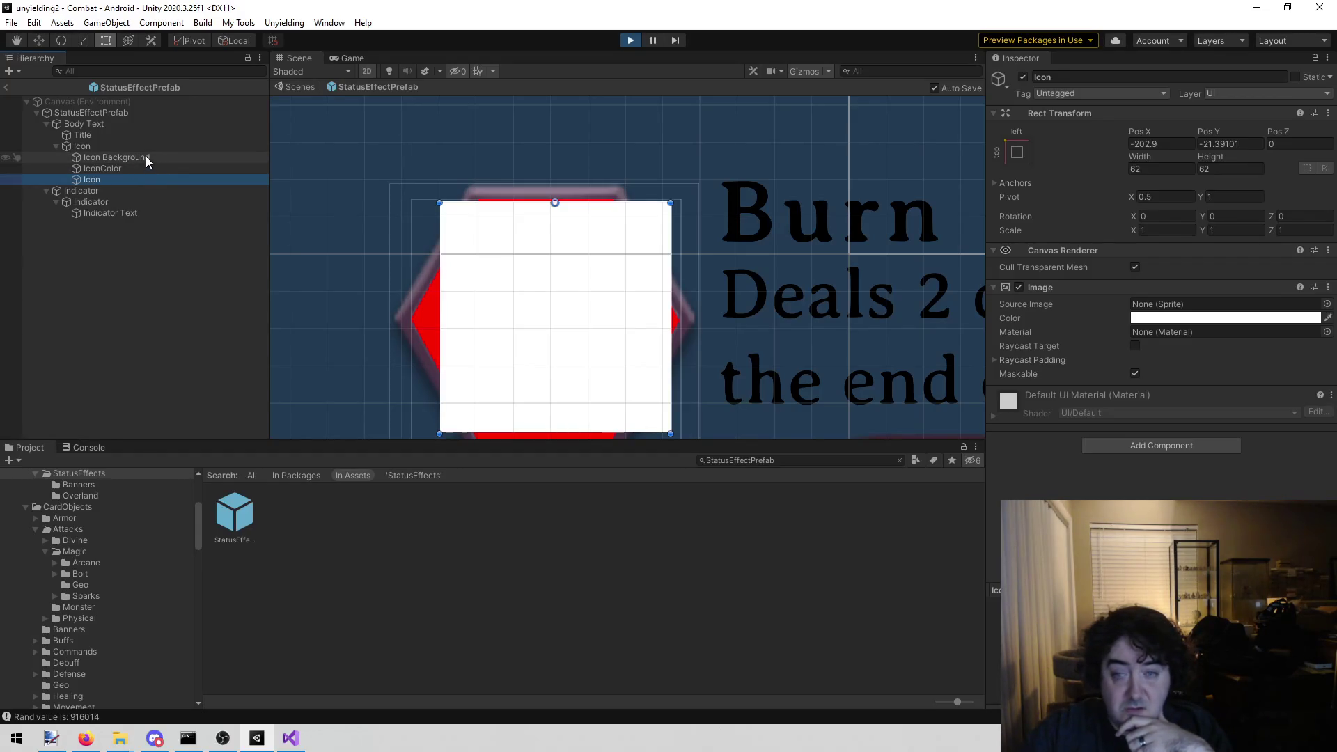
click(144, 157)
click(128, 178)
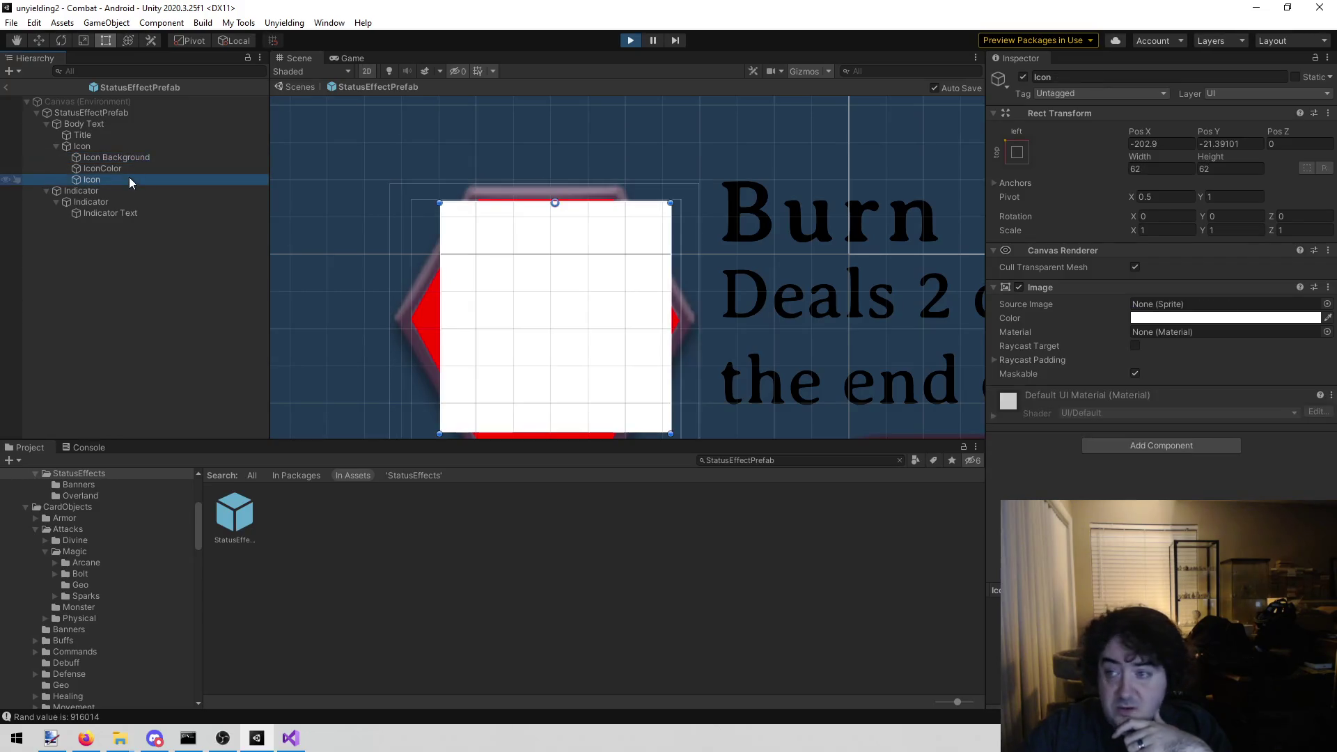
click(1145, 145)
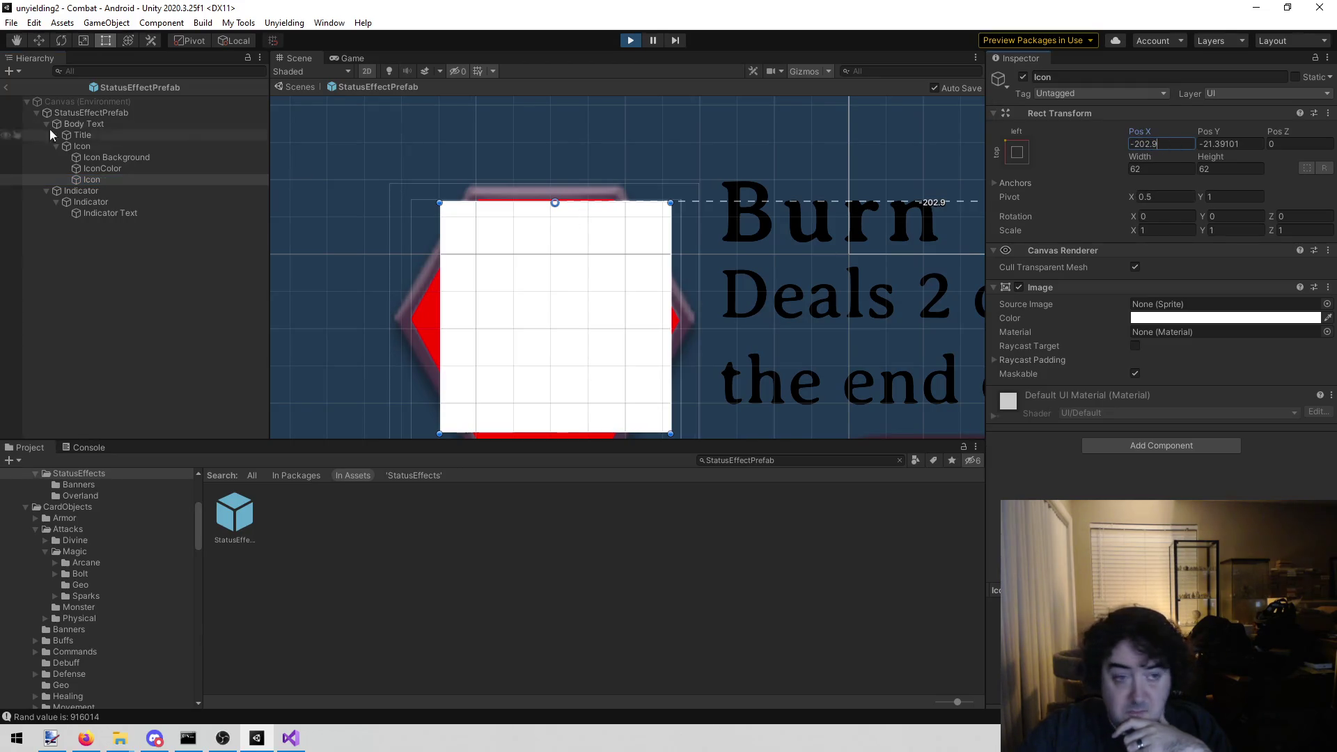
mouse_move(679, 205)
mouse_down()
mouse_move(608, 202)
mouse_move(637, 201)
mouse_up()
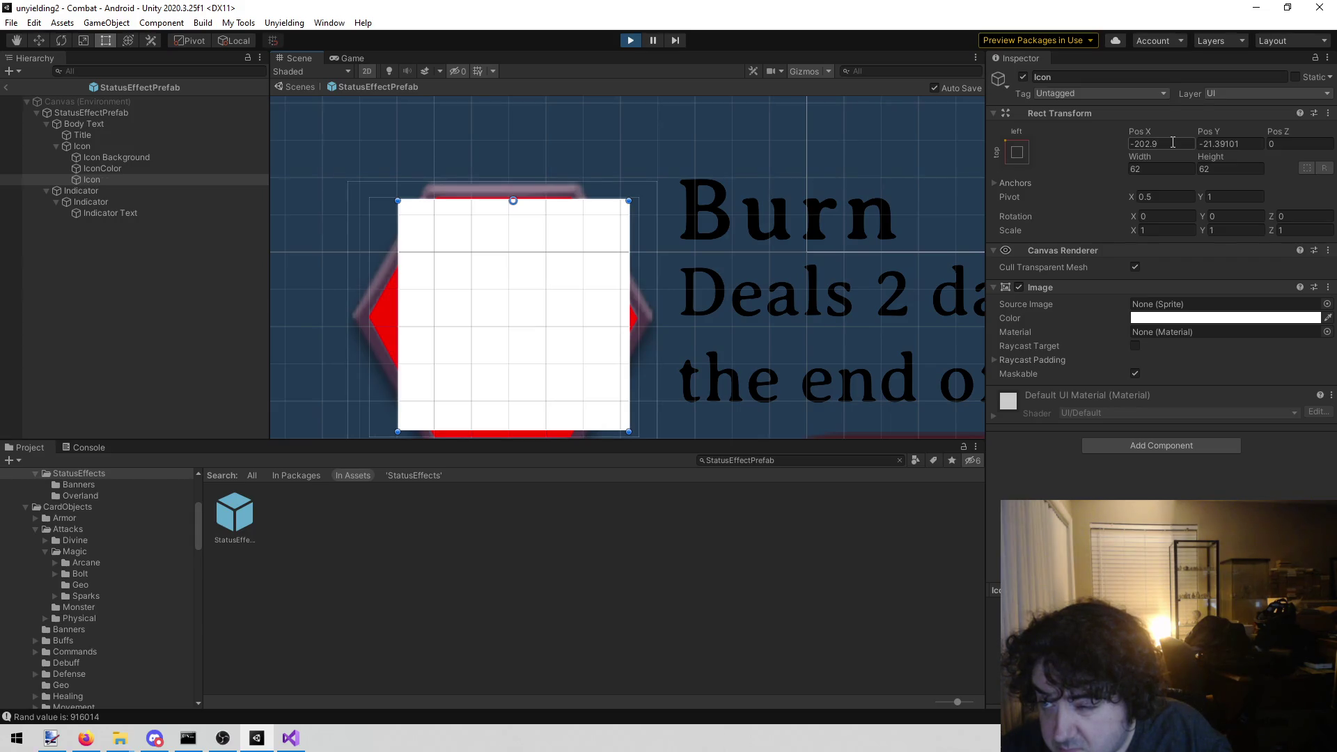
click(145, 161)
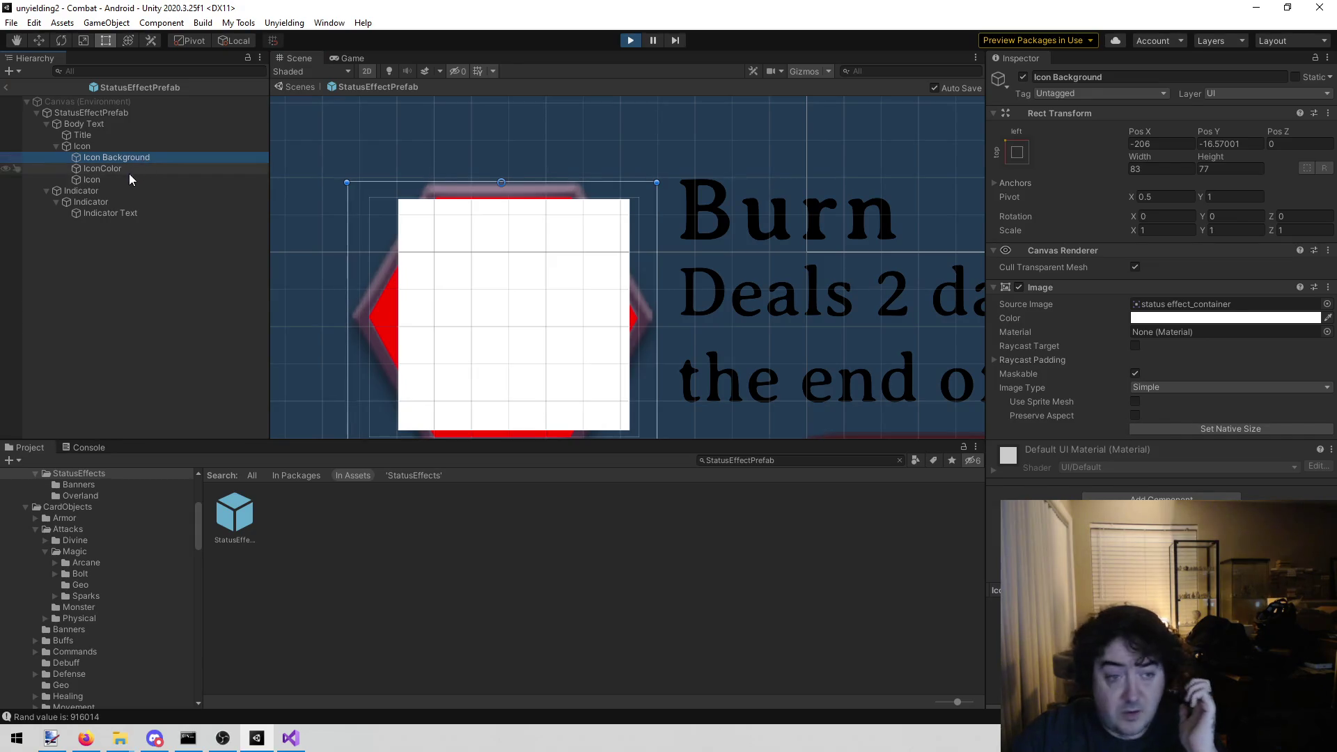
click(91, 179)
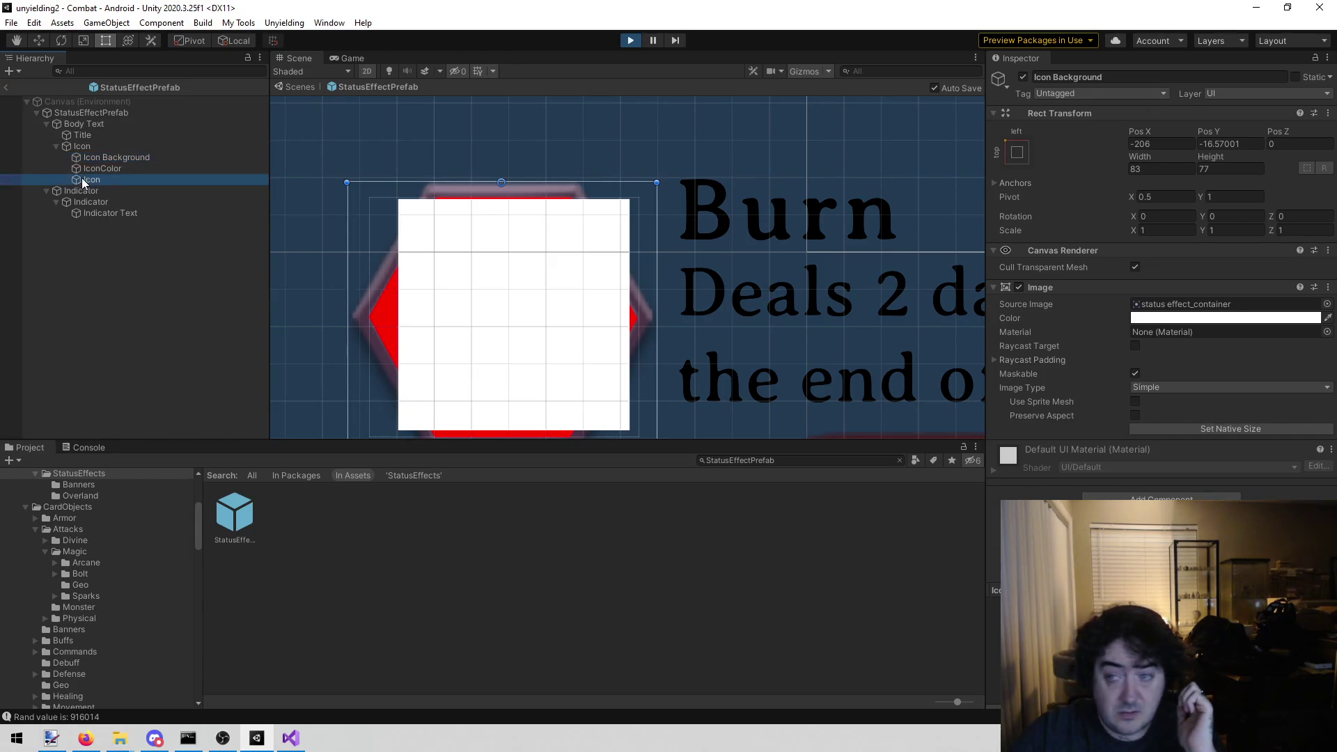
drag(1147, 144, 1164, 144)
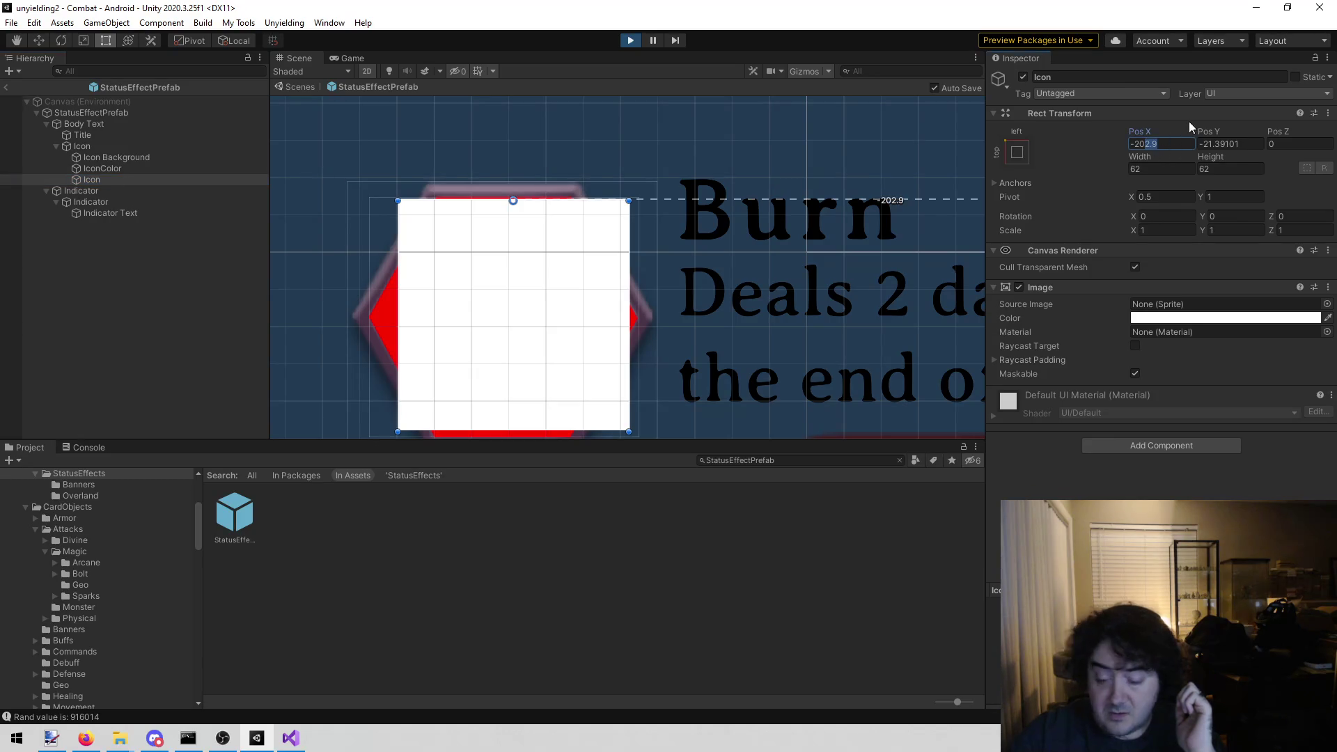
text(6)
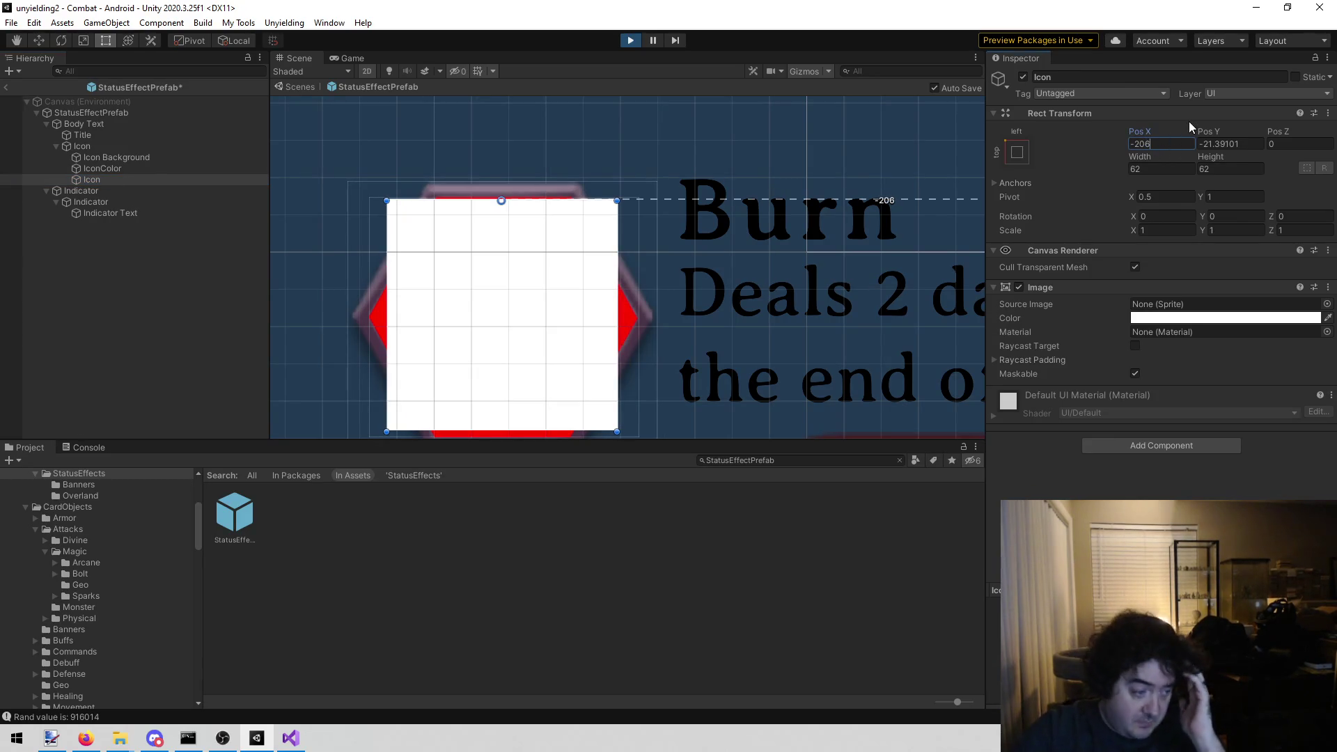
- Undo a trial narrowing of the Icon to keep its 62 width, and clear the selection
scroll(360, 174, down, 5)
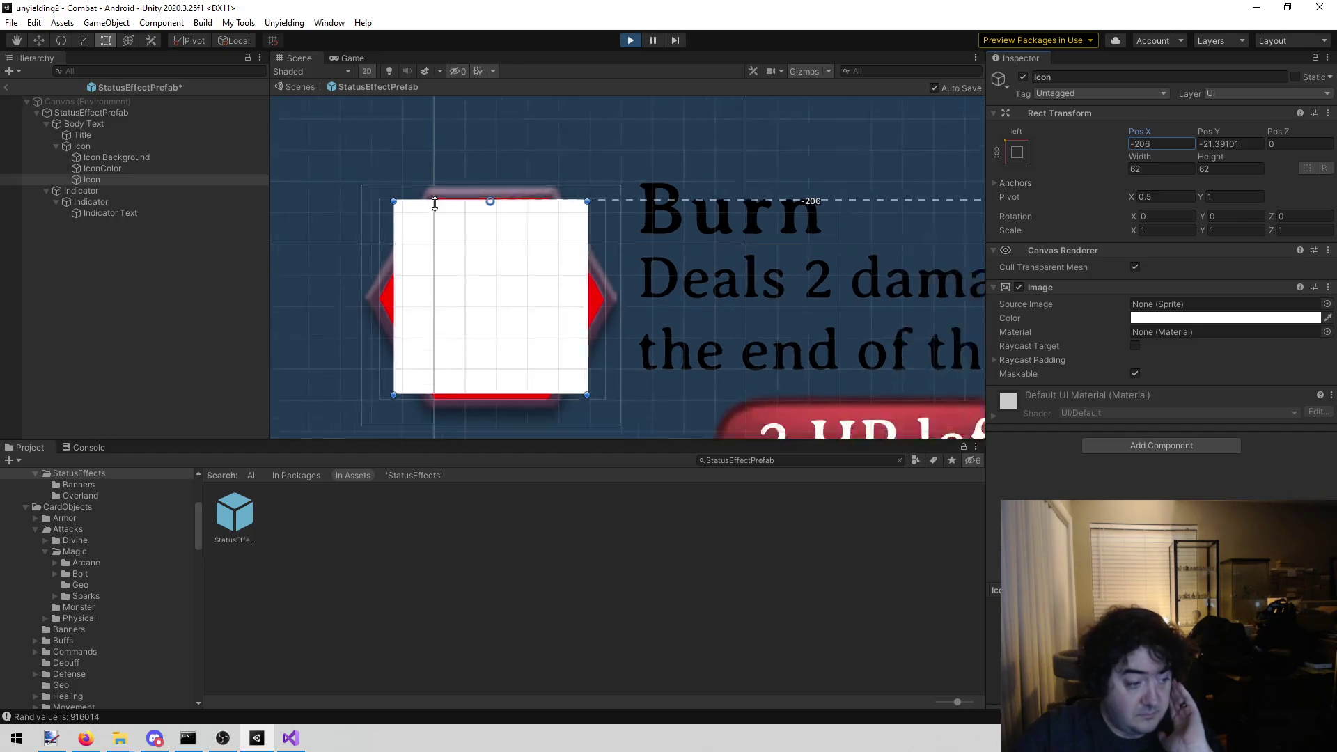
scroll(429, 201, up, 1)
scroll(429, 201, up, 1)
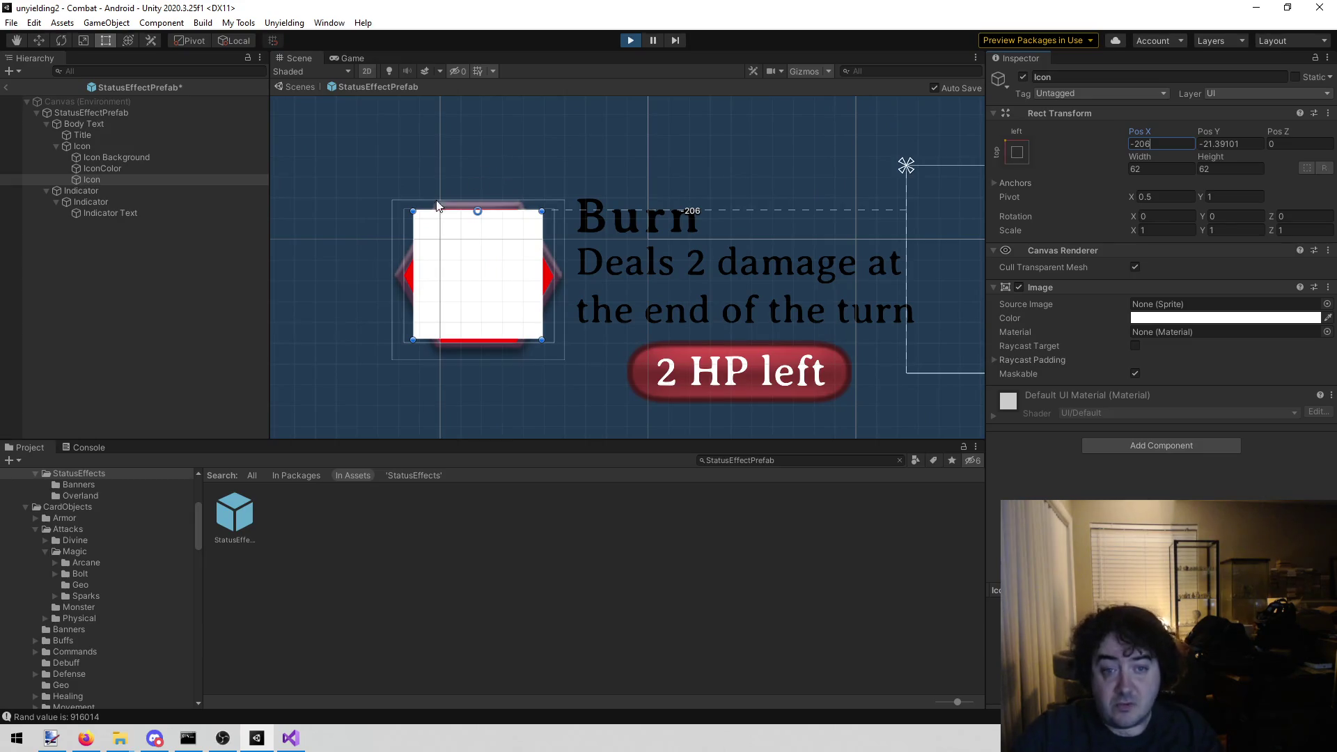
click(126, 159)
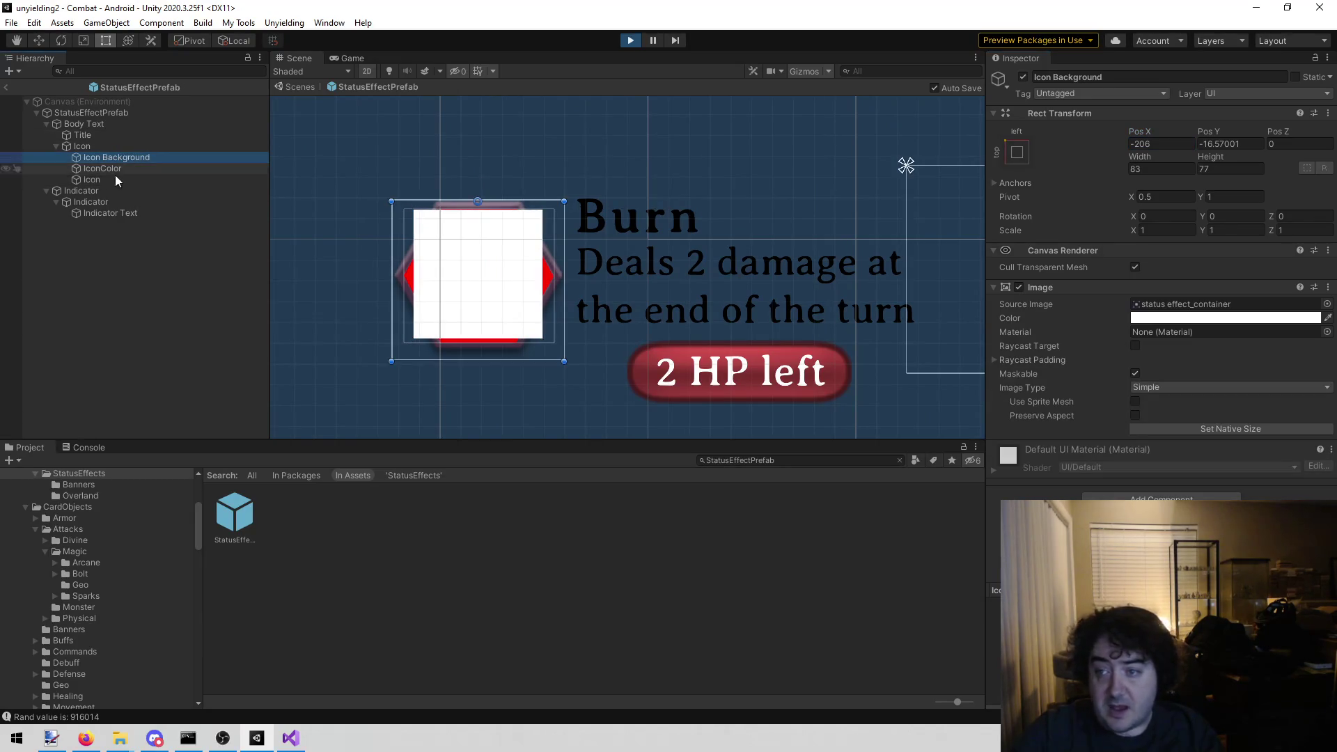
click(110, 181)
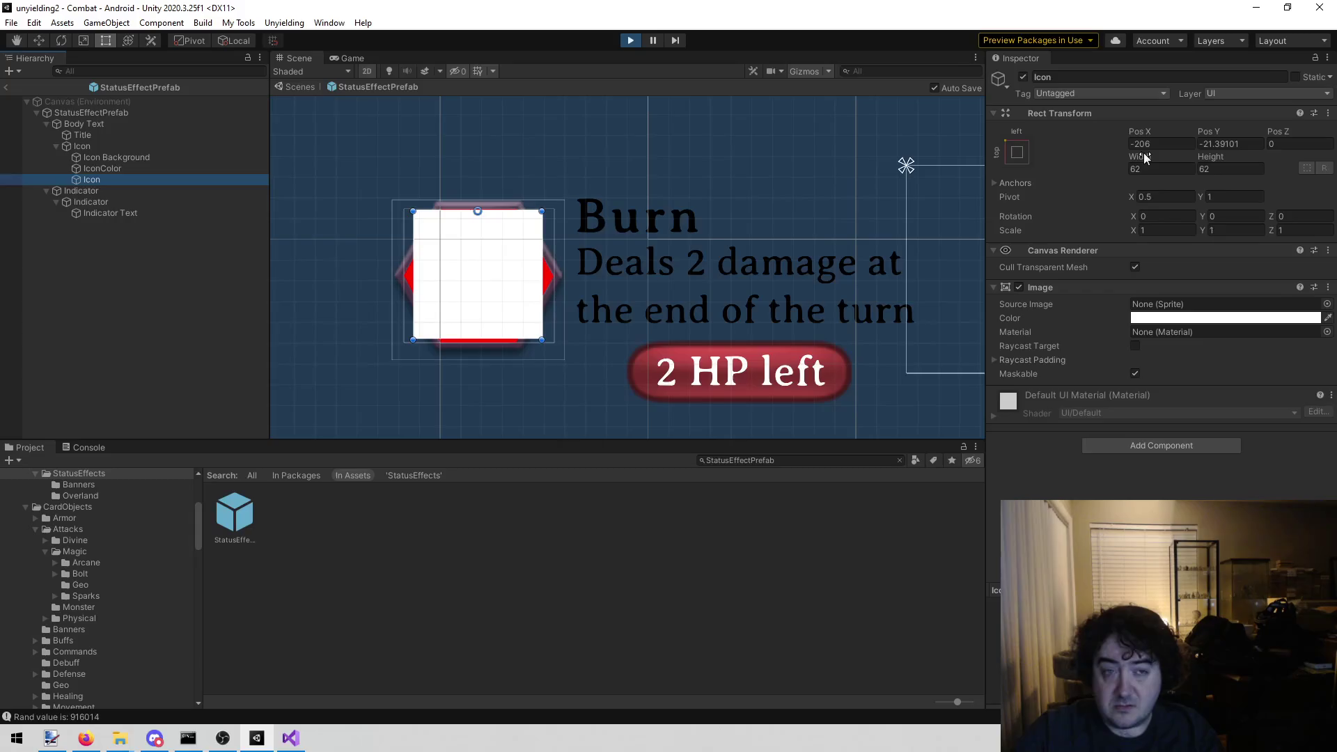
mouse_move(1146, 158)
mouse_down()
mouse_move(352, 113)
mouse_move(69, 127)
mouse_move(1141, 132)
mouse_move(1097, 125)
mouse_up()
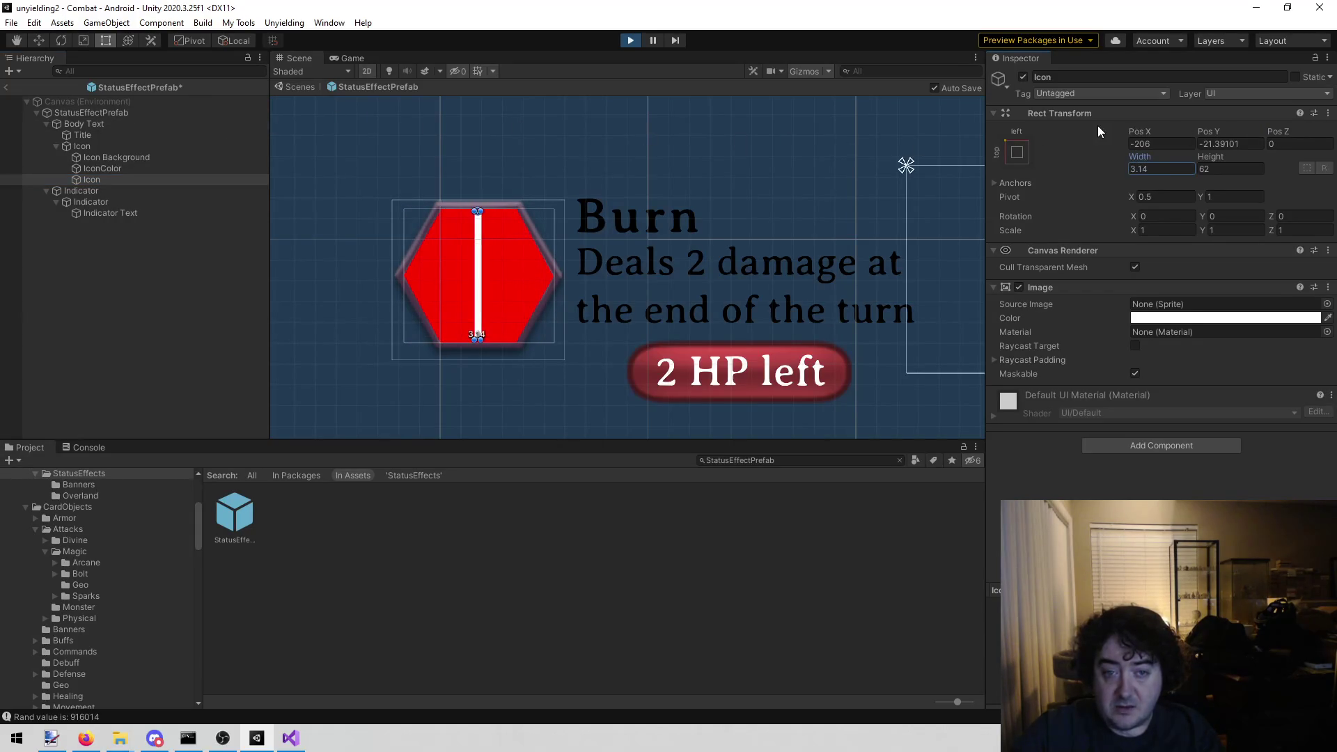
key(ctrl+z)
click(323, 172)
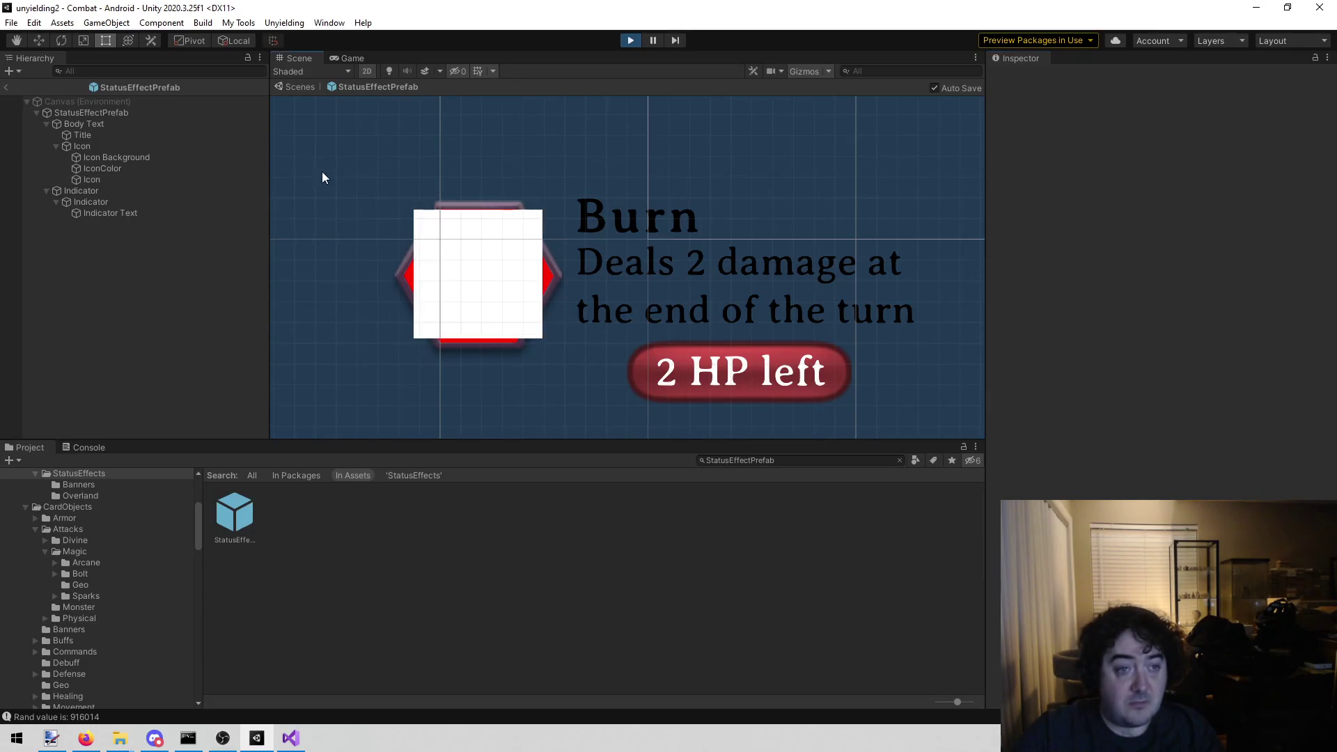
- Restart play mode, continue into combat, and open Lenette's hand of cards
click(626, 41)
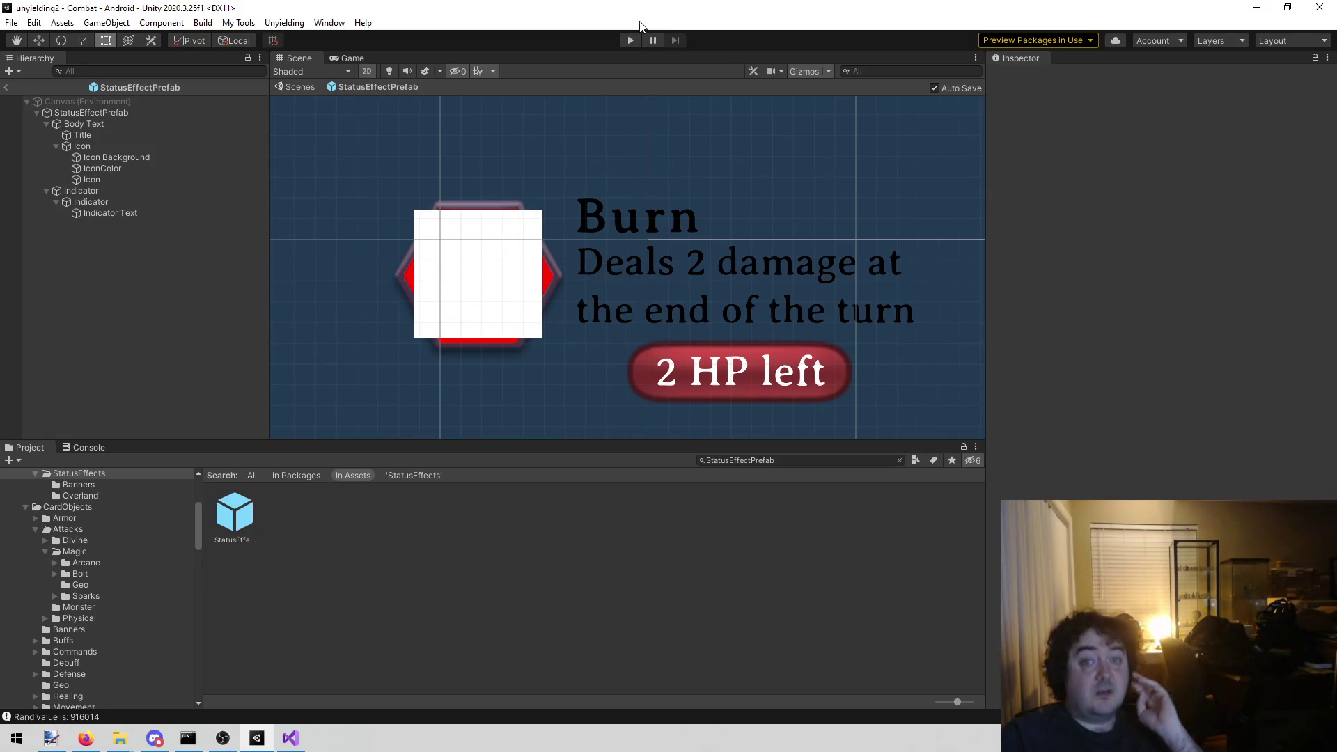
click(632, 40)
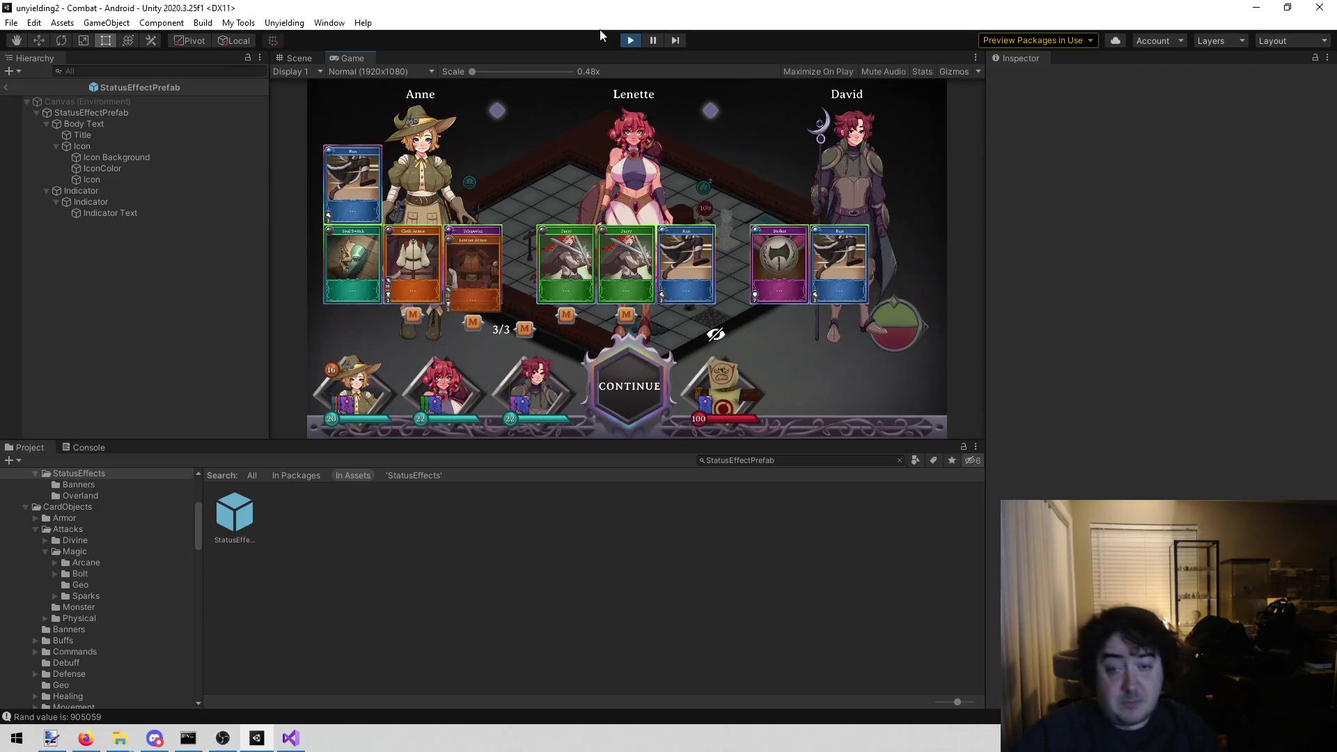
click(627, 382)
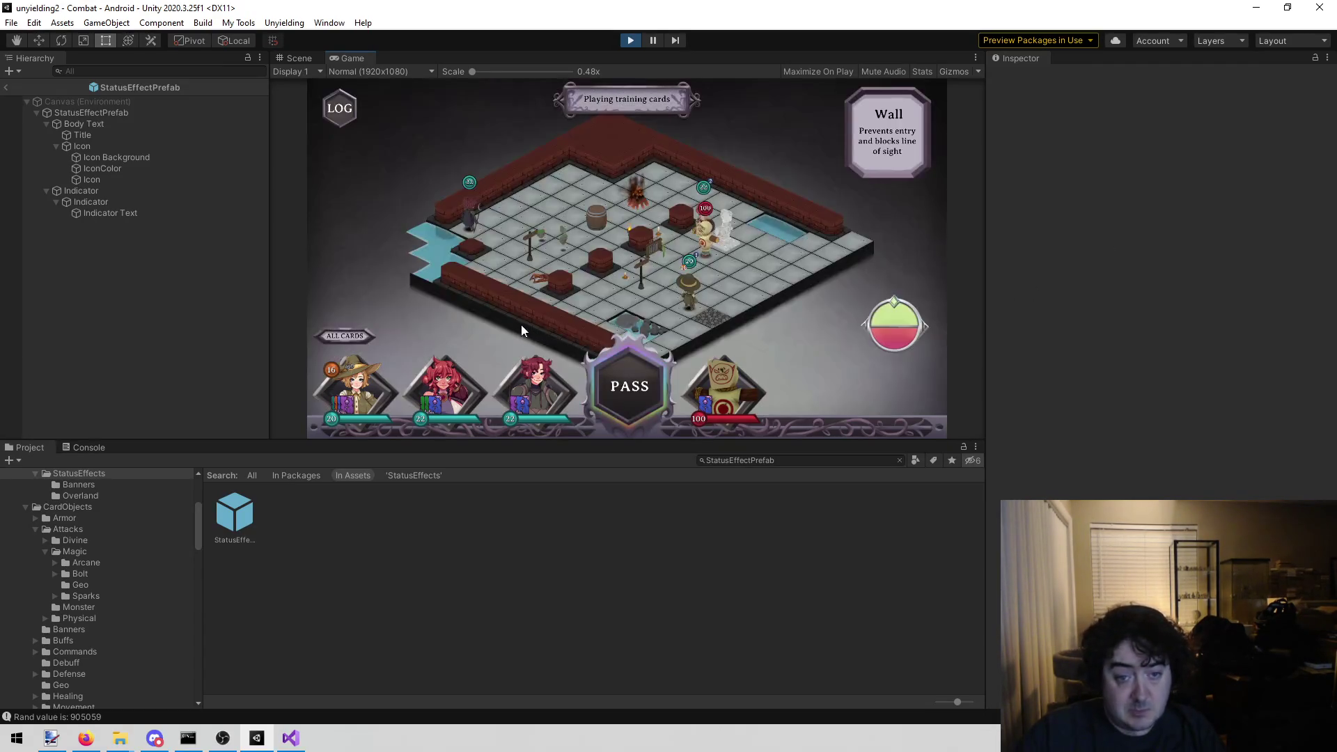
click(433, 352)
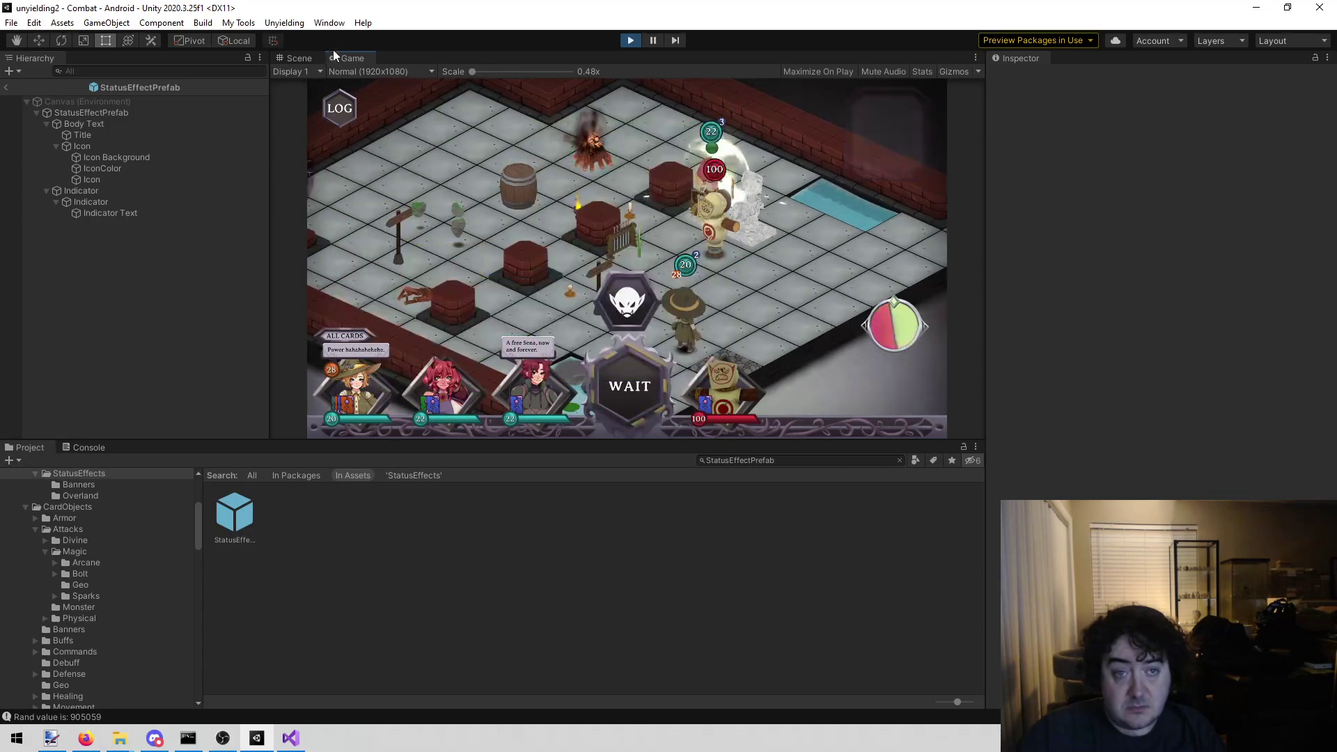
- Maximize the Game view, then switch over to the todo.txt list in Visual Studio
right_click(352, 53)
click(381, 103)
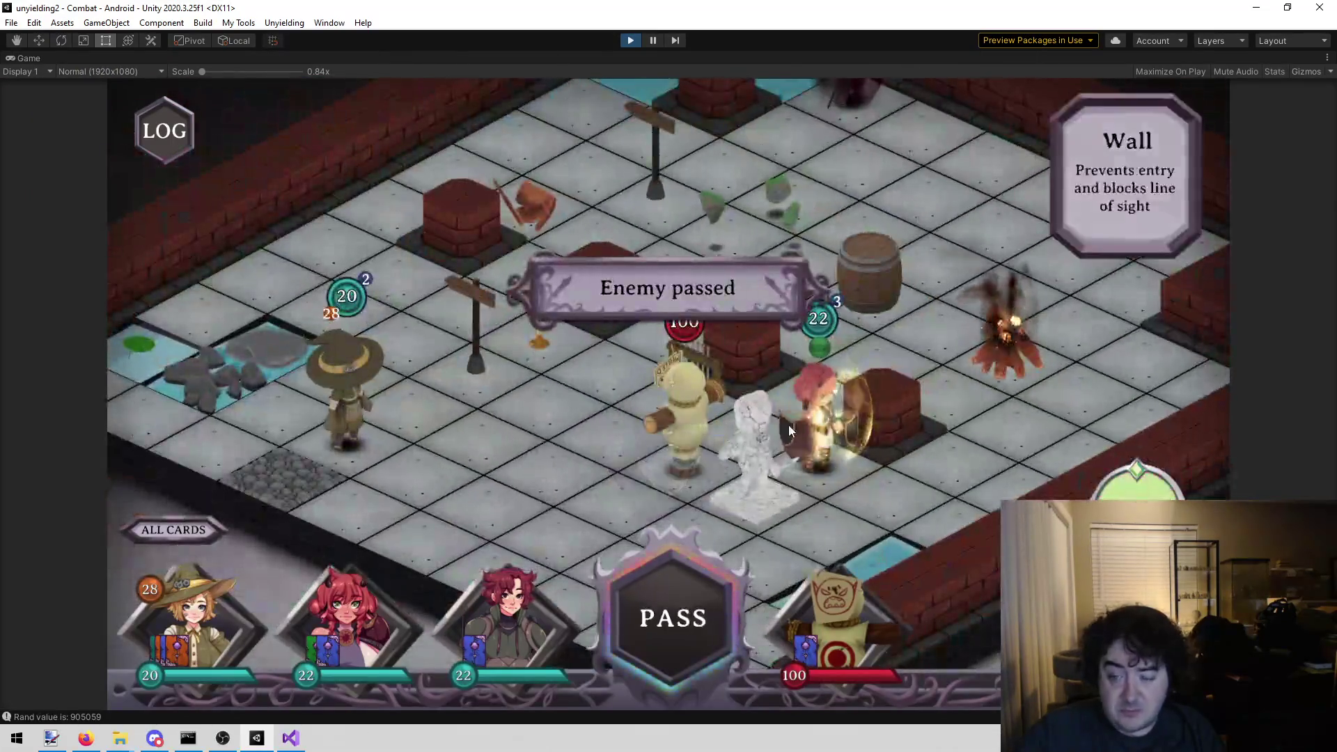
mouse_move(829, 461)
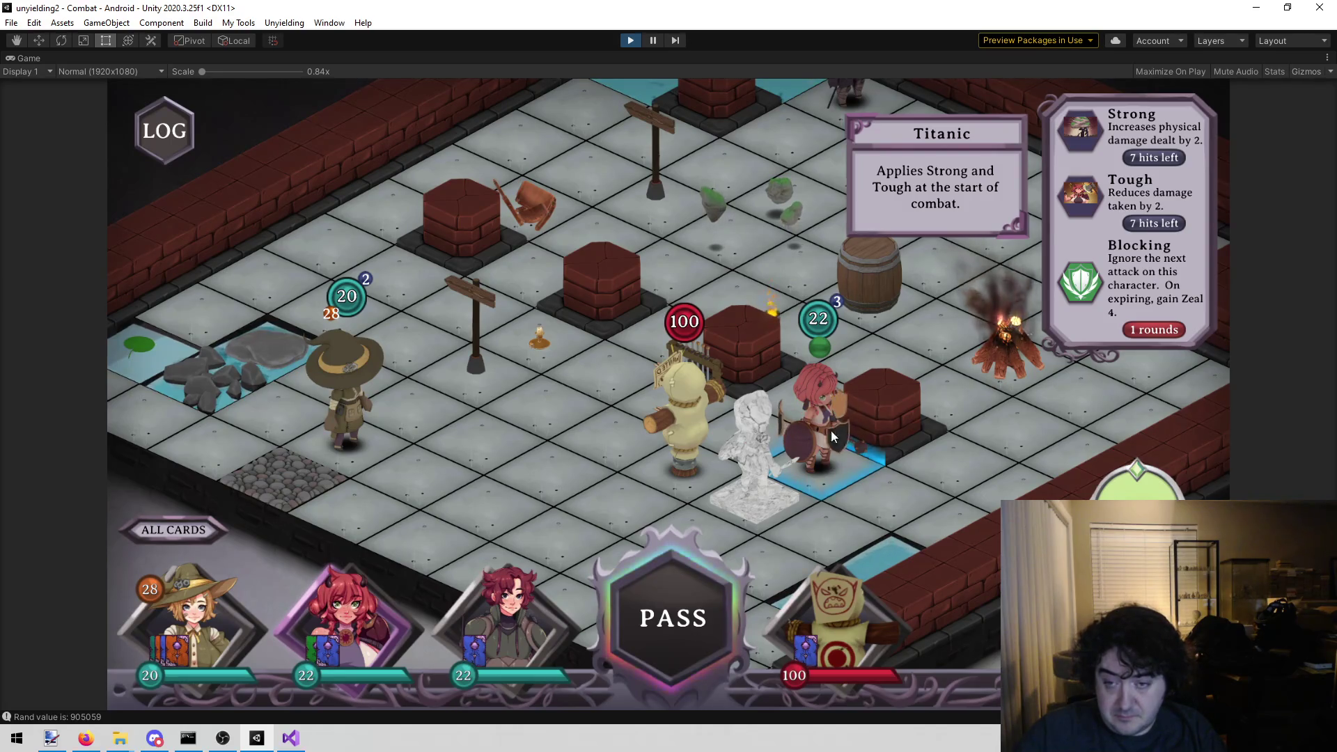
click(292, 738)
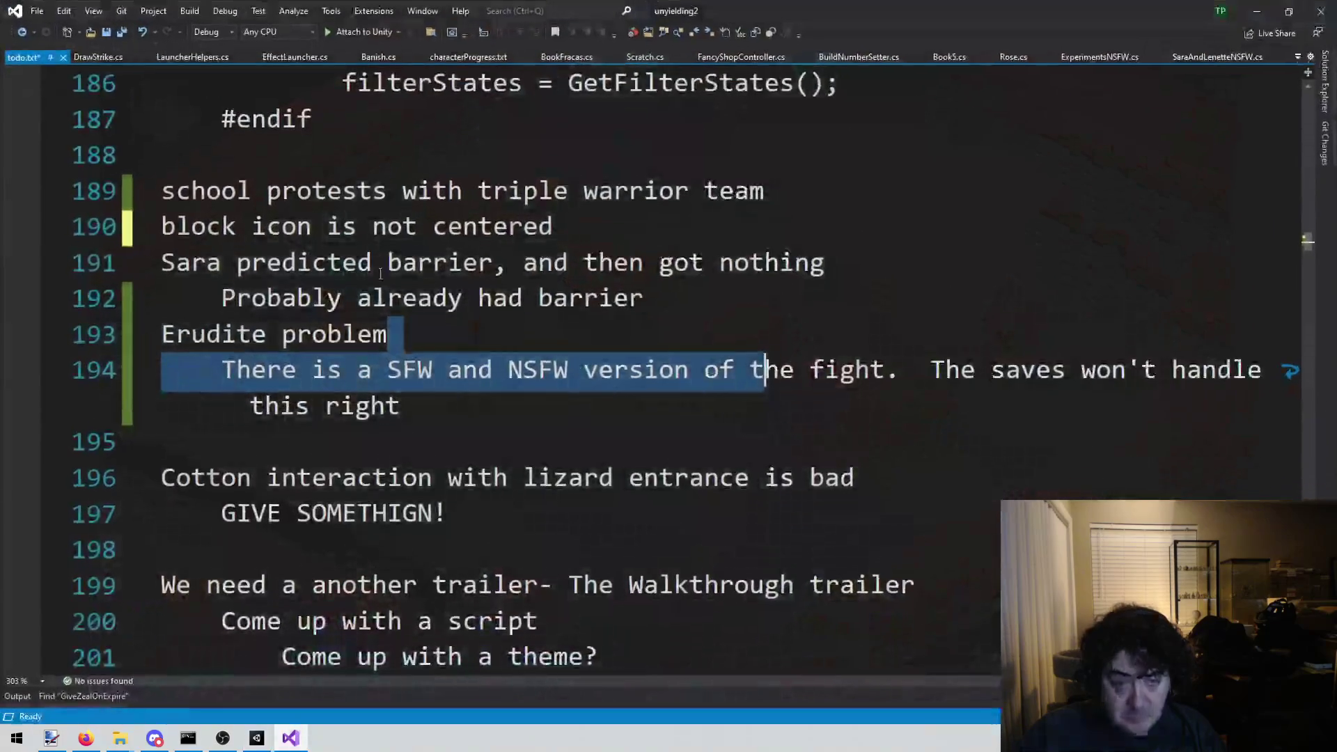
- Delete the 'block icon is not centered' note from todo.txt, save it, and open the solution file search
click(311, 376)
mouse_move(617, 226)
mouse_down()
mouse_move(206, 226)
mouse_move(163, 195)
mouse_move(162, 227)
mouse_up()
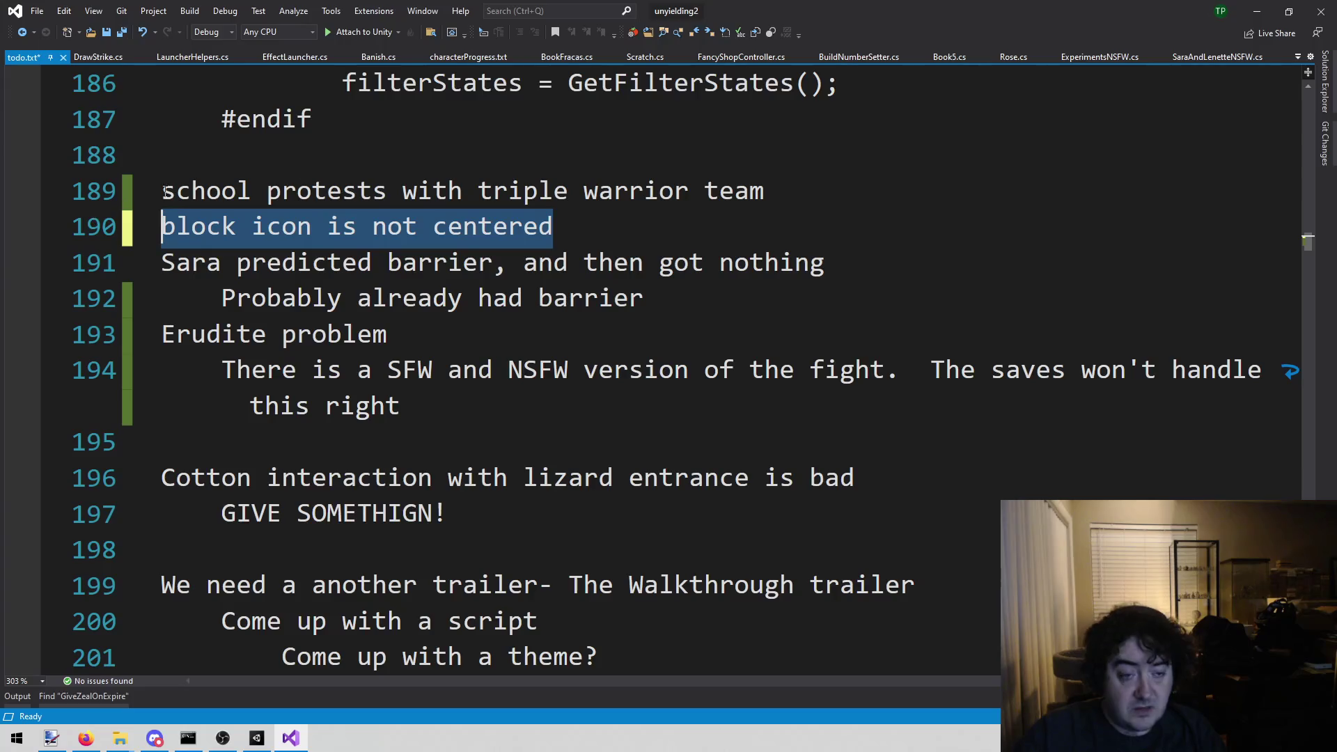
key(BackSpace)
key(BackSpace)
key(ctrl+s)
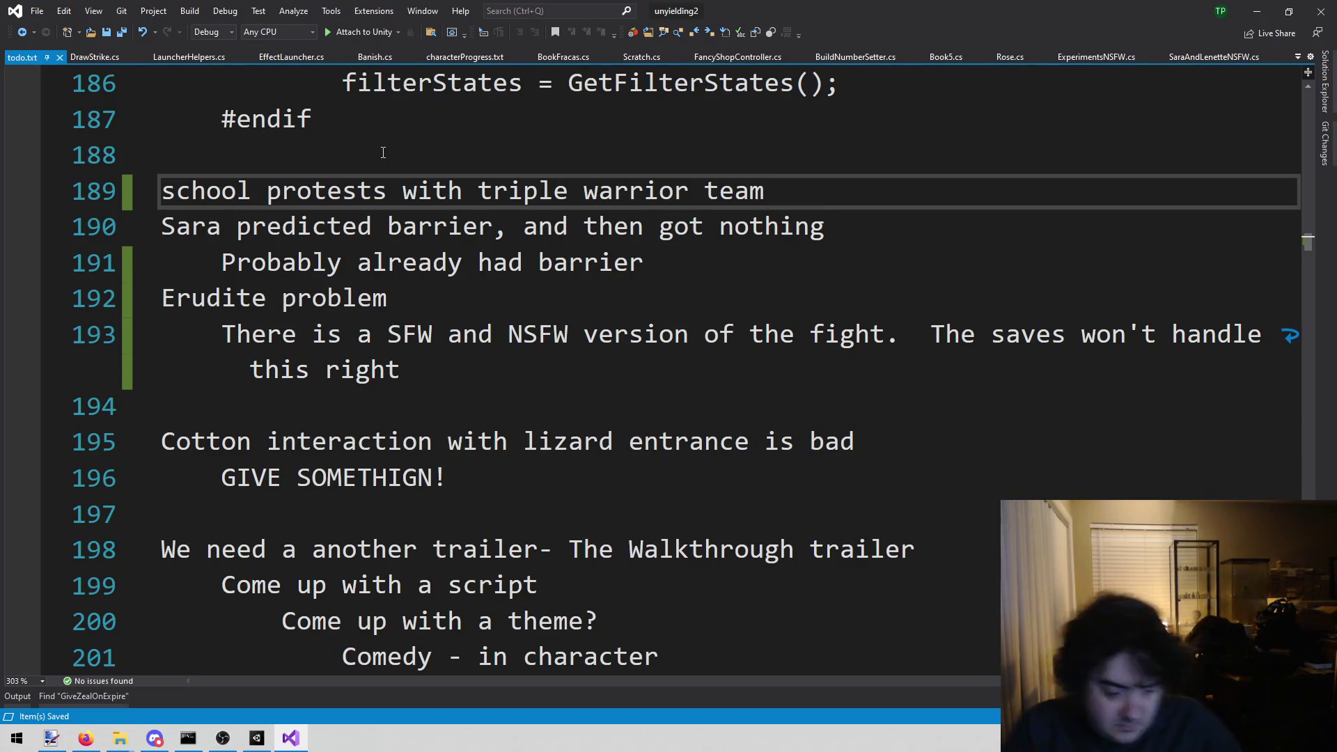
key(alt+shift+o)
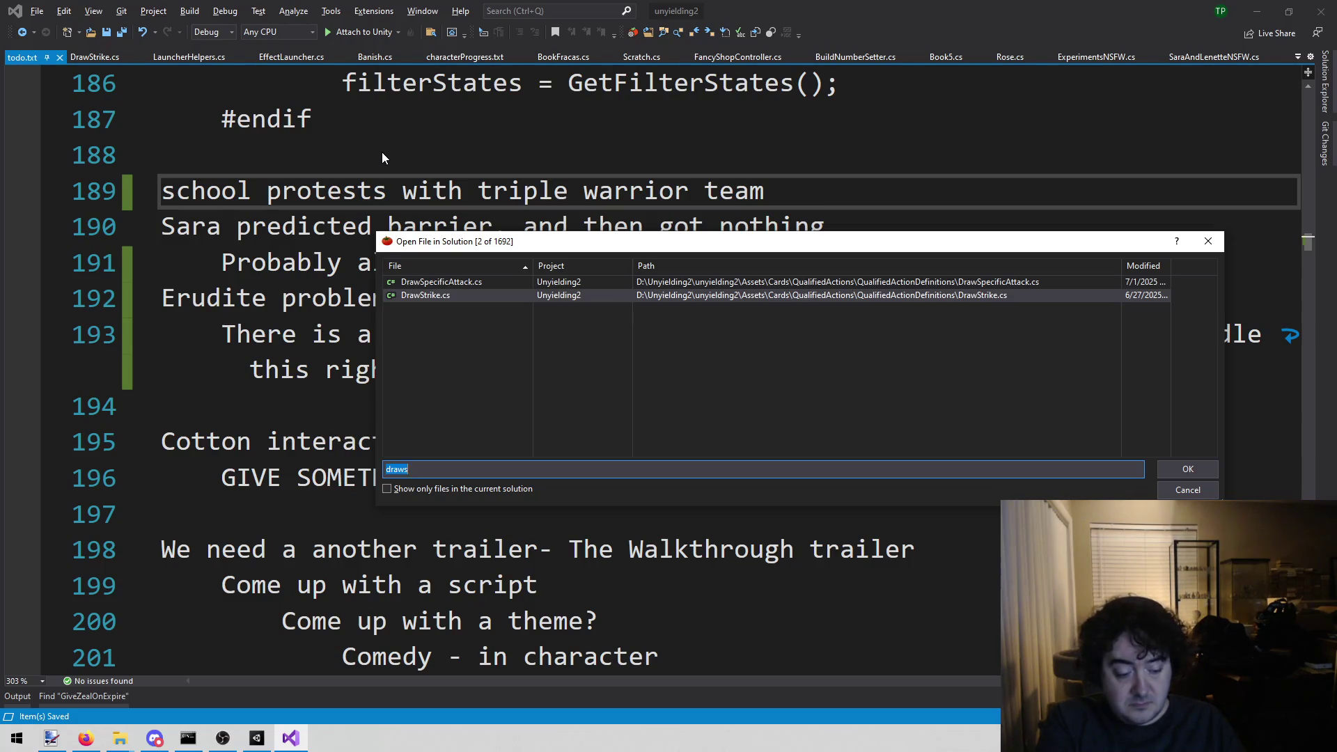
text(schoo)
key(Return)
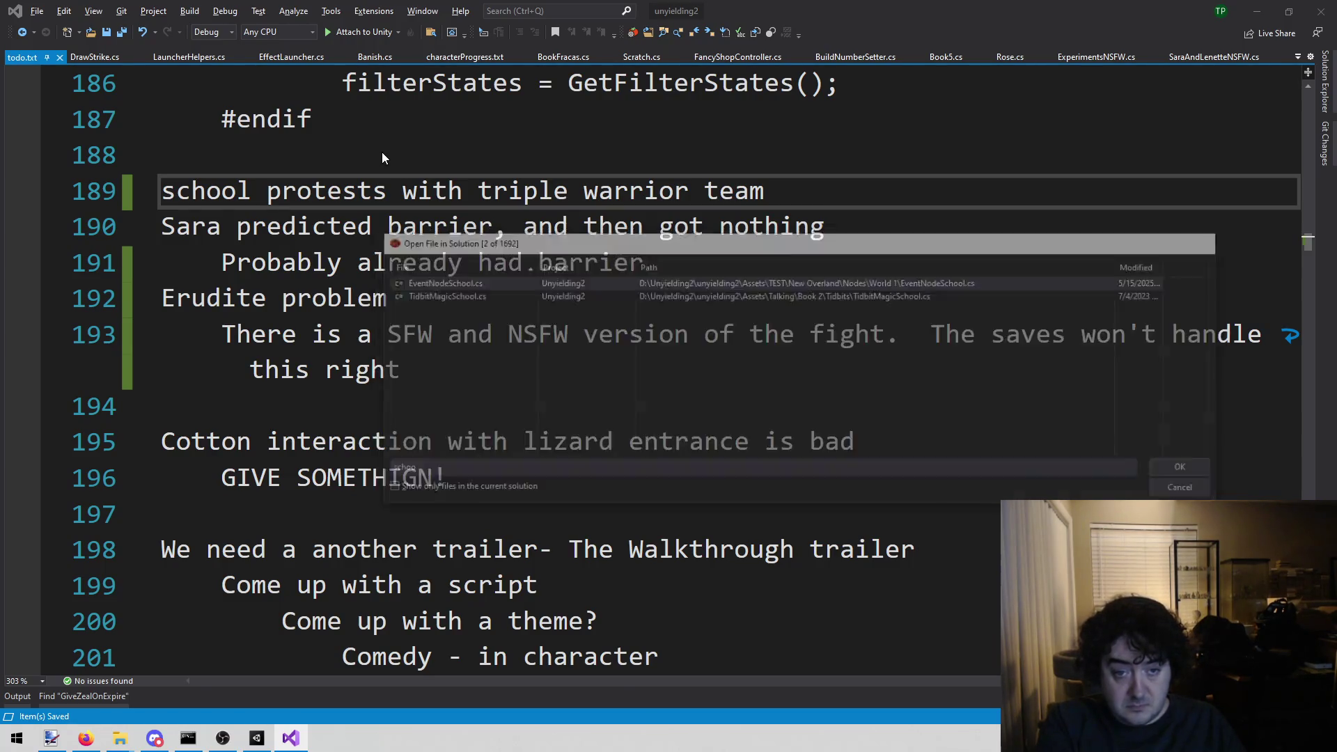
scroll(611, 325, down, 5)
scroll(611, 326, down, 20)
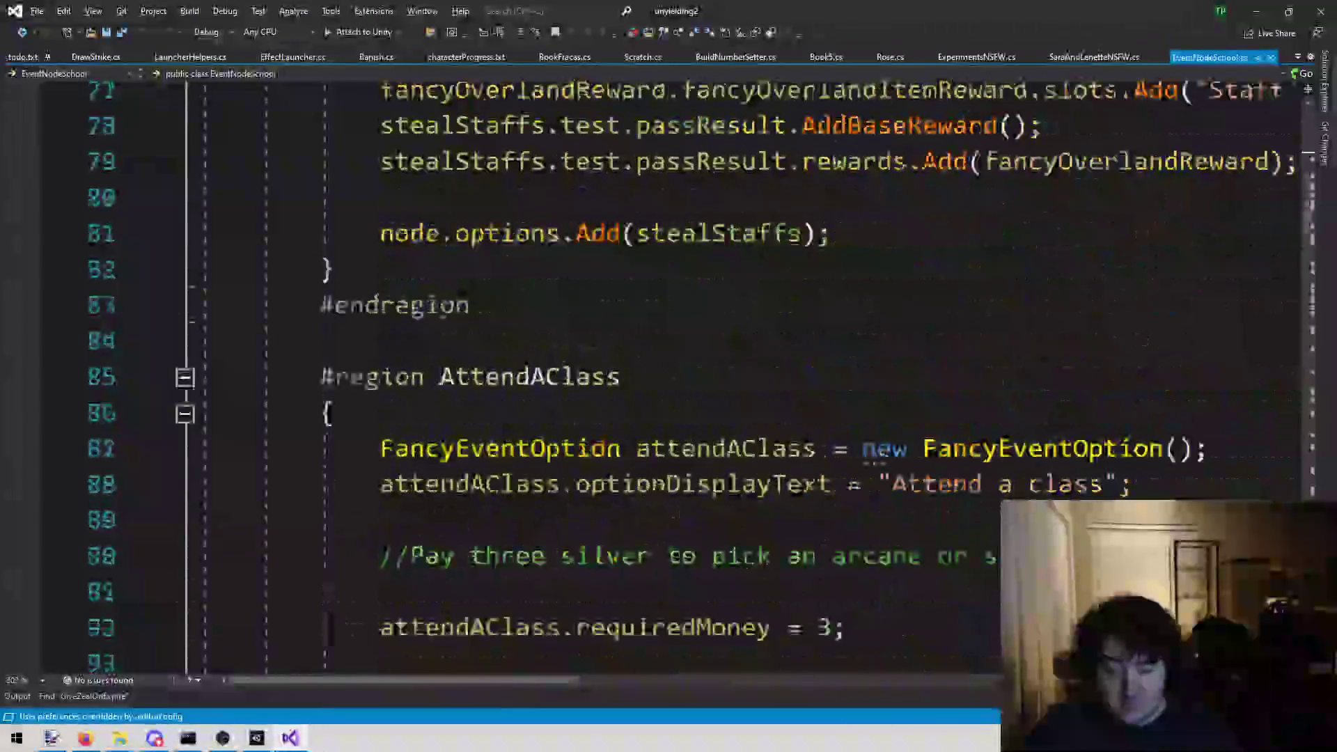
scroll(433, 193, down, 20)
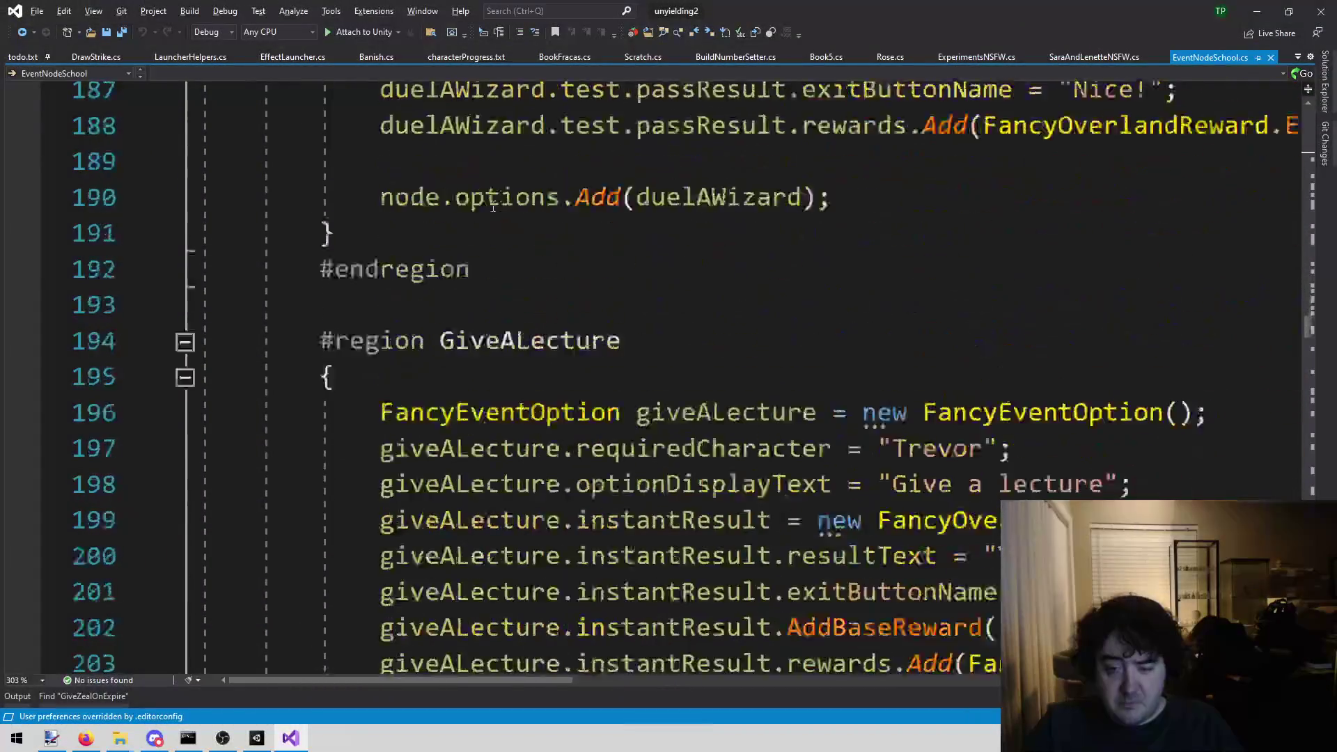
scroll(476, 173, up, 4)
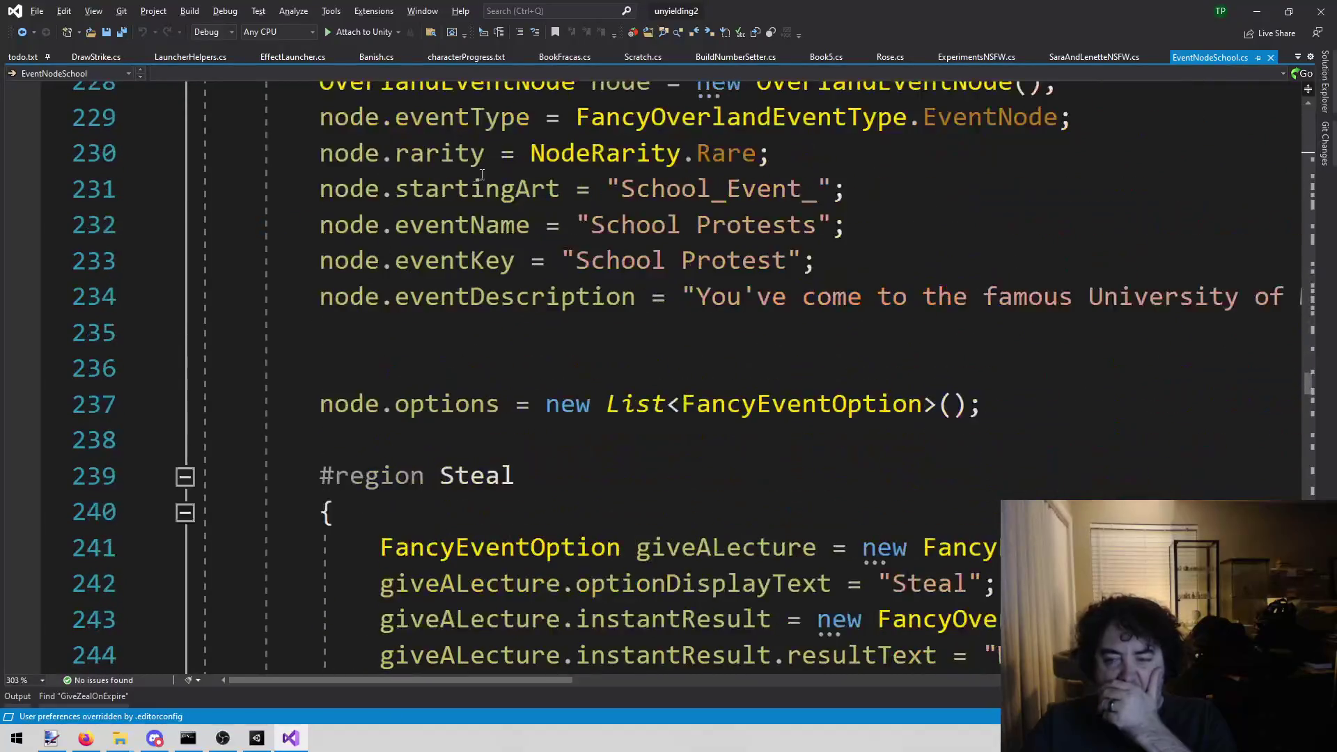
scroll(584, 249, up, 2)
click(584, 248)
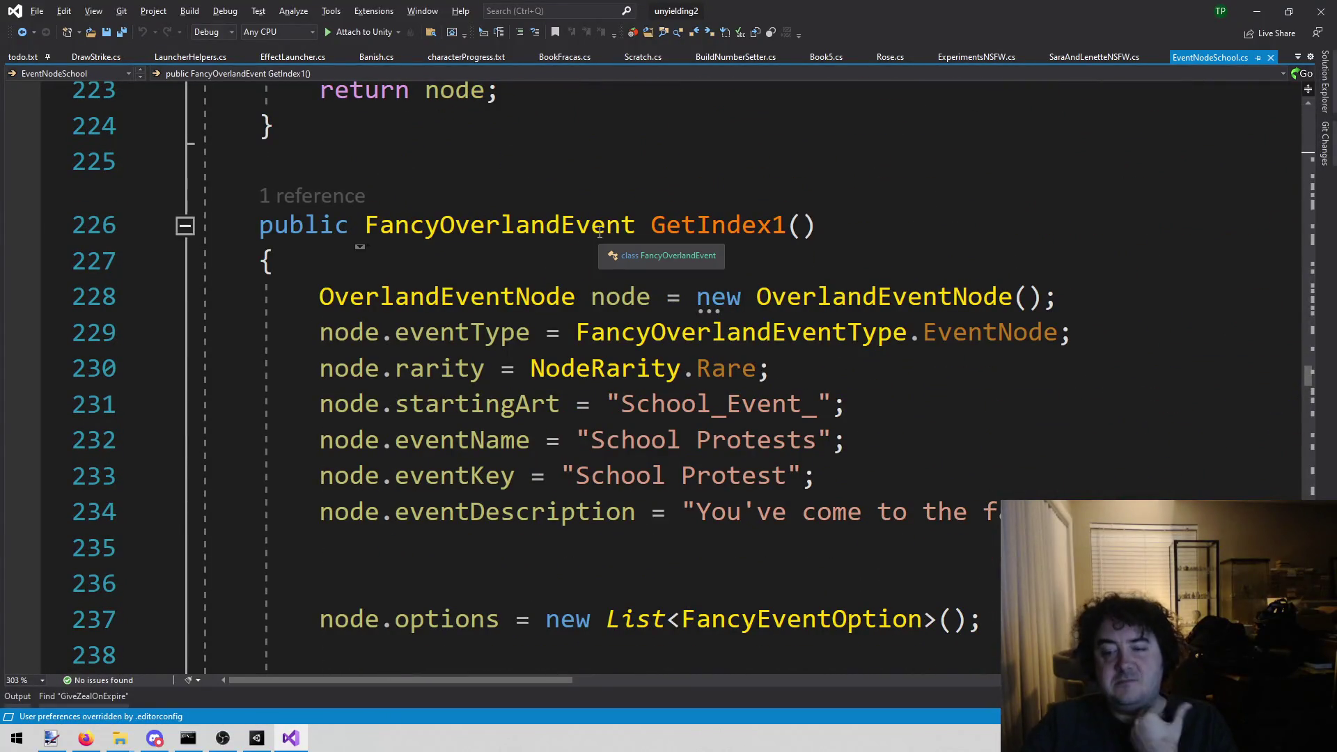
scroll(775, 327, down, 2)
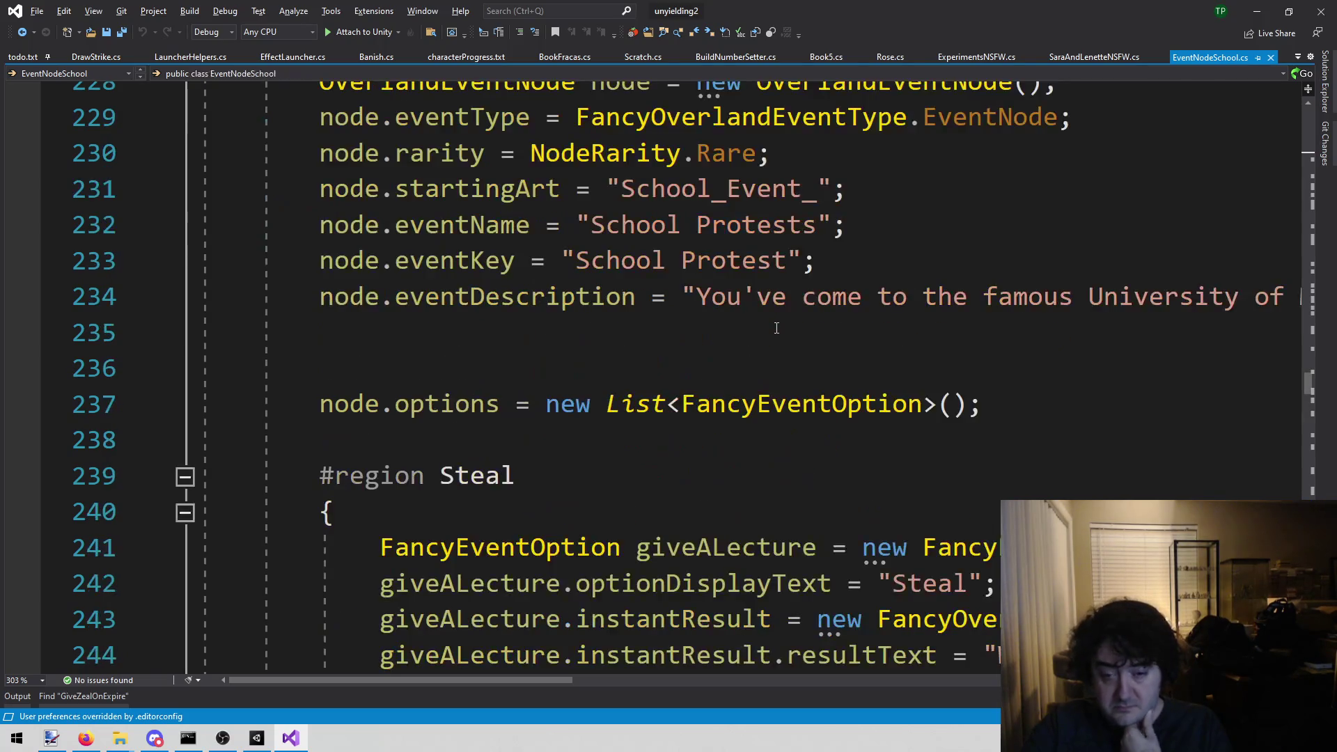
scroll(777, 328, down, 3)
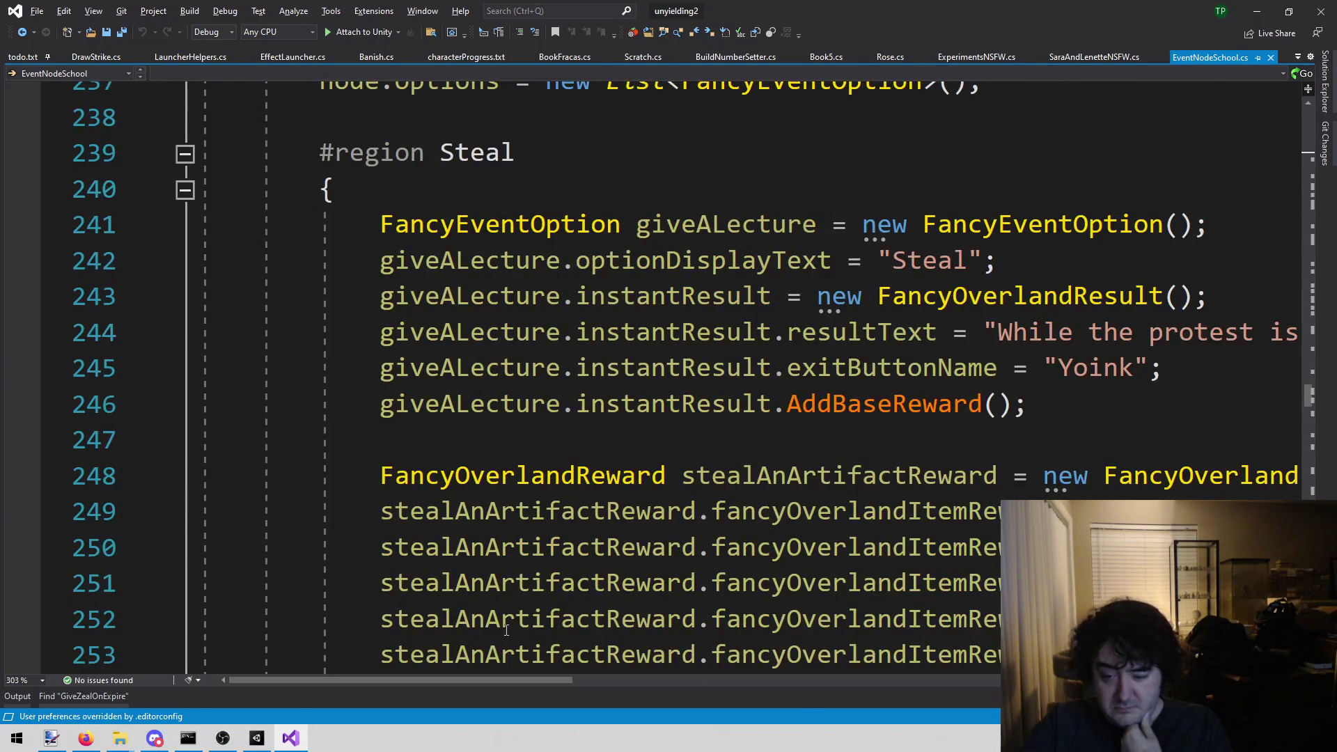
mouse_move(524, 679)
mouse_down()
mouse_move(751, 657)
mouse_move(667, 654)
mouse_up()
scroll(775, 322, down, 3)
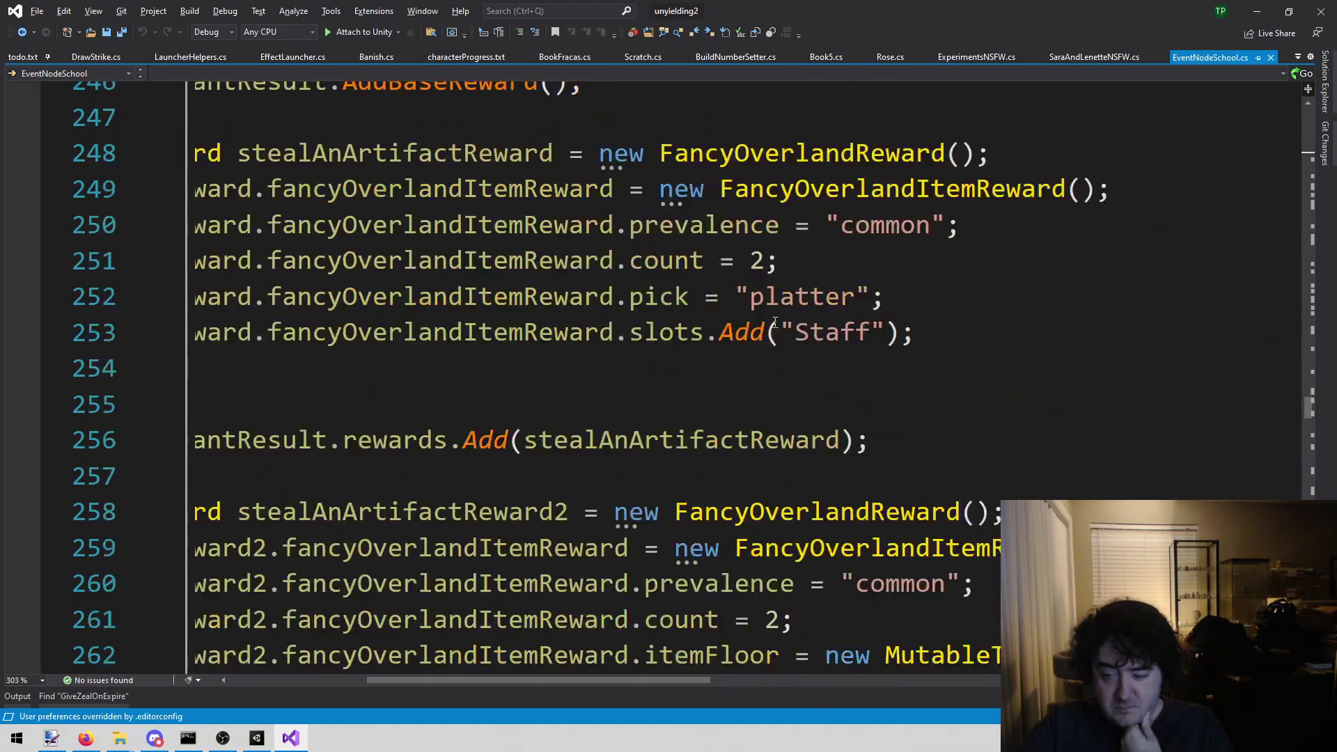
scroll(772, 325, down, 4)
scroll(769, 328, down, 1)
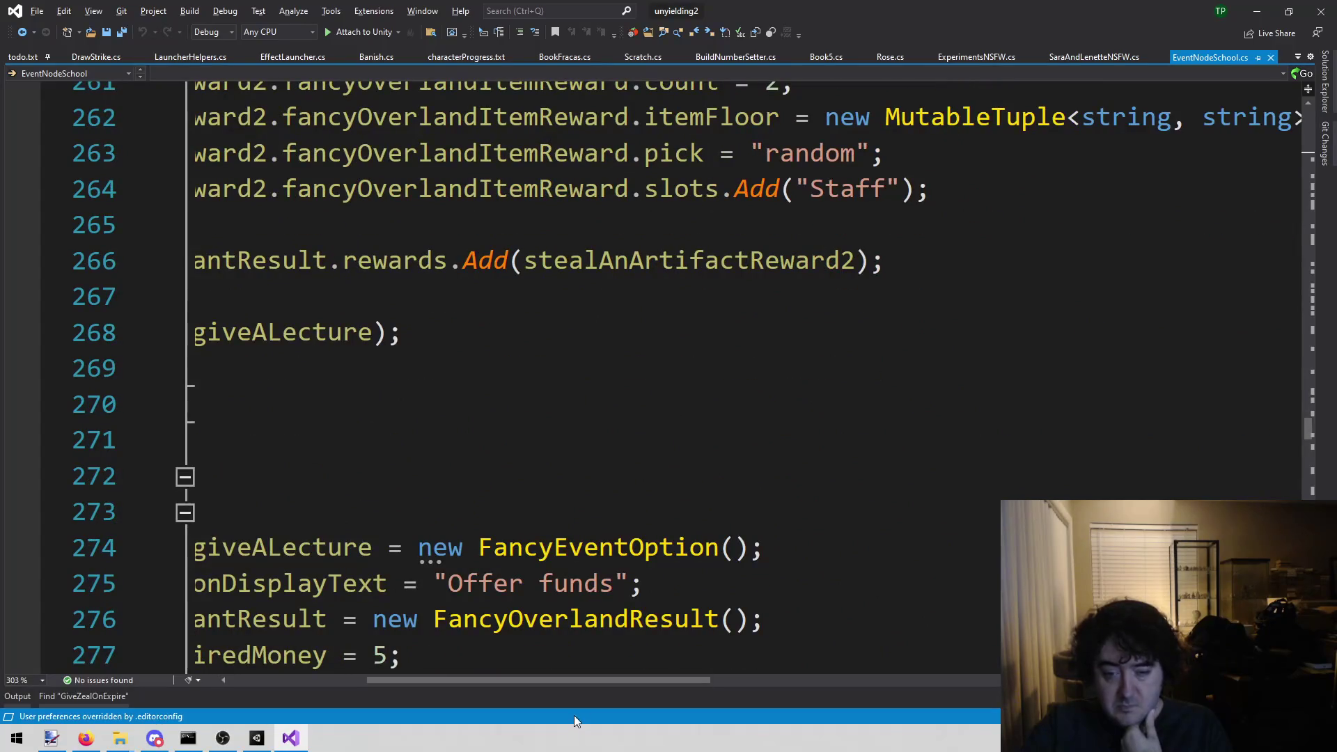
drag(582, 681, 526, 663)
scroll(759, 348, down, 2)
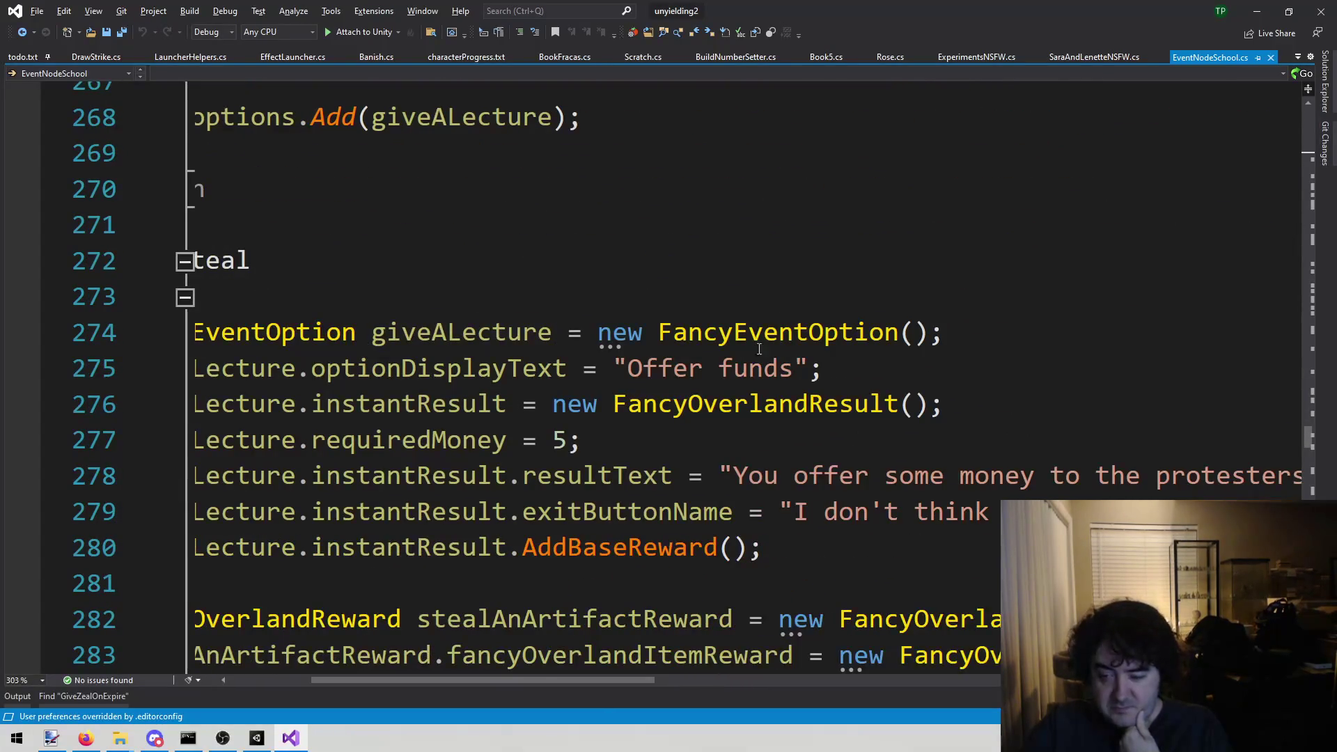
mouse_move(445, 683)
mouse_down()
mouse_move(718, 681)
mouse_move(394, 681)
mouse_up()
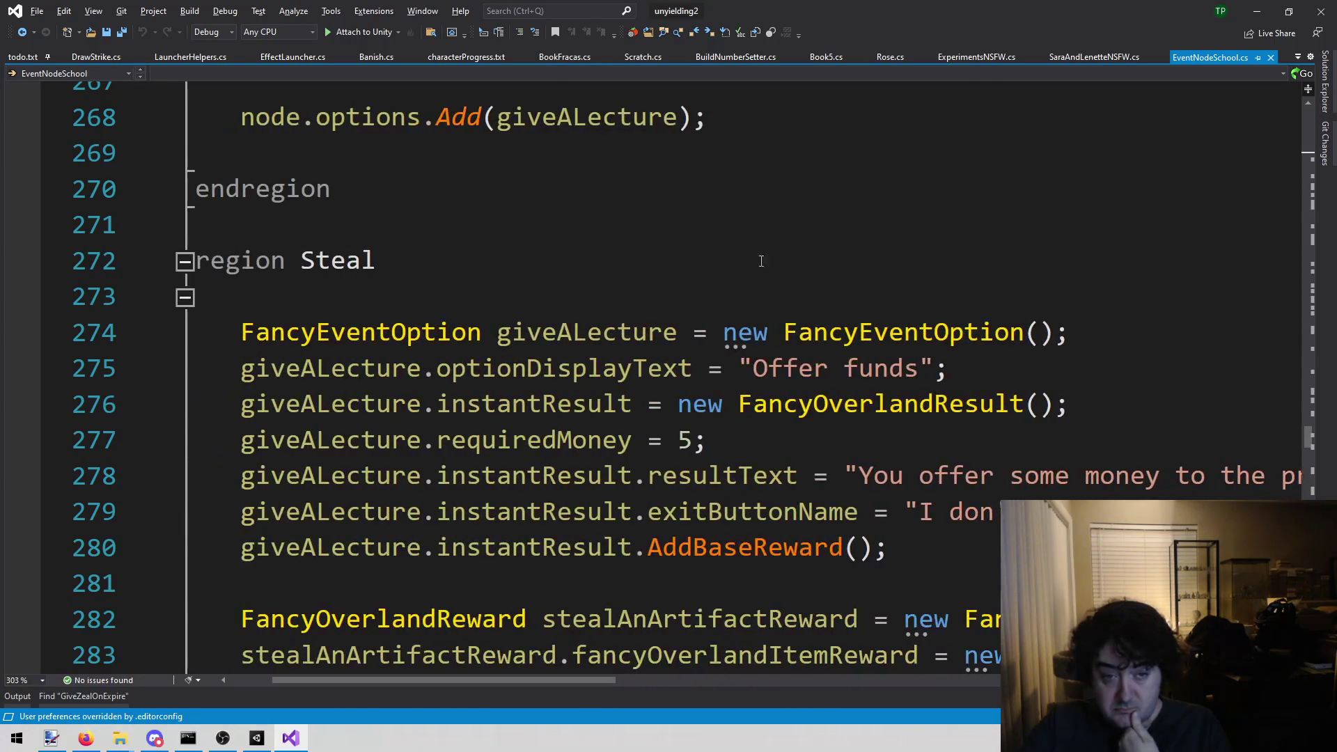
scroll(885, 172, down, 3)
scroll(885, 172, down, 6)
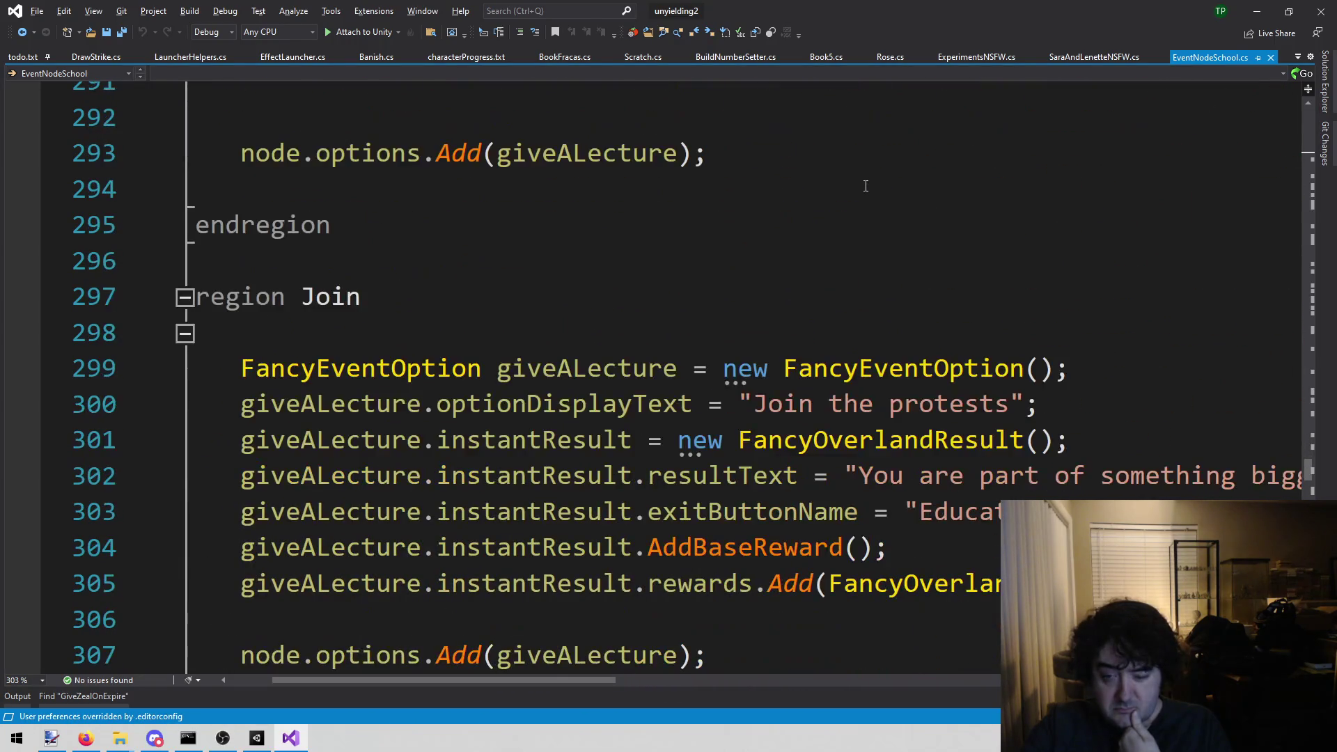
mouse_move(457, 681)
mouse_down()
mouse_move(680, 679)
mouse_move(458, 679)
mouse_up()
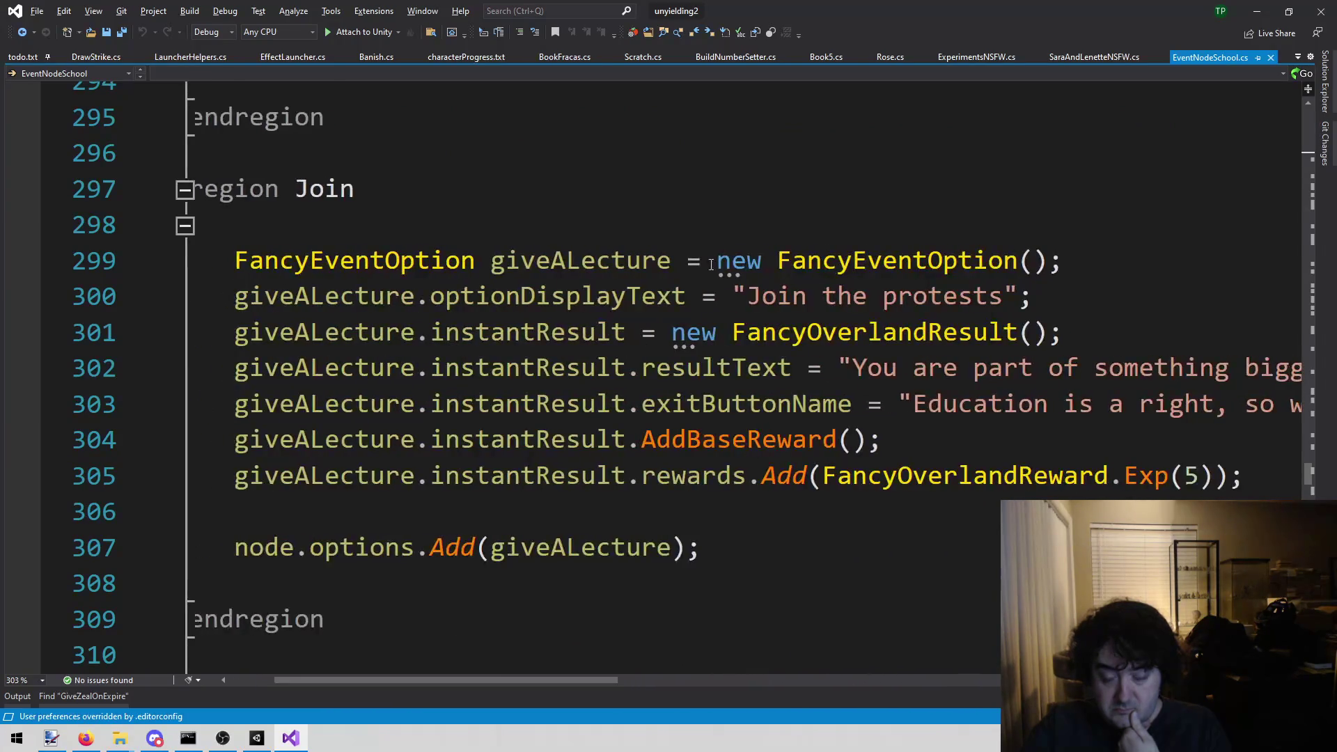
scroll(695, 253, down, 5)
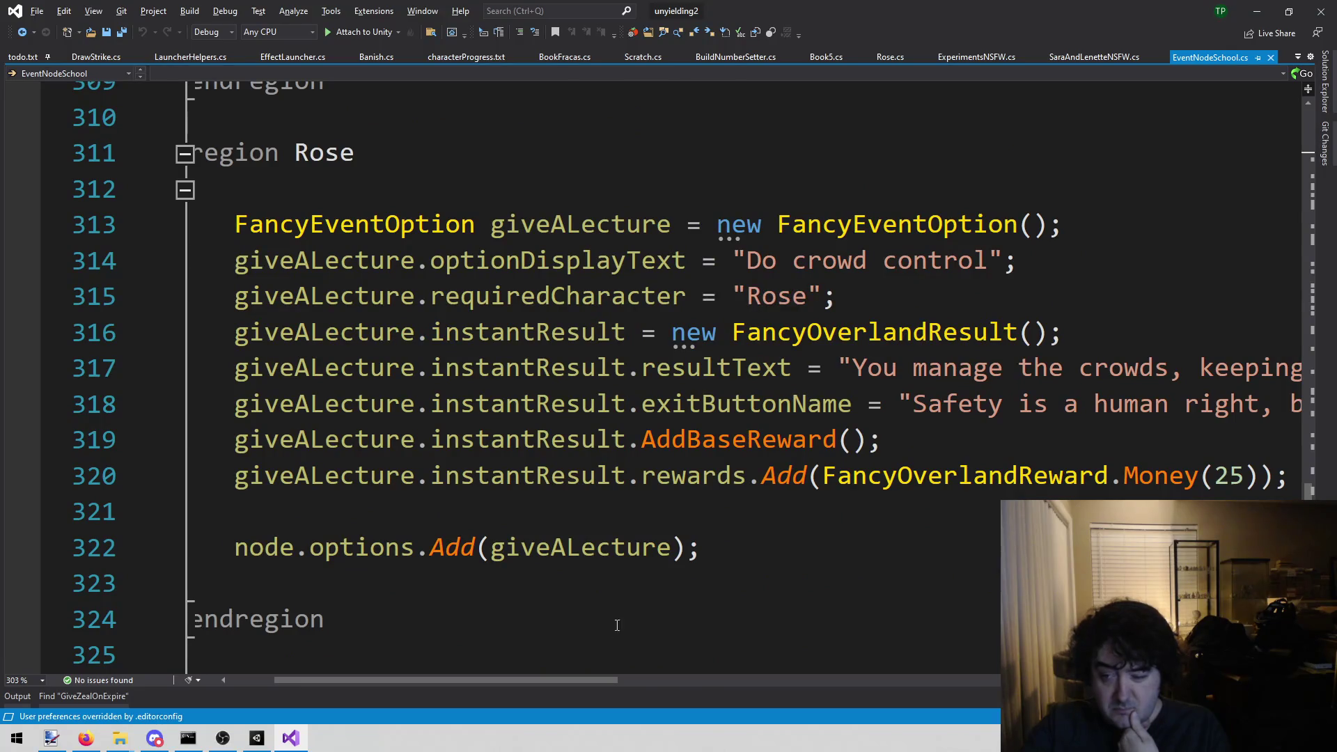
scroll(627, 606, down, 3)
scroll(632, 602, down, 2)
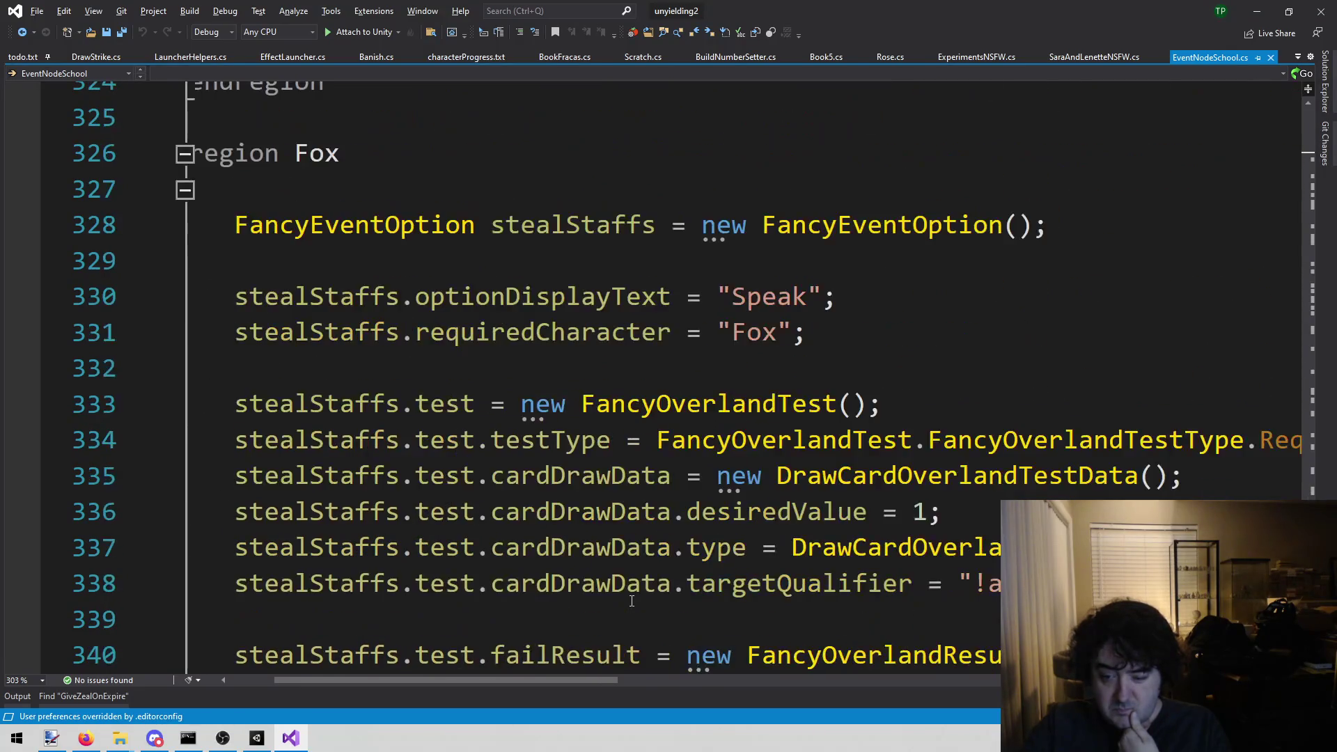
scroll(631, 602, down, 2)
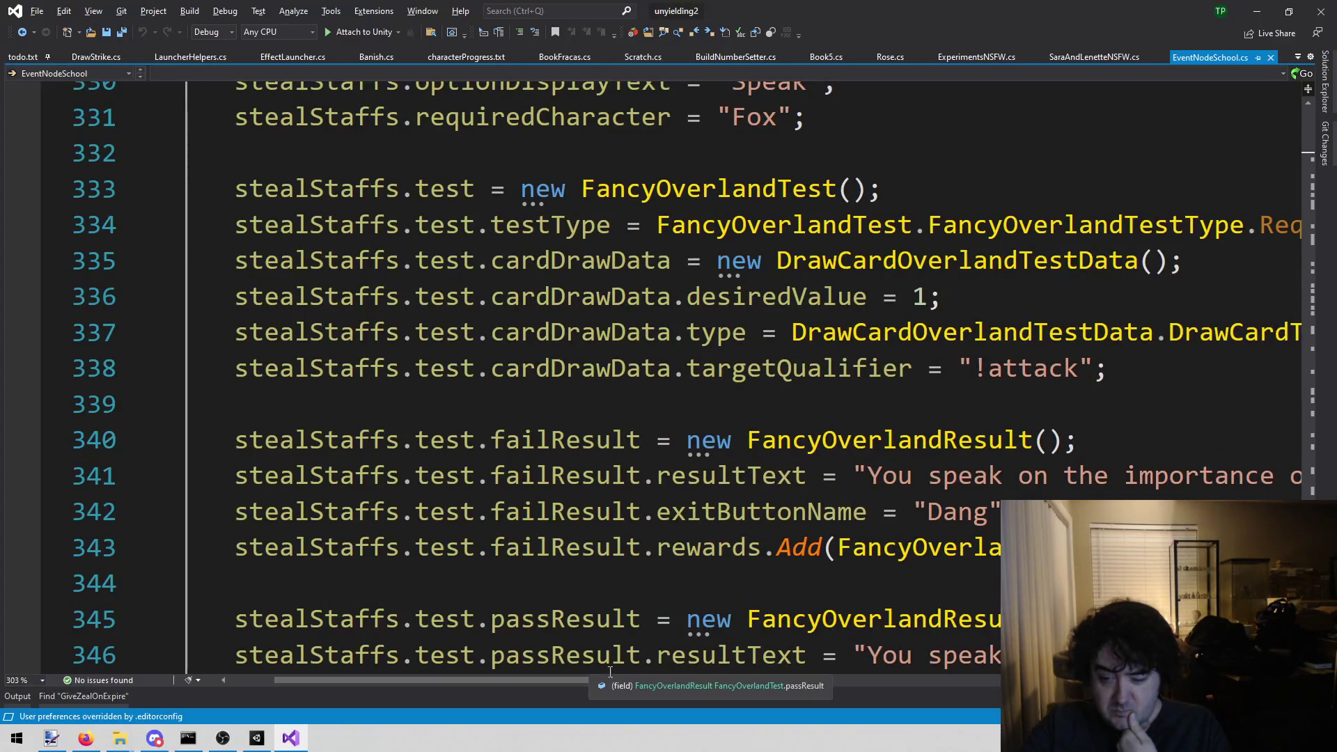
scroll(568, 686, right, 3)
mouse_move(567, 684)
mouse_down()
mouse_move(943, 650)
mouse_move(497, 626)
mouse_up()
scroll(646, 270, down, 3)
scroll(645, 269, down, 2)
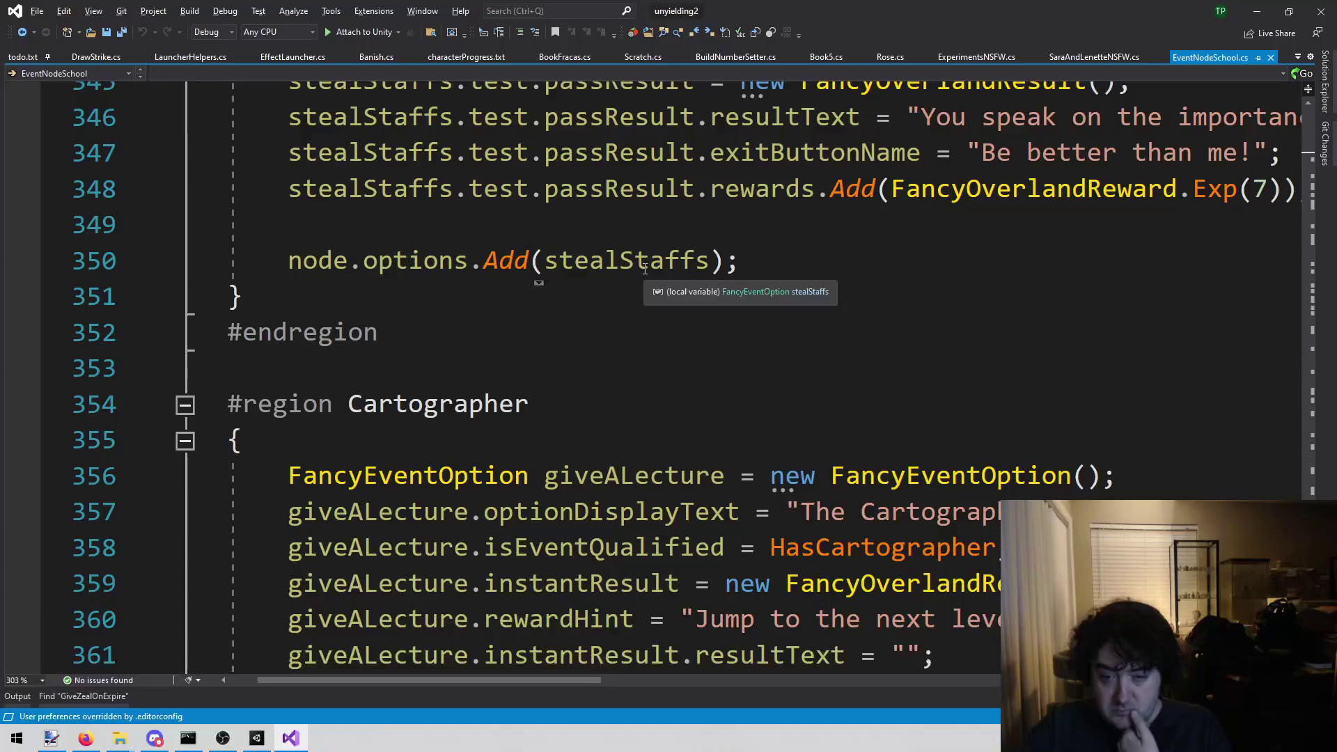
scroll(643, 269, down, 2)
scroll(643, 270, down, 2)
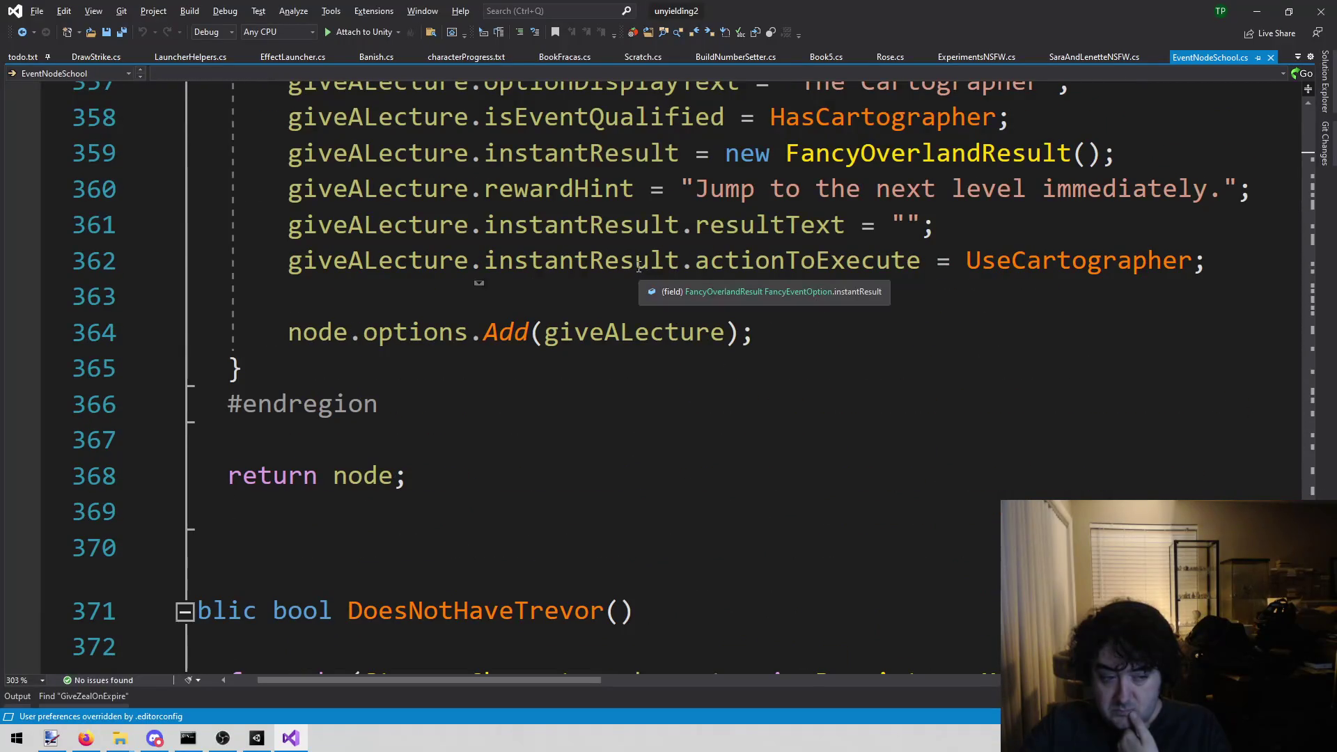
scroll(627, 254, up, 20)
scroll(613, 237, up, 9)
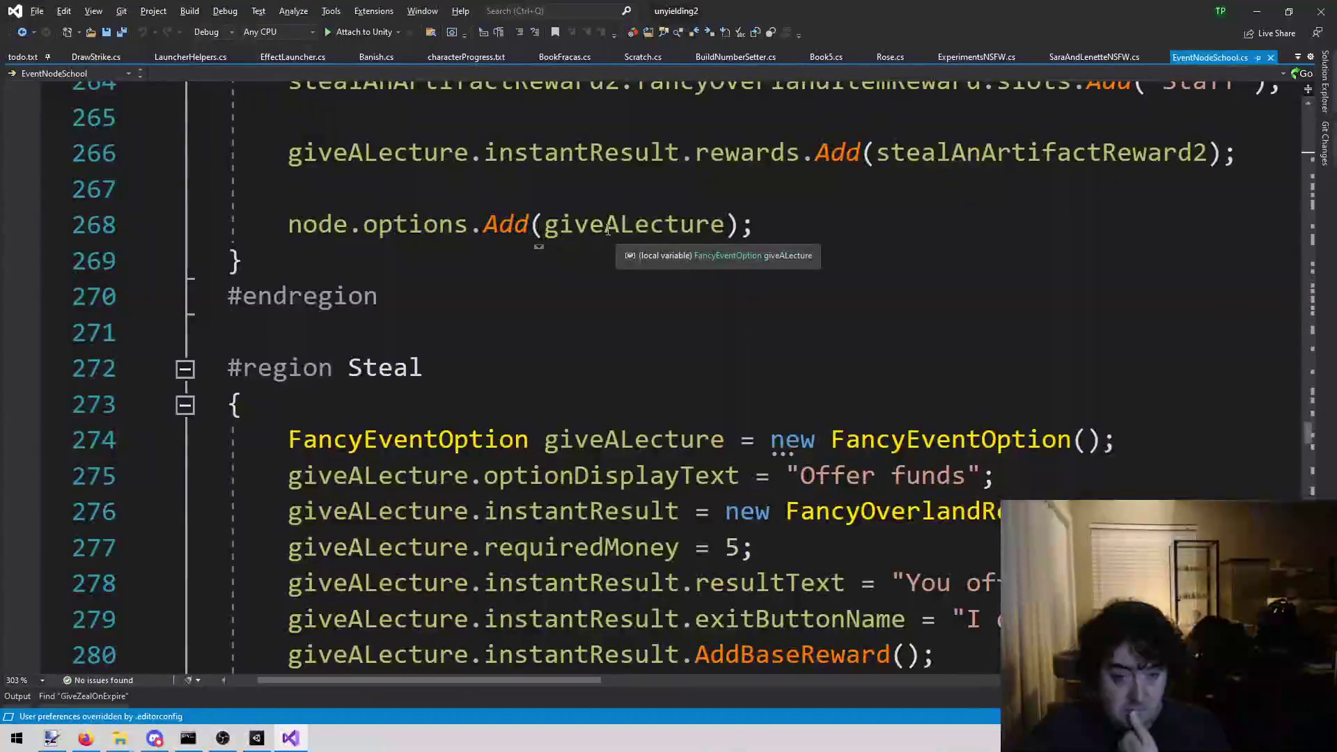
scroll(599, 223, up, 10)
scroll(595, 216, up, 3)
scroll(582, 215, down, 4)
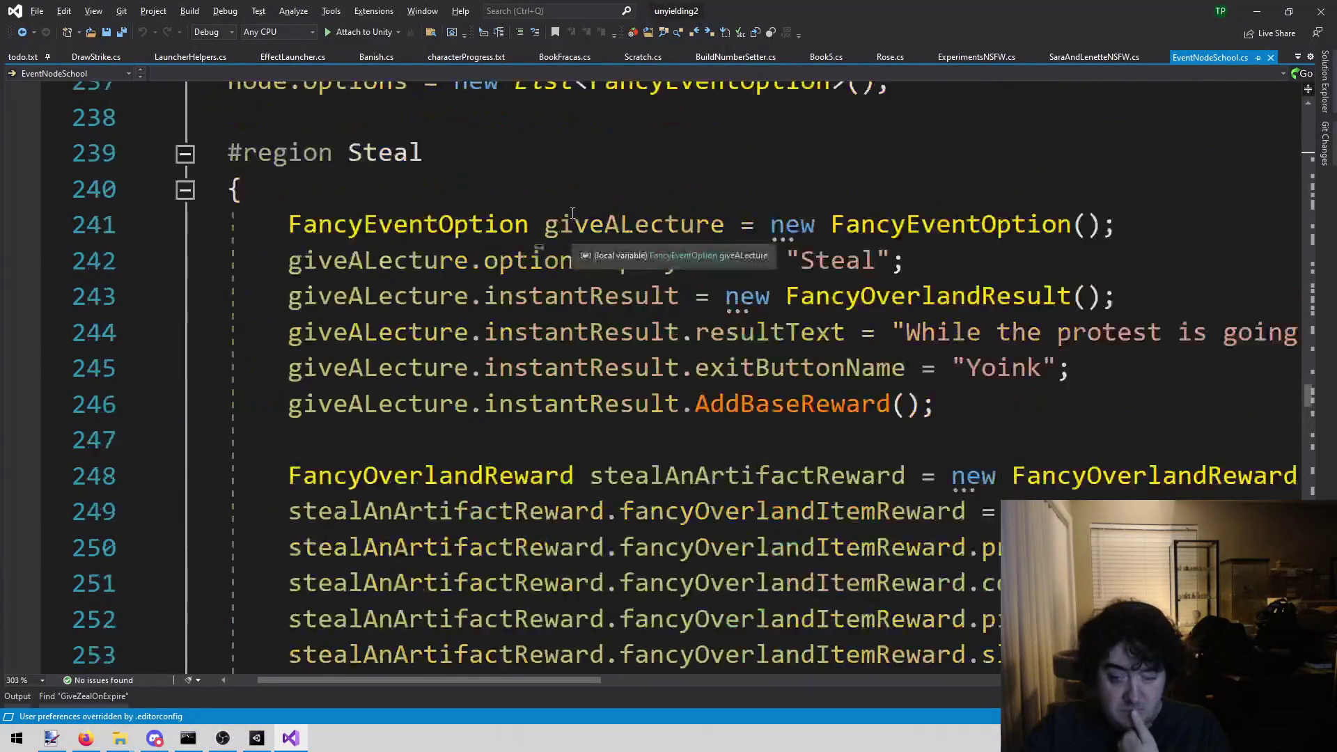
scroll(568, 221, down, 2)
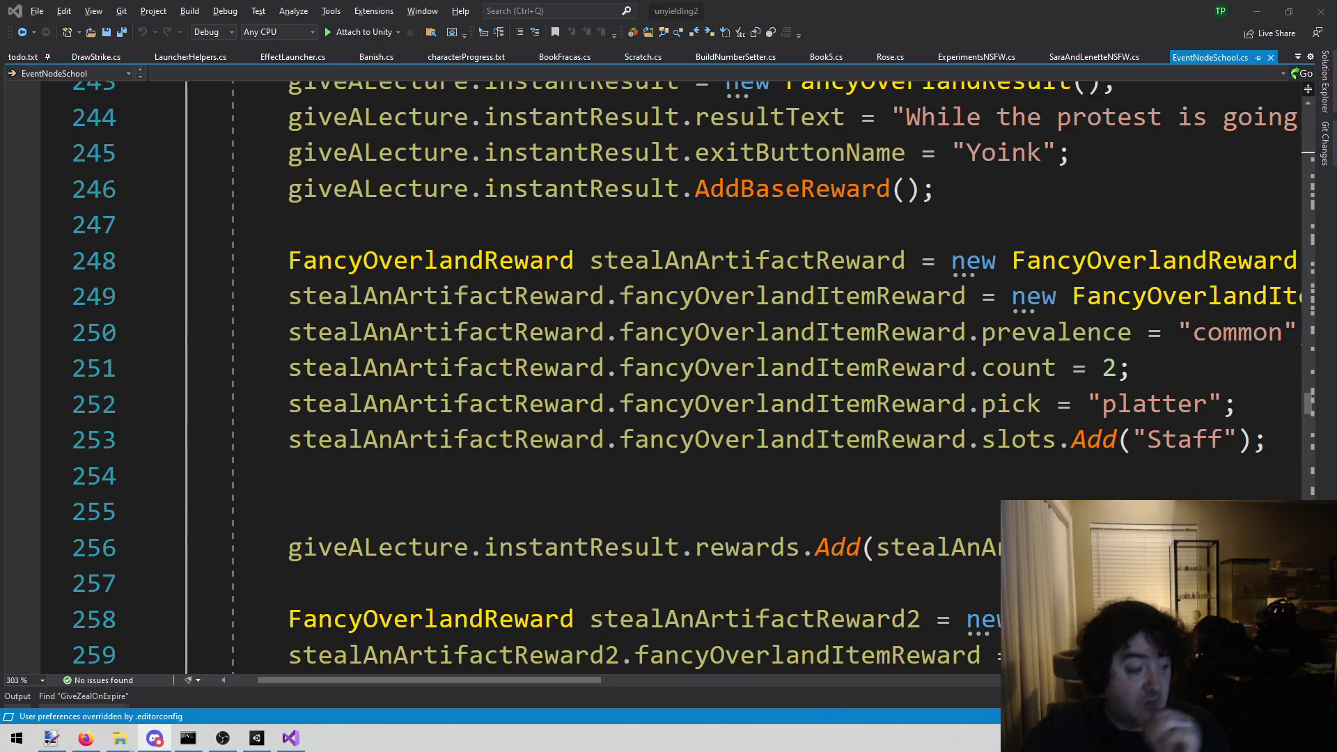
- Add 'index = 1;' after the event index choice in CreateNode, save, and return to Unity
click(953, 423)
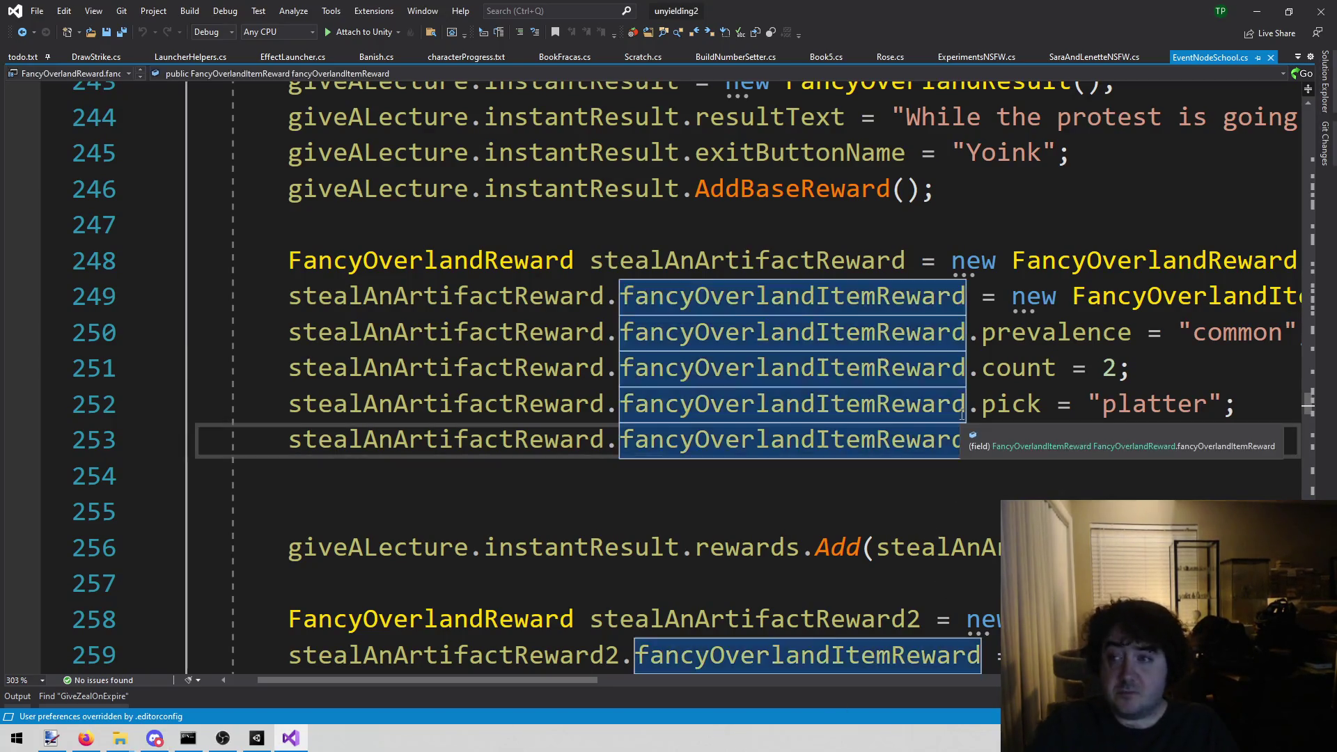
scroll(1068, 461, up, 20)
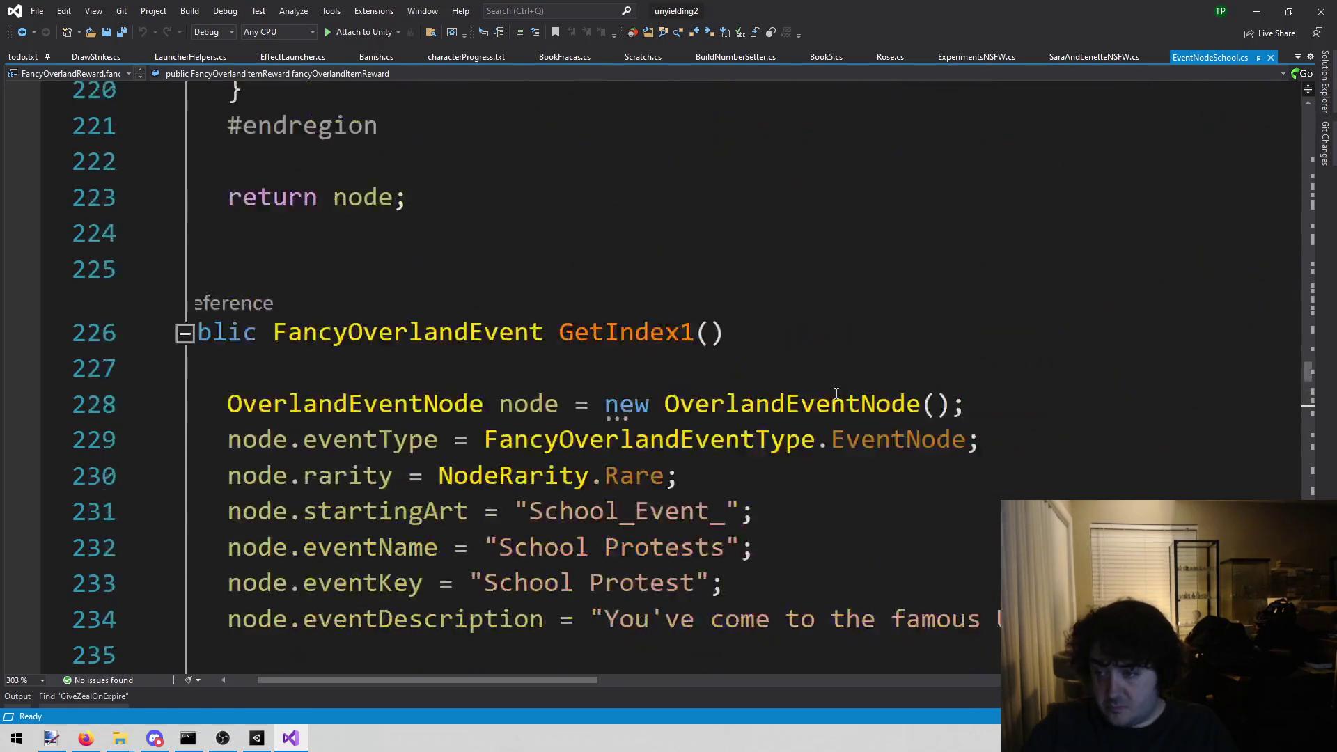
scroll(582, 367, down, 4)
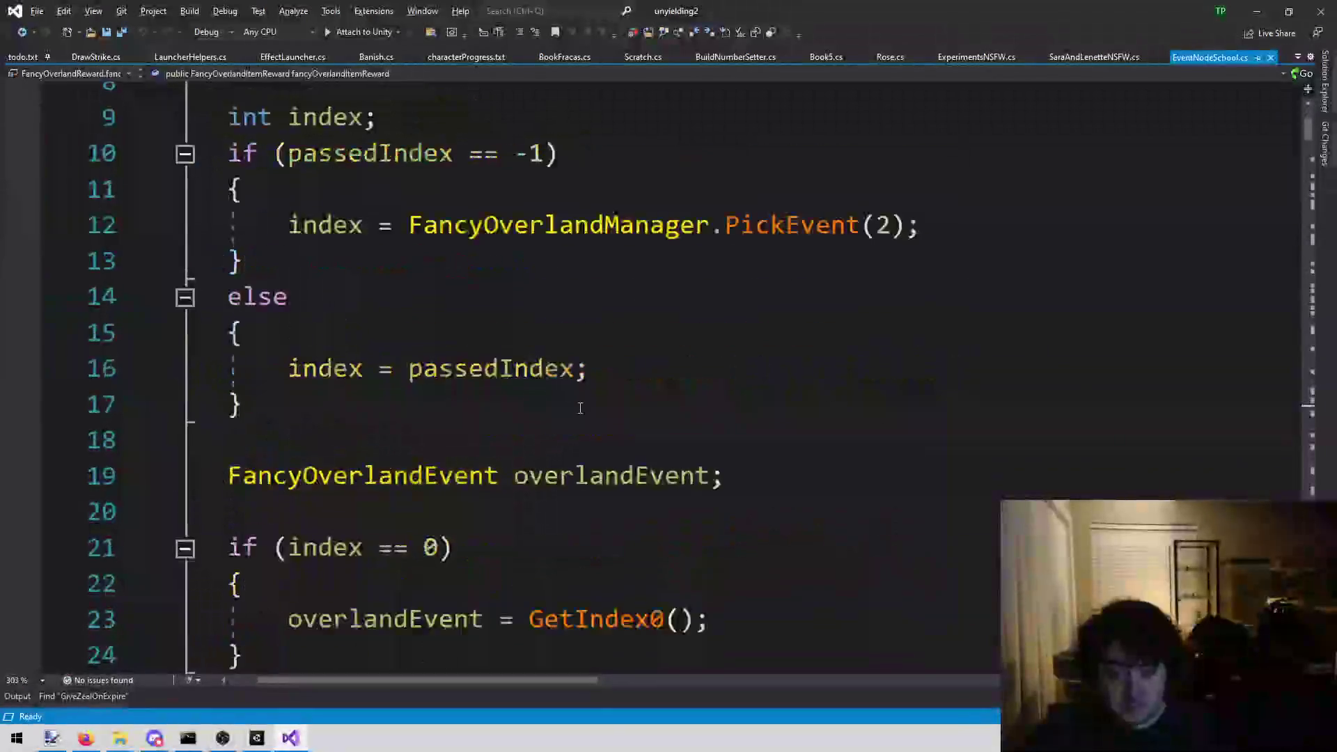
scroll(474, 511, up, 1)
click(400, 423)
text(index)
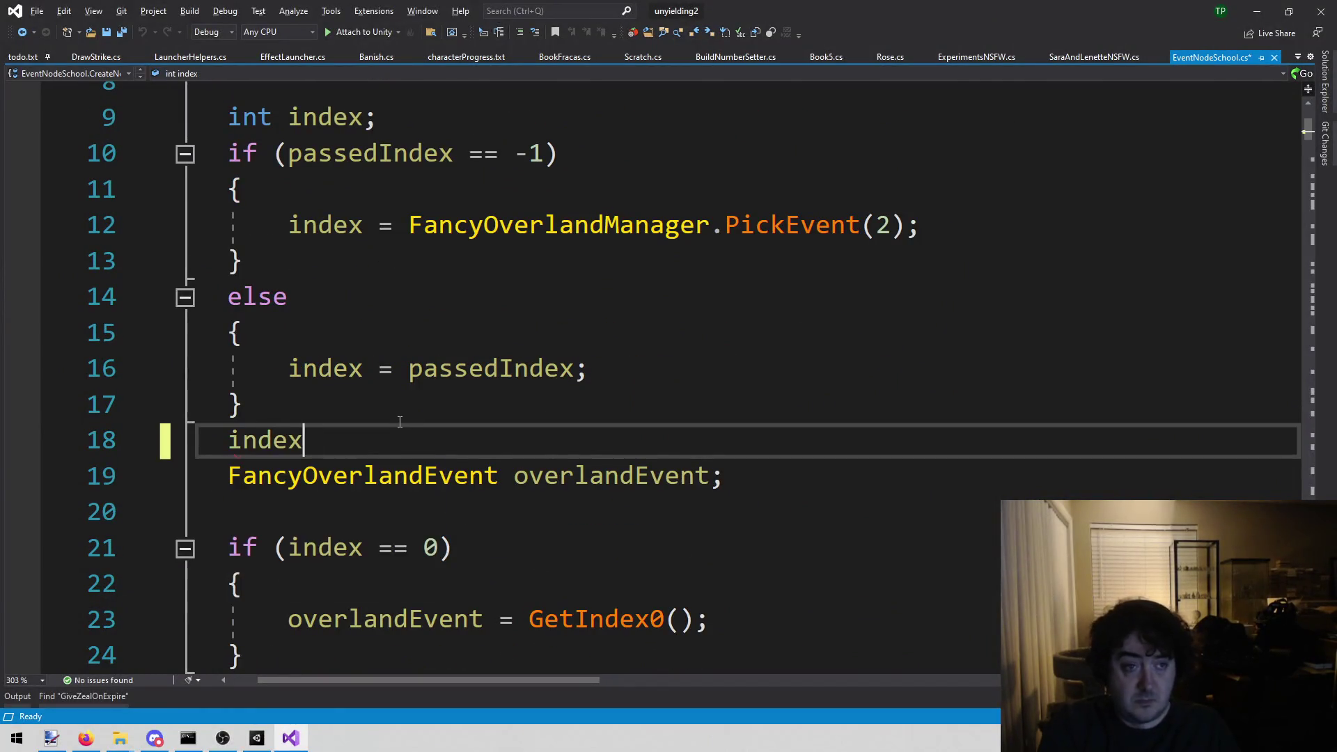
text( = 1;)
key(ctrl+s)
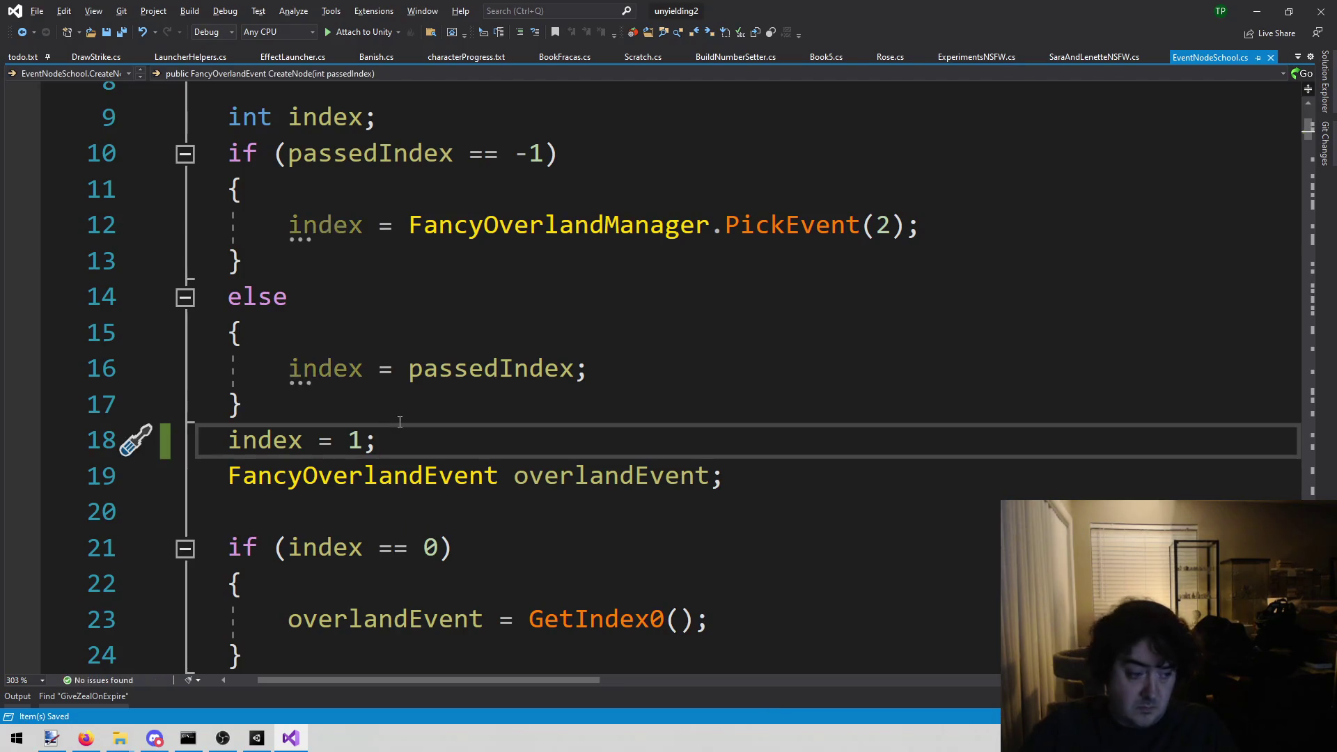
click(257, 737)
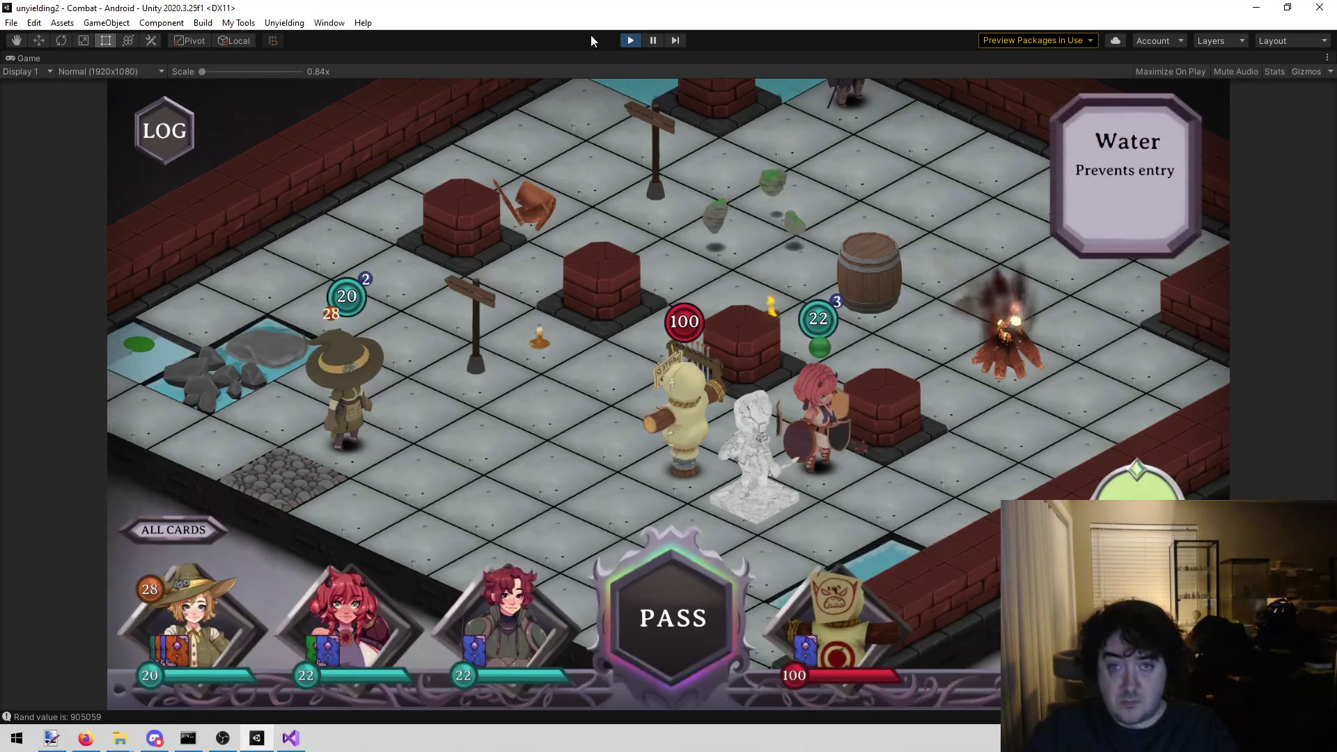
- Stop the game and start the Team picker scene from the Unyielding menu in play mode
click(629, 42)
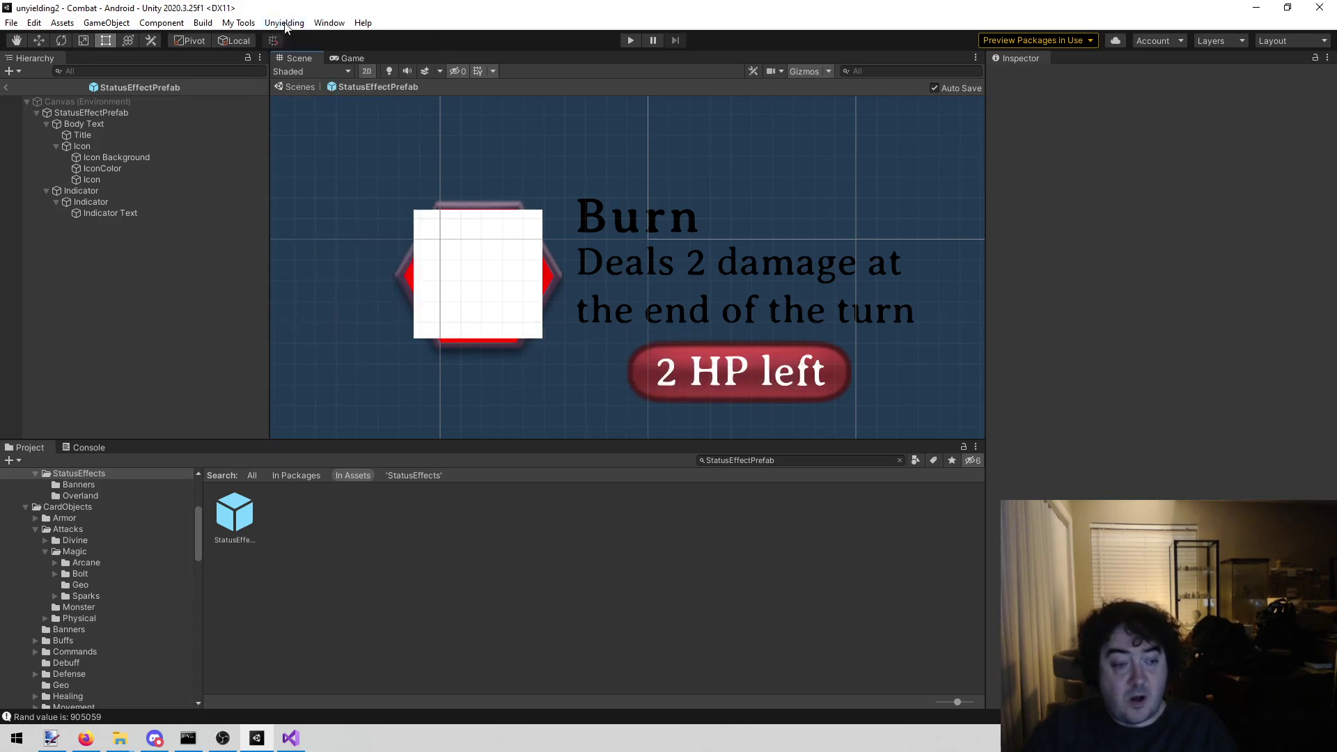
click(284, 22)
click(301, 54)
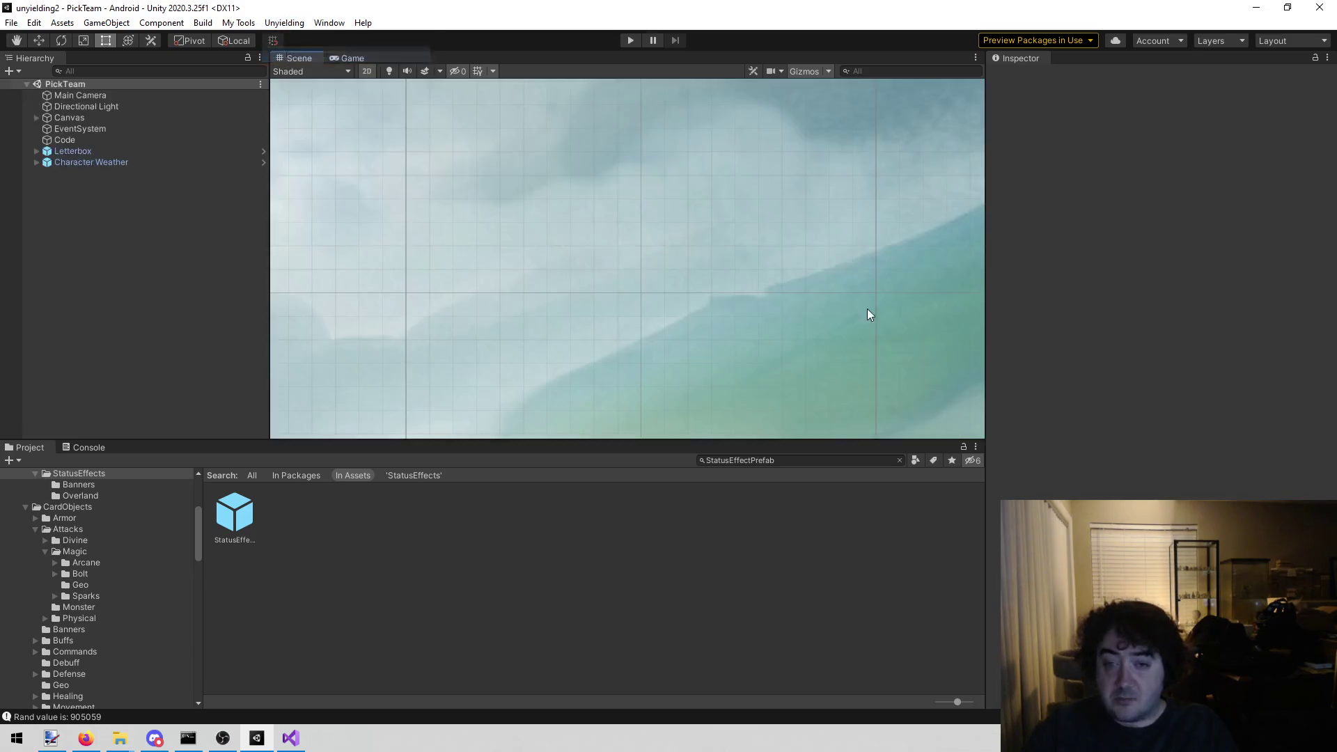
click(632, 40)
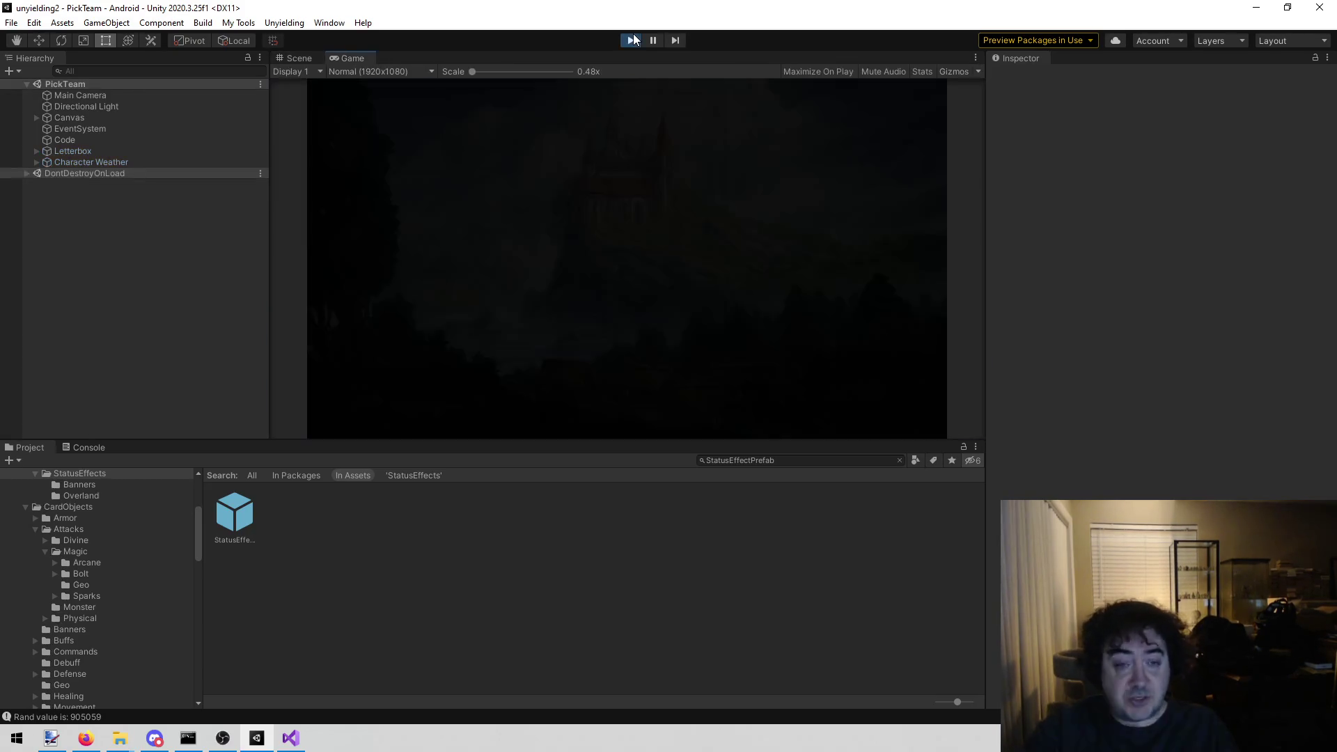
- Swap Cotton and Val into the team and start the run with READY!
click(392, 144)
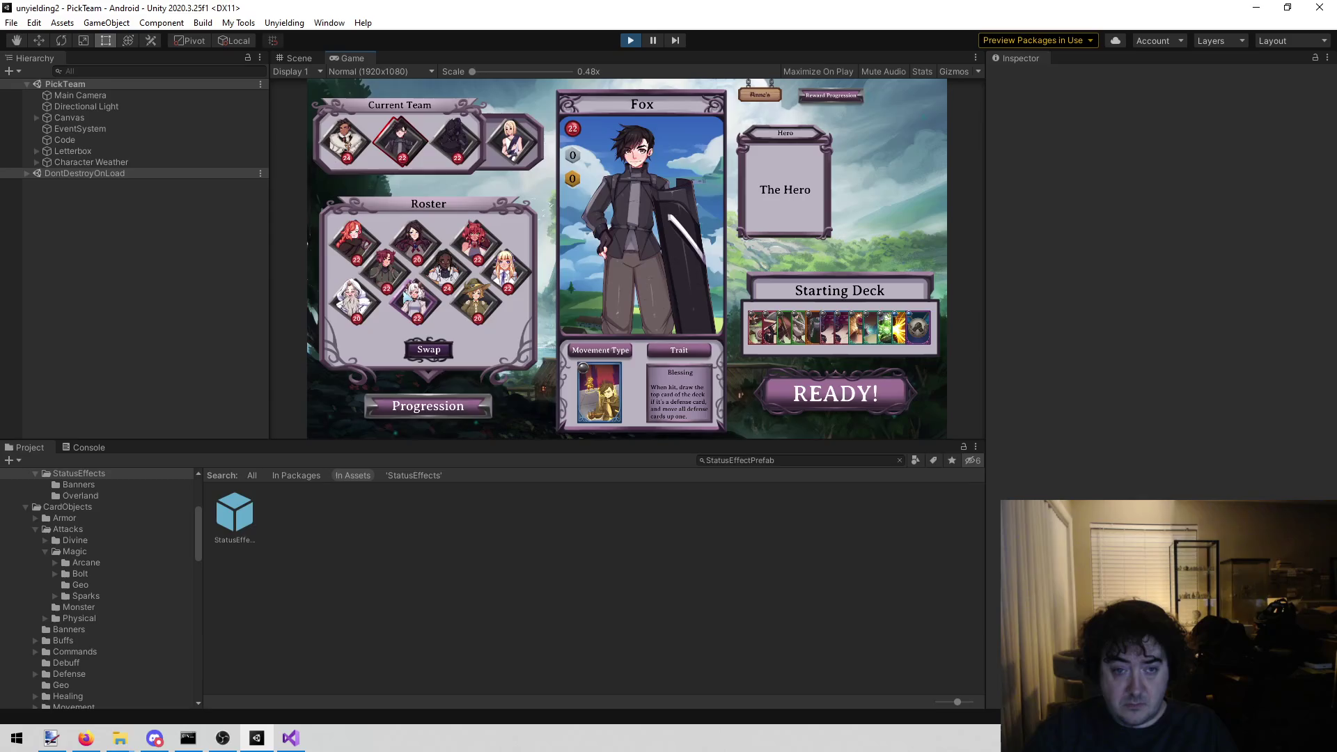
click(411, 298)
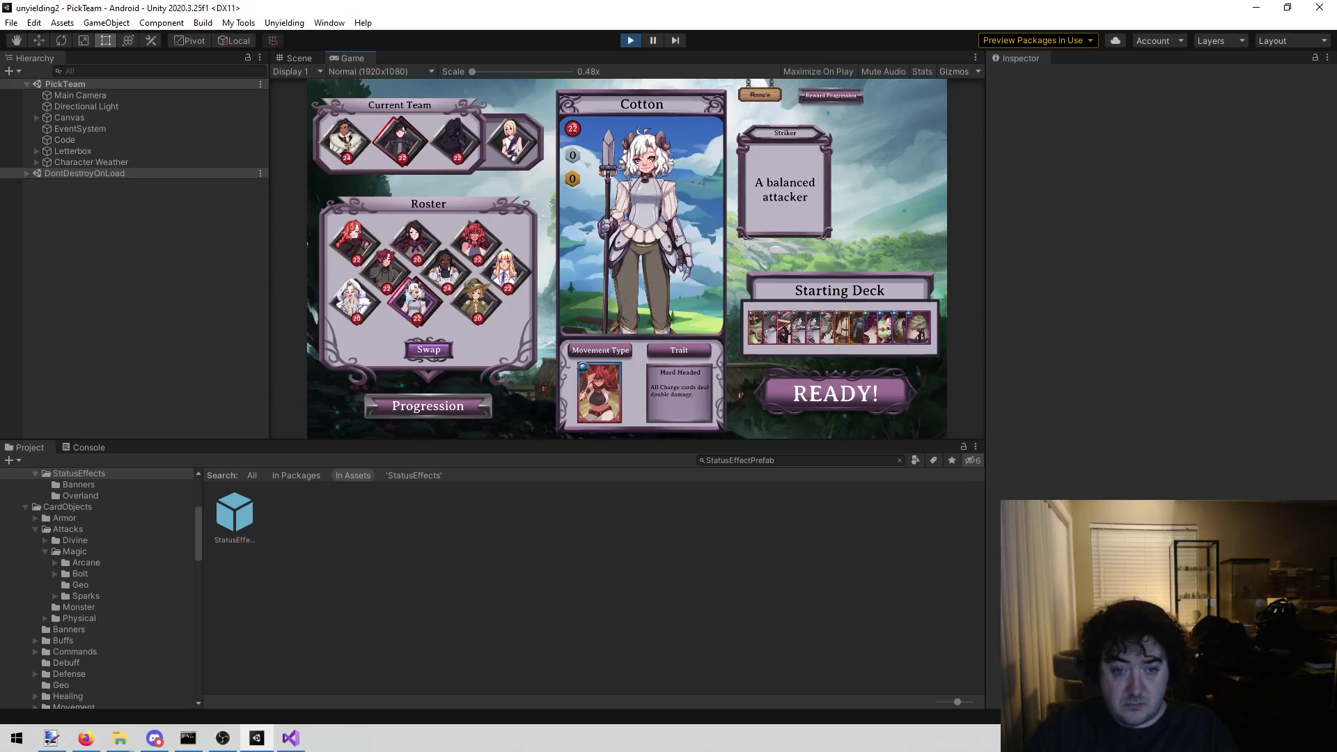
click(430, 349)
click(358, 150)
click(354, 240)
click(432, 353)
click(822, 396)
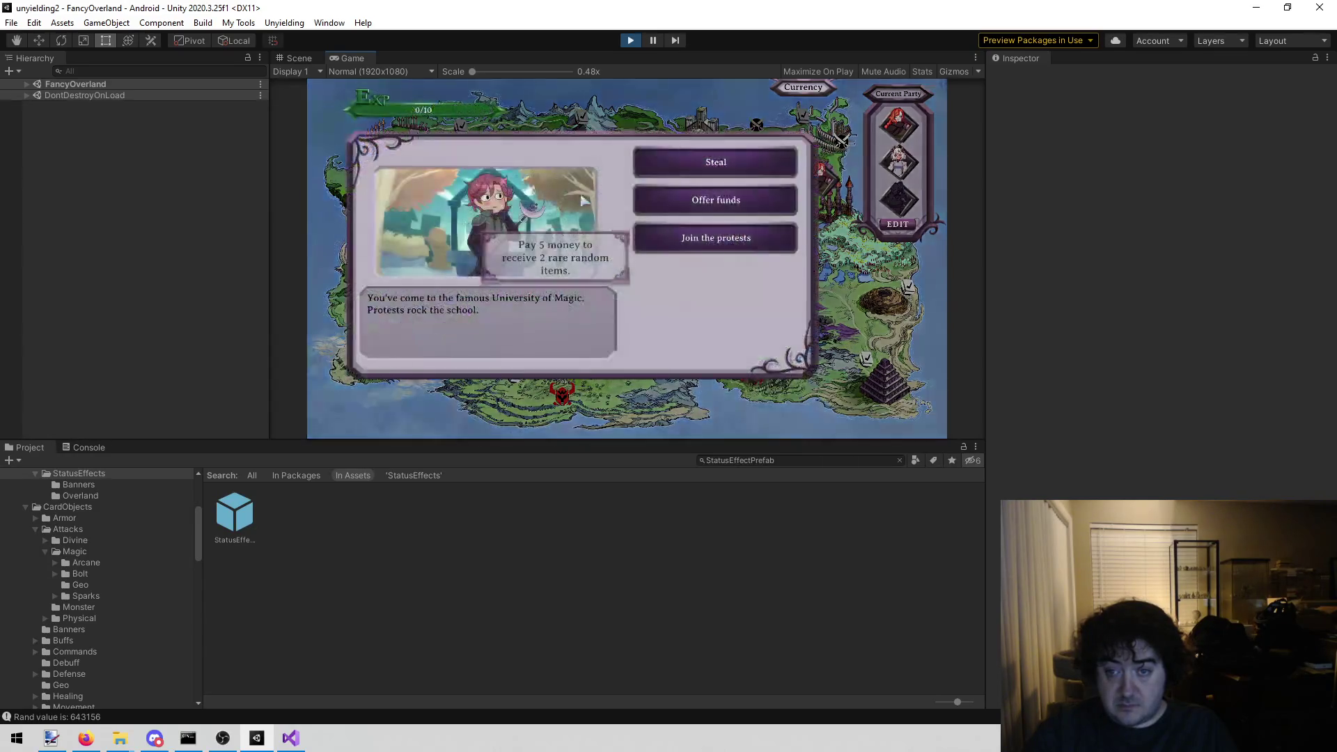
- Choose Steal in School Protests and view the index-out-of-range stack trace in the Console
click(655, 164)
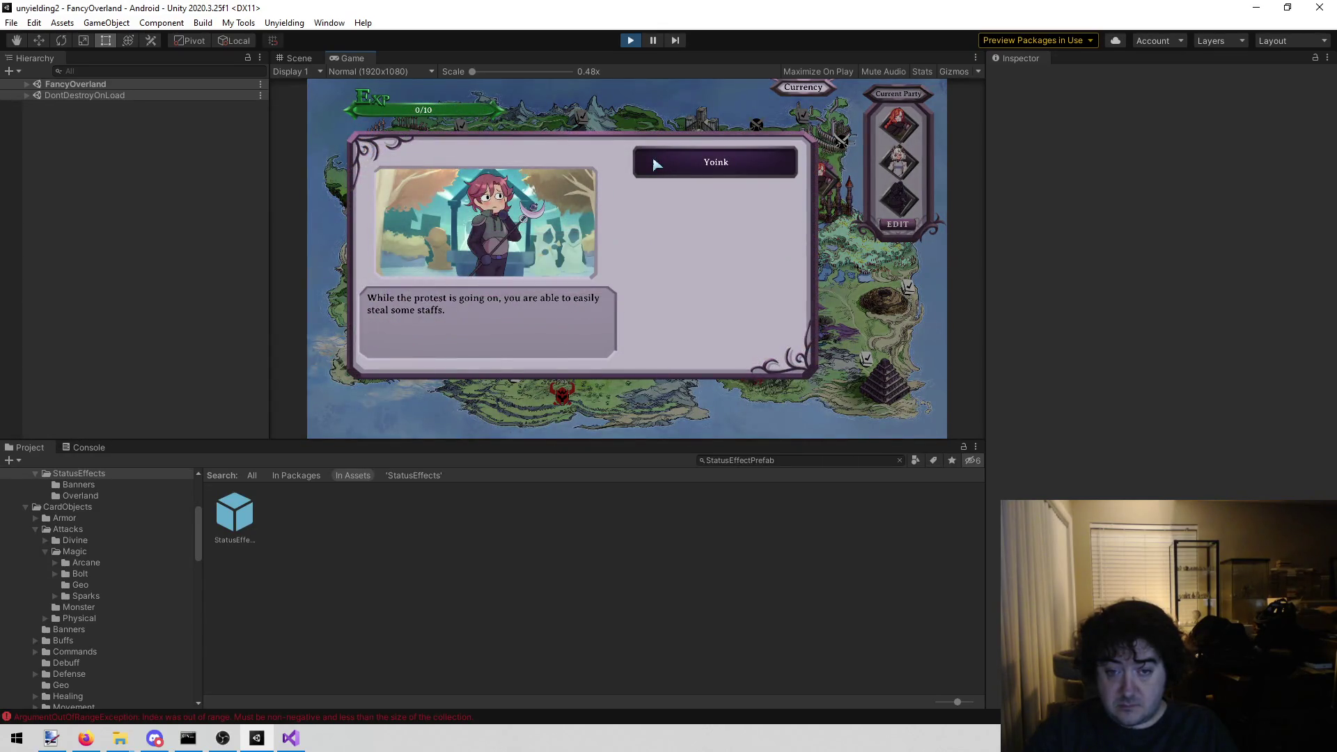
click(82, 448)
click(115, 510)
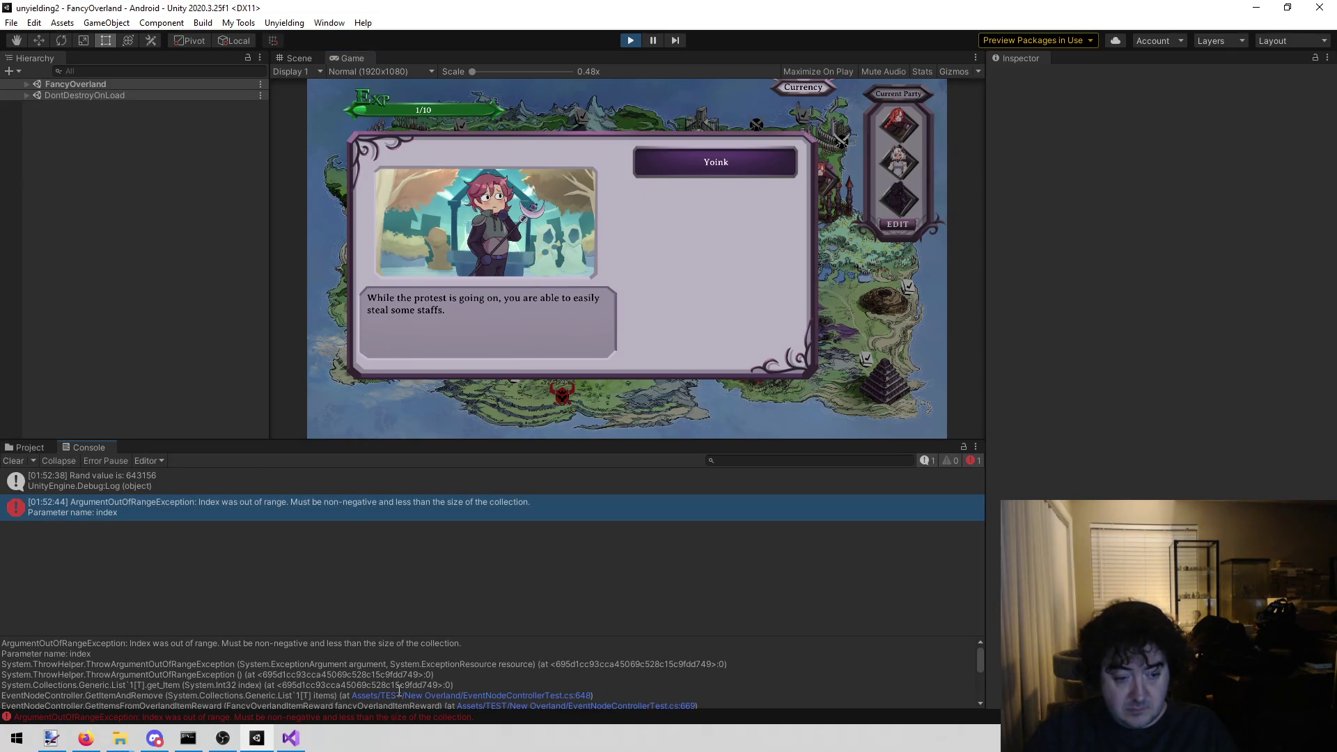
- Jump to EventNodeControllerTest.cs line 648, review GetItemAndRemove, then return to todo.txt
click(505, 695)
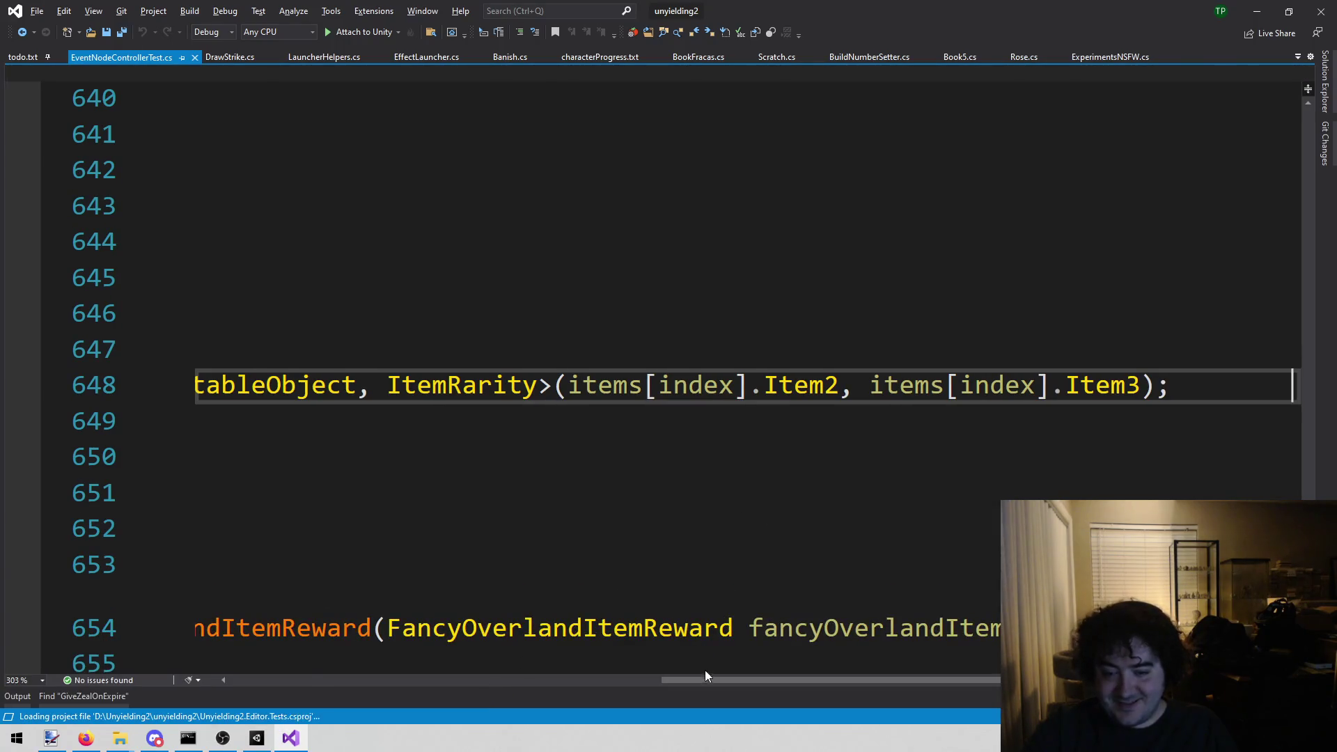
scroll(696, 680, up, 3)
drag(684, 680, 174, 641)
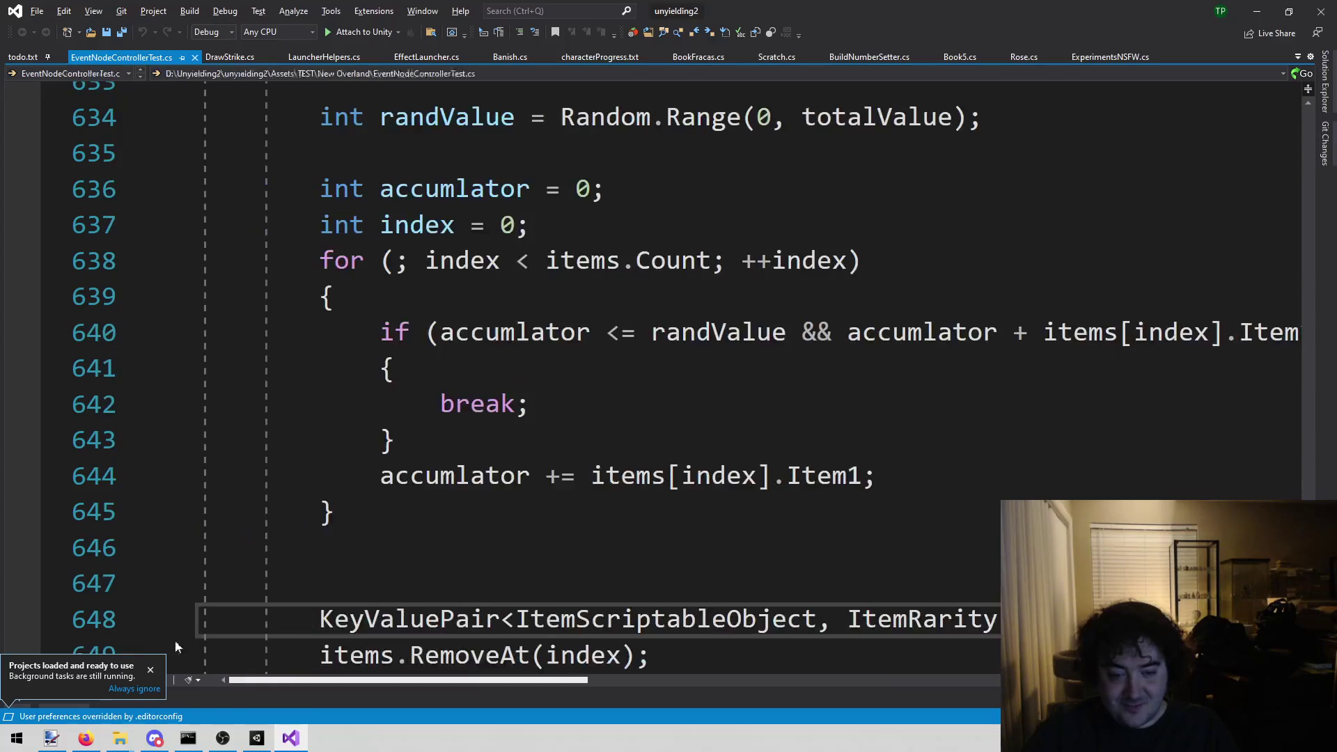
scroll(647, 559, up, 4)
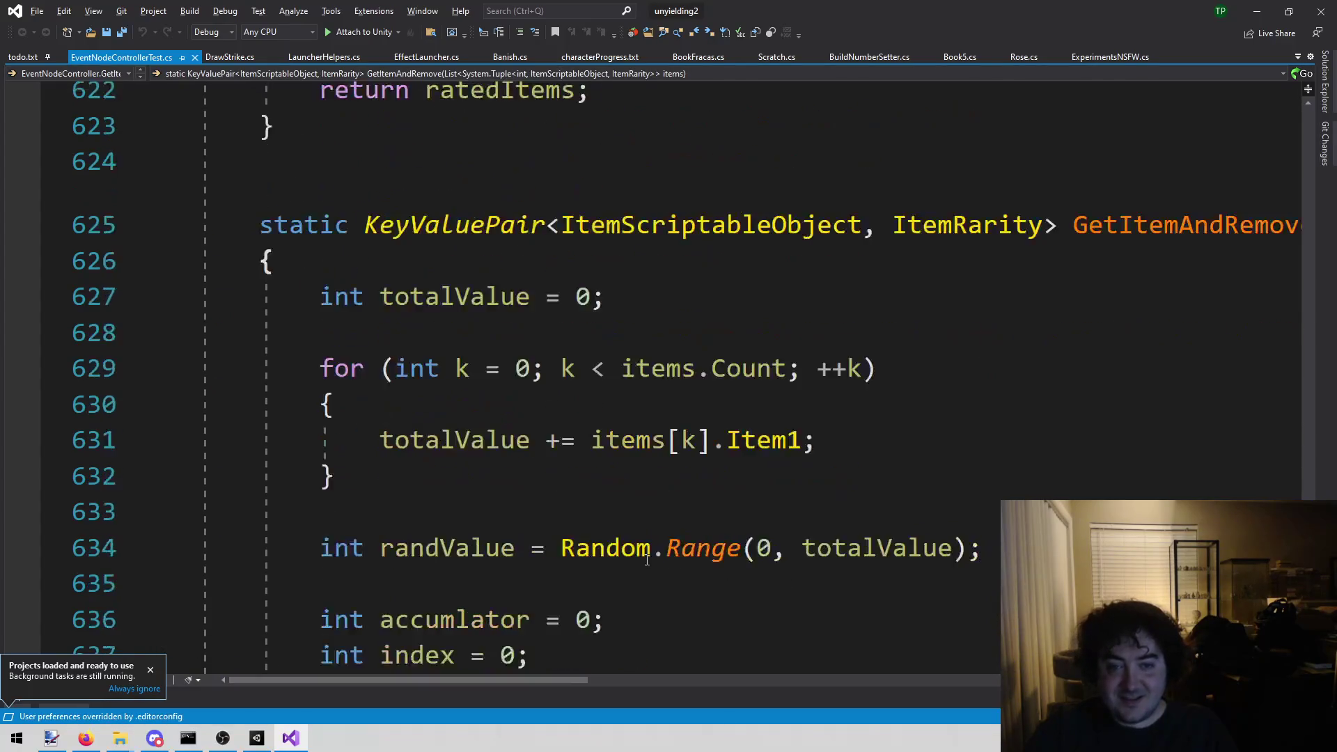
scroll(647, 559, up, 3)
scroll(606, 564, down, 9)
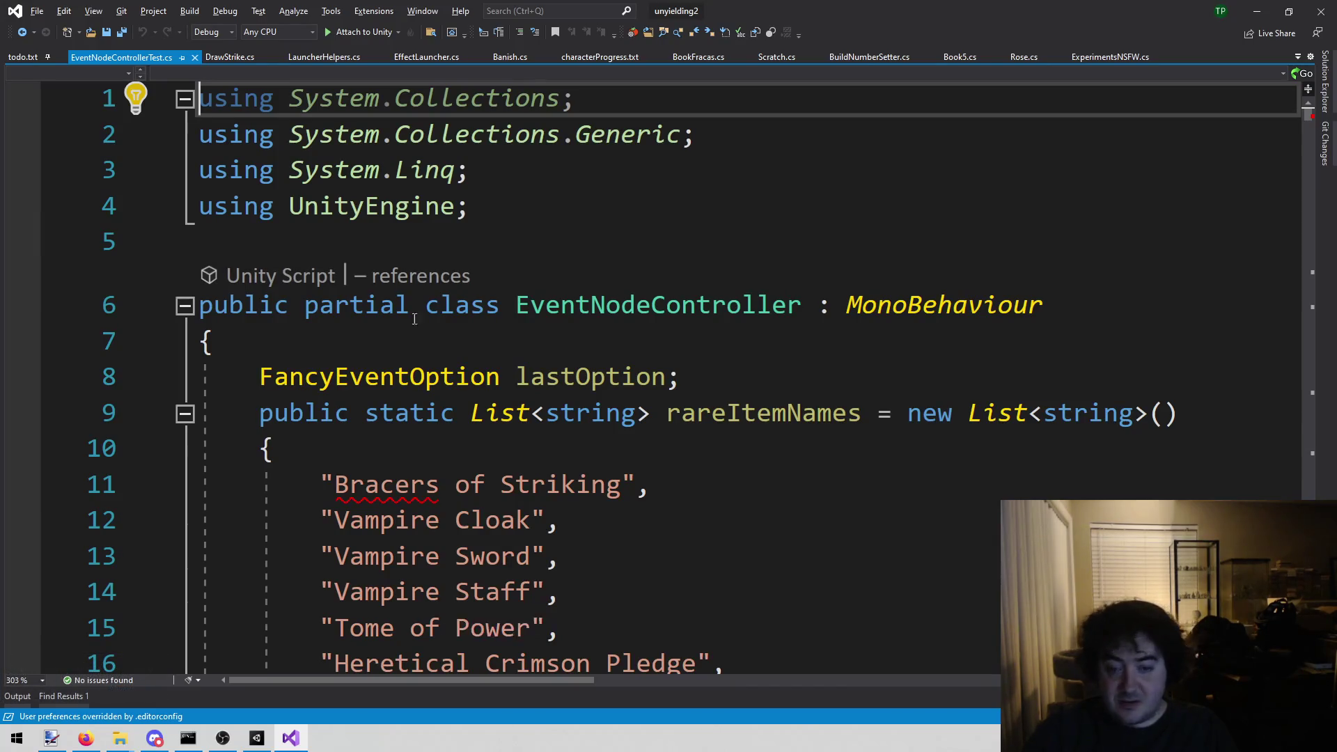
click(19, 58)
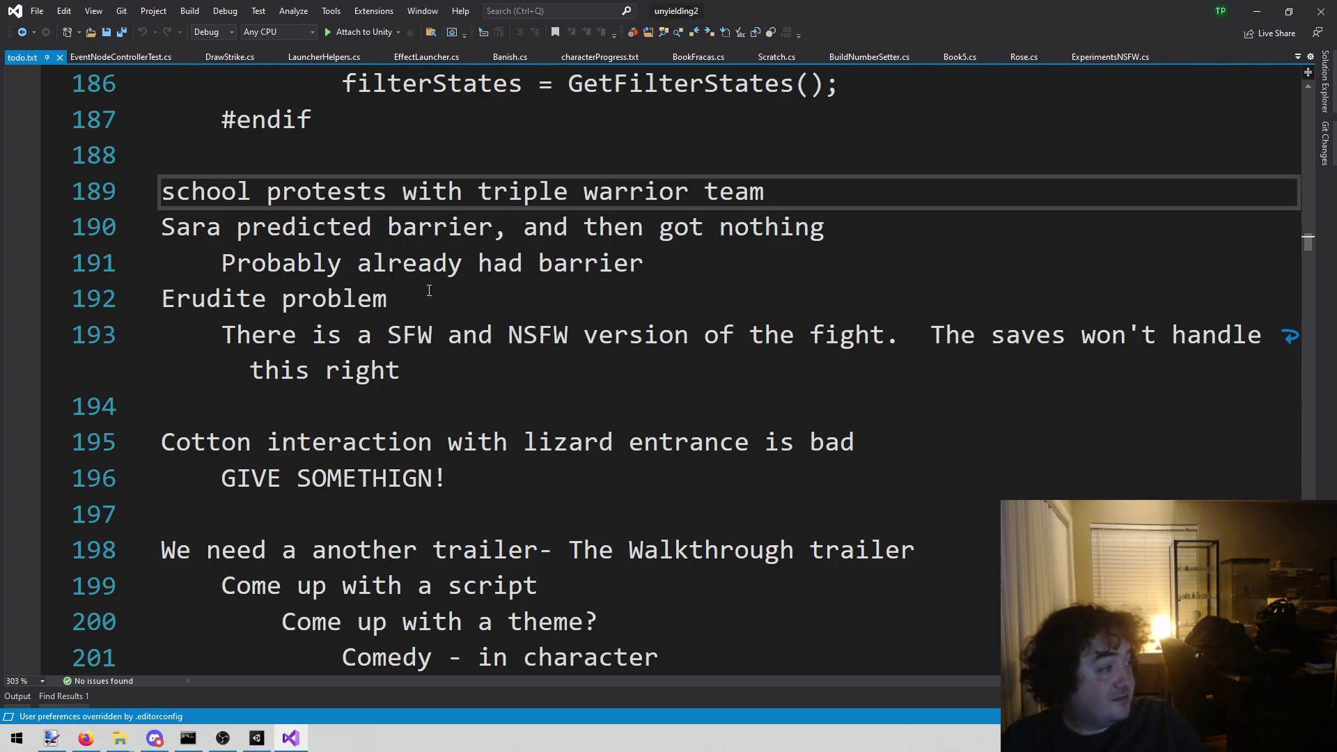
key(alt+Tab)
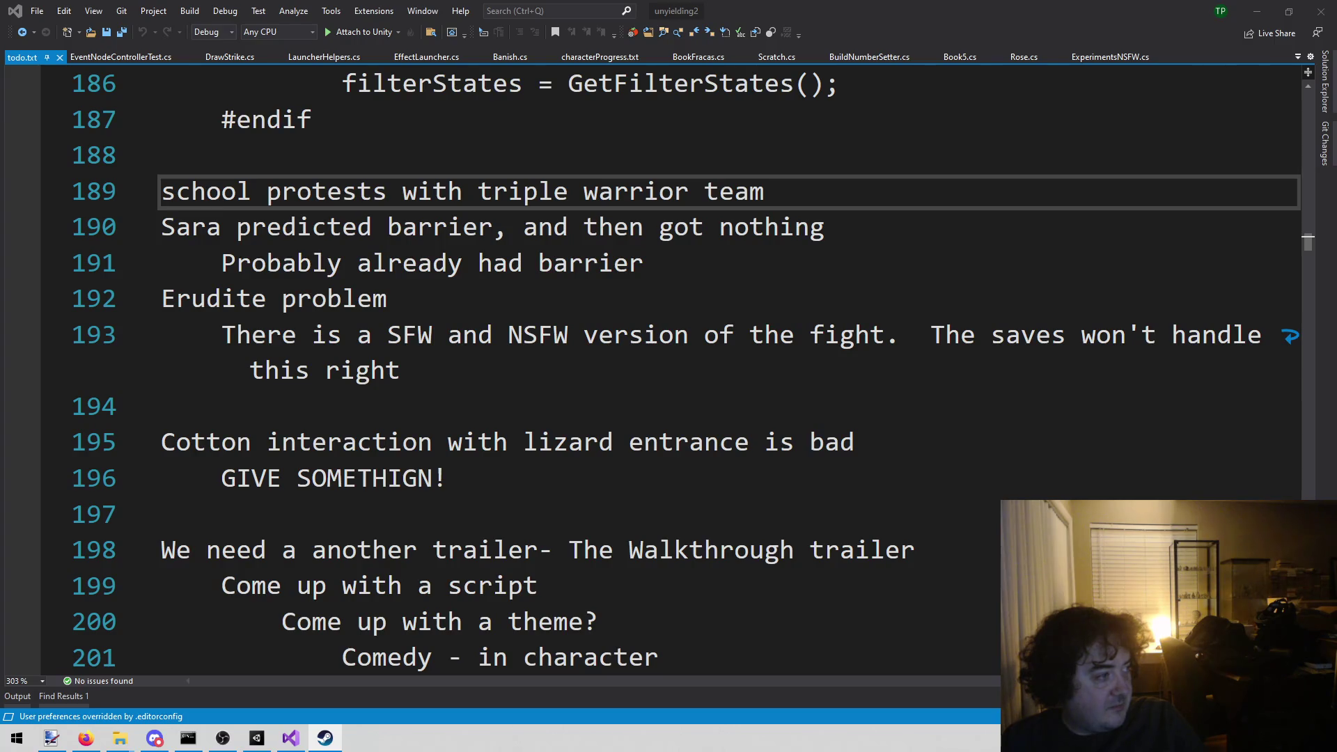
mouse_move(276, 200)
mouse_down()
mouse_move(457, 90)
mouse_move(549, 73)
mouse_up()
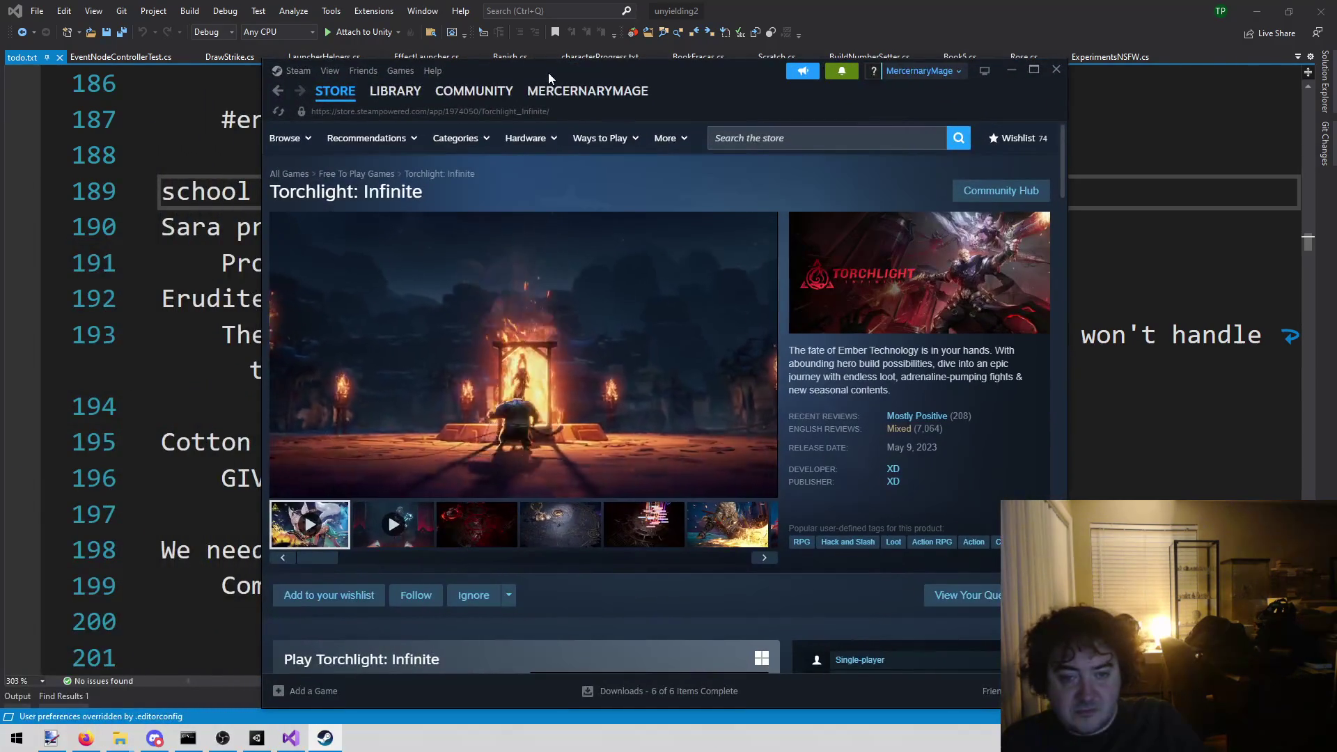
- Unmute the trailer on the Torchlight: Infinite Steam store page
mouse_move(473, 91)
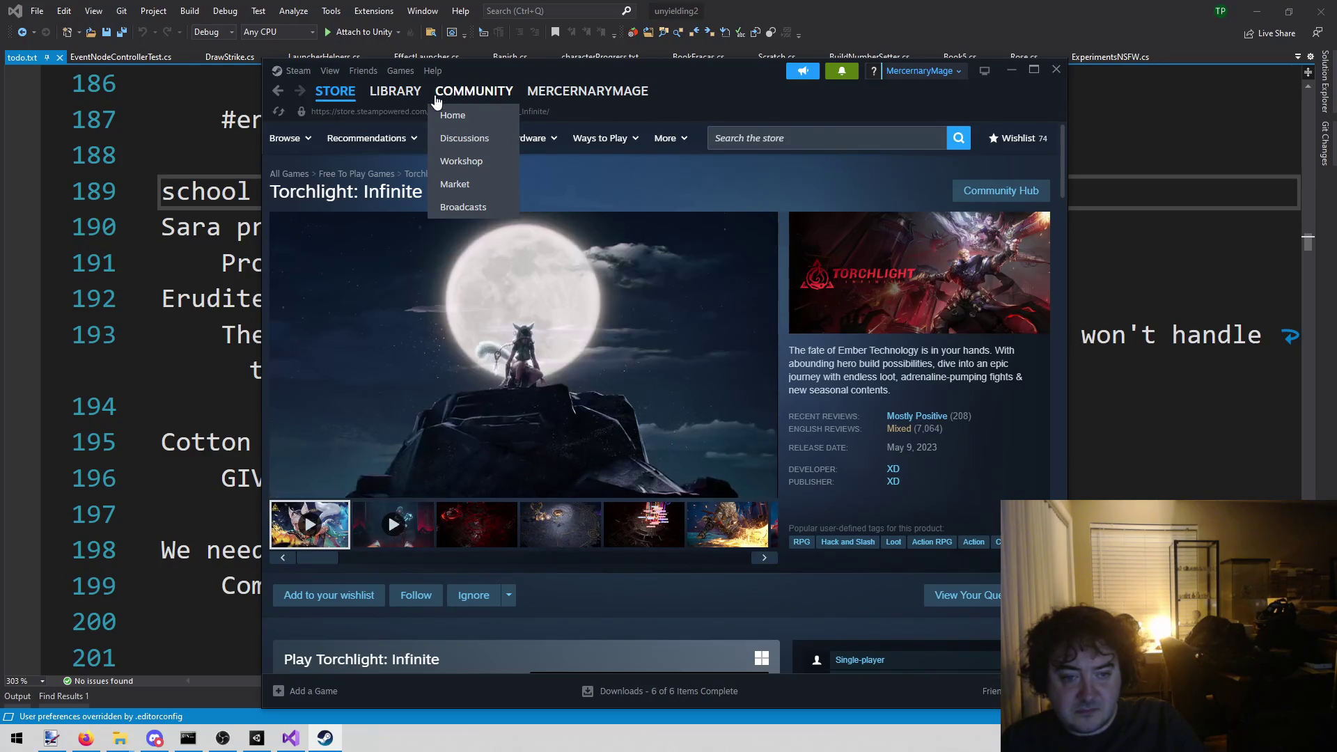
mouse_move(396, 93)
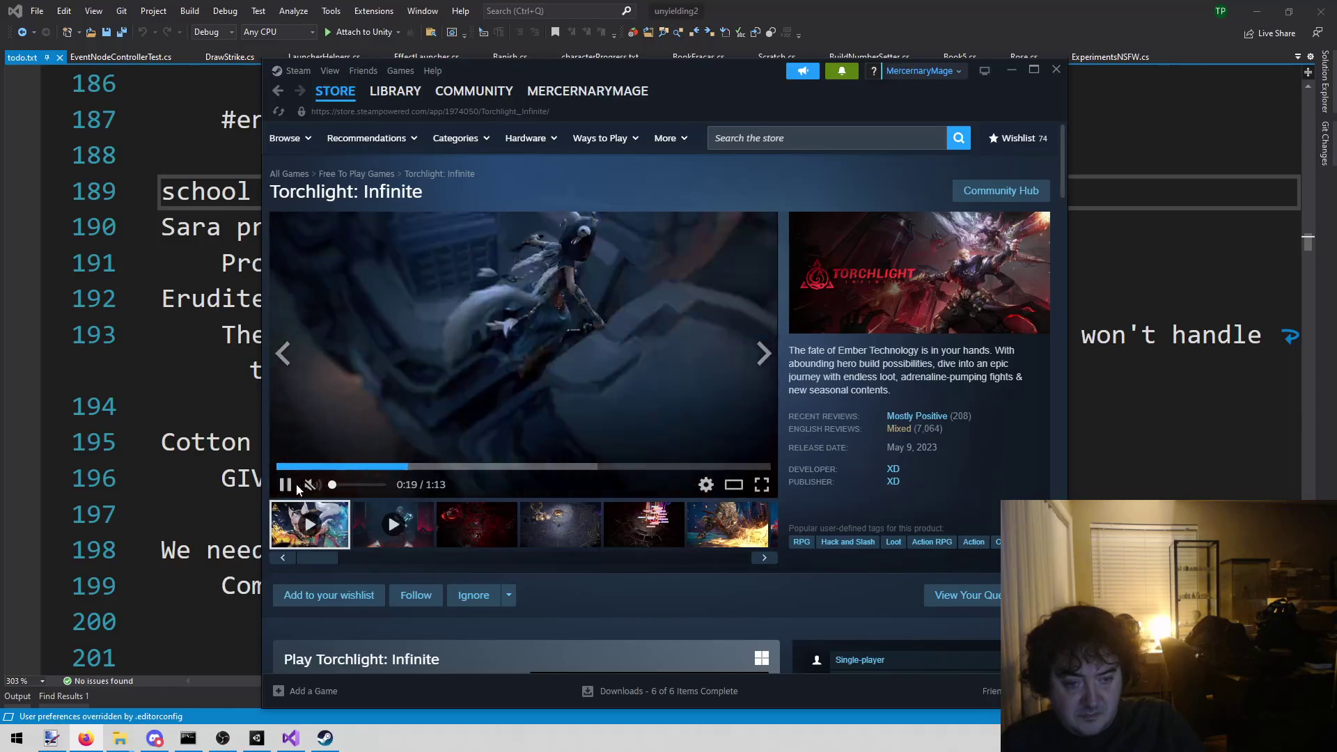
click(312, 485)
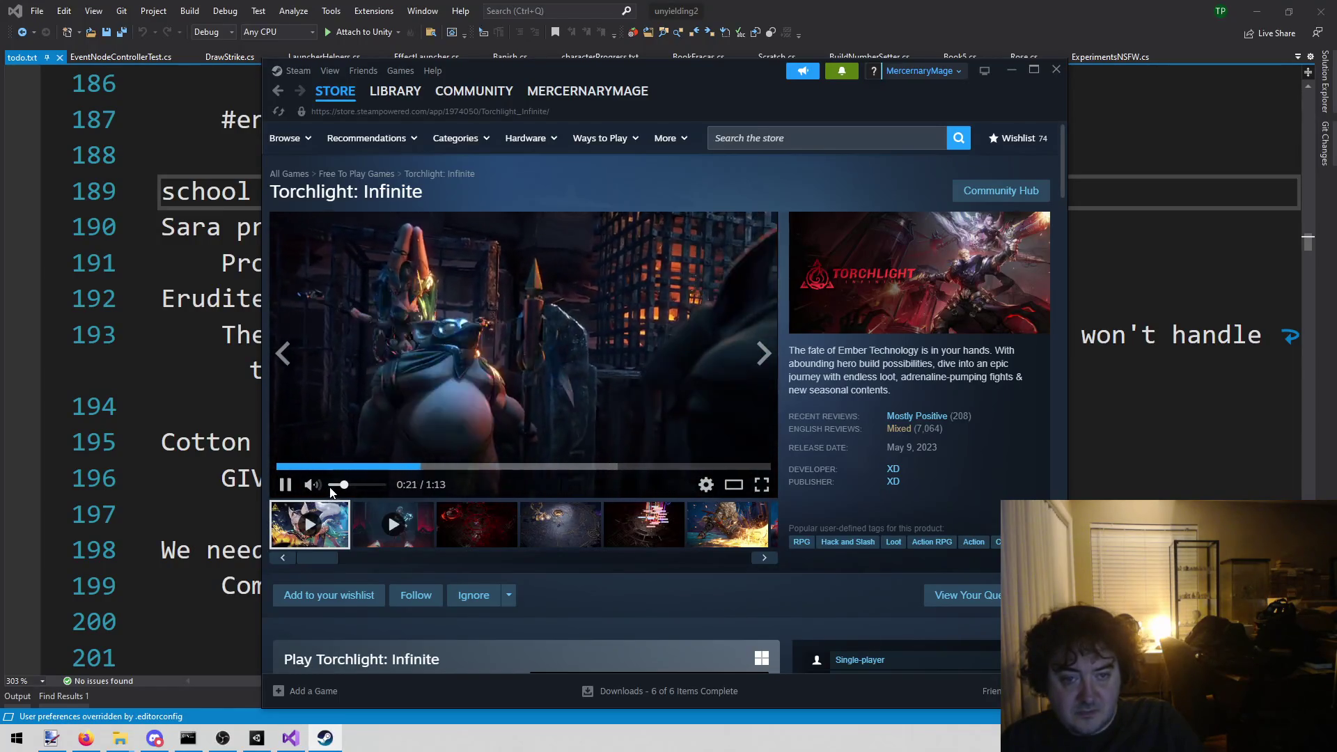
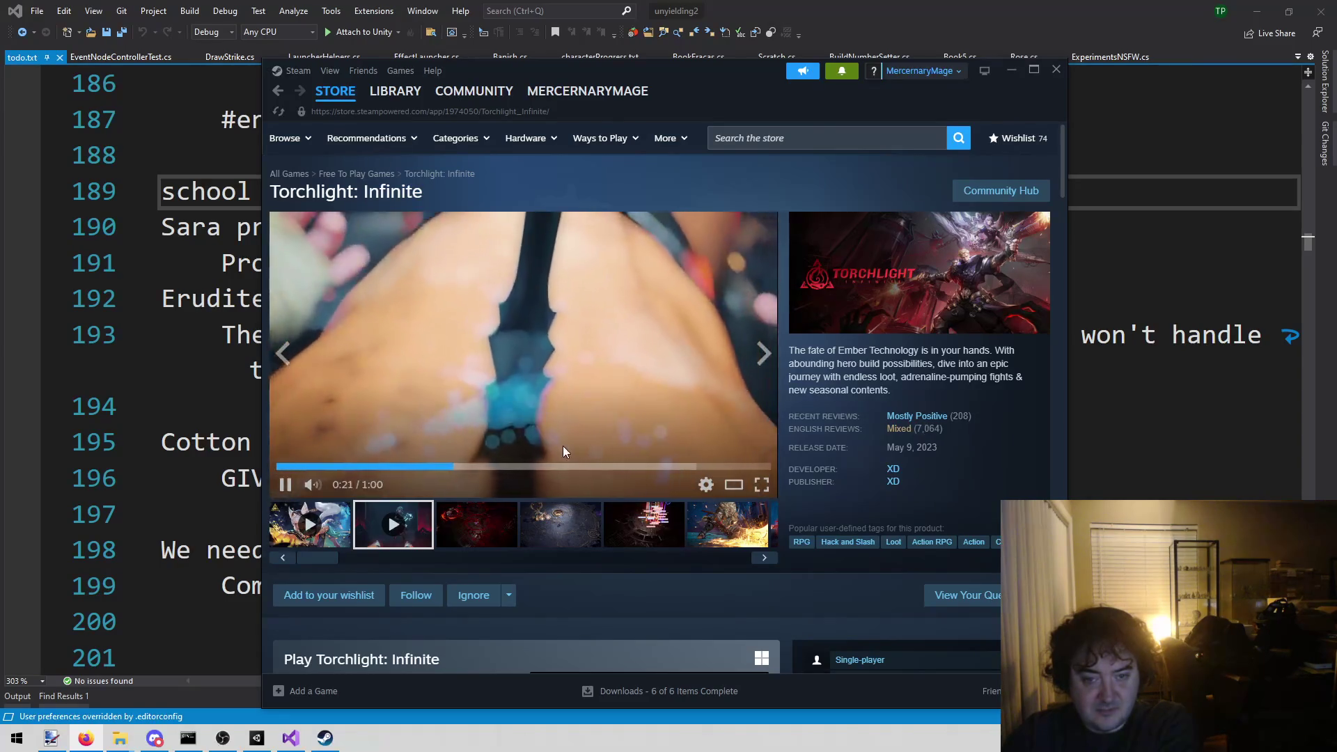
- Jump the Torchlight: Infinite trailer ahead, first to about 0:31, then to 0:51
click(530, 467)
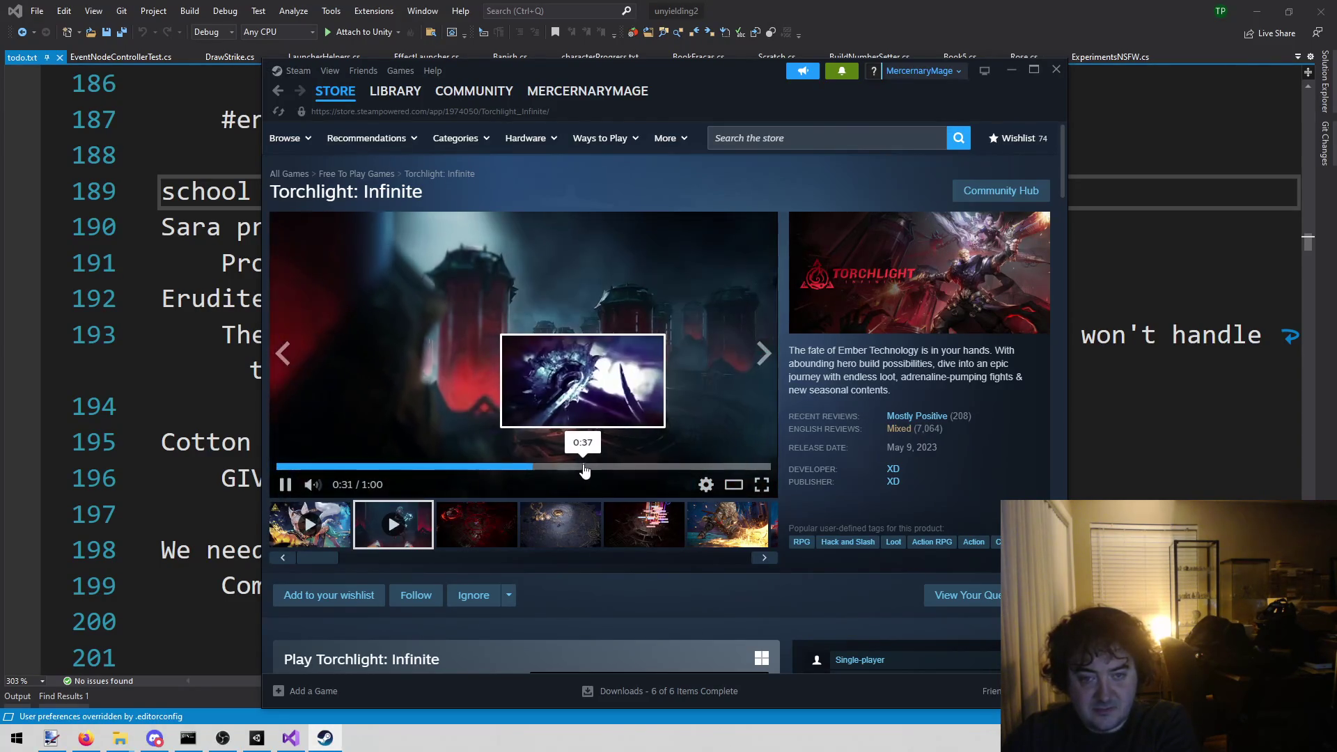
click(684, 467)
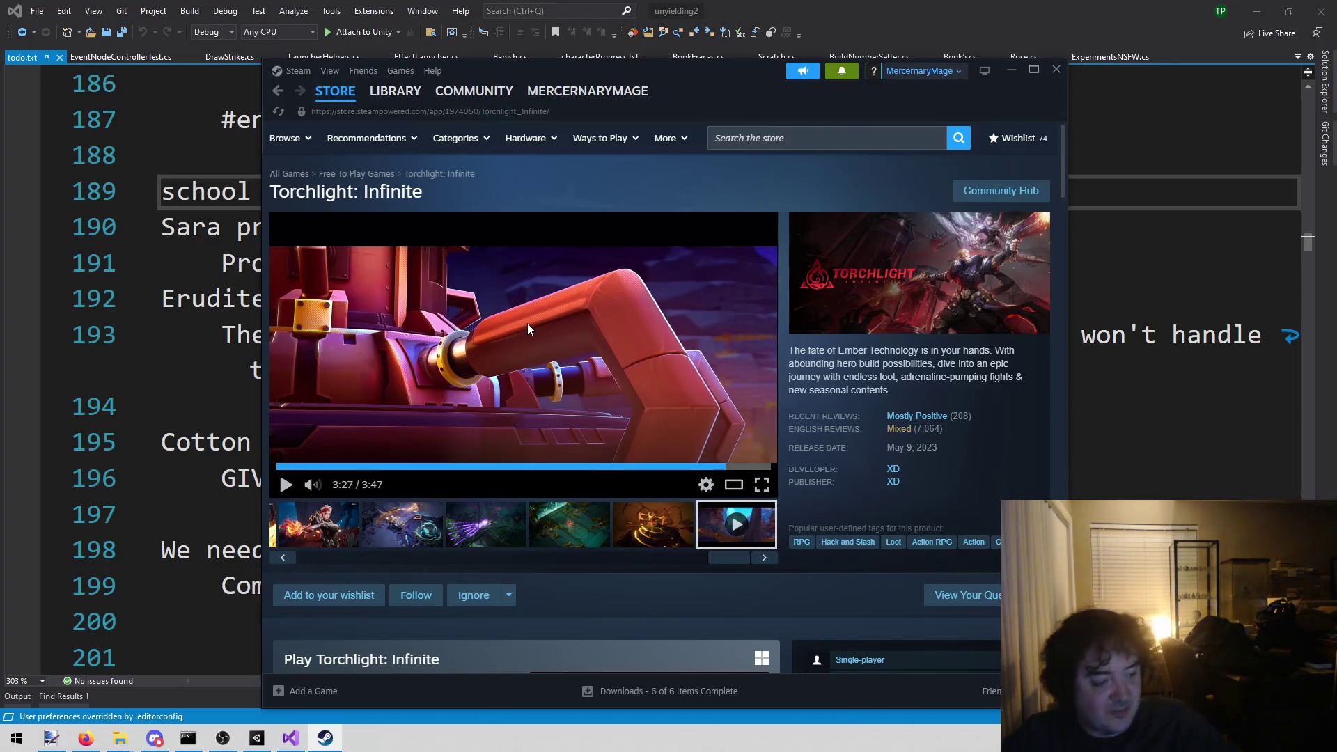
drag(732, 565, 302, 527)
click(492, 530)
click(562, 531)
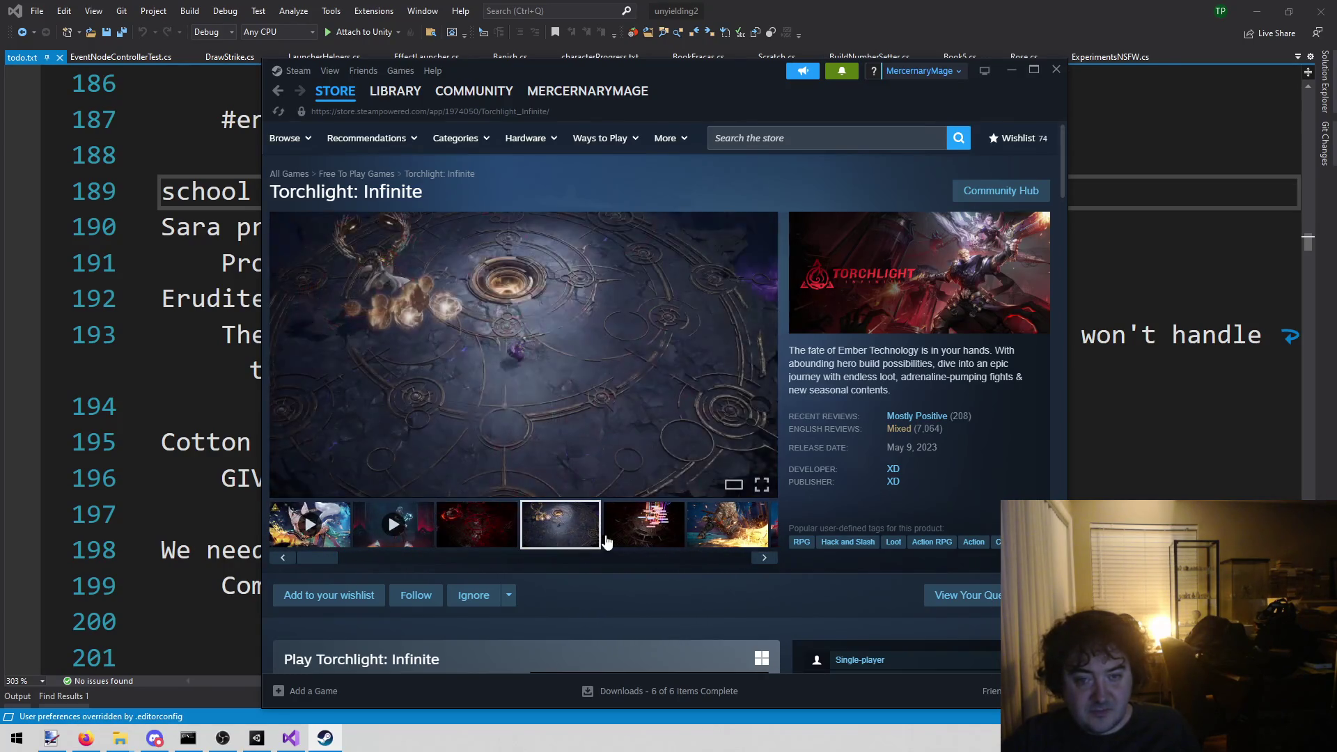
click(626, 543)
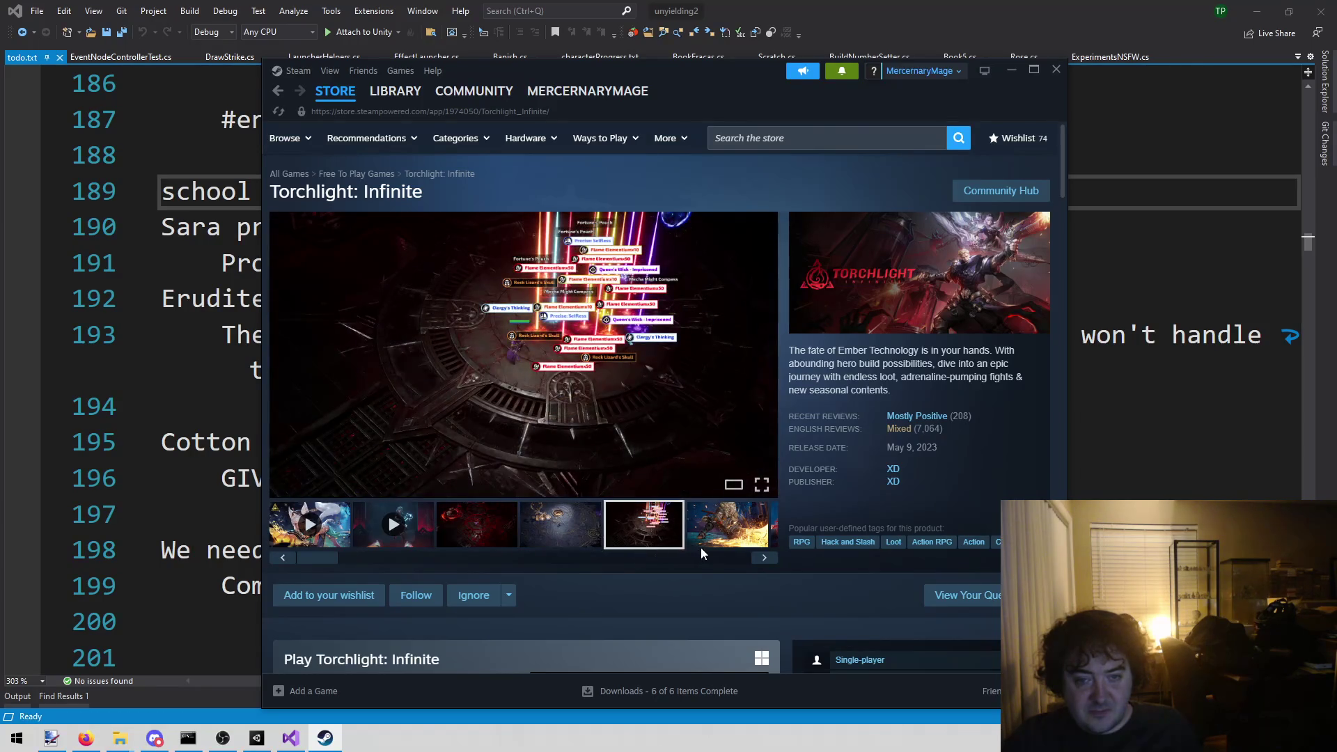
click(764, 558)
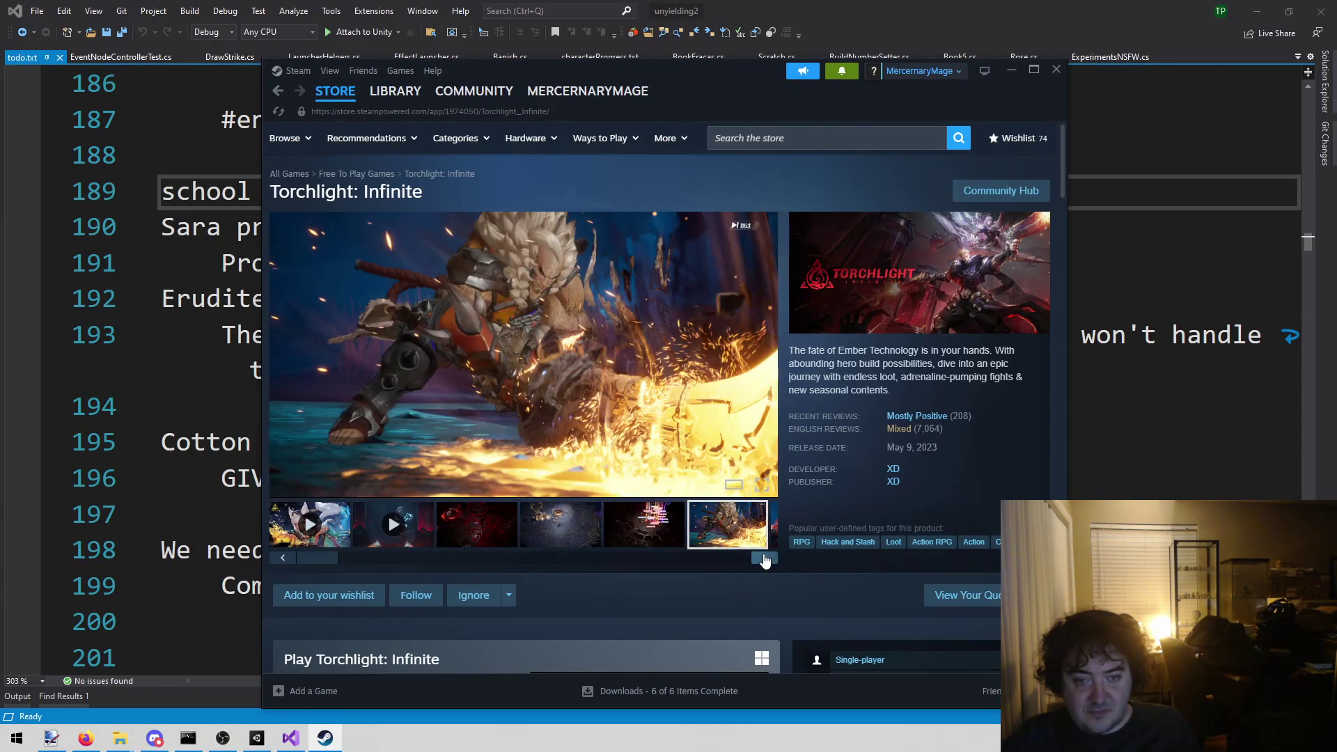
click(764, 558)
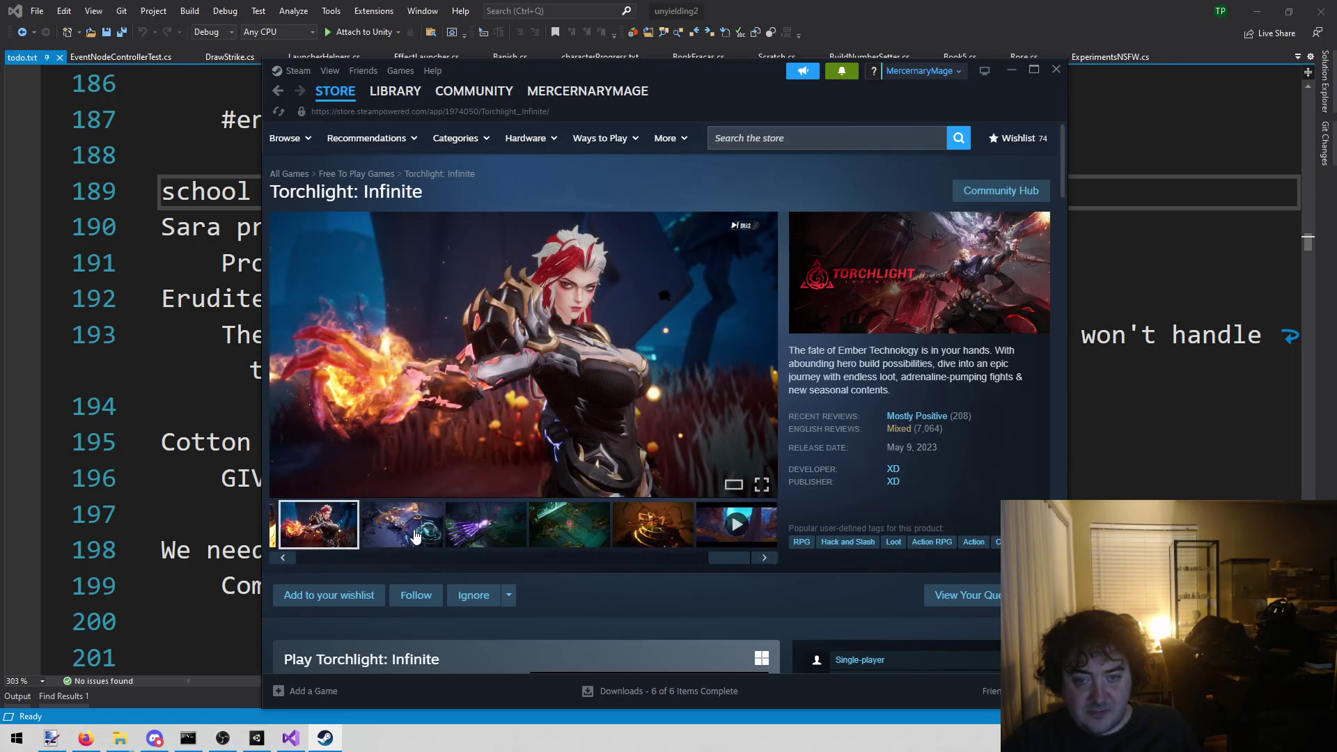
click(410, 535)
click(496, 538)
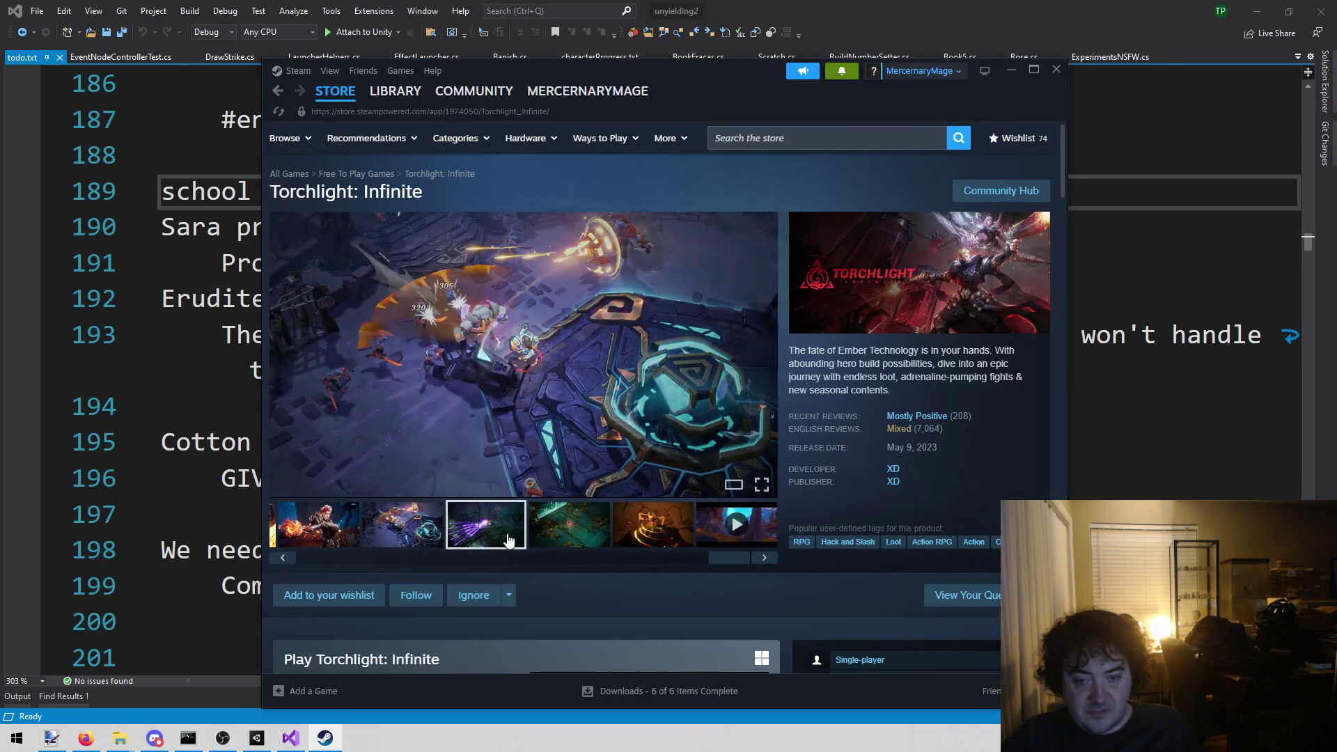
click(577, 542)
click(651, 538)
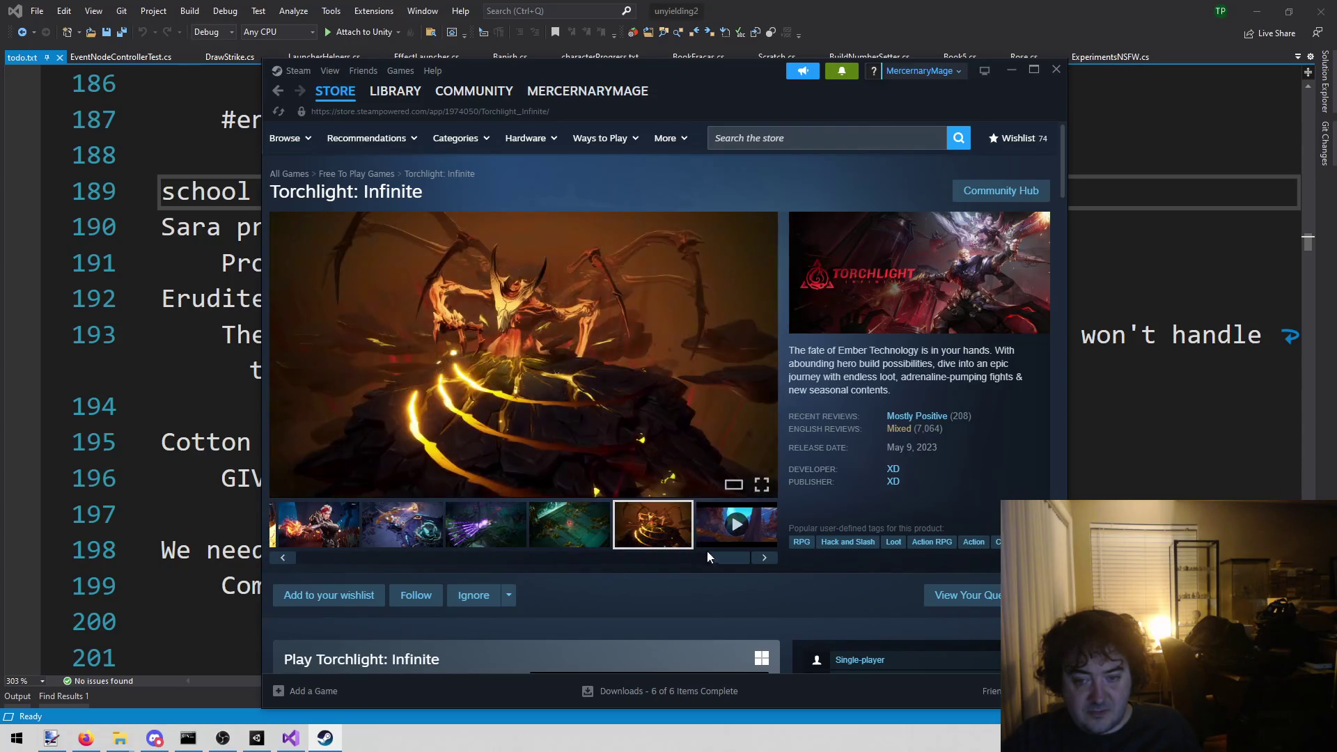
drag(729, 569, 401, 570)
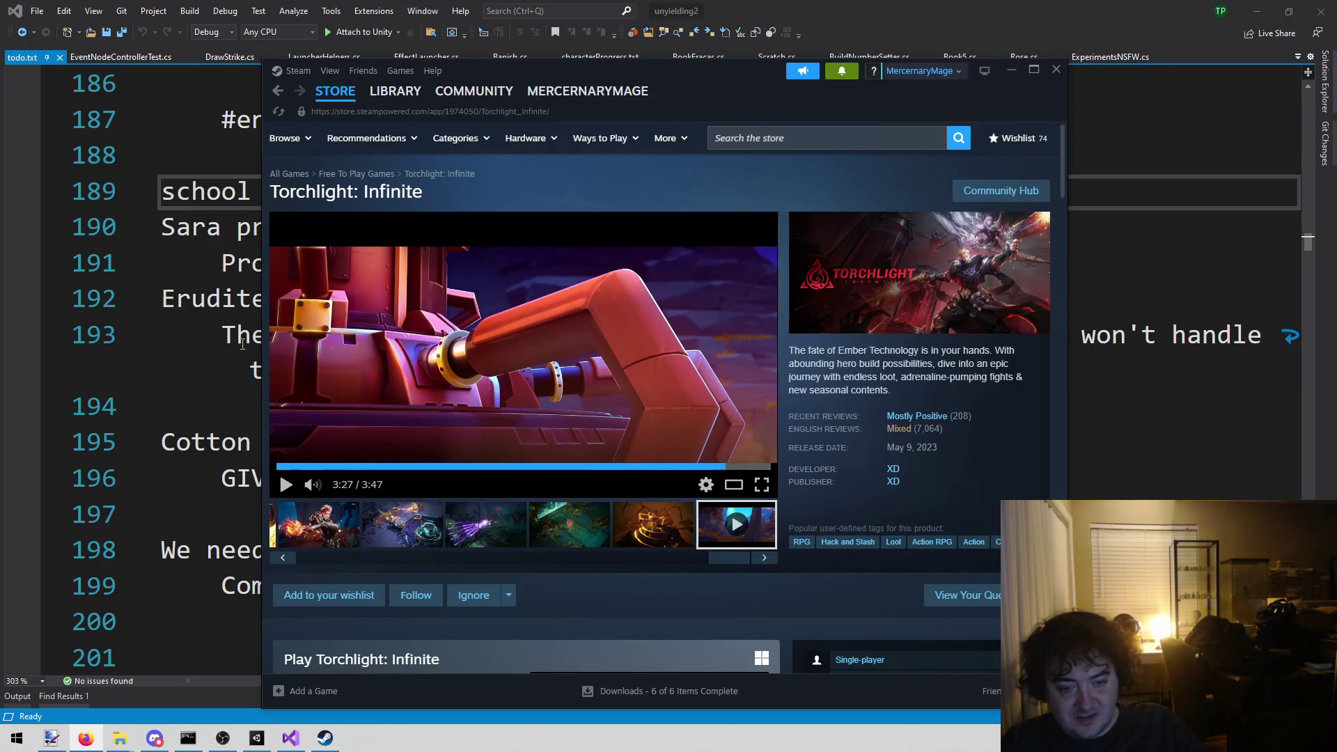
- Browse the Torchlight: Infinite store page, then go back to the Steam store front page
mouse_move(913, 418)
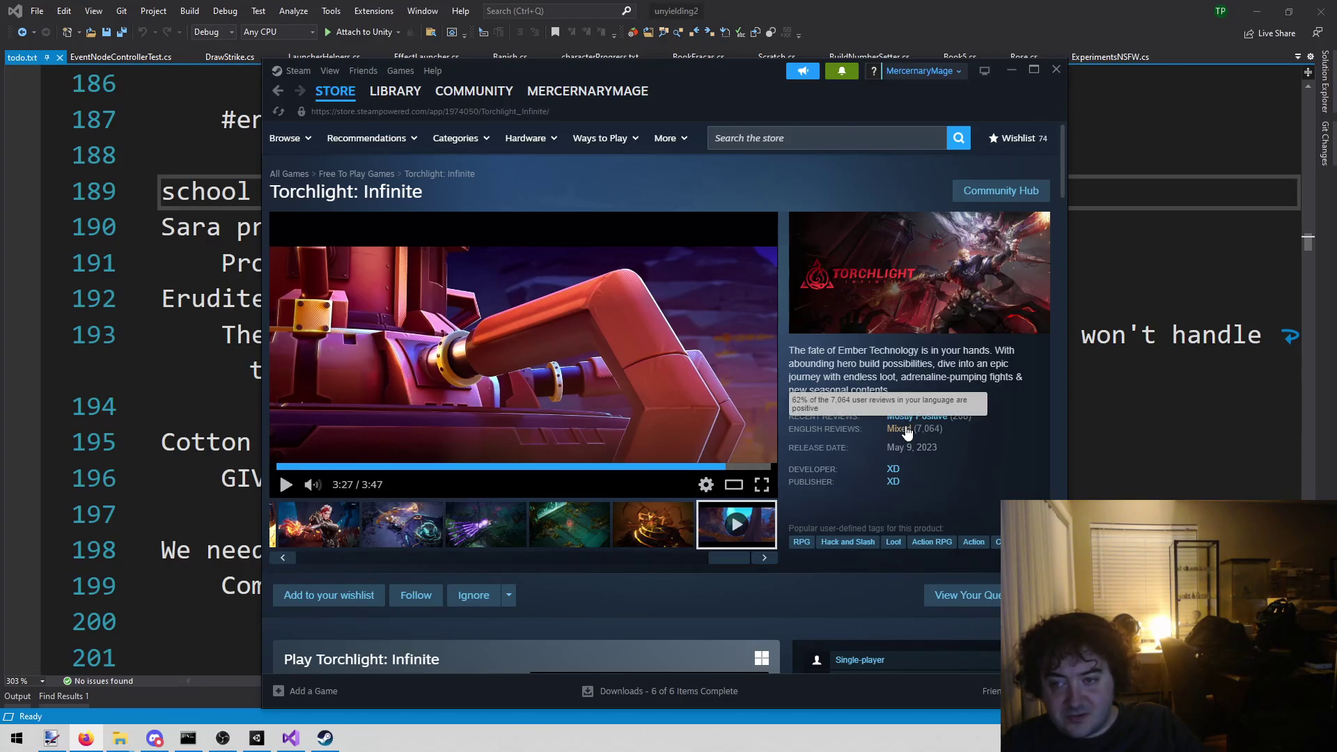
scroll(906, 434, down, 5)
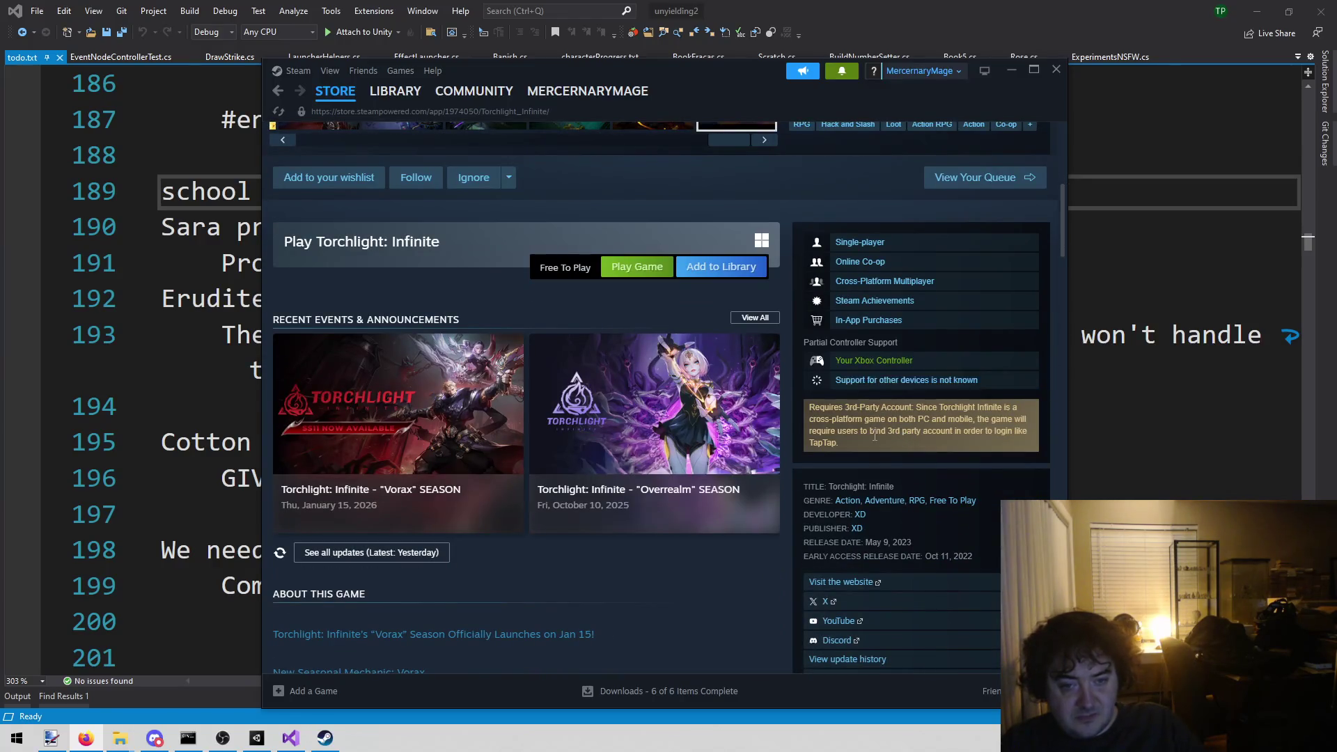
scroll(711, 499, up, 5)
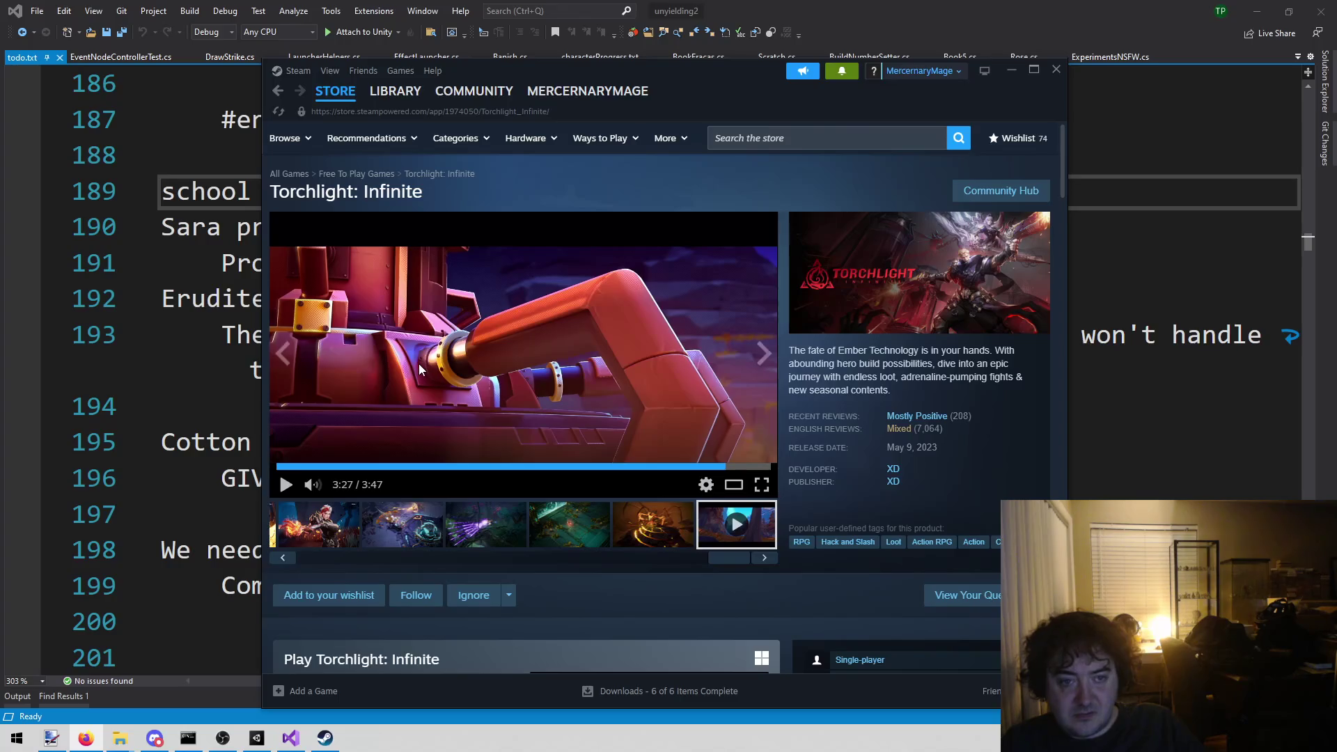
scroll(386, 378, down, 3)
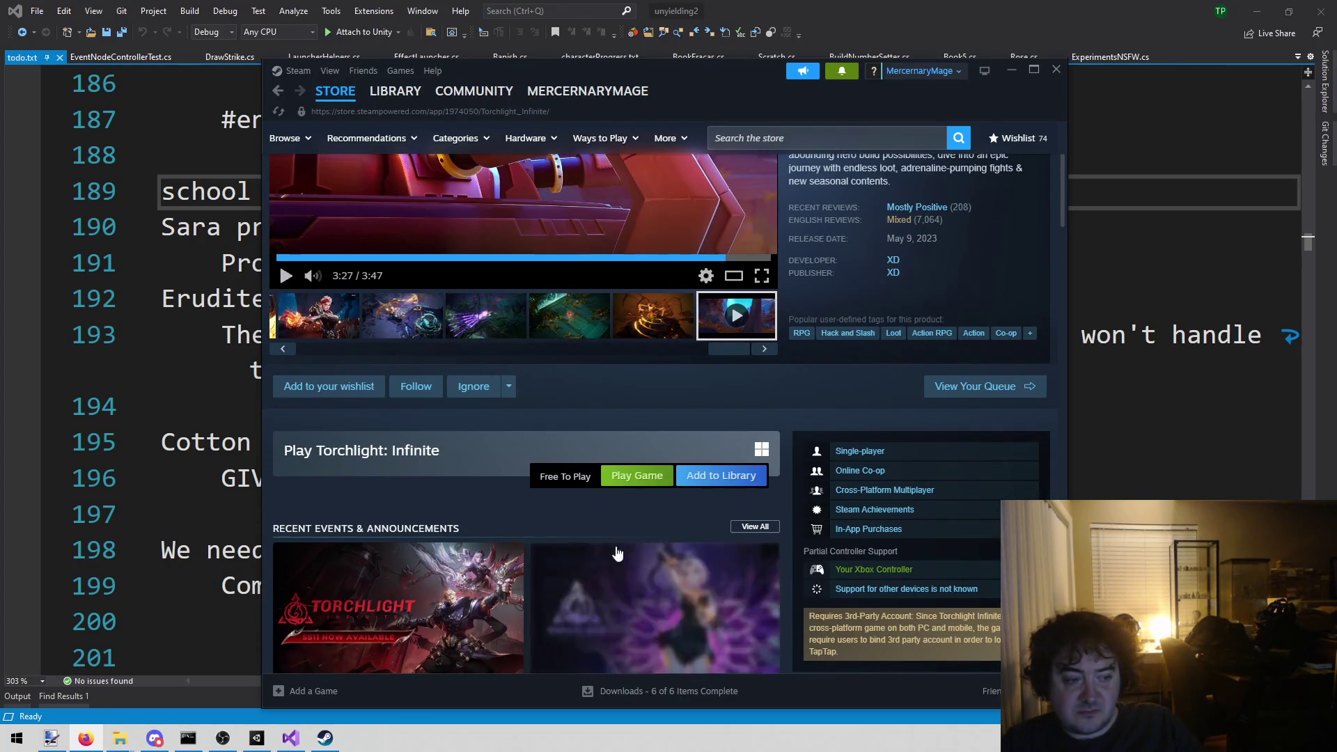
click(352, 387)
scroll(627, 394, up, 3)
key(alt+Left)
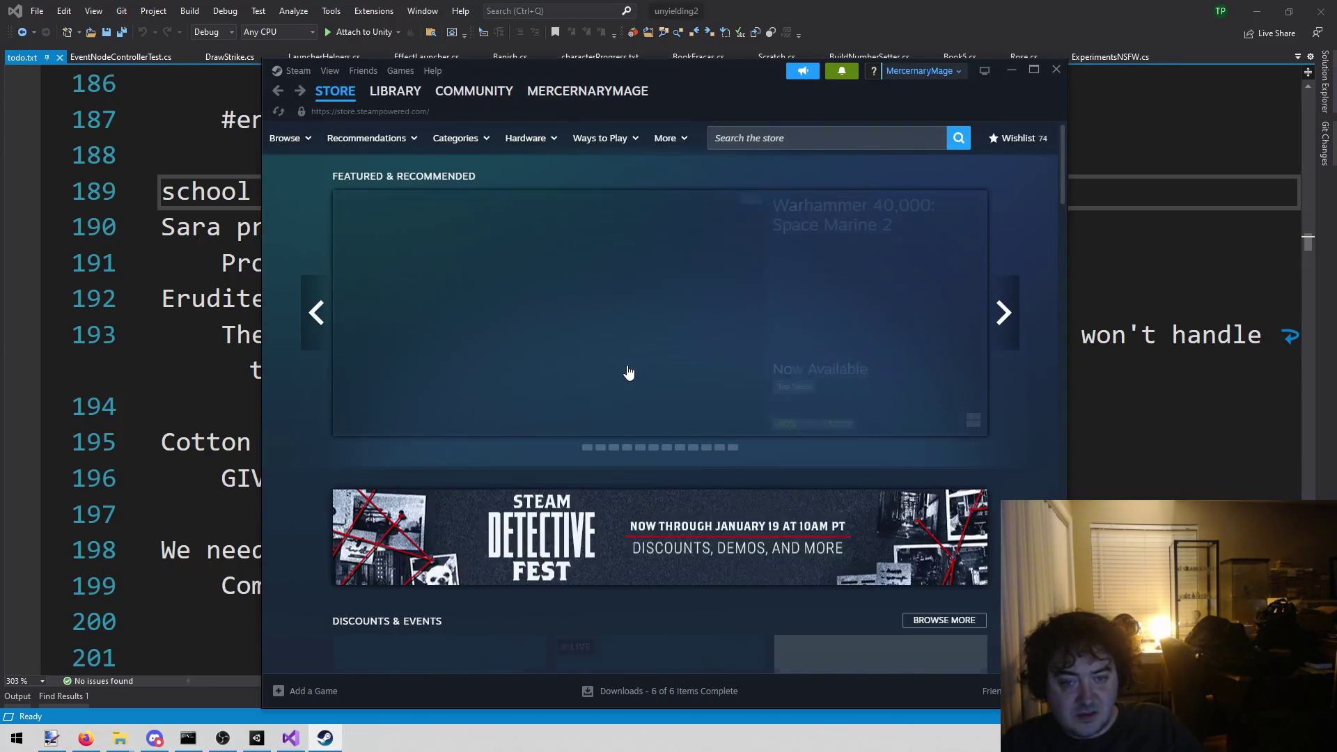
- Switch from Steam back to Visual Studio's todo.txt notes
key(alt+Tab)
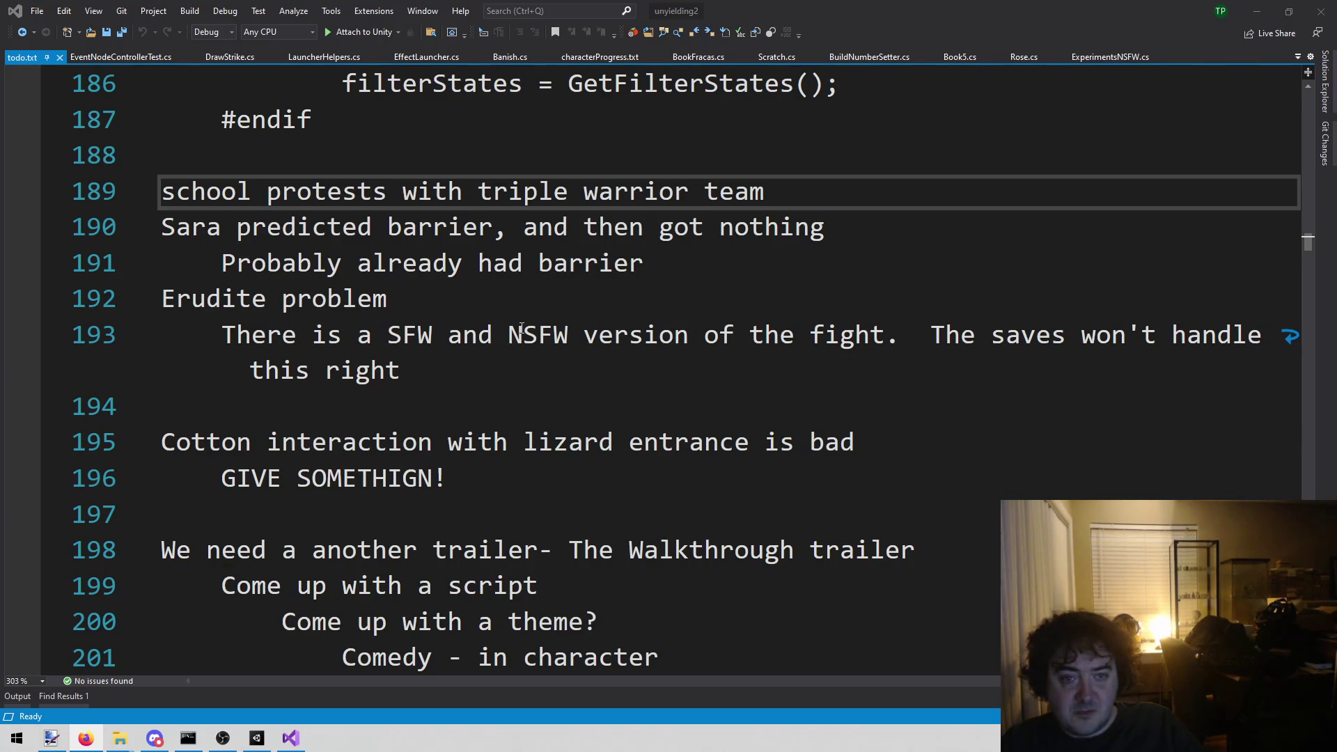
- Under line 189, add the indented note 'There is no staff they can get. Why was this option shown to them?'
click(1036, 224)
key(Up)
key(Return)
key(Tab)
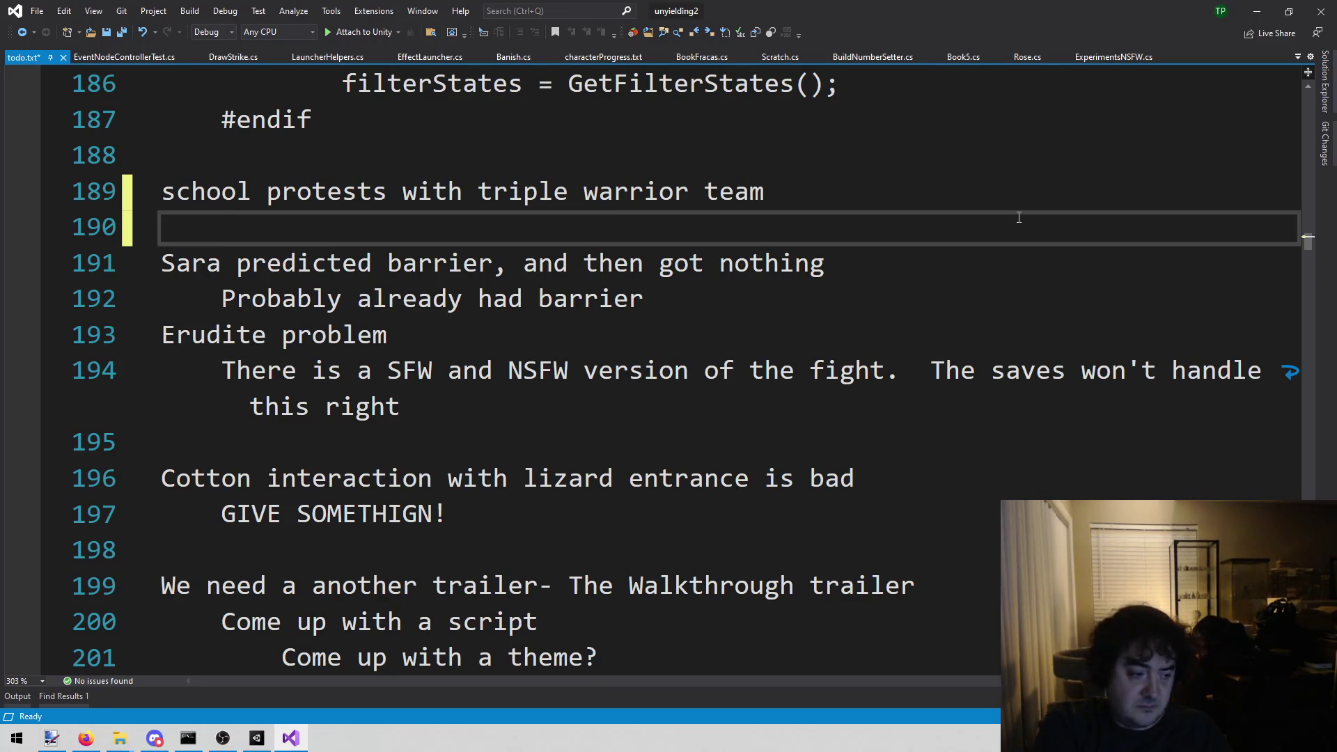
text(There is no)
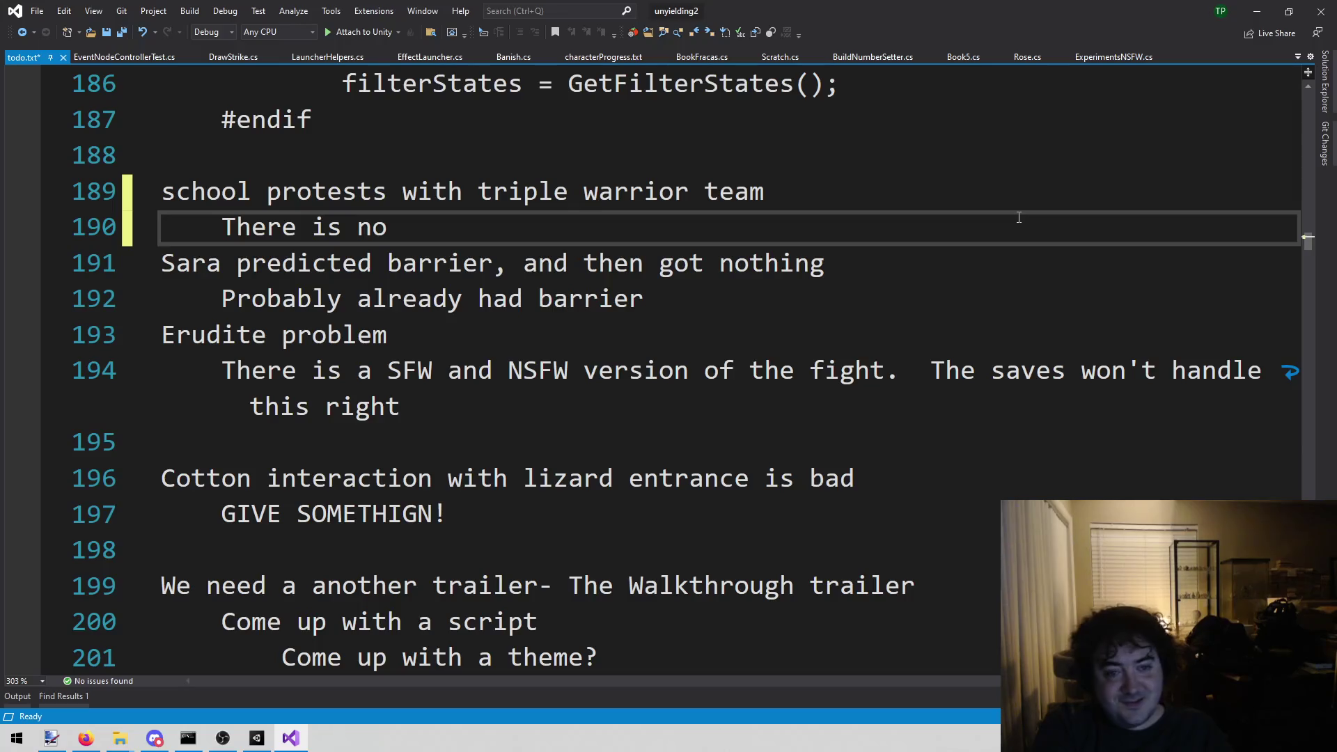
text( staff t)
text(ehy)
key(BackSpace)
key(BackSpace)
key(BackSpace)
key(BackSpace)
text(hey can get.  Wh)
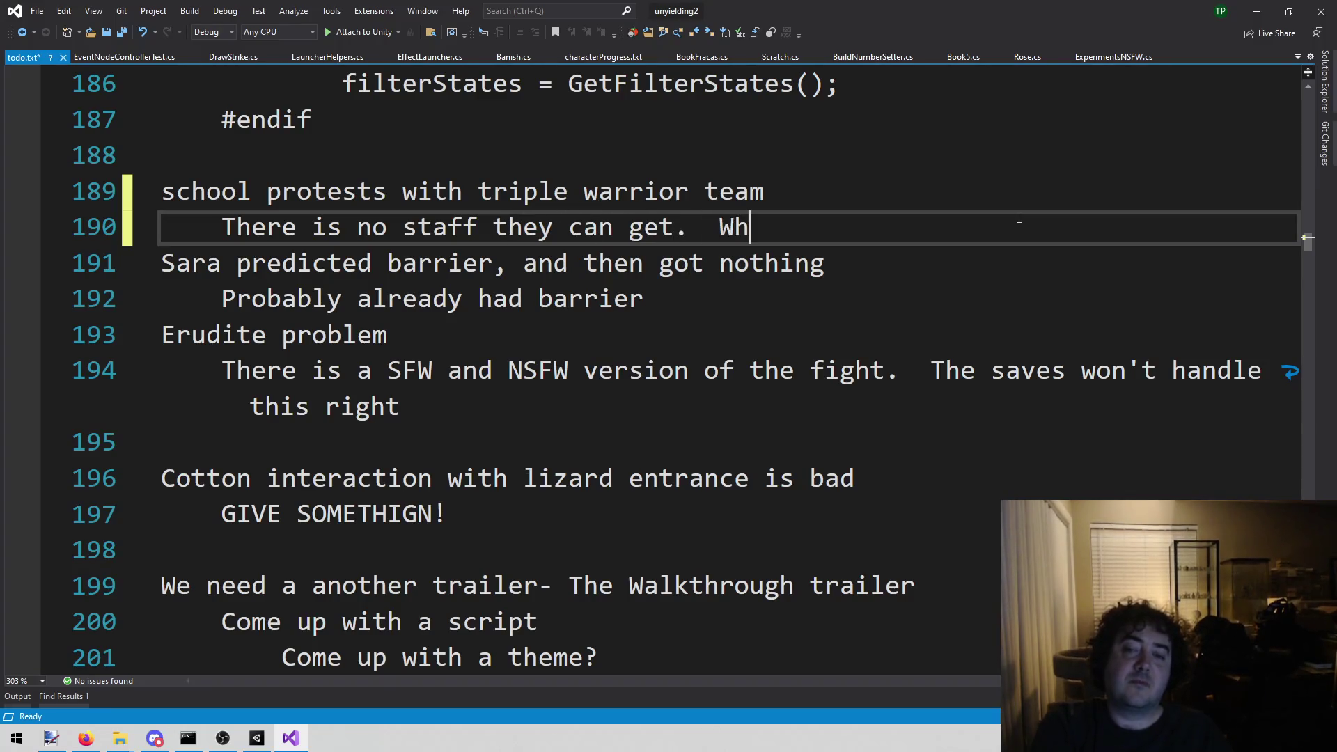
text(y was th)
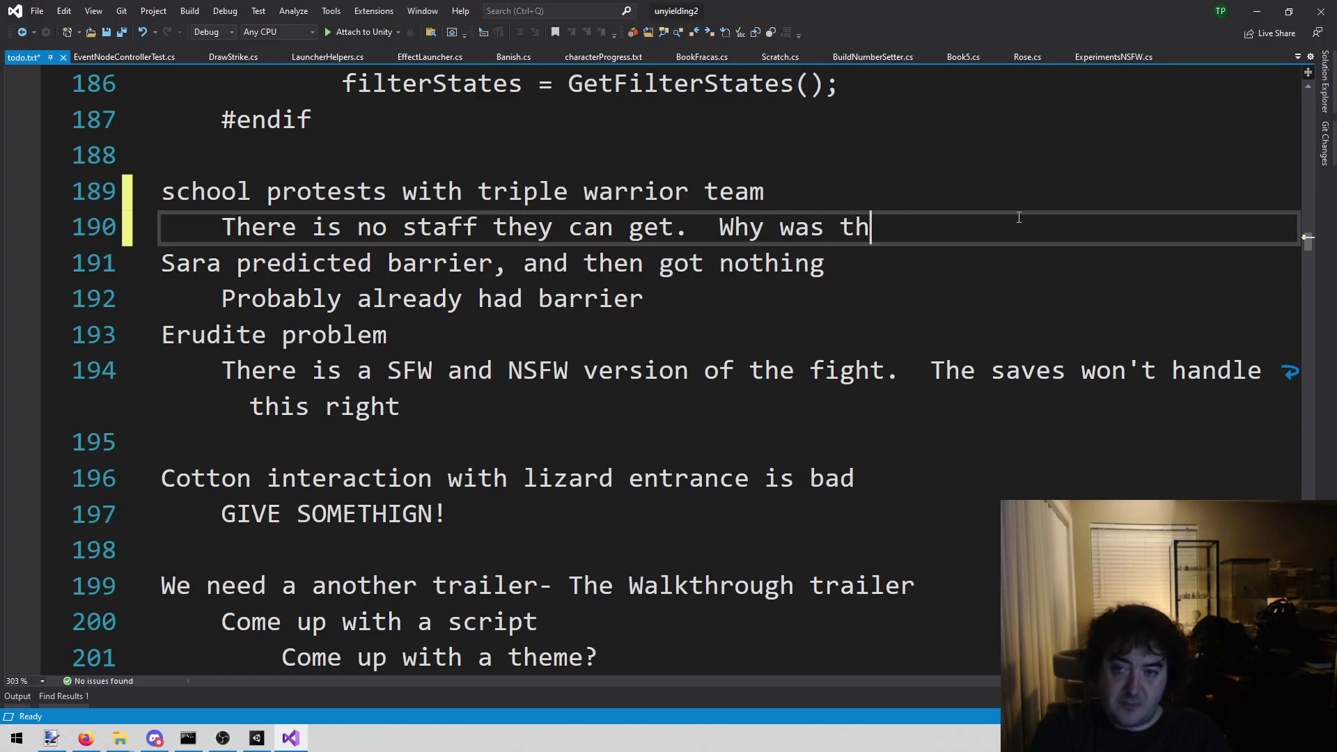
text(is option shown)
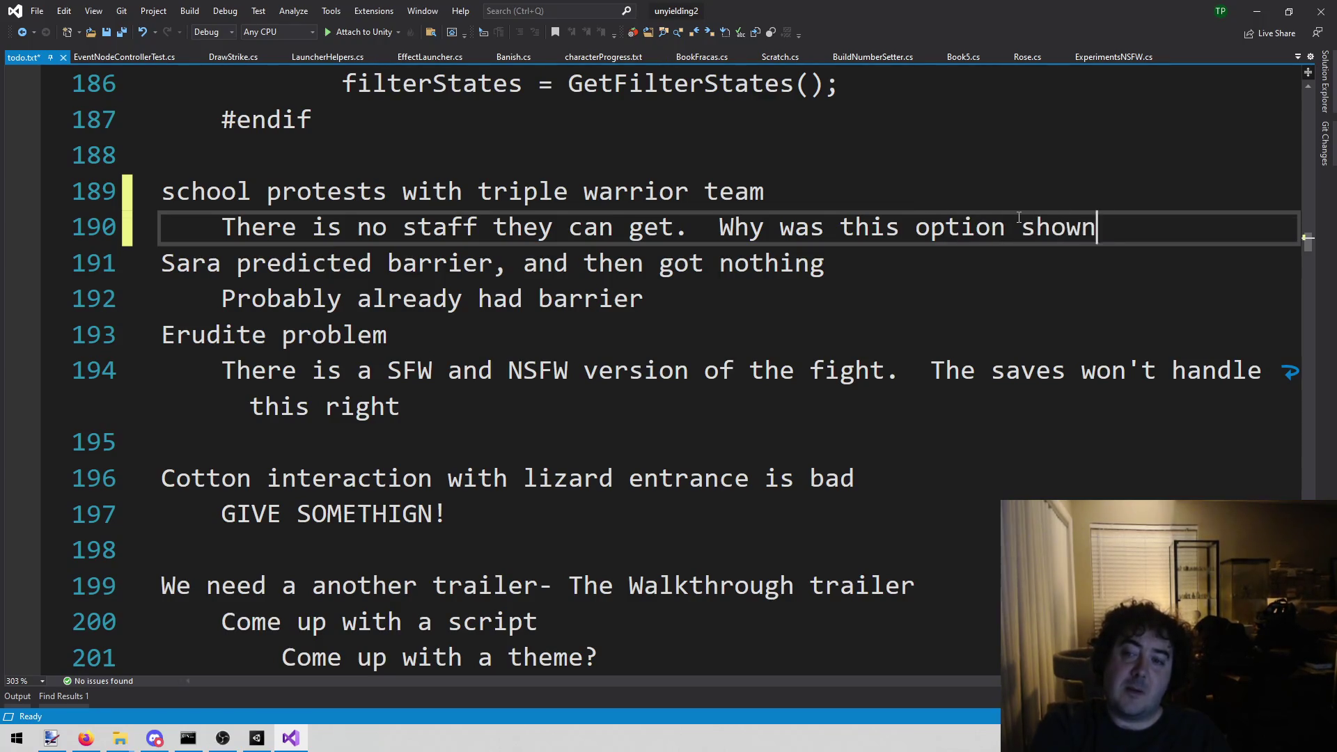
text( to them?)
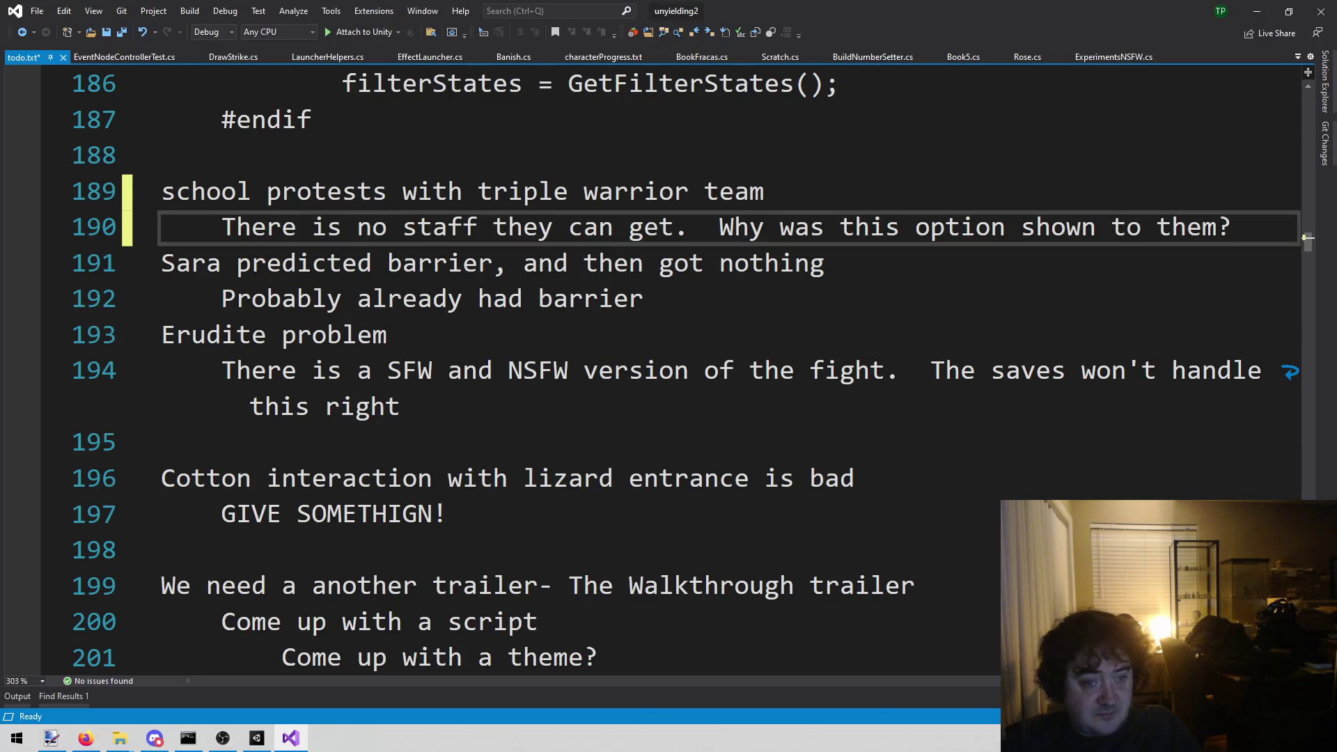
key(alt+Tab)
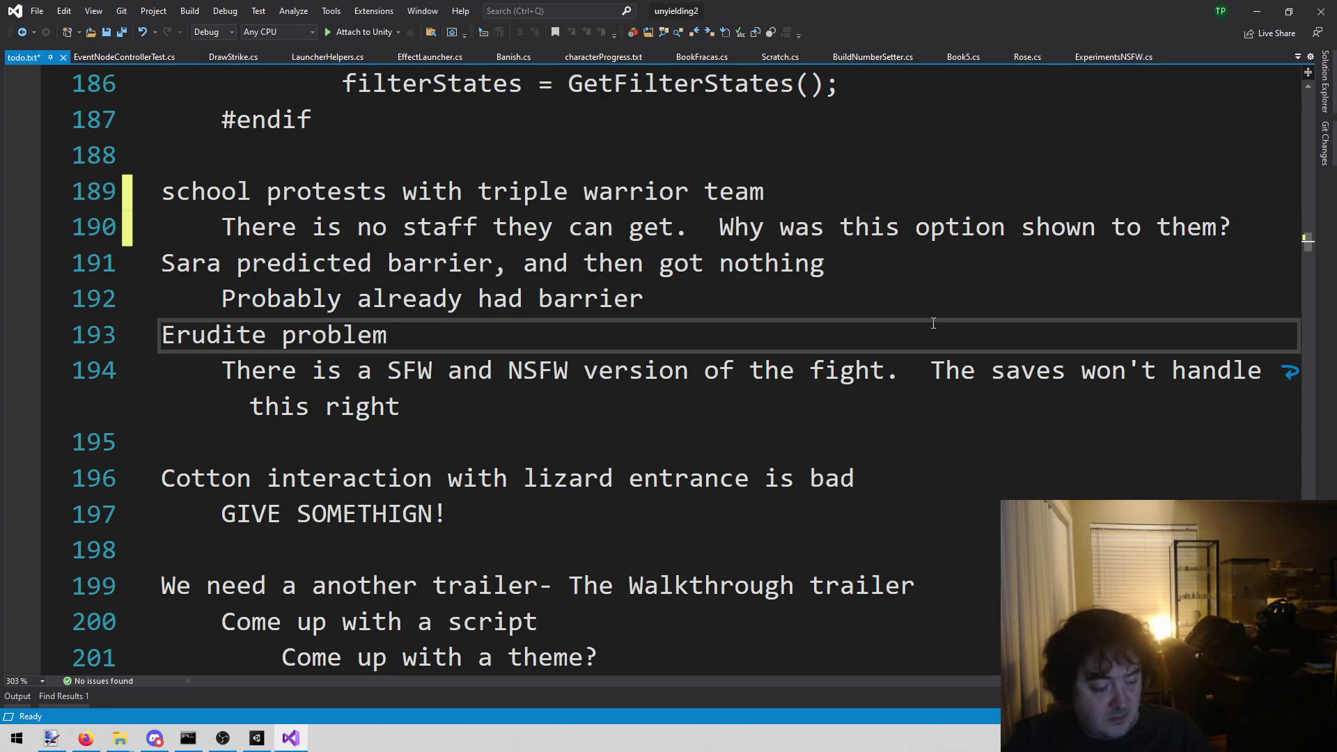
- Save todo.txt with Ctrl+S, then switch over to Firefox
key(ctrl+s)
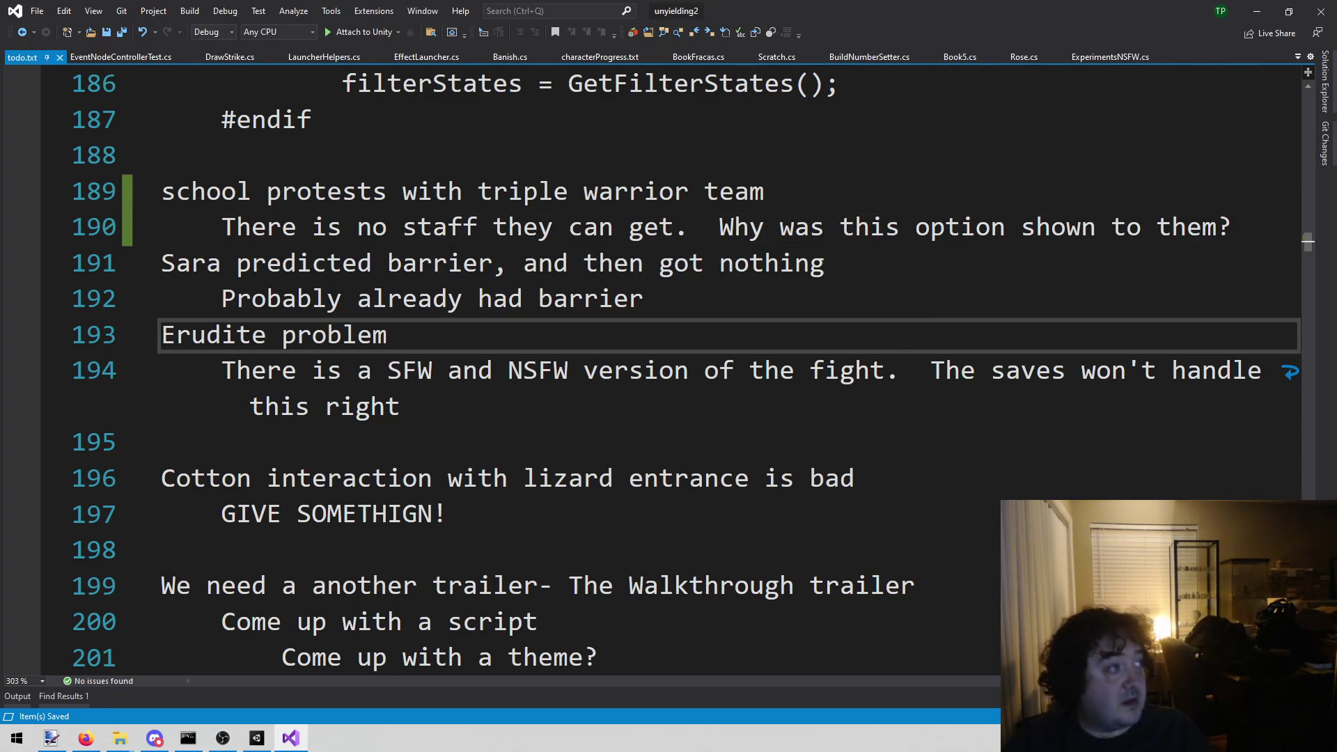
key(alt+Tab)
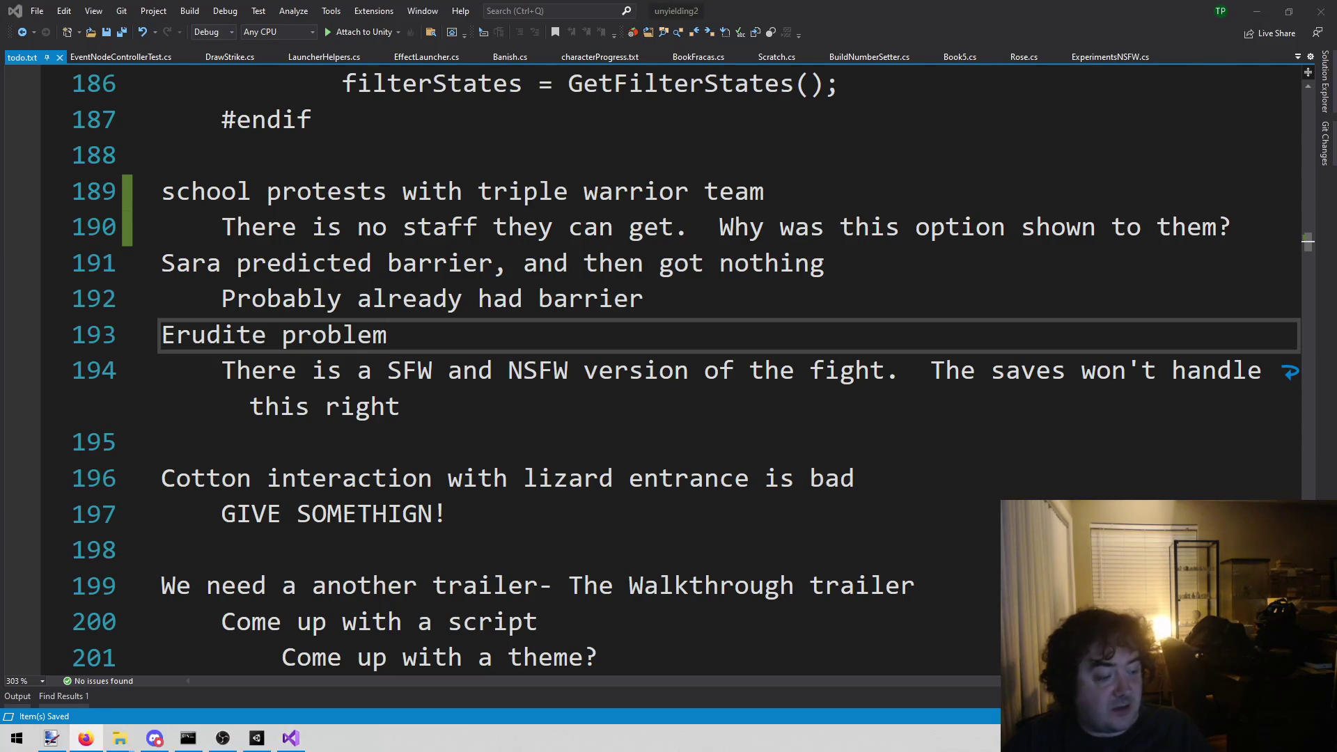